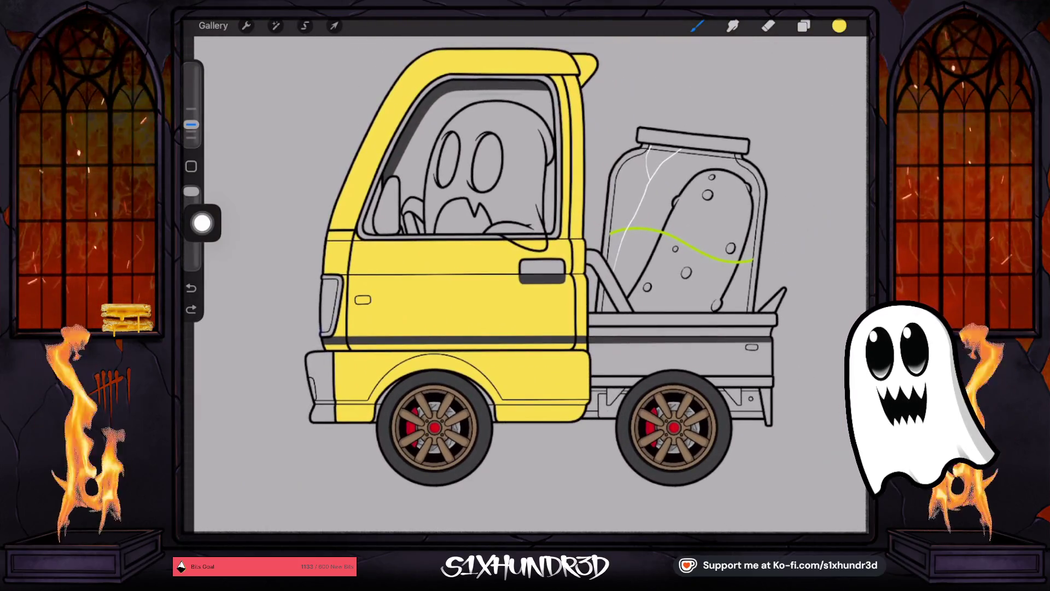
Step: Sample the tyre's dark grey and ColorDrop it into the front bumper on a new layer above Layer 69
{"action": "mouse_move", "coordinate": [403, 458]}
{"action": "left_mouse_down"}
{"action": "mouse_move", "coordinate": [399, 434]}
{"action": "mouse_move", "coordinate": [394, 445]}
{"action": "left_mouse_up"}
{"action": "left_click", "coordinate": [804, 25]}
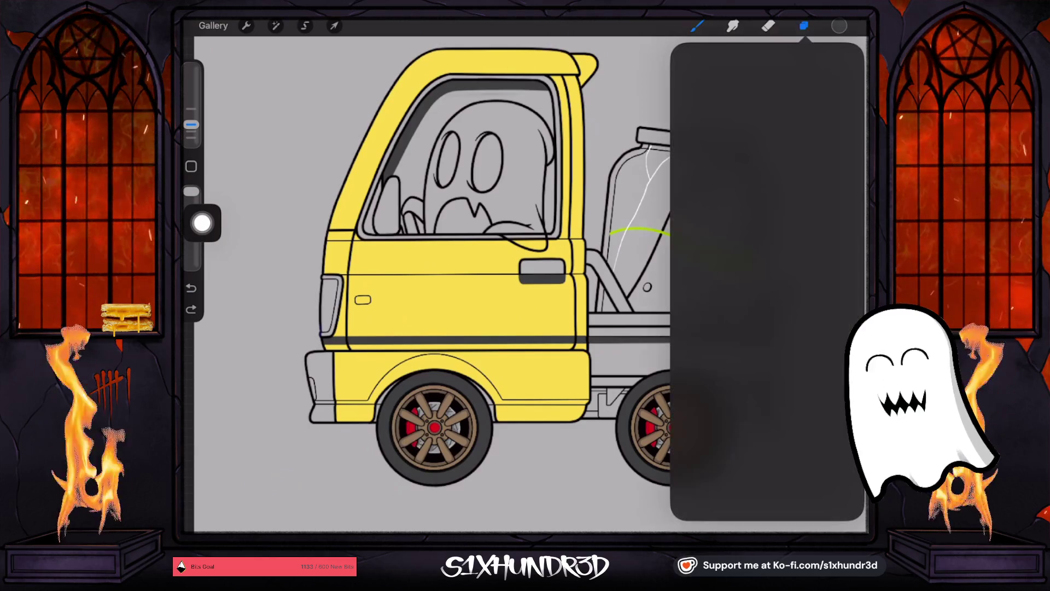
{"action": "left_click", "coordinate": [845, 58]}
{"action": "left_click_drag", "start_coordinate": [839, 26], "coordinate": [320, 378]}
{"action": "left_click_drag", "start_coordinate": [839, 26], "coordinate": [422, 304]}
{"action": "scroll", "coordinate": [526, 295], "scroll_direction": "down", "scroll_amount": 3}
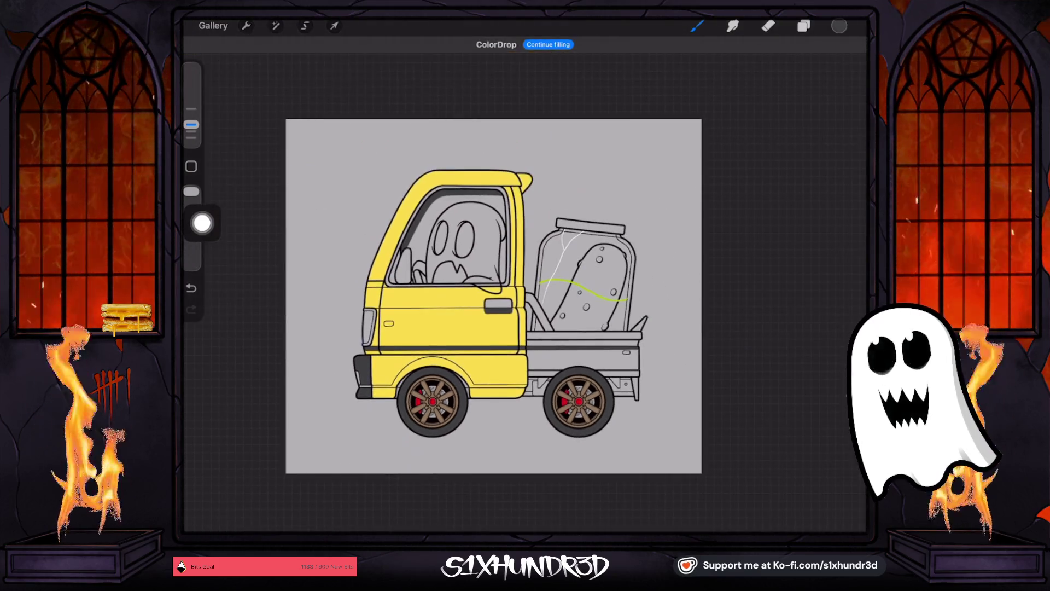
{"action": "scroll", "coordinate": [360, 401], "scroll_direction": "up", "scroll_amount": 5}
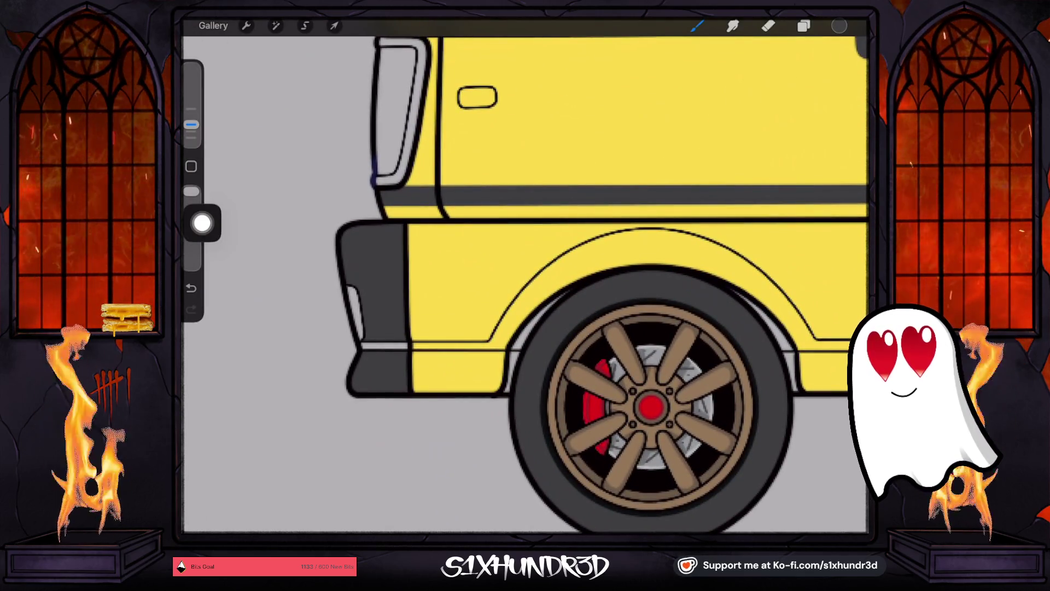
{"action": "left_click", "coordinate": [840, 25]}
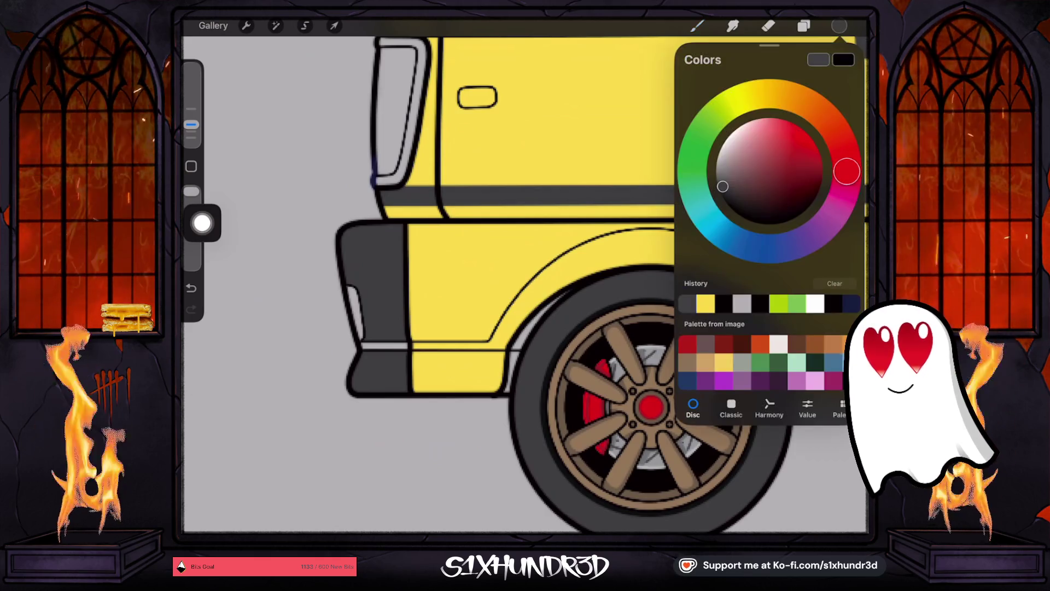
Step: Darken the colour to near black and drop it into cab areas on a new layer
{"action": "left_click_drag", "start_coordinate": [722, 186], "coordinate": [726, 202]}
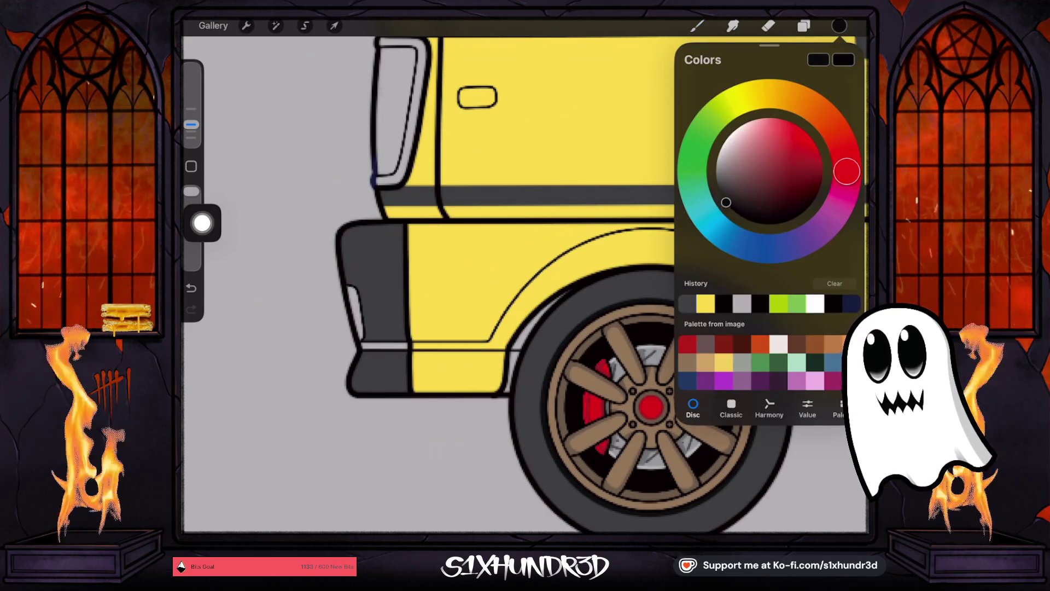
{"action": "left_click", "coordinate": [804, 26]}
{"action": "left_click", "coordinate": [845, 51]}
{"action": "left_click_drag", "start_coordinate": [840, 26], "coordinate": [355, 308]}
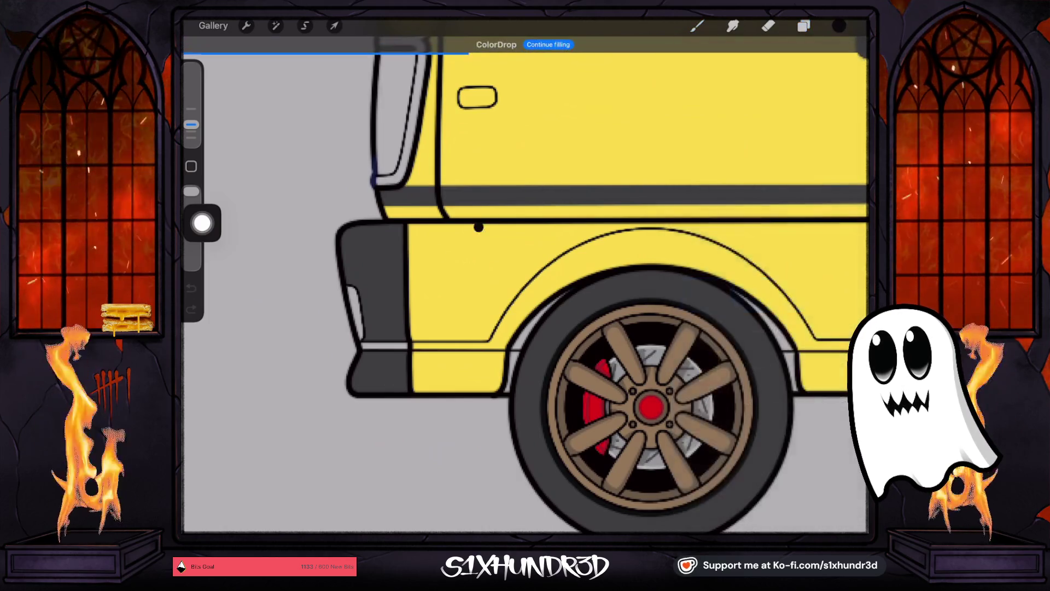
{"action": "left_click_drag", "start_coordinate": [839, 26], "coordinate": [592, 176]}
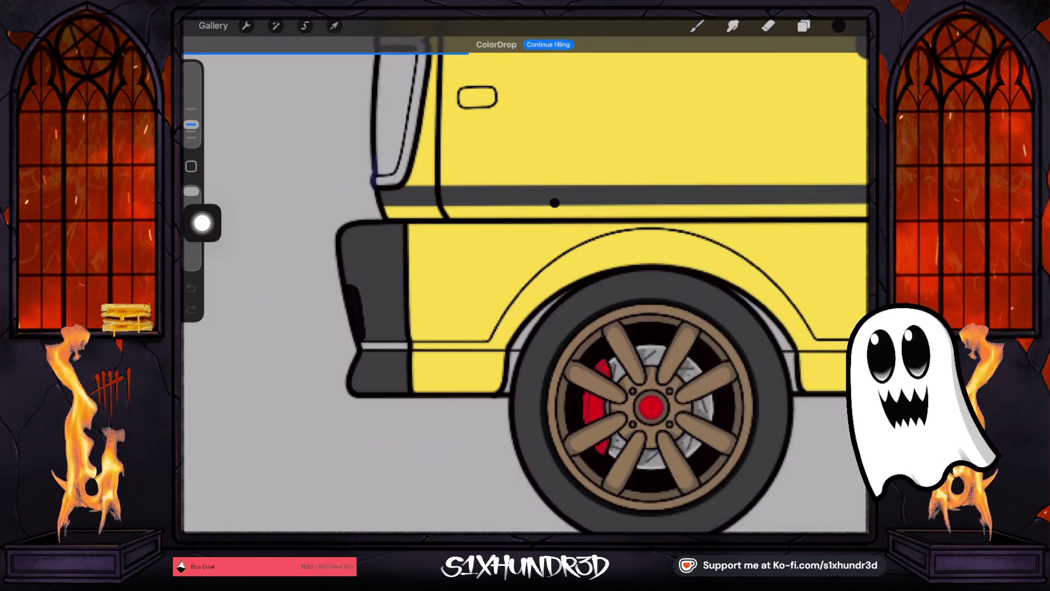
{"action": "scroll", "coordinate": [525, 285], "scroll_direction": "down", "scroll_amount": 5}
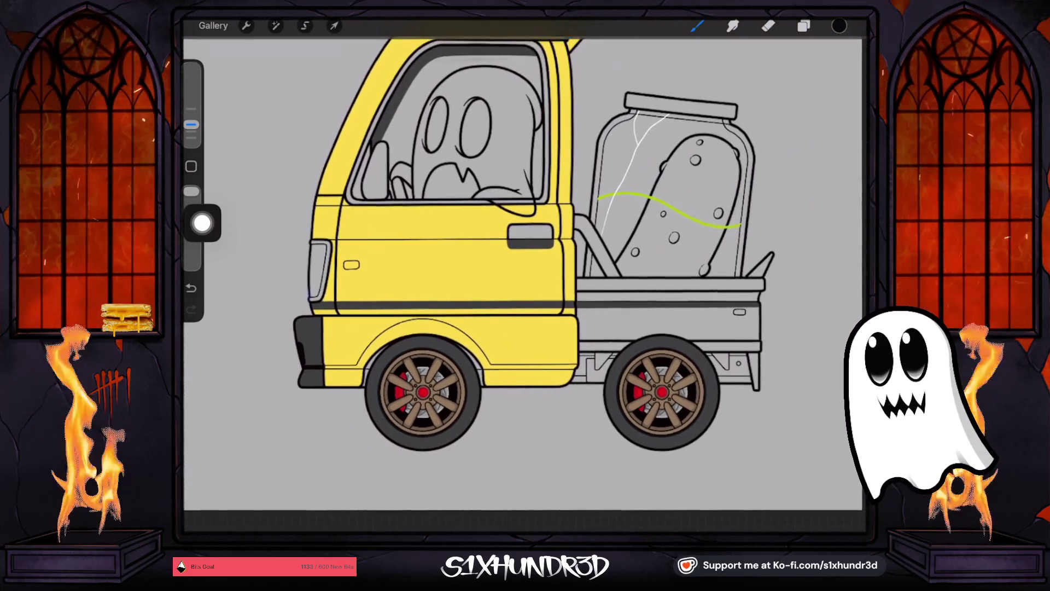
Step: Fill the door handle and tail-light outline solid black, then sample the door's yellow
{"action": "left_click", "coordinate": [804, 25]}
{"action": "left_click_drag", "start_coordinate": [837, 26], "coordinate": [531, 235]}
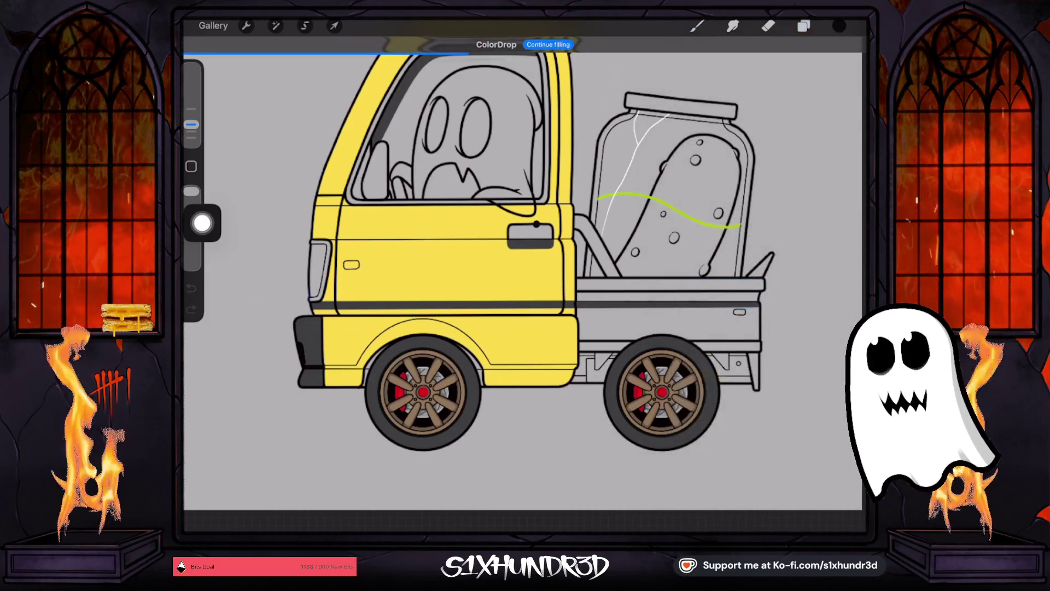
{"action": "scroll", "coordinate": [525, 246], "scroll_direction": "down", "scroll_amount": 3}
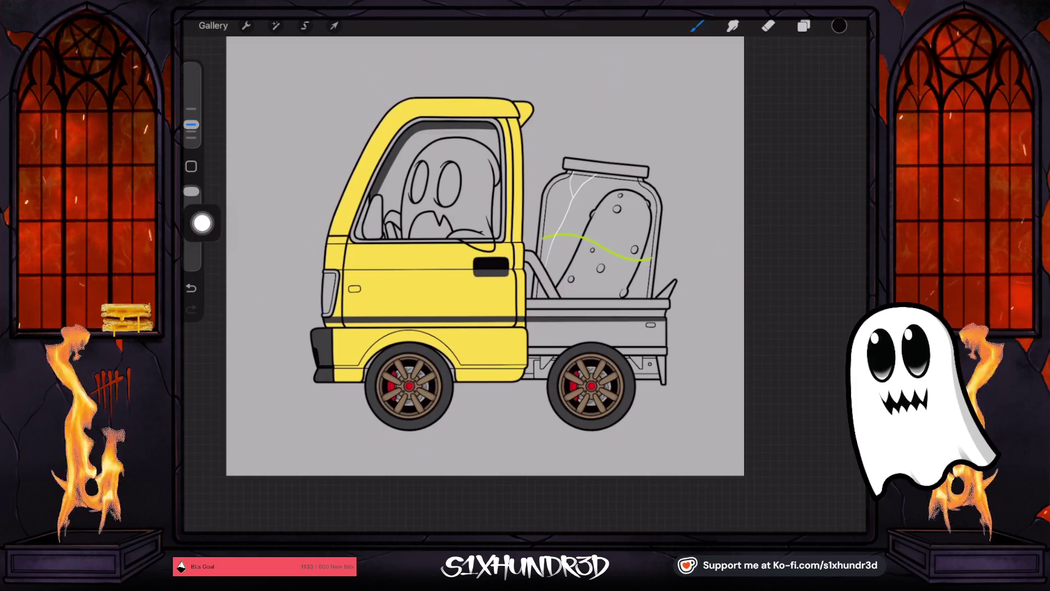
{"action": "scroll", "coordinate": [295, 328], "scroll_direction": "up", "scroll_amount": 5}
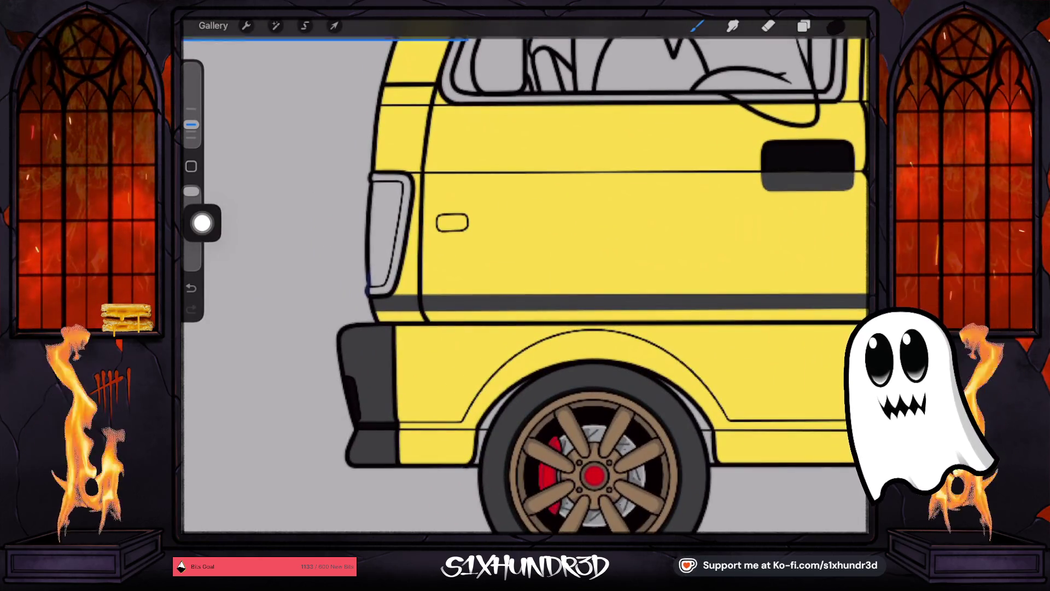
{"action": "left_click_drag", "start_coordinate": [840, 26], "coordinate": [479, 172]}
{"action": "left_click", "coordinate": [408, 195]}
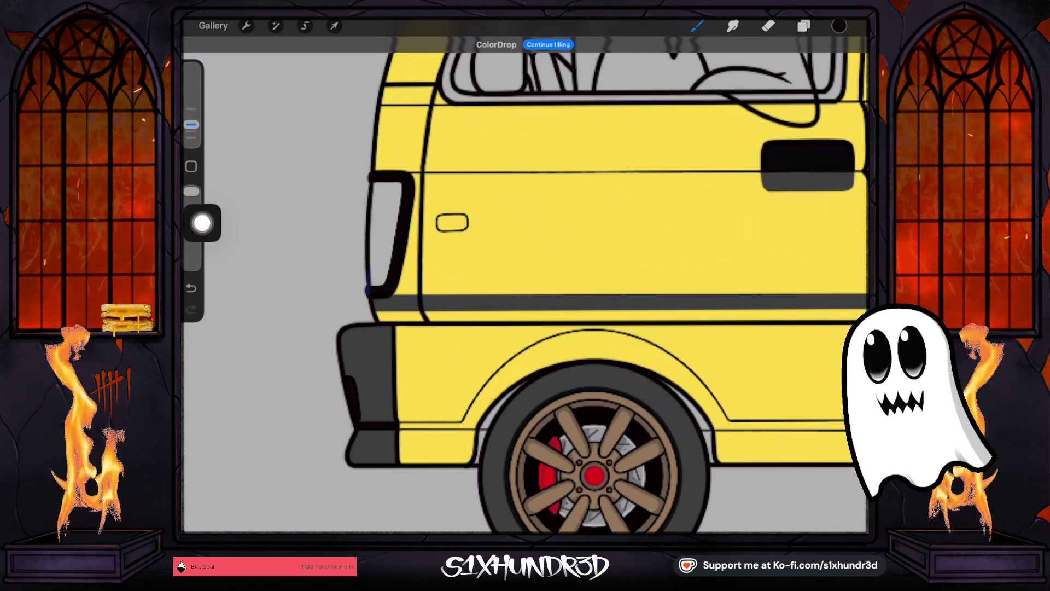
{"action": "scroll", "coordinate": [526, 285], "scroll_direction": "down", "scroll_amount": 5}
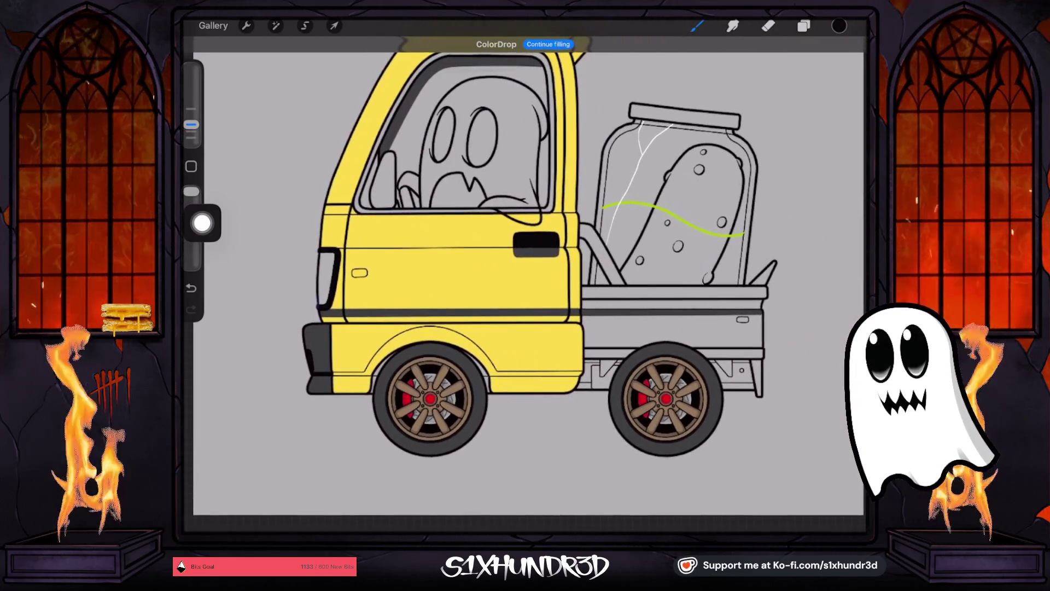
{"action": "left_click", "coordinate": [512, 338]}
{"action": "left_click", "coordinate": [840, 26]}
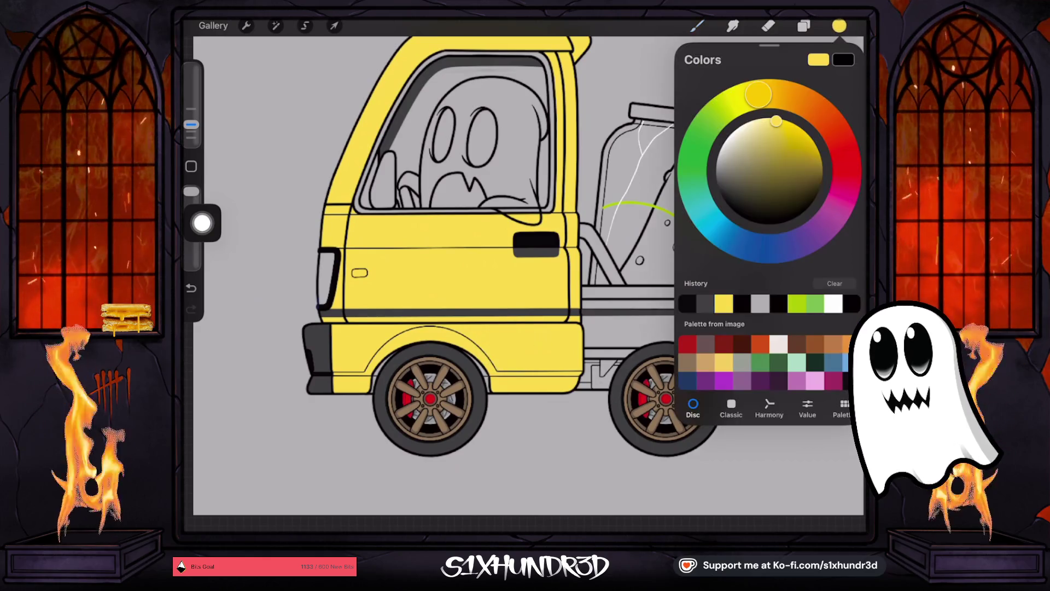
Step: Toggle Layer 70 to check the bumper, then clear everything on Layer 68
{"action": "left_click", "coordinate": [803, 26]}
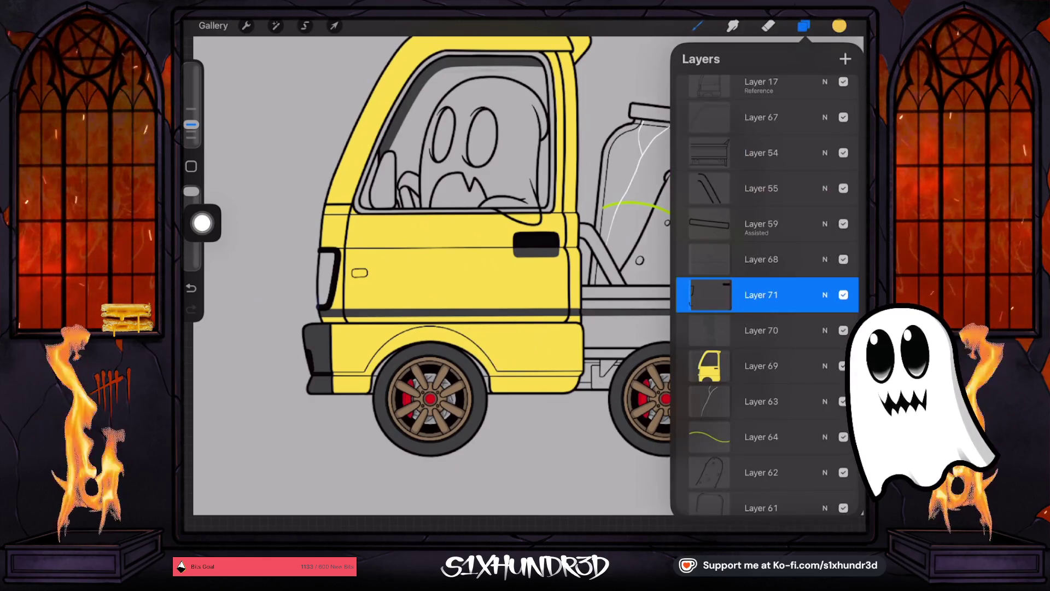
{"action": "scroll", "coordinate": [766, 296], "scroll_direction": "down", "scroll_amount": 1}
{"action": "left_click", "coordinate": [761, 299]}
{"action": "left_click", "coordinate": [843, 299]}
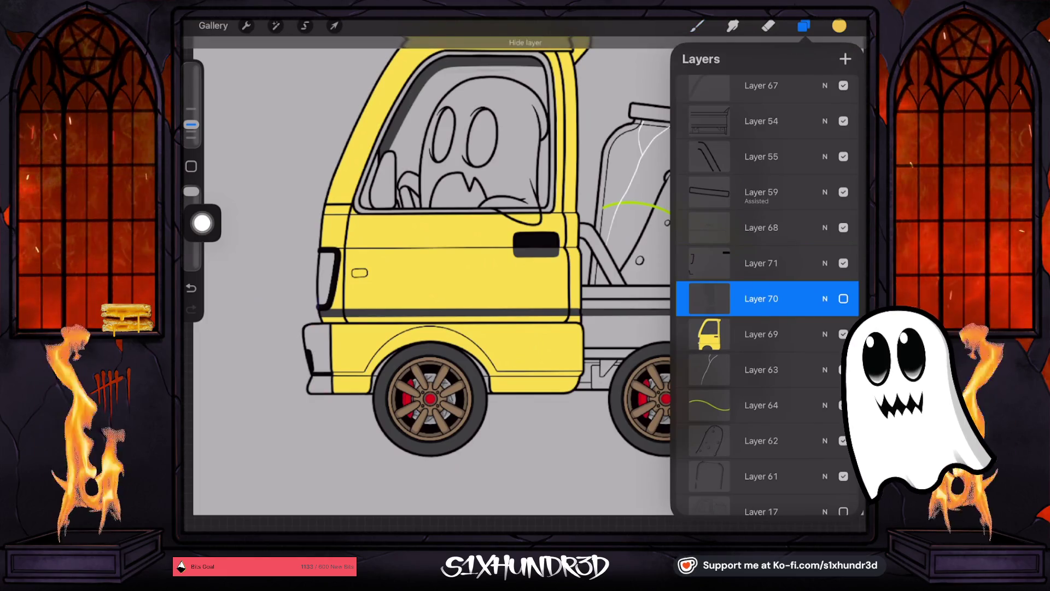
{"action": "left_click", "coordinate": [843, 299]}
{"action": "left_click", "coordinate": [761, 228]}
{"action": "left_click", "coordinate": [761, 228]}
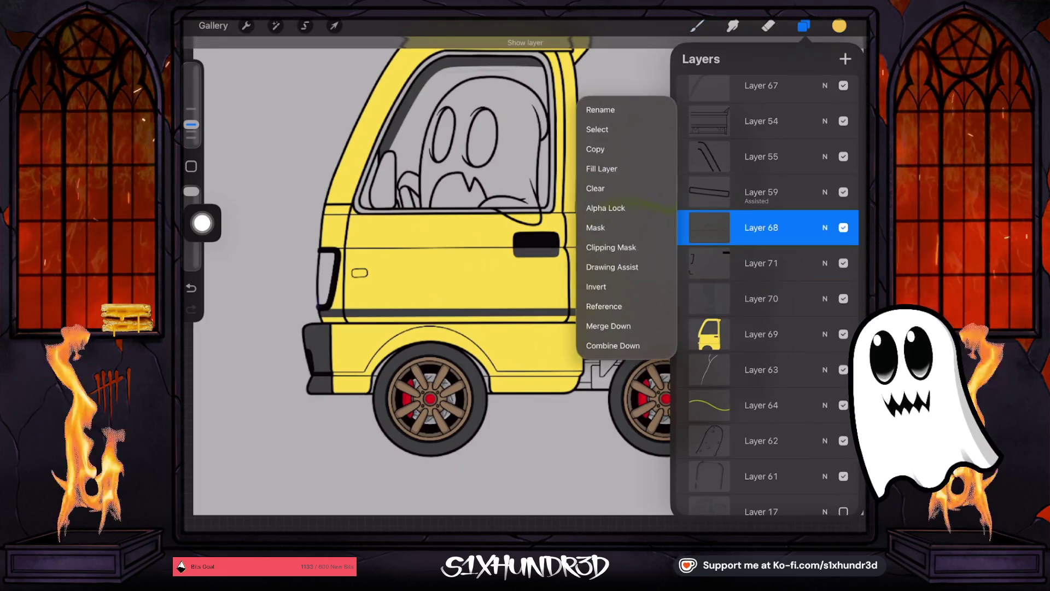
{"action": "left_click", "coordinate": [596, 189]}
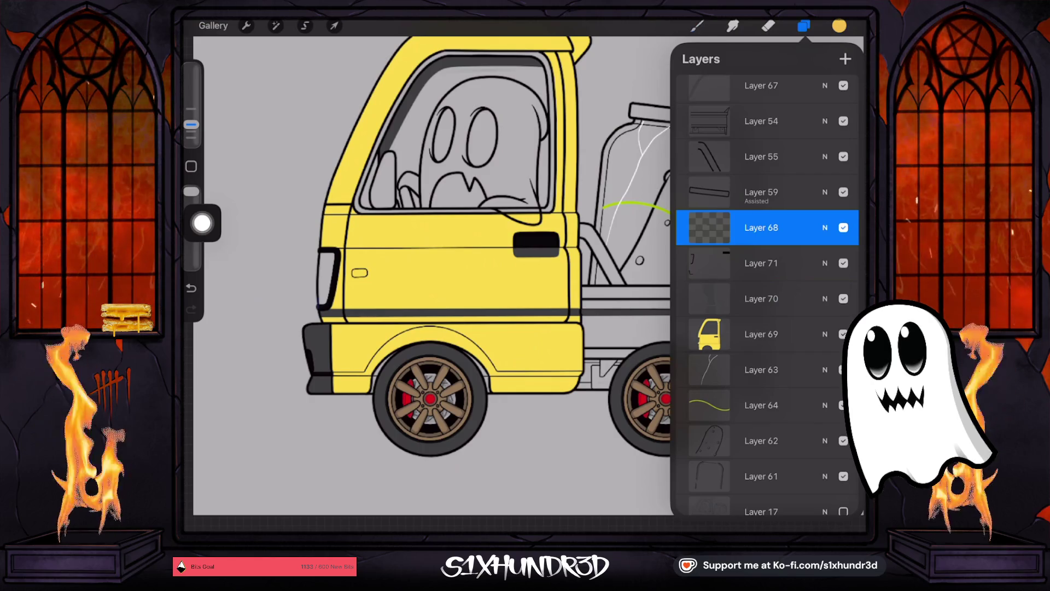
Step: Switch to the Textured Coloring Tool brush and shift the colour to orange
{"action": "left_click", "coordinate": [697, 26]}
{"action": "scroll", "coordinate": [738, 284], "scroll_direction": "down", "scroll_amount": 10}
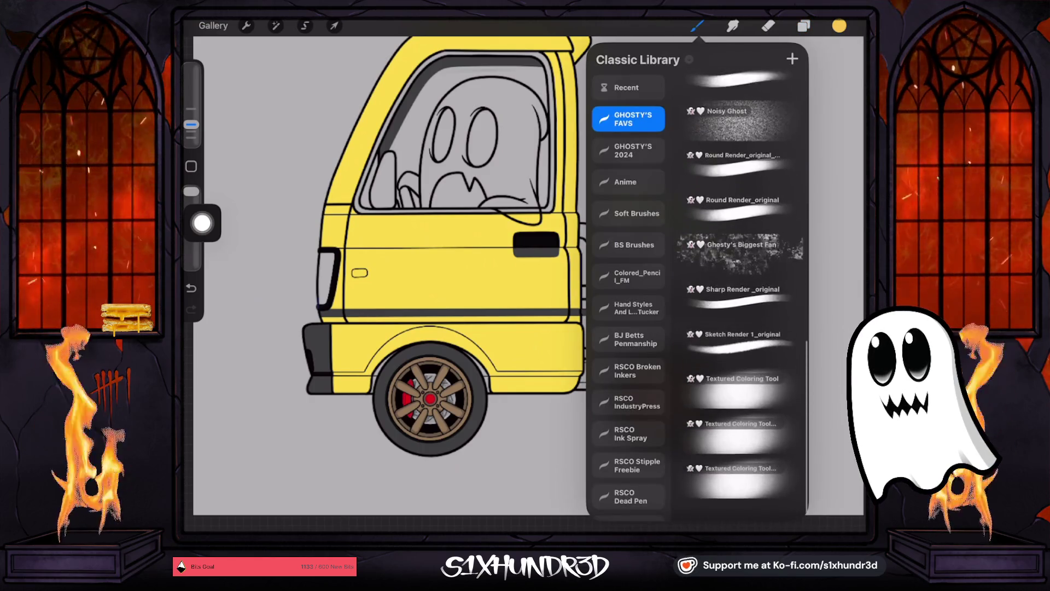
{"action": "left_click", "coordinate": [739, 405]}
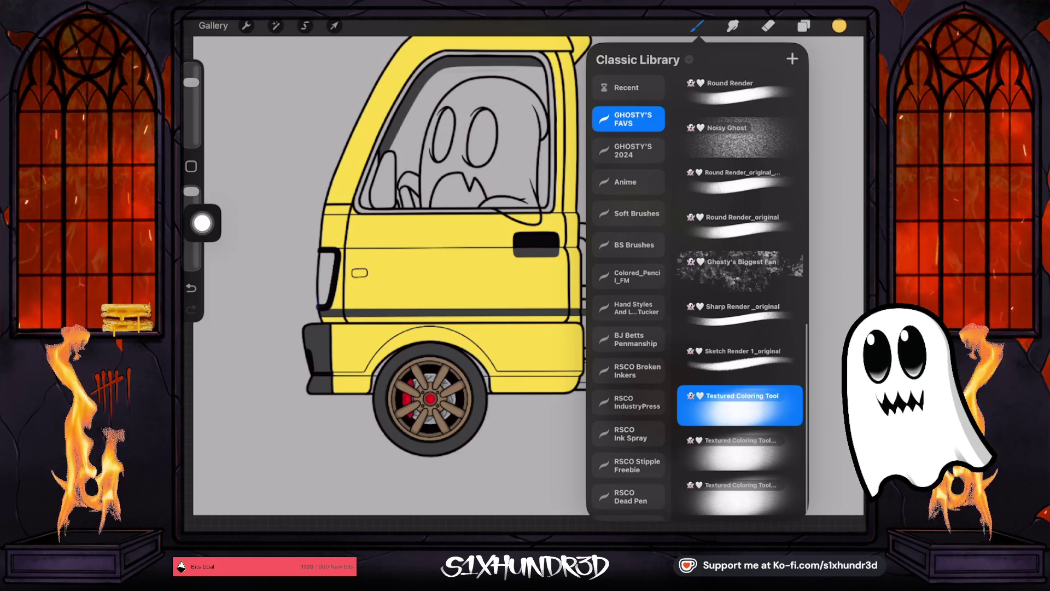
{"action": "left_click", "coordinate": [463, 348]}
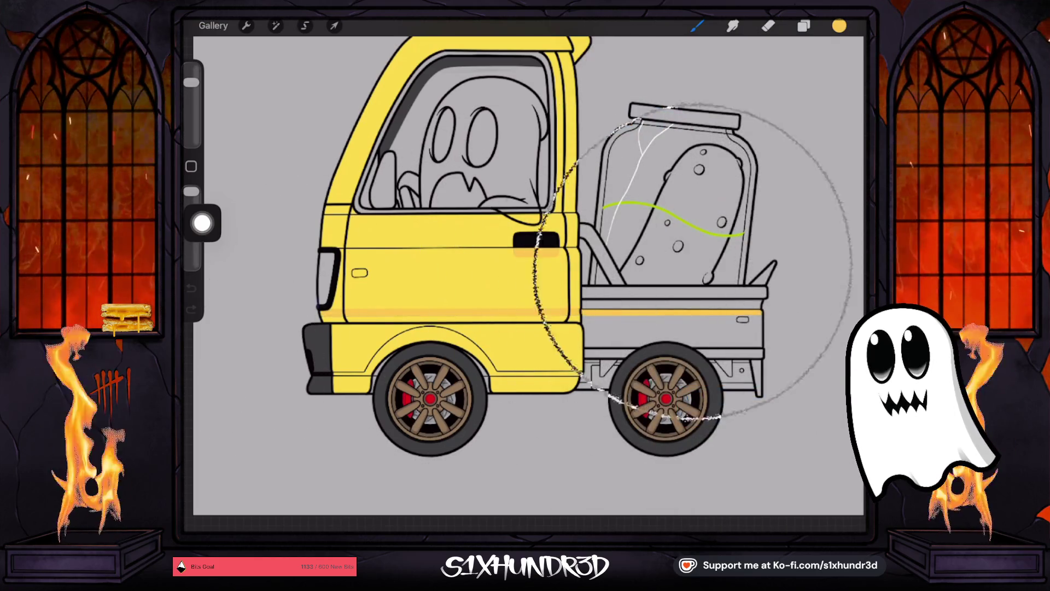
{"action": "left_click", "coordinate": [839, 26]}
{"action": "left_click_drag", "start_coordinate": [778, 94], "coordinate": [785, 120]}
{"action": "left_click", "coordinate": [469, 316]}
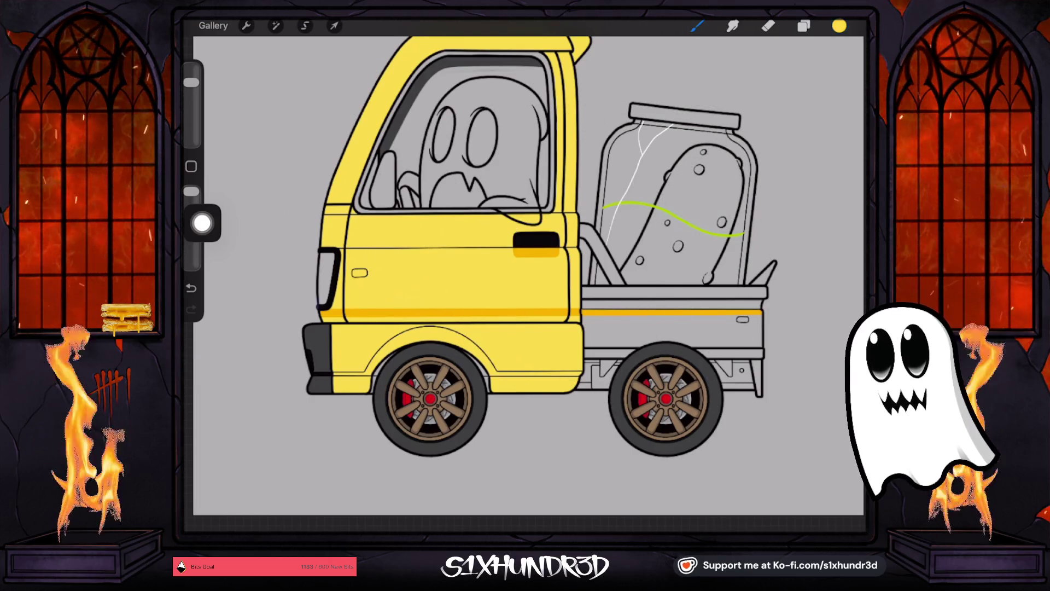
{"action": "left_click", "coordinate": [804, 26]}
{"action": "scroll", "coordinate": [766, 295], "scroll_direction": "down", "scroll_amount": 1}
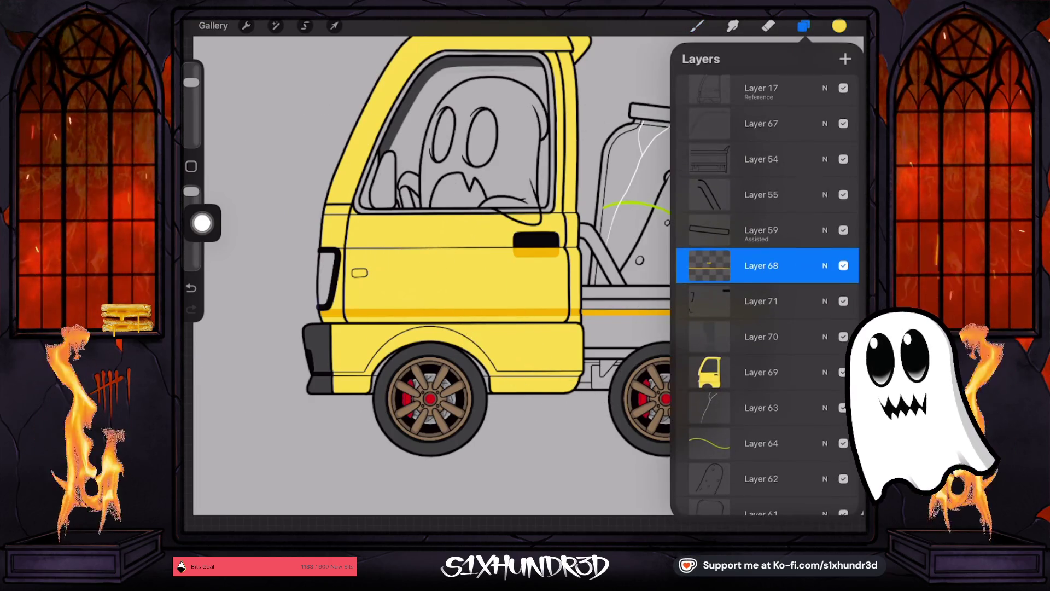
Step: Select Layer 69, the yellow body, and choose the Ghosty Tech Pen 2 brush
{"action": "left_click", "coordinate": [761, 372]}
{"action": "scroll", "coordinate": [432, 246], "scroll_direction": "down", "scroll_amount": 2}
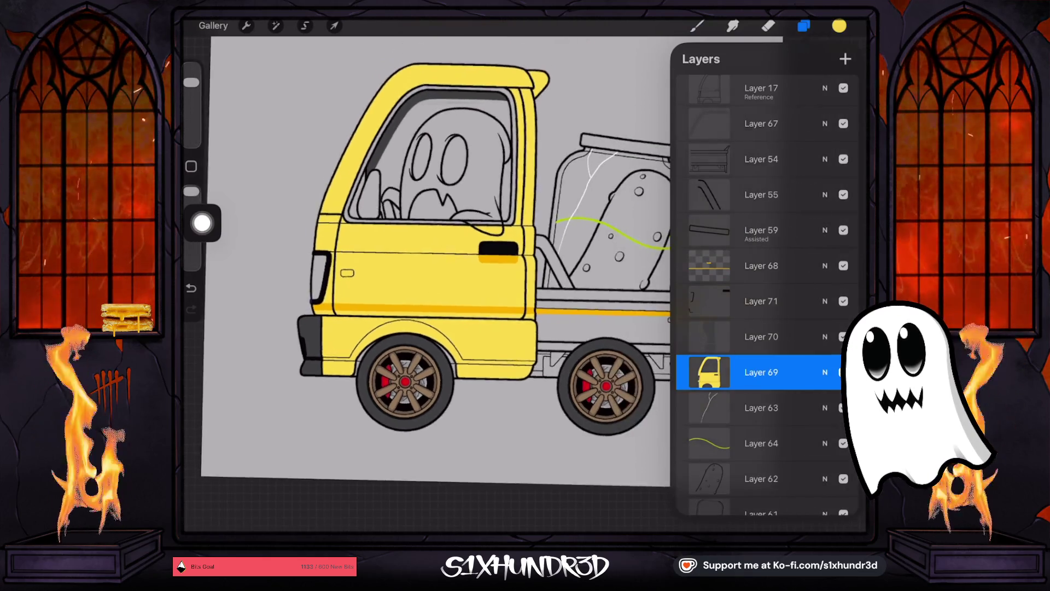
{"action": "left_click", "coordinate": [761, 408]}
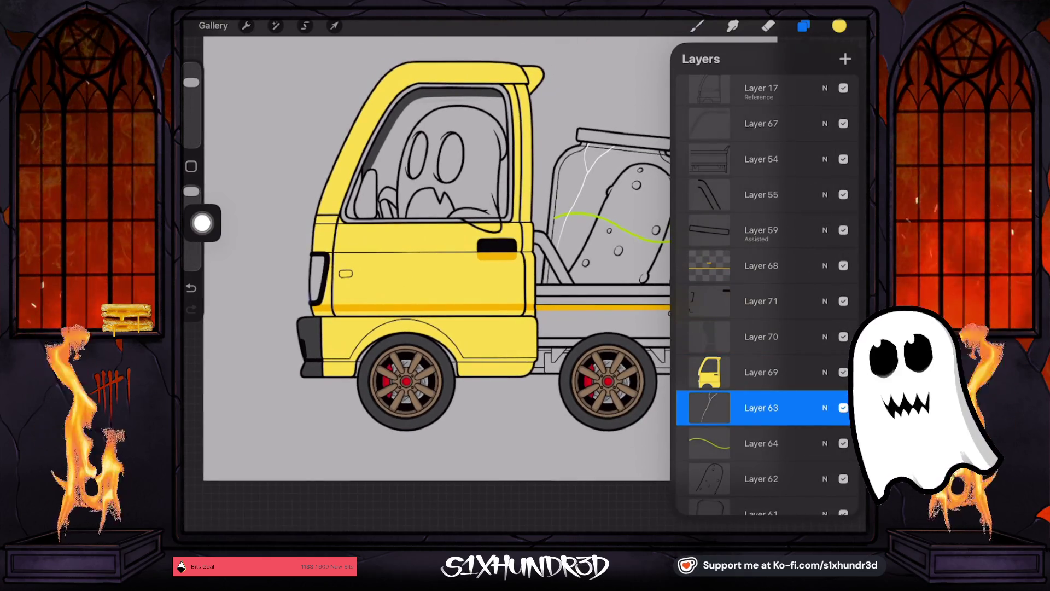
{"action": "left_click", "coordinate": [761, 372]}
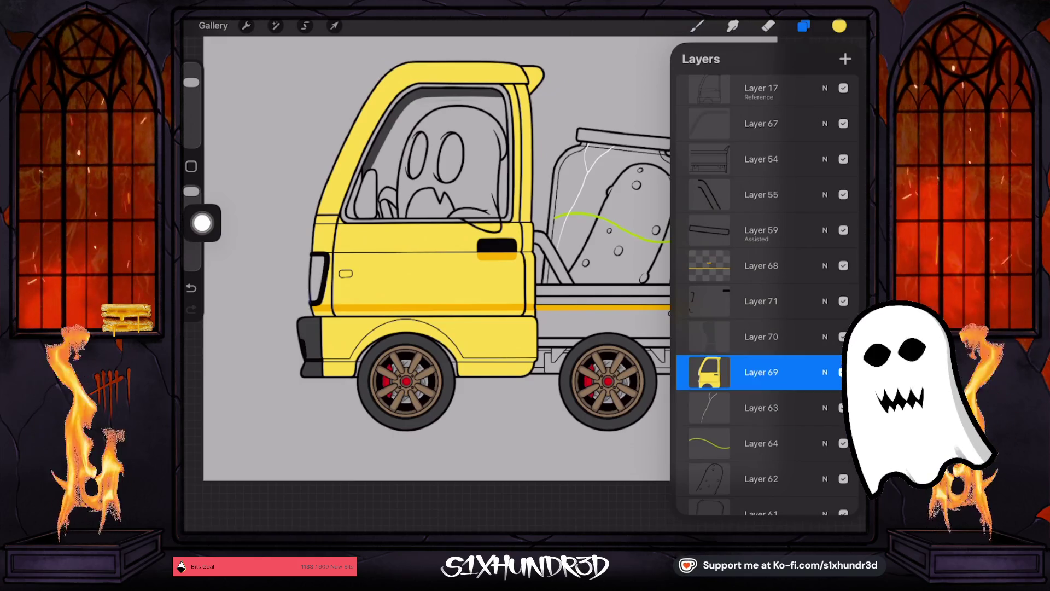
{"action": "left_click", "coordinate": [697, 26]}
{"action": "left_click", "coordinate": [697, 26]}
{"action": "left_click", "coordinate": [697, 26]}
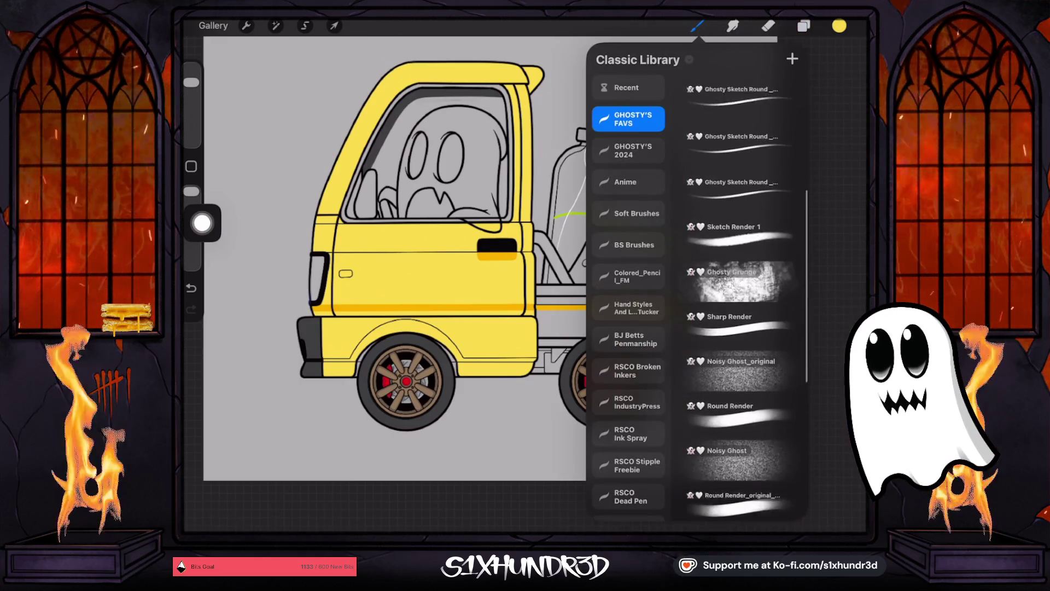
{"action": "scroll", "coordinate": [744, 295], "scroll_direction": "up", "scroll_amount": 5}
{"action": "left_click", "coordinate": [740, 256]}
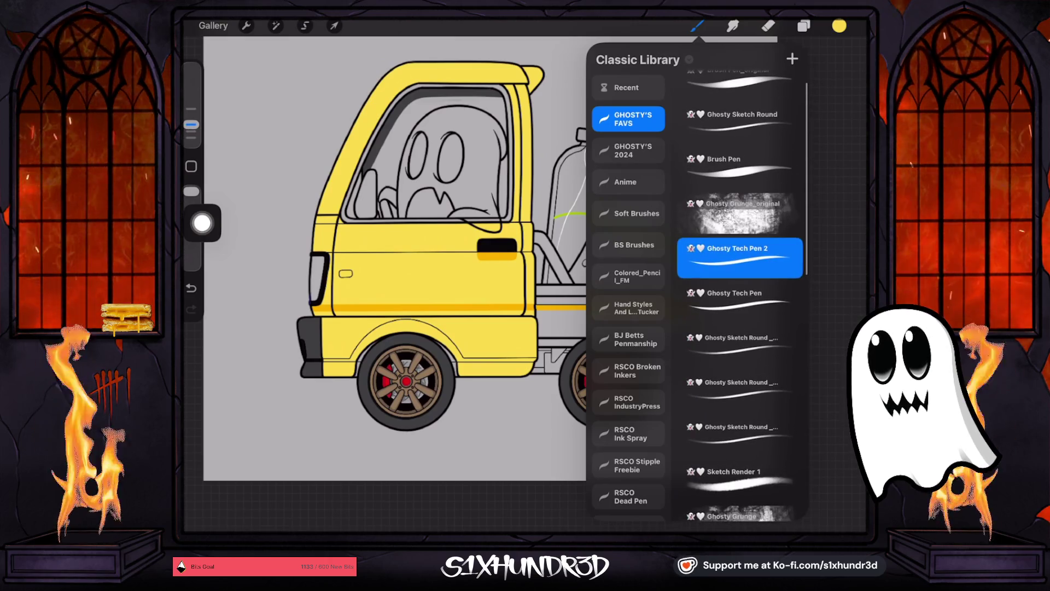
{"action": "left_click", "coordinate": [697, 26]}
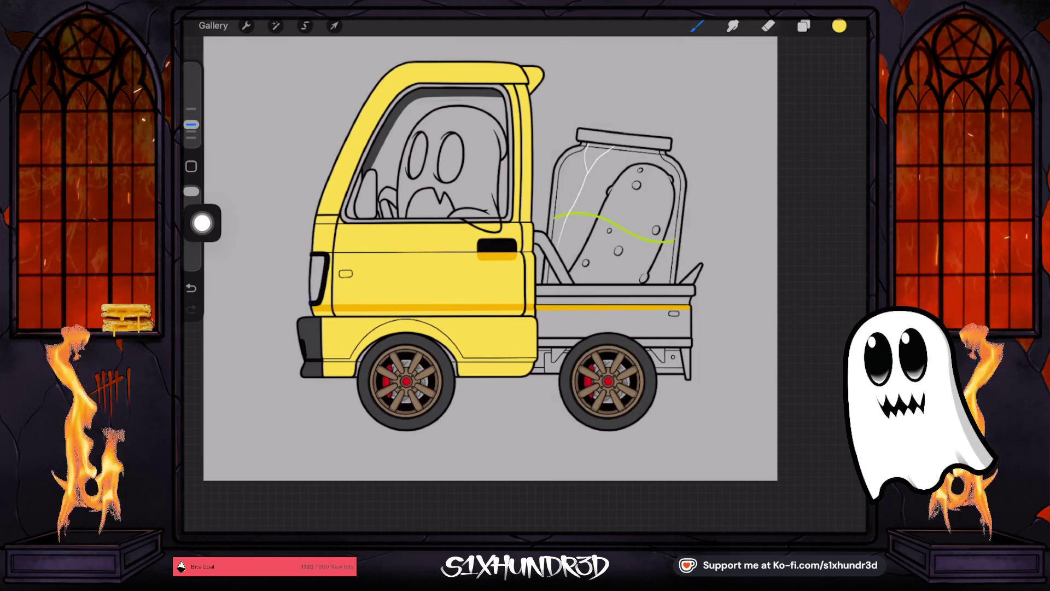
{"action": "scroll", "coordinate": [602, 383], "scroll_direction": "up", "scroll_amount": 5}
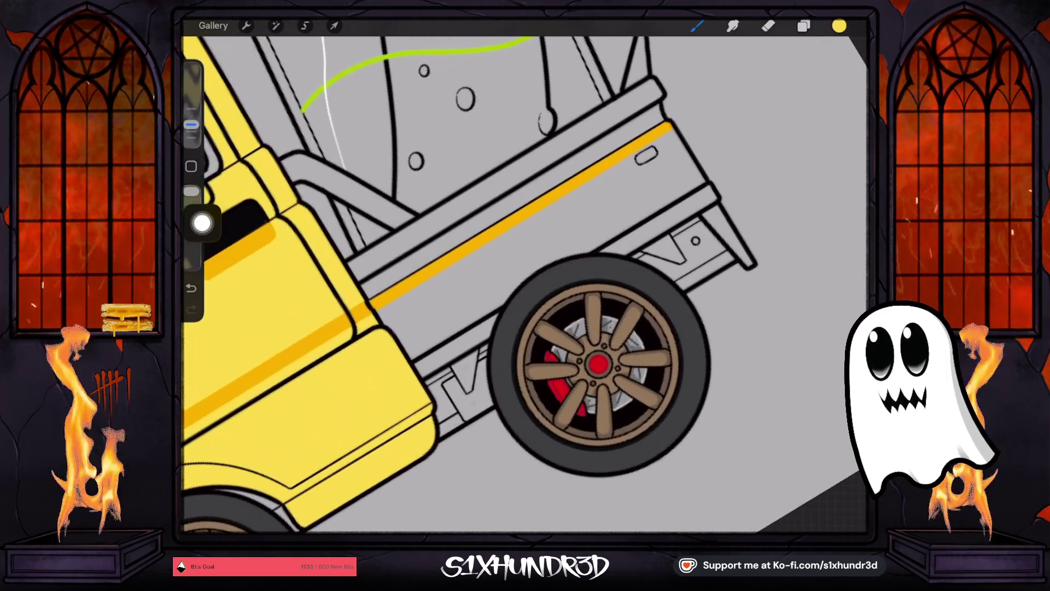
Step: Stroke a light-yellow highlight along the full length of the upper bed rail
{"action": "left_click_drag", "start_coordinate": [342, 337], "coordinate": [417, 283]}
{"action": "left_click_drag", "start_coordinate": [378, 314], "coordinate": [460, 247]}
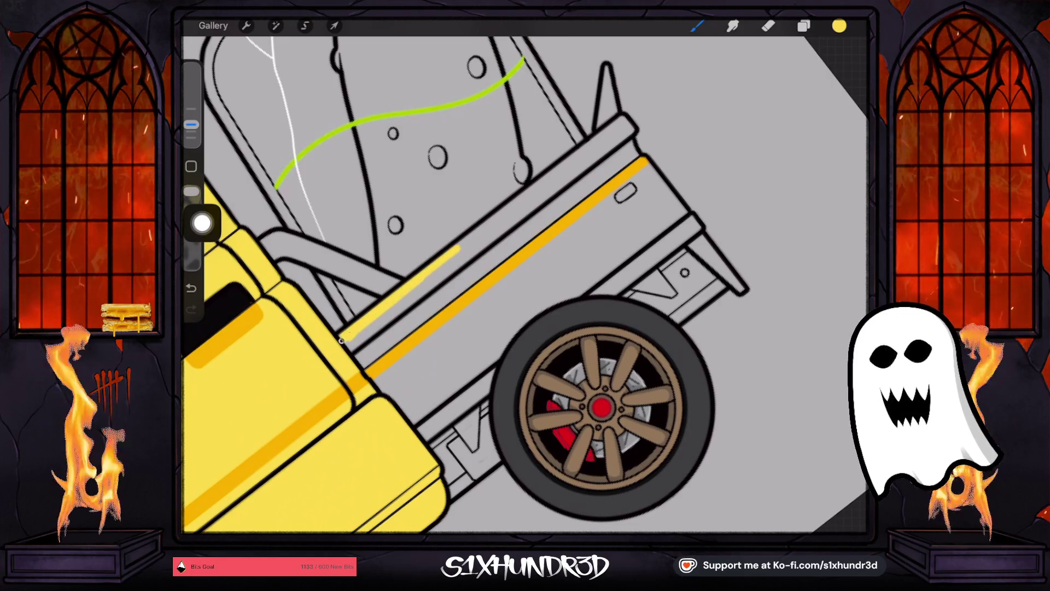
{"action": "left_click_drag", "start_coordinate": [405, 287], "coordinate": [542, 196]}
{"action": "left_click_drag", "start_coordinate": [459, 247], "coordinate": [528, 199]}
{"action": "left_click_drag", "start_coordinate": [476, 229], "coordinate": [617, 131]}
{"action": "mouse_move", "coordinate": [563, 161]}
{"action": "left_mouse_down"}
{"action": "mouse_move", "coordinate": [628, 122]}
{"action": "mouse_move", "coordinate": [607, 95]}
{"action": "mouse_move", "coordinate": [596, 133]}
{"action": "left_mouse_up"}
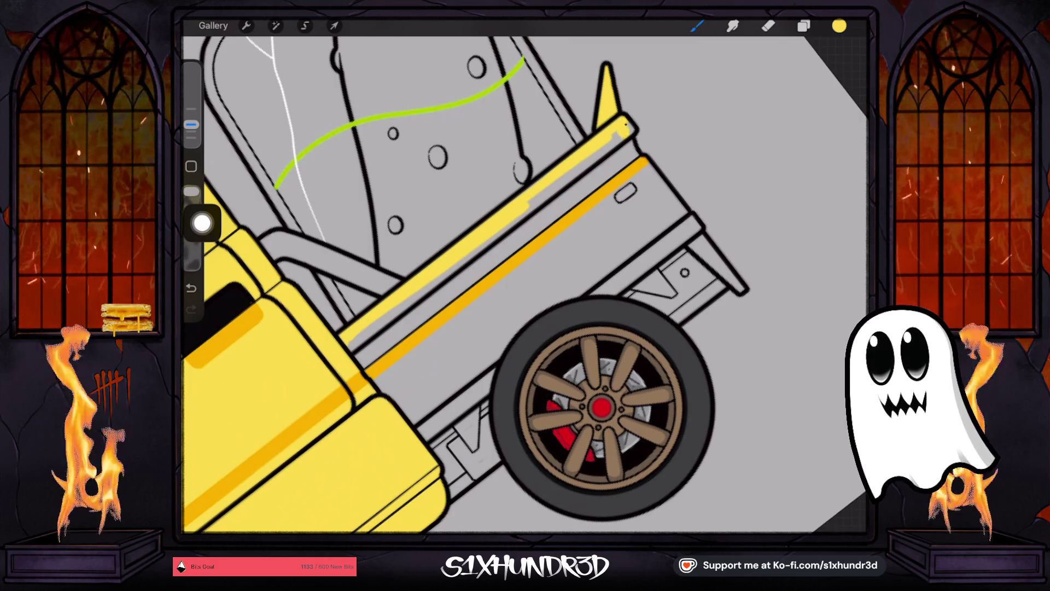
Step: Paint the upper rail's end cap yellow and extend yellow down the bed's rear edge
{"action": "left_click_drag", "start_coordinate": [631, 125], "coordinate": [629, 150]}
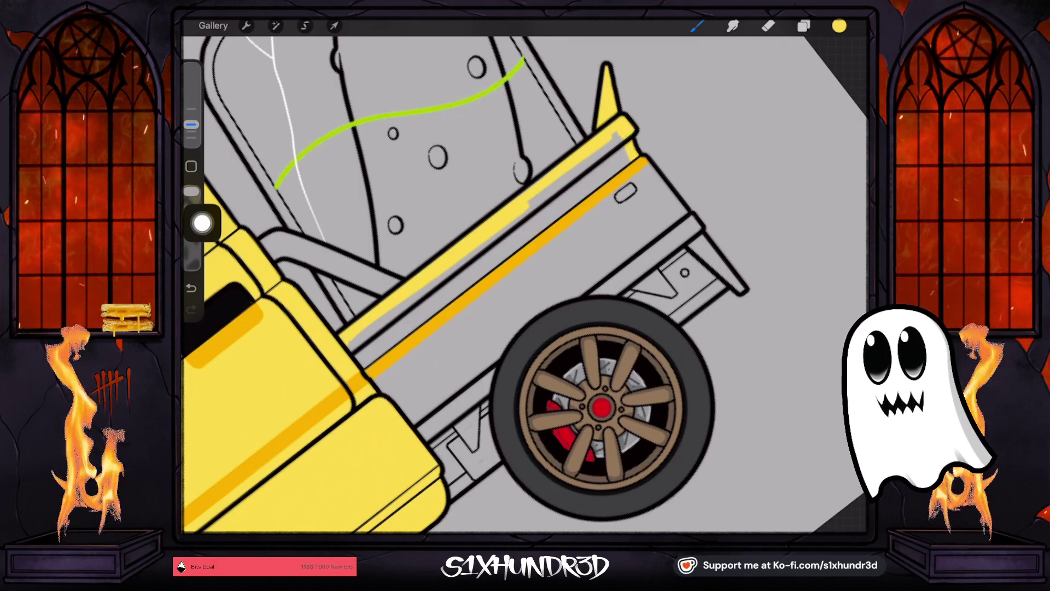
{"action": "scroll", "coordinate": [524, 284], "scroll_direction": "down", "scroll_amount": 5}
{"action": "left_click_drag", "start_coordinate": [548, 255], "coordinate": [459, 379]}
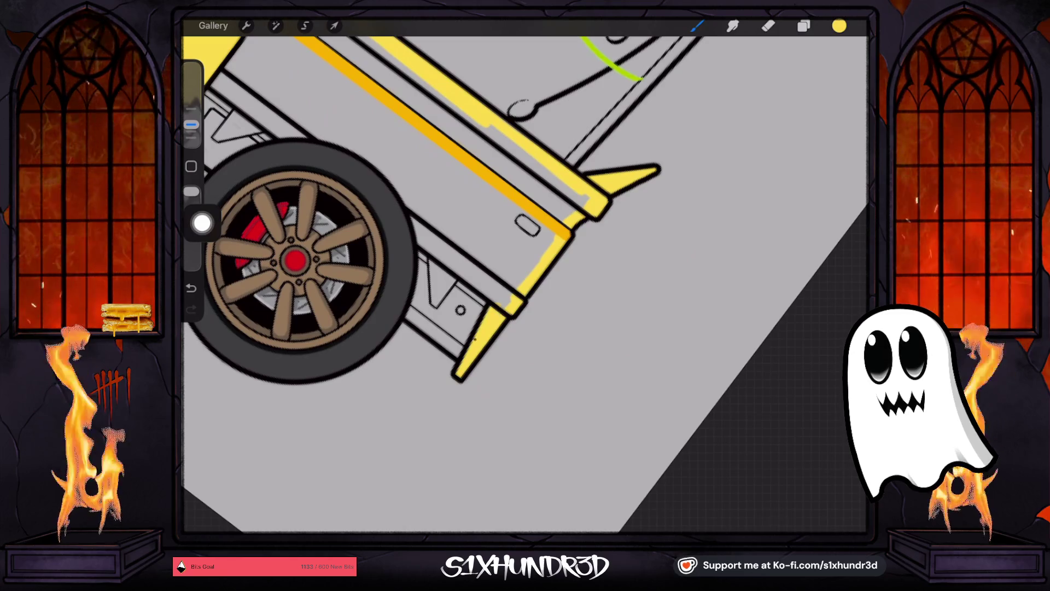
{"action": "scroll", "coordinate": [524, 284], "scroll_direction": "down", "scroll_amount": 3}
{"action": "left_click", "coordinate": [803, 25]}
{"action": "scroll", "coordinate": [766, 295], "scroll_direction": "up", "scroll_amount": 10}
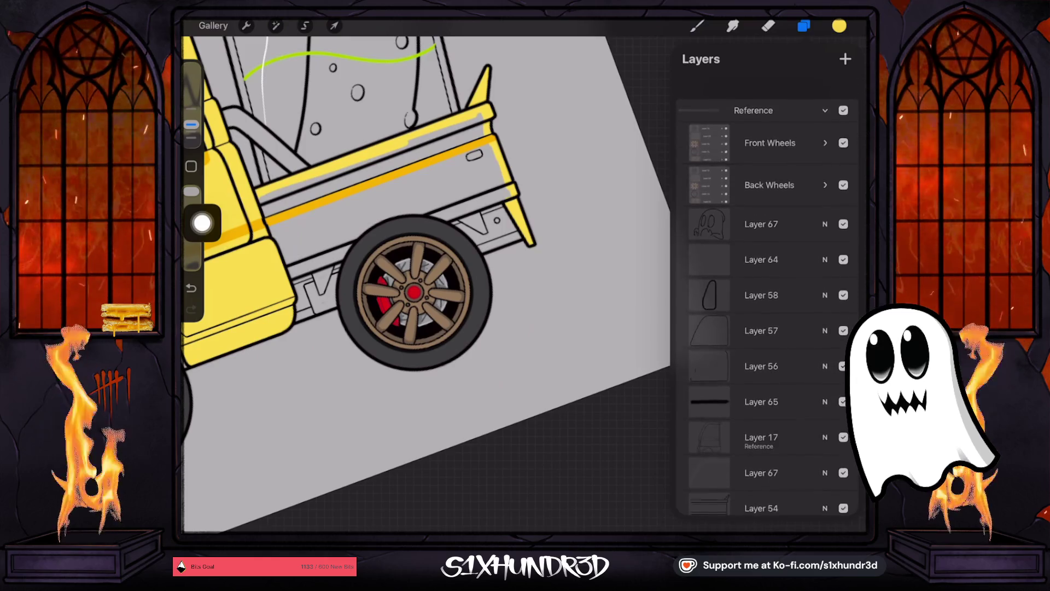
Step: Hide Back Wheels, paint yellow along the lower bed edge, and undo a fill that flooded the background
{"action": "left_click", "coordinate": [844, 162]}
{"action": "scroll", "coordinate": [766, 296], "scroll_direction": "down", "scroll_amount": 7}
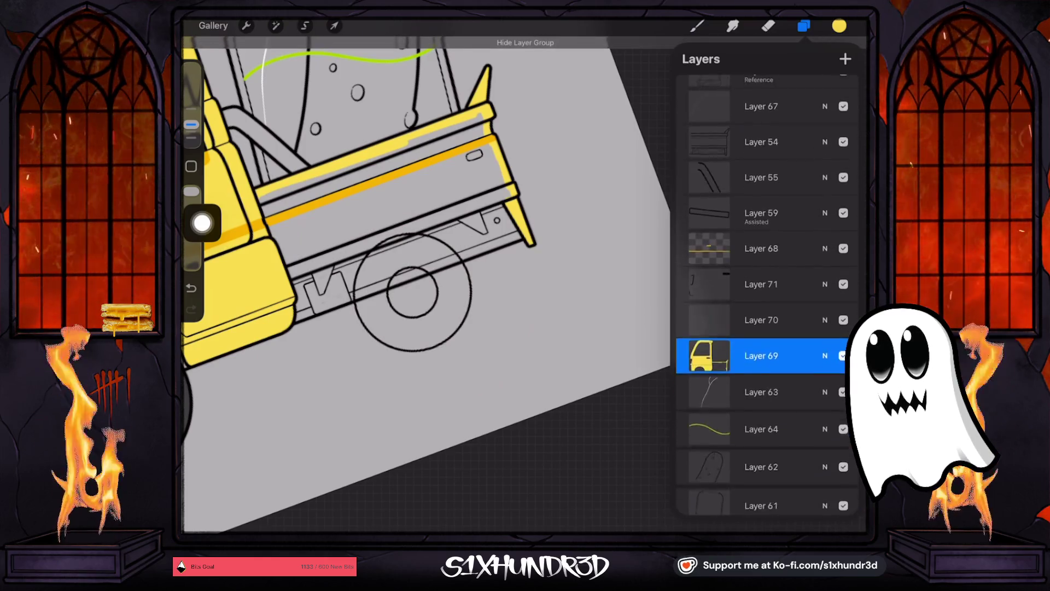
{"action": "scroll", "coordinate": [415, 285], "scroll_direction": "up", "scroll_amount": 2}
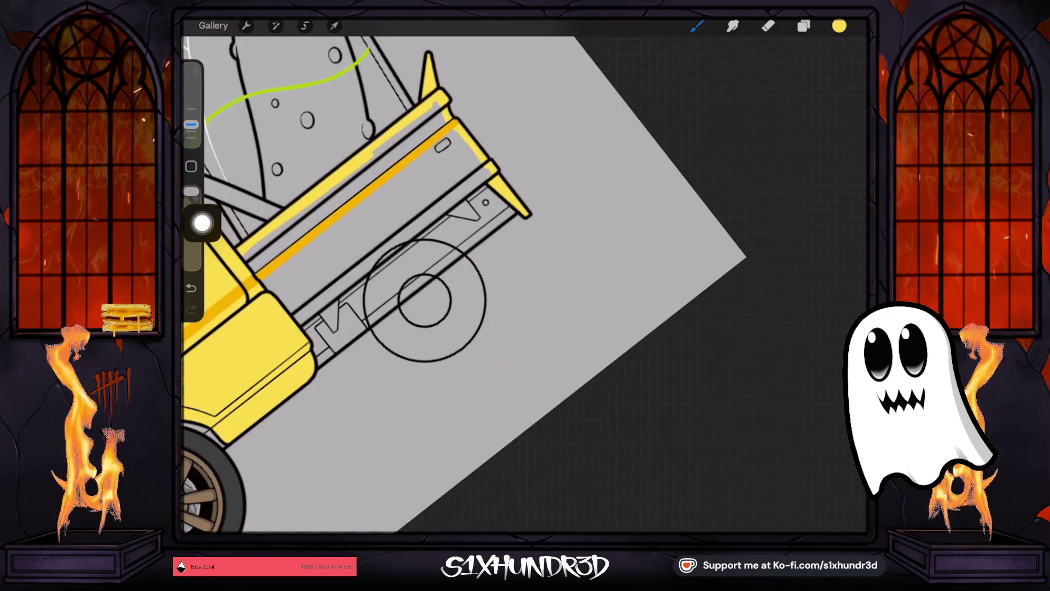
{"action": "left_click_drag", "start_coordinate": [318, 365], "coordinate": [512, 209]}
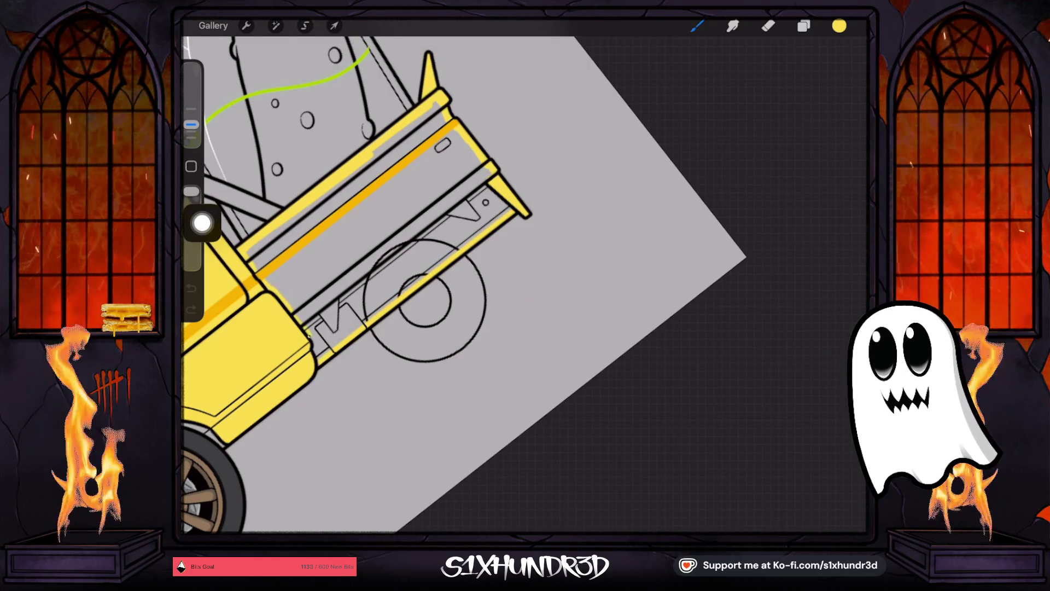
{"action": "left_click_drag", "start_coordinate": [839, 26], "coordinate": [416, 214]}
{"action": "left_click", "coordinate": [191, 288]}
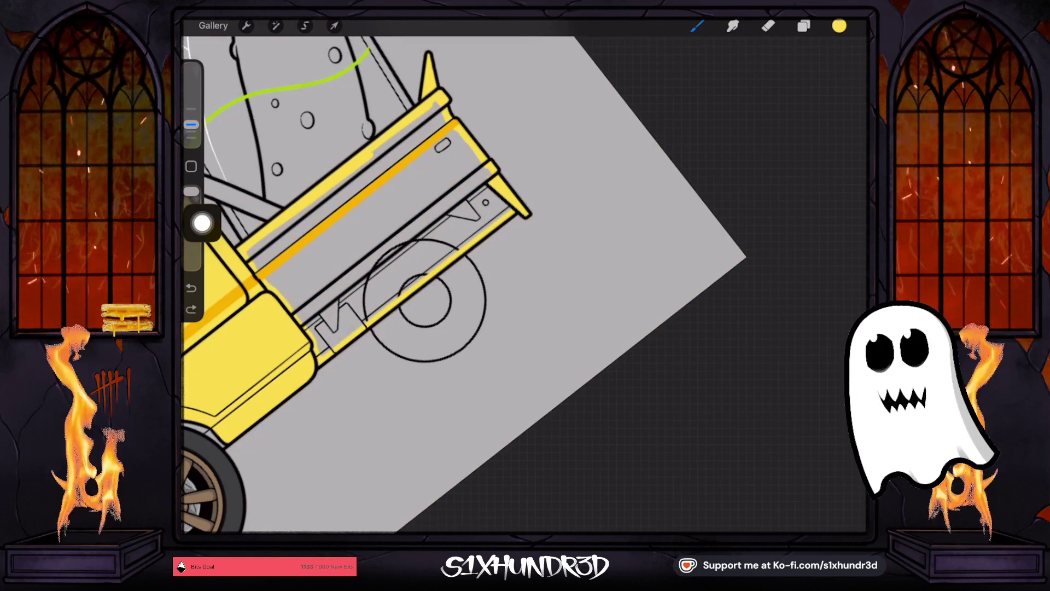
Step: Set Layer 69 as the fill reference and fill the bed side panel yellow
{"action": "left_click", "coordinate": [804, 26]}
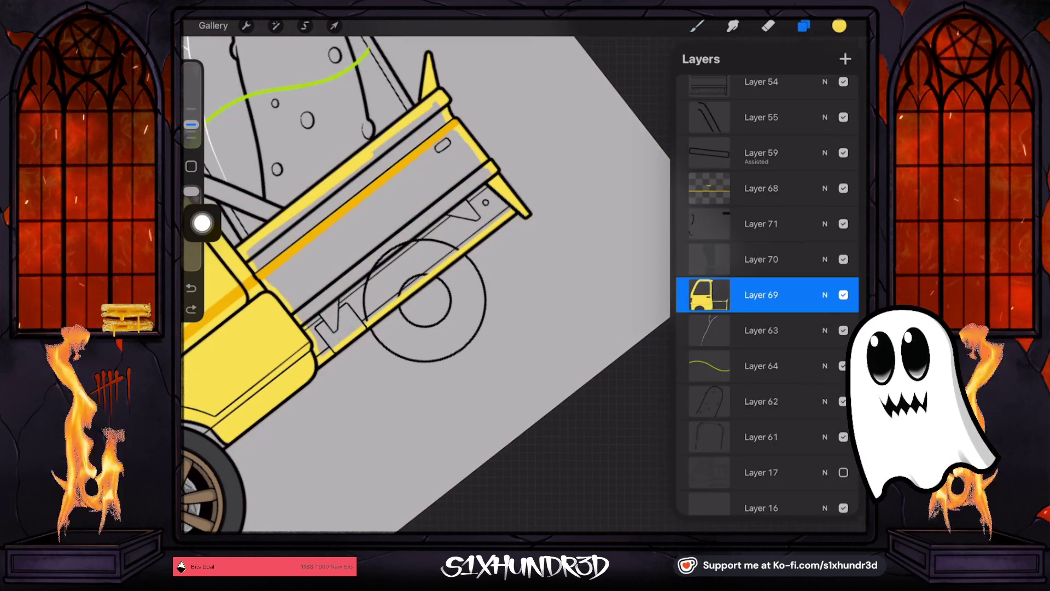
{"action": "left_click", "coordinate": [761, 295]}
{"action": "left_click", "coordinate": [605, 371]}
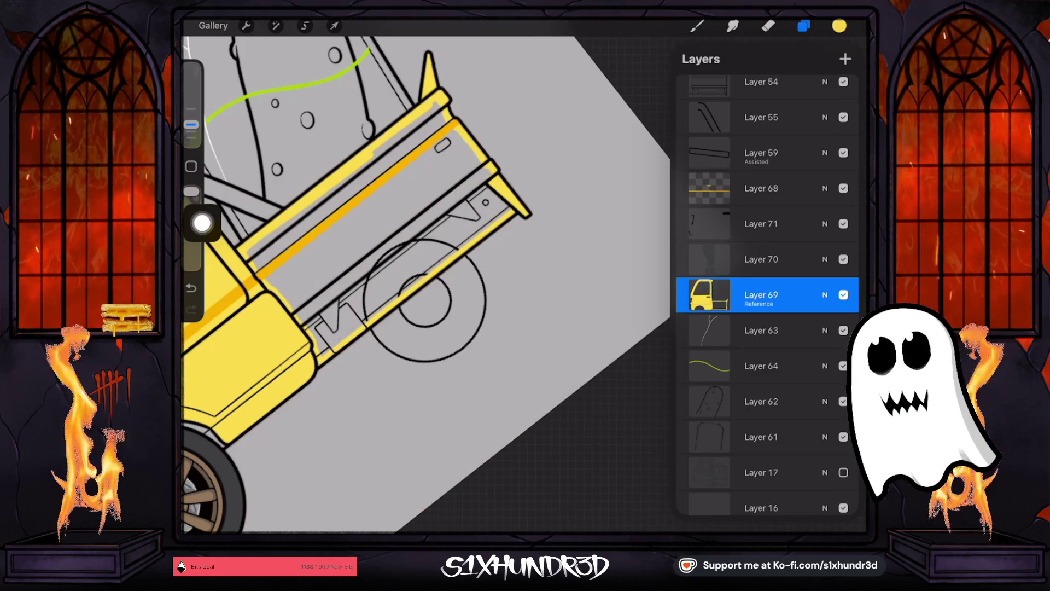
{"action": "left_click", "coordinate": [761, 295]}
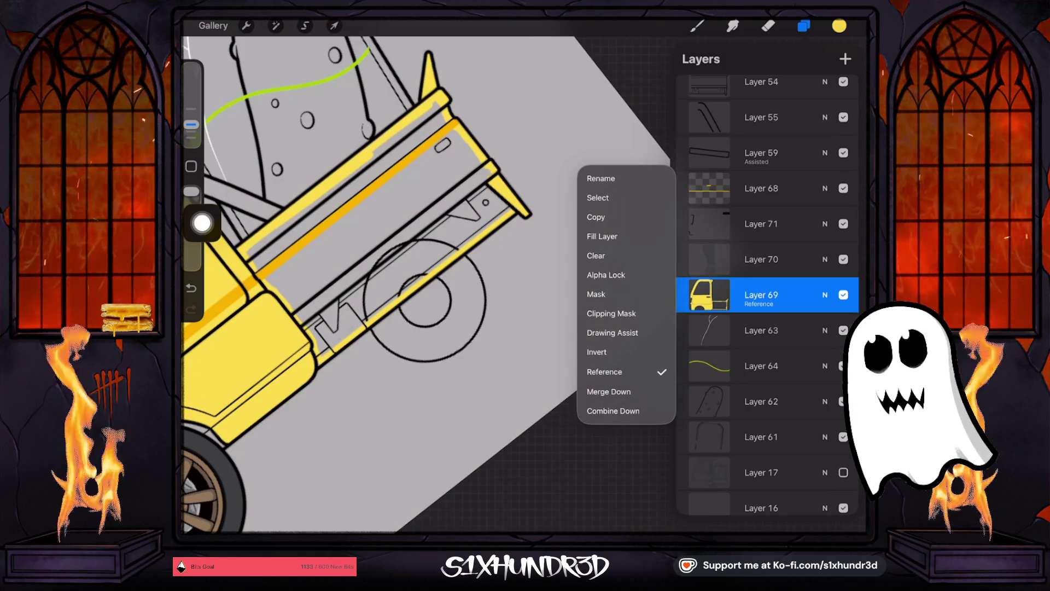
{"action": "left_click", "coordinate": [761, 294]}
{"action": "left_click_drag", "start_coordinate": [839, 26], "coordinate": [383, 219]}
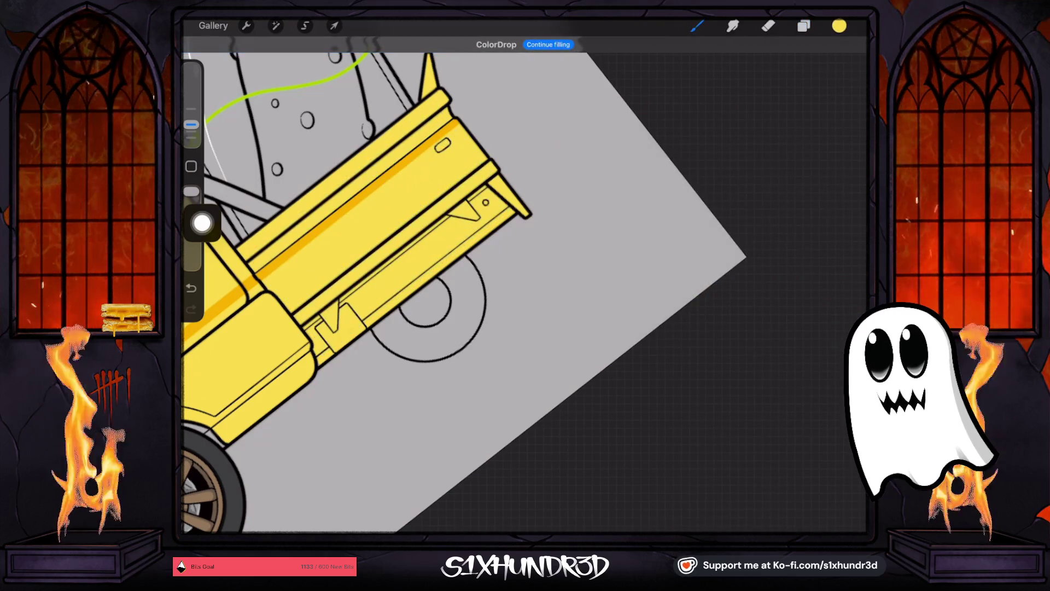
{"action": "scroll", "coordinate": [383, 246], "scroll_direction": "down", "scroll_amount": 5}
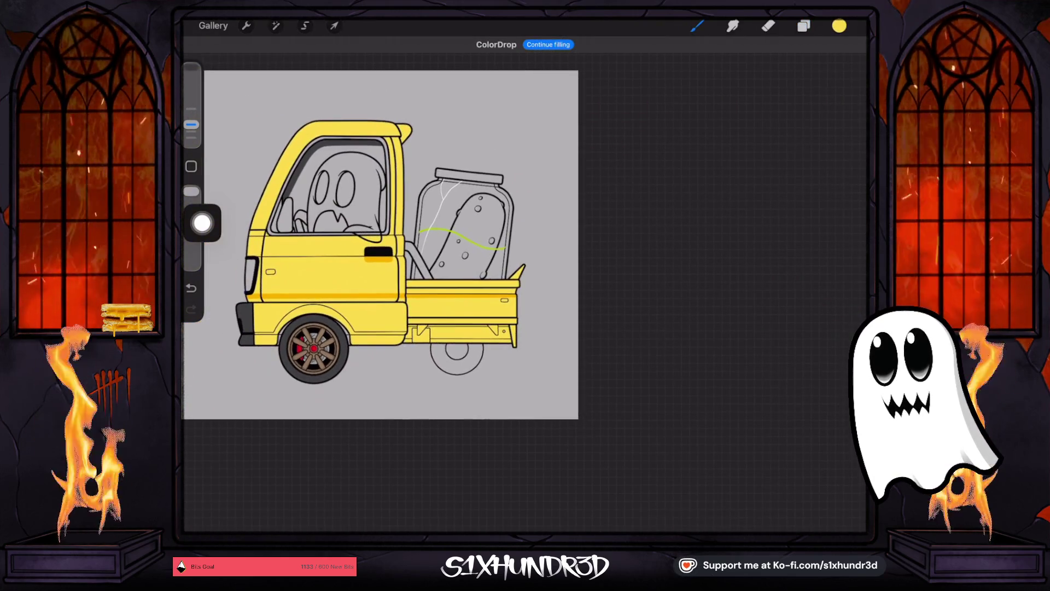
Step: Make the Back Wheels group visible again over the yellow bed
{"action": "left_click", "coordinate": [804, 26]}
{"action": "scroll", "coordinate": [766, 296], "scroll_direction": "up", "scroll_amount": 5}
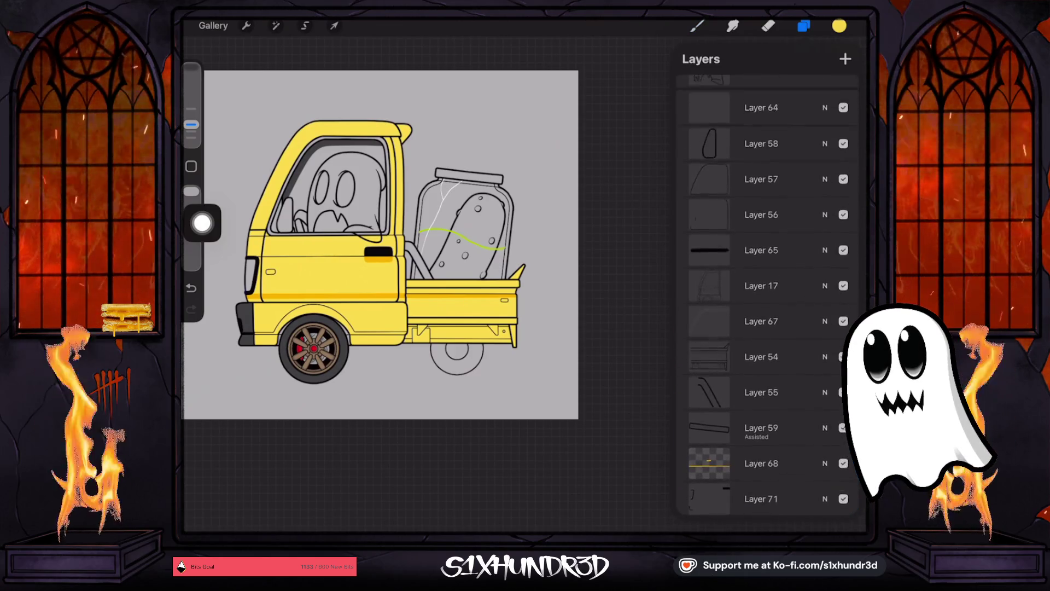
{"action": "scroll", "coordinate": [766, 296], "scroll_direction": "up", "scroll_amount": 3}
{"action": "left_click", "coordinate": [843, 160]}
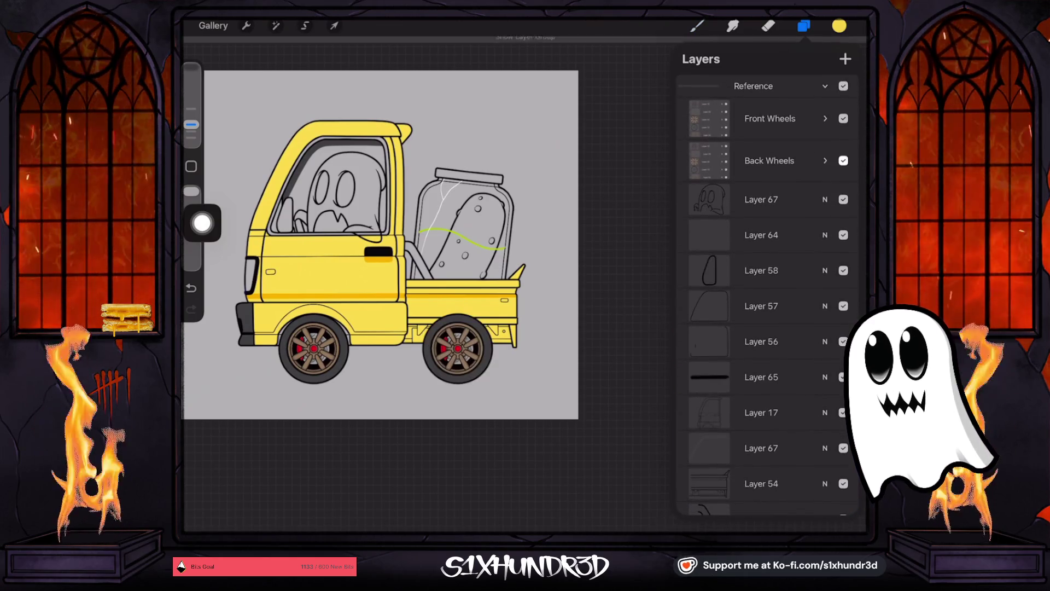
{"action": "left_click", "coordinate": [697, 25]}
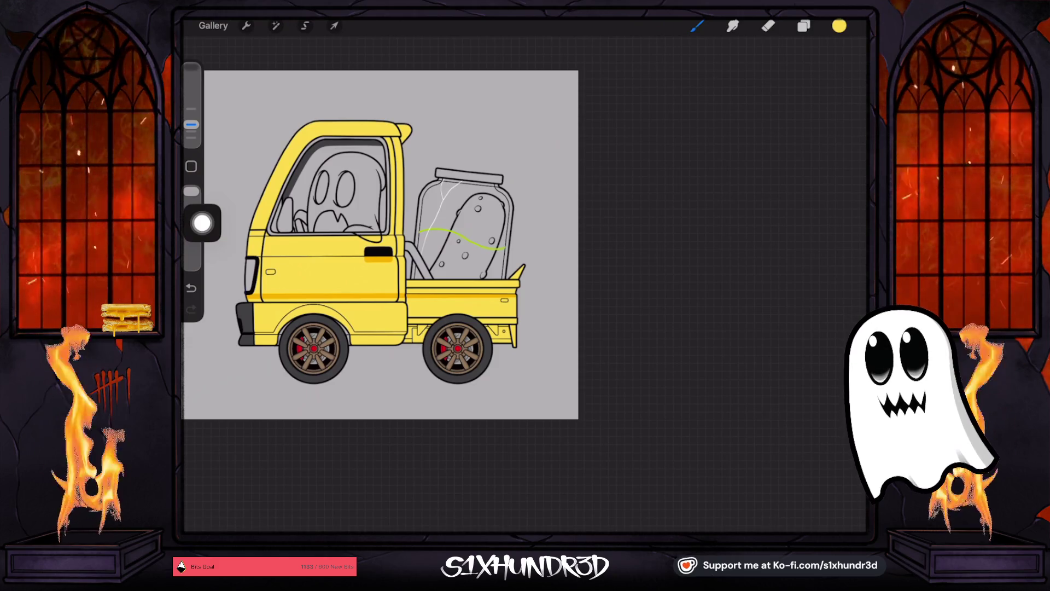
{"action": "scroll", "coordinate": [433, 265], "scroll_direction": "up", "scroll_amount": 3}
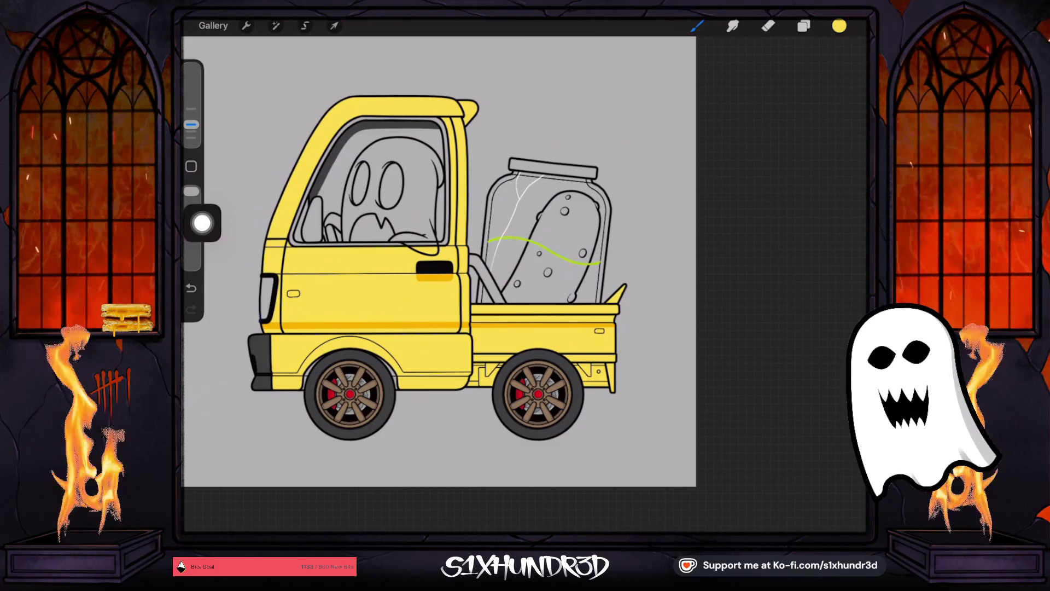
Step: Pick a cyan hue and browse Adjustments, Actions and Layer 69's options
{"action": "left_click", "coordinate": [839, 25]}
{"action": "left_click", "coordinate": [711, 222]}
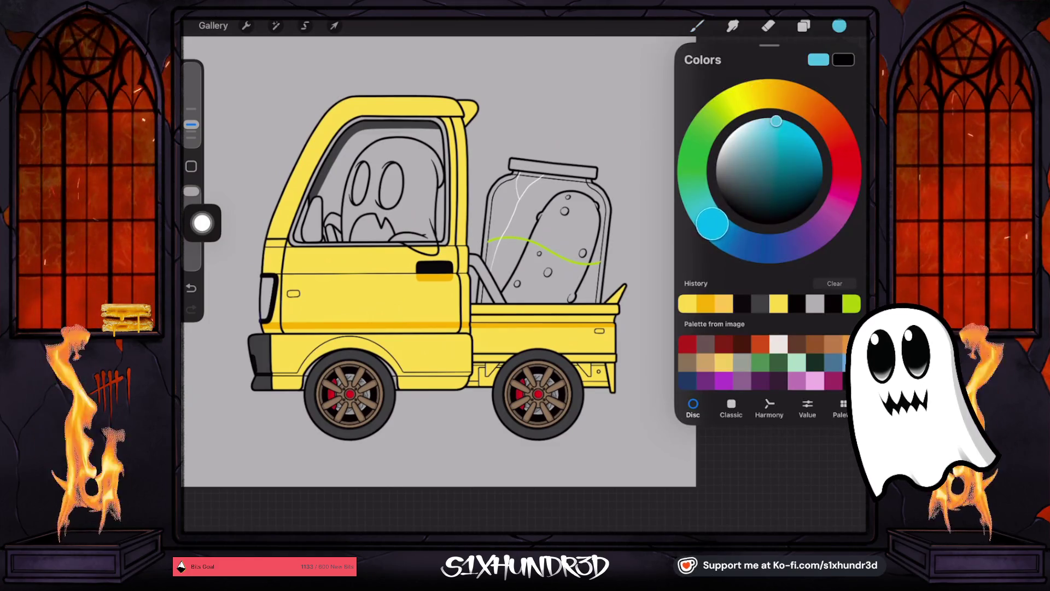
{"action": "left_click", "coordinate": [276, 26]}
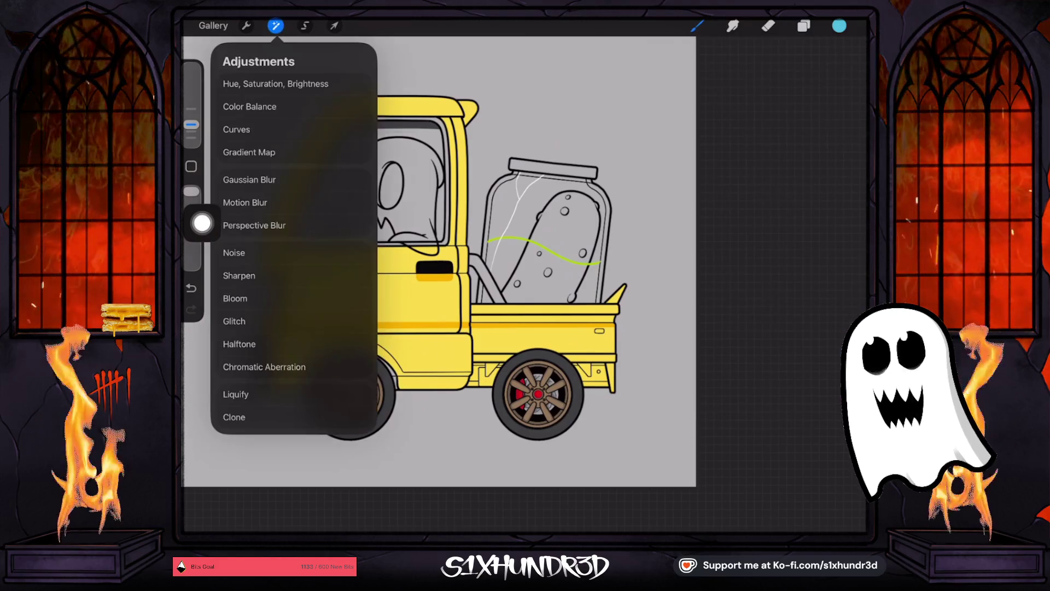
{"action": "left_click", "coordinate": [246, 25]}
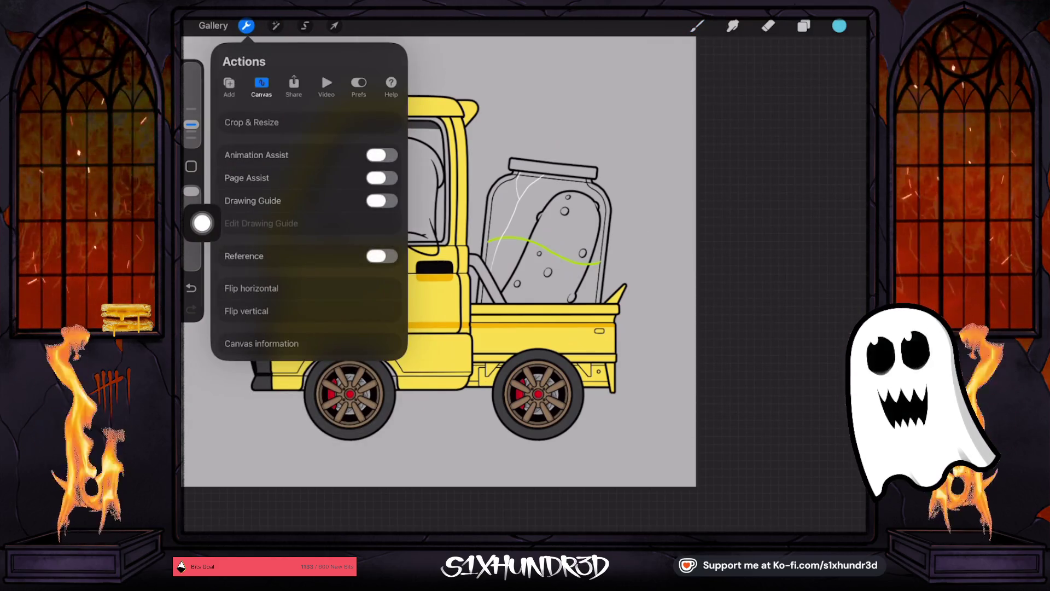
{"action": "left_click", "coordinate": [803, 25]}
{"action": "scroll", "coordinate": [766, 273], "scroll_direction": "down", "scroll_amount": 3}
{"action": "scroll", "coordinate": [765, 273], "scroll_direction": "up", "scroll_amount": 2}
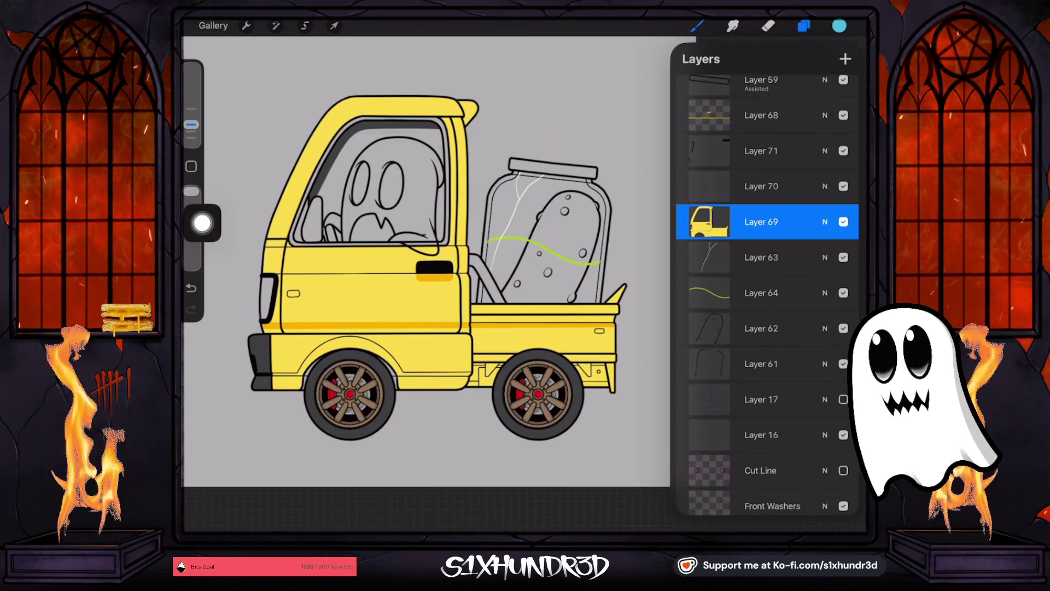
{"action": "left_click", "coordinate": [761, 221]}
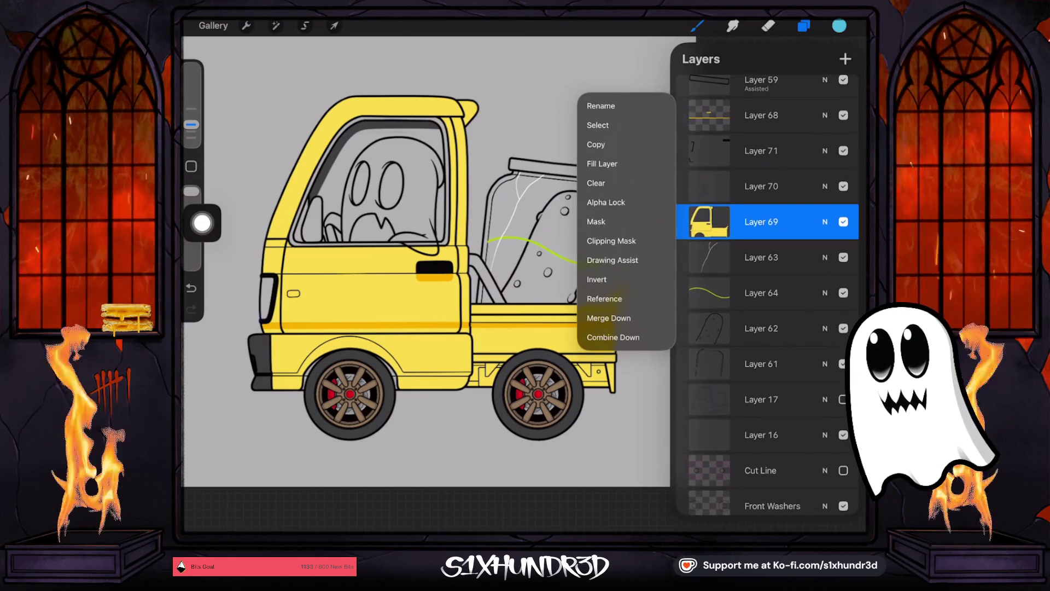
{"action": "left_click", "coordinate": [761, 222]}
Step: Shift the colour from cyan to a pale blue and enlarge the brush size
{"action": "left_click", "coordinate": [839, 25]}
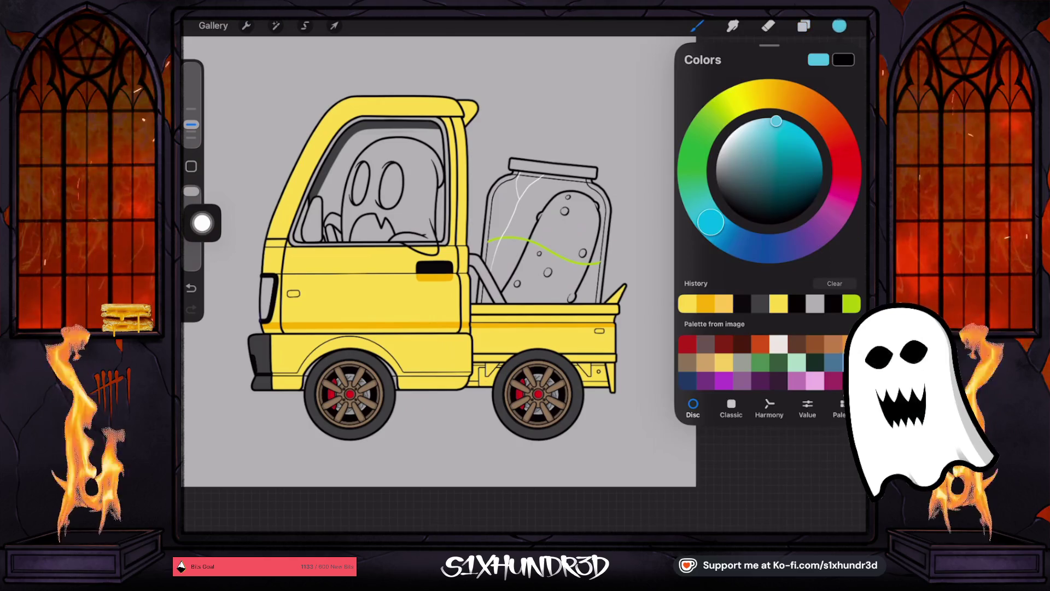
{"action": "left_click_drag", "start_coordinate": [711, 222], "coordinate": [725, 235]}
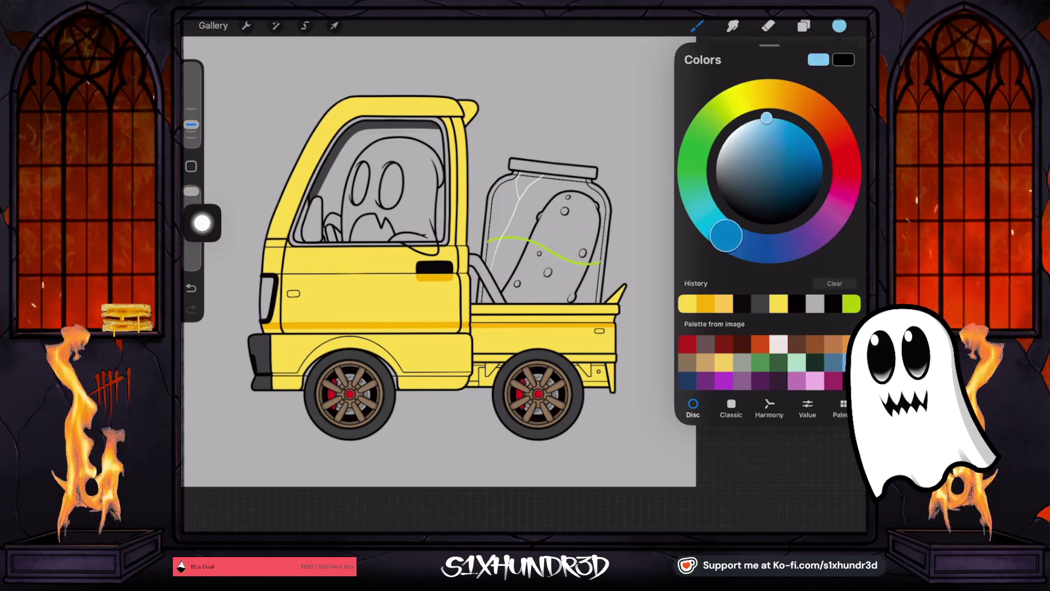
{"action": "left_click_drag", "start_coordinate": [766, 118], "coordinate": [759, 133]}
{"action": "left_click_drag", "start_coordinate": [191, 125], "coordinate": [191, 108]}
{"action": "left_click", "coordinate": [697, 25]}
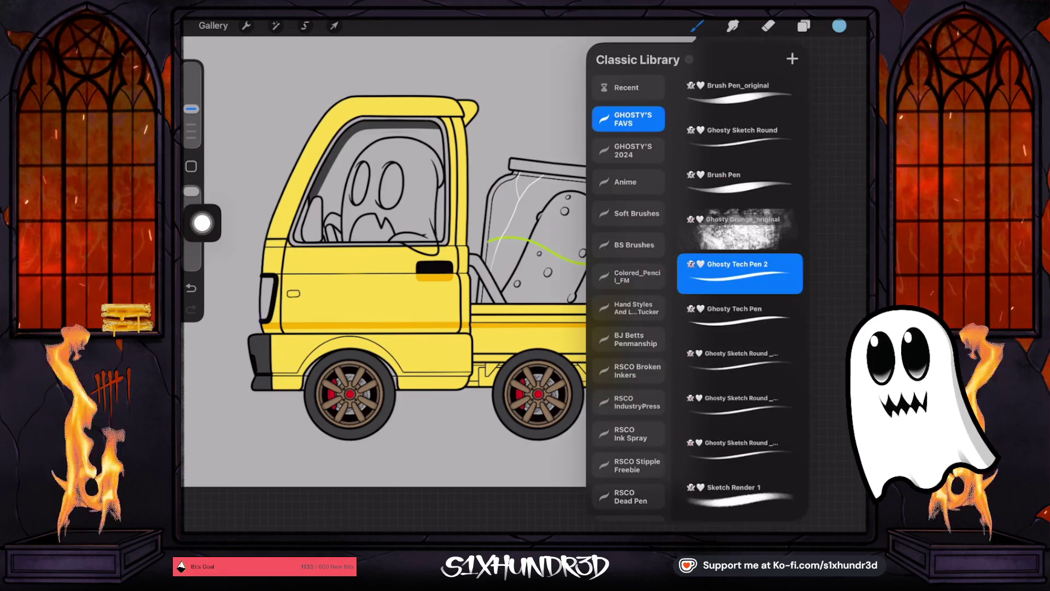
Step: Select the Textured Coloring Tool and paint the truck body blue
{"action": "scroll", "coordinate": [738, 285], "scroll_direction": "down", "scroll_amount": 10}
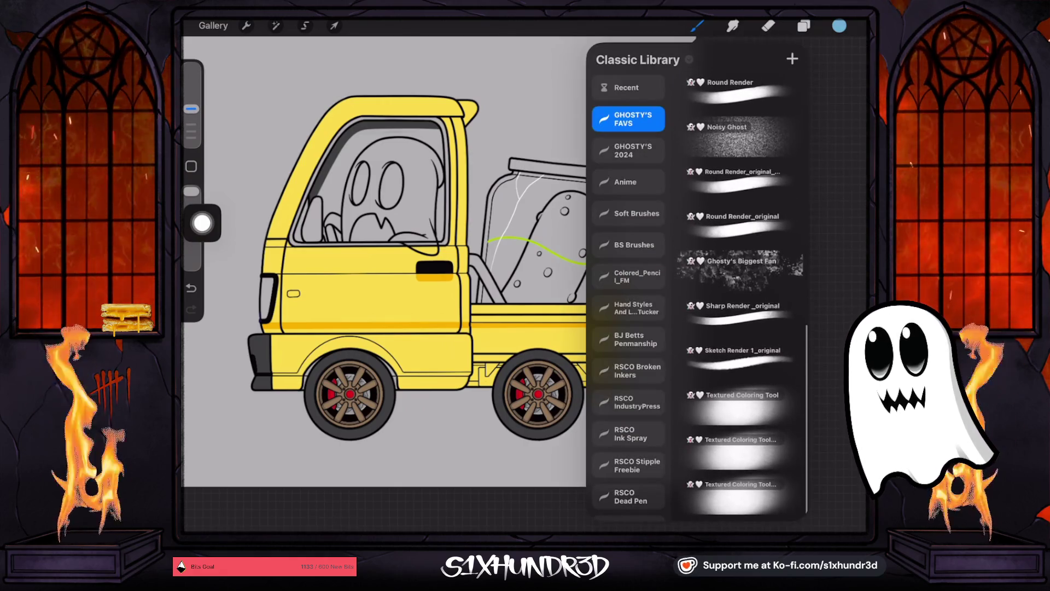
{"action": "left_click", "coordinate": [740, 405]}
{"action": "mouse_move", "coordinate": [295, 328]}
{"action": "left_mouse_down"}
{"action": "mouse_move", "coordinate": [307, 361]}
{"action": "mouse_move", "coordinate": [334, 356]}
{"action": "mouse_move", "coordinate": [493, 383]}
{"action": "mouse_move", "coordinate": [347, 322]}
{"action": "mouse_move", "coordinate": [547, 257]}
{"action": "left_mouse_up"}
Step: Repaint the body in a lighter blue, then undo the blue strokes to restore yellow
{"action": "left_click", "coordinate": [840, 26]}
{"action": "left_click_drag", "start_coordinate": [764, 135], "coordinate": [757, 121]}
{"action": "mouse_move", "coordinate": [328, 218]}
{"action": "left_mouse_down"}
{"action": "mouse_move", "coordinate": [363, 105]}
{"action": "mouse_move", "coordinate": [527, 211]}
{"action": "mouse_move", "coordinate": [527, 309]}
{"action": "mouse_move", "coordinate": [355, 361]}
{"action": "mouse_move", "coordinate": [552, 262]}
{"action": "mouse_move", "coordinate": [586, 273]}
{"action": "left_mouse_up"}
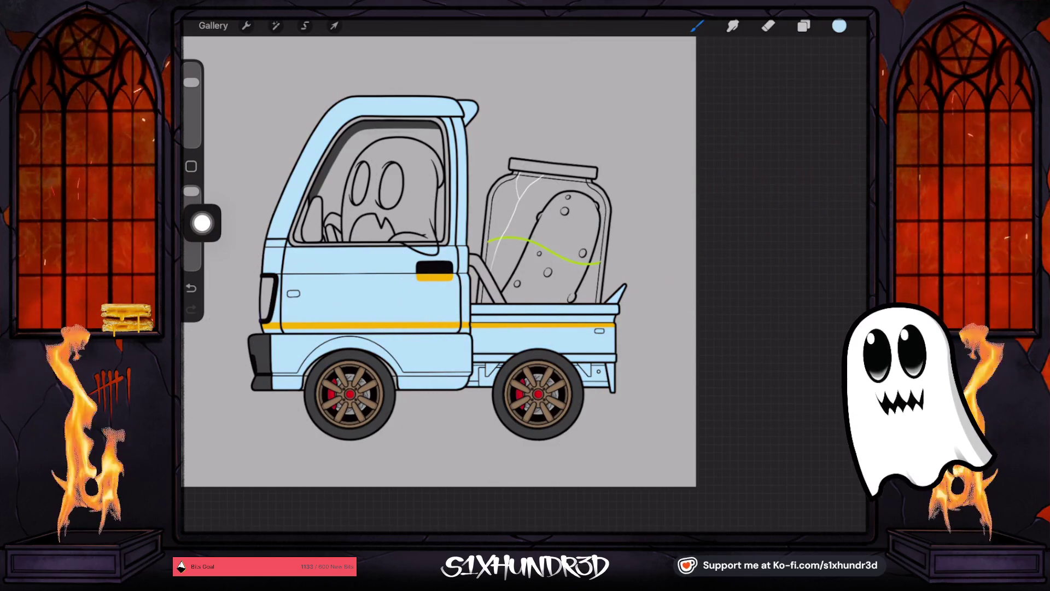
{"action": "key", "text": "ctrl+z"}
{"action": "key", "text": "ctrl+z"}
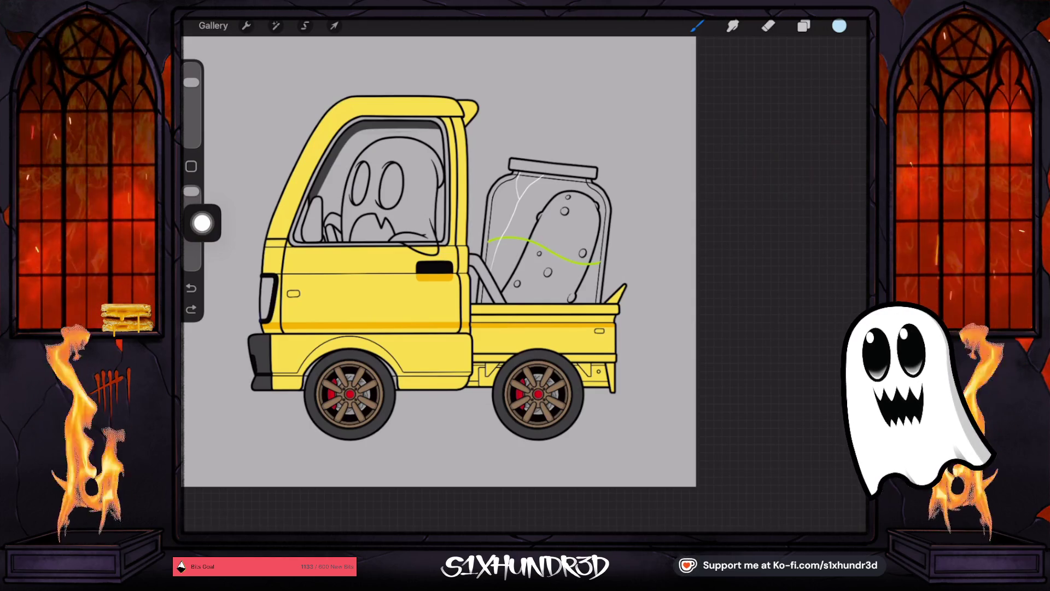
{"action": "left_click", "coordinate": [839, 26]}
Step: Add new Layer 72 above Layer 69 and set Layer 17 as the fill reference
{"action": "mouse_move", "coordinate": [775, 94]}
{"action": "left_mouse_down"}
{"action": "mouse_move", "coordinate": [802, 100]}
{"action": "mouse_move", "coordinate": [797, 126]}
{"action": "mouse_move", "coordinate": [725, 142]}
{"action": "left_mouse_up"}
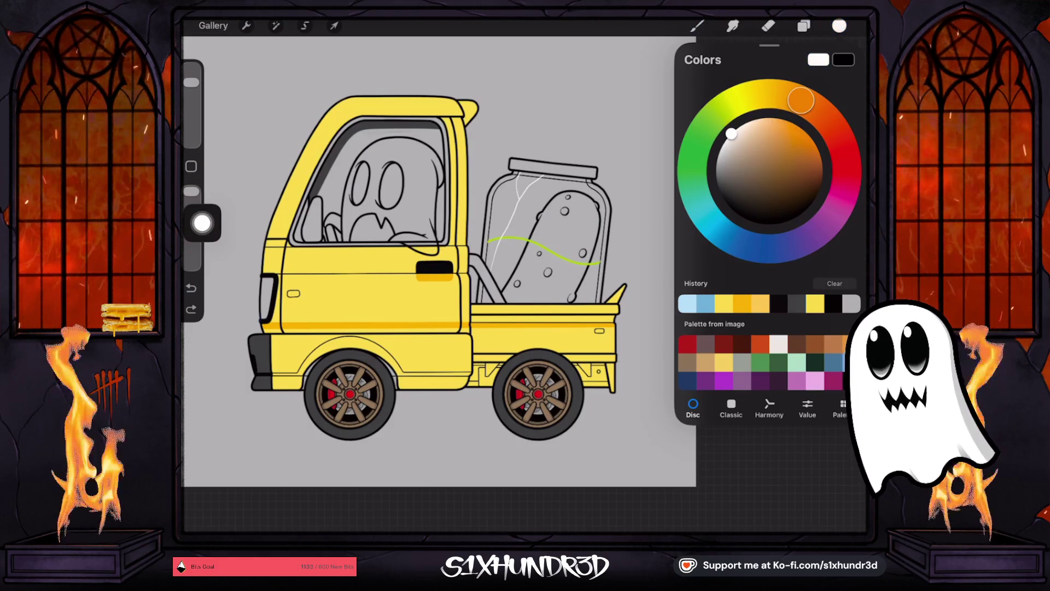
{"action": "left_click", "coordinate": [804, 26]}
{"action": "left_click", "coordinate": [845, 59]}
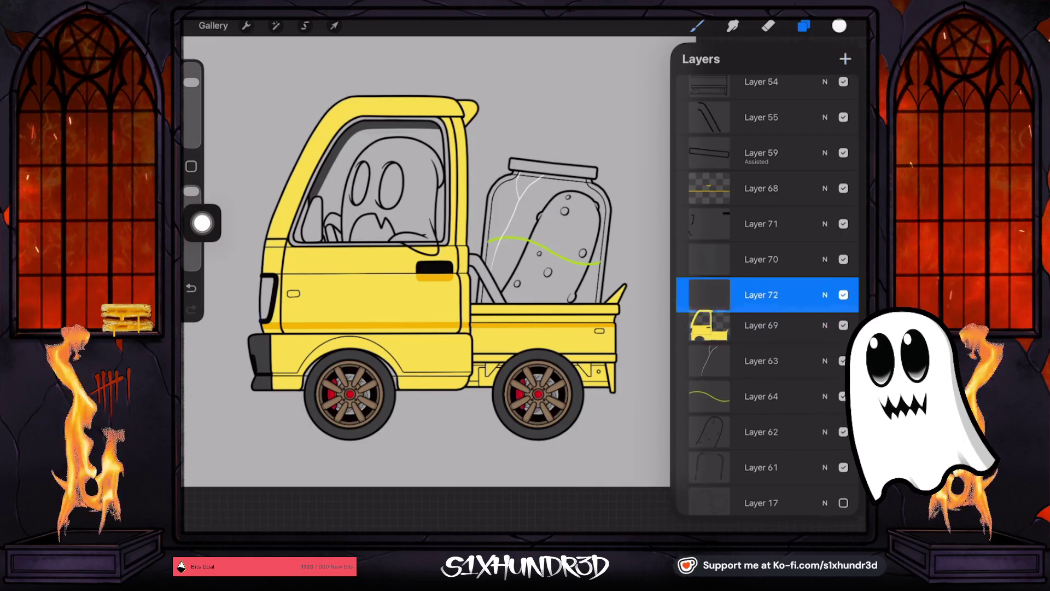
{"action": "scroll", "coordinate": [766, 296], "scroll_direction": "up", "scroll_amount": 2}
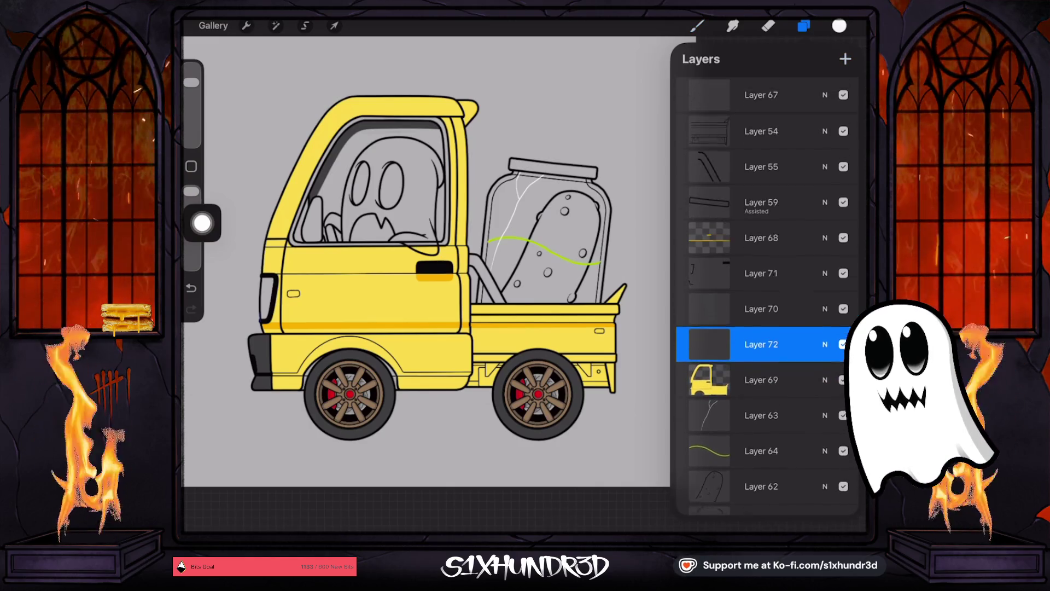
{"action": "left_click", "coordinate": [760, 134]}
{"action": "left_click", "coordinate": [761, 134]}
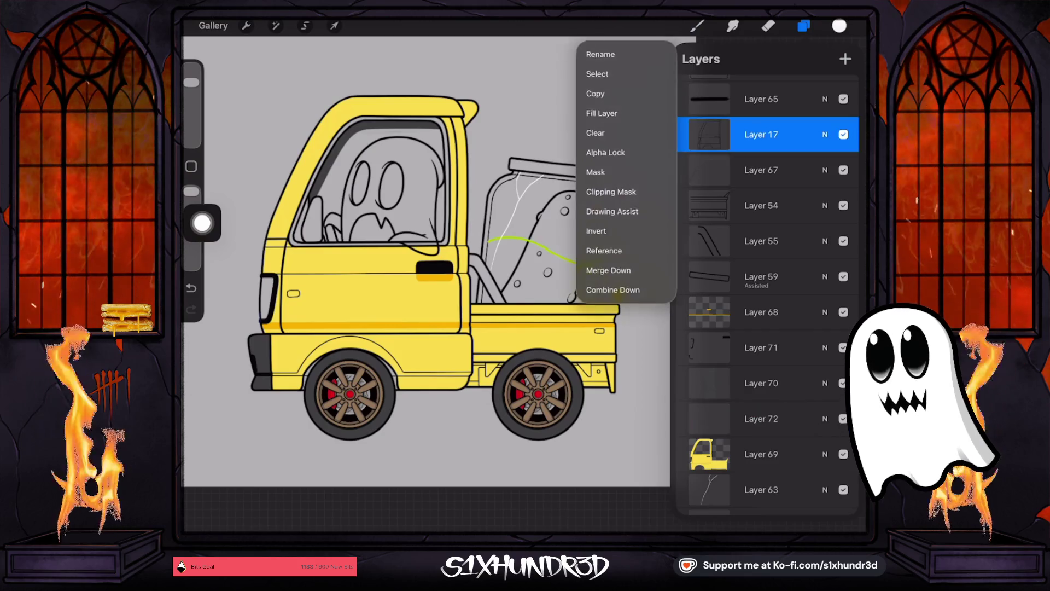
{"action": "left_click", "coordinate": [588, 248]}
{"action": "scroll", "coordinate": [766, 295], "scroll_direction": "down", "scroll_amount": 1}
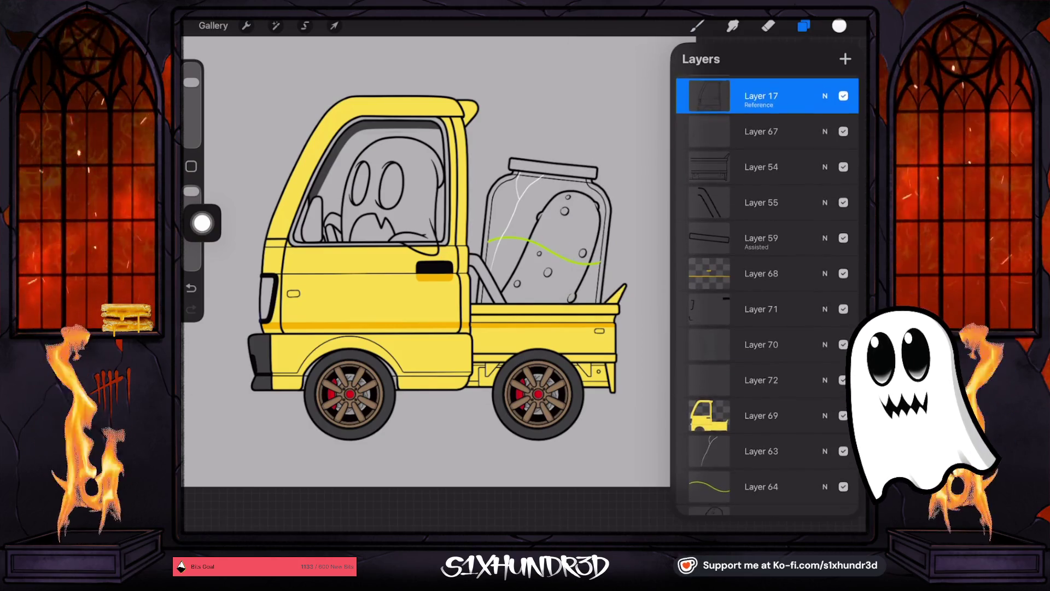
{"action": "left_click", "coordinate": [761, 380]}
Step: Fill the truck's front light white on Layer 72, then pick orange on the colour disc
{"action": "left_click_drag", "start_coordinate": [839, 26], "coordinate": [393, 208]}
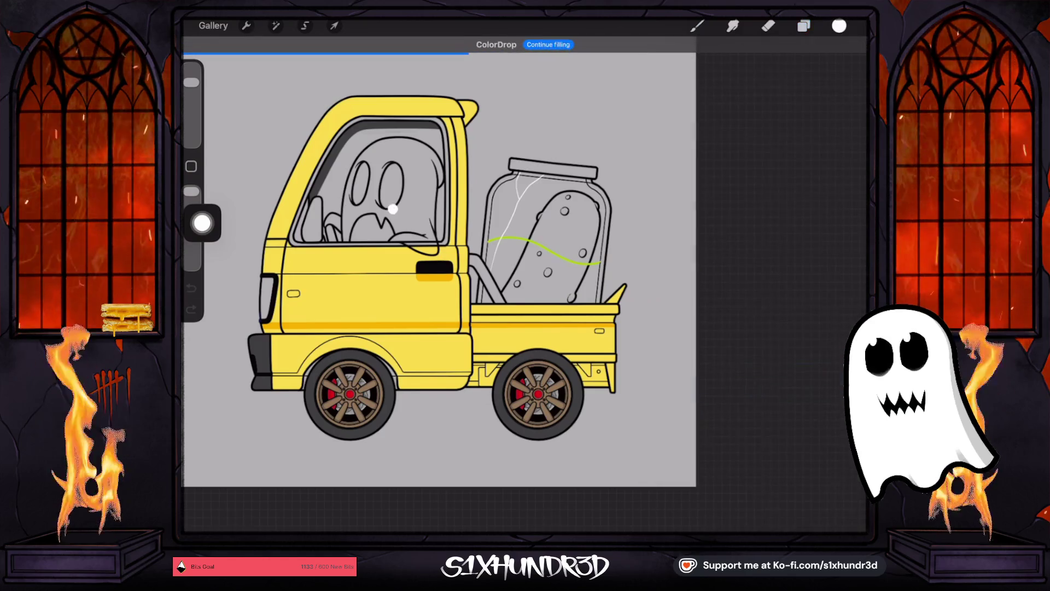
{"action": "left_click", "coordinate": [840, 26]}
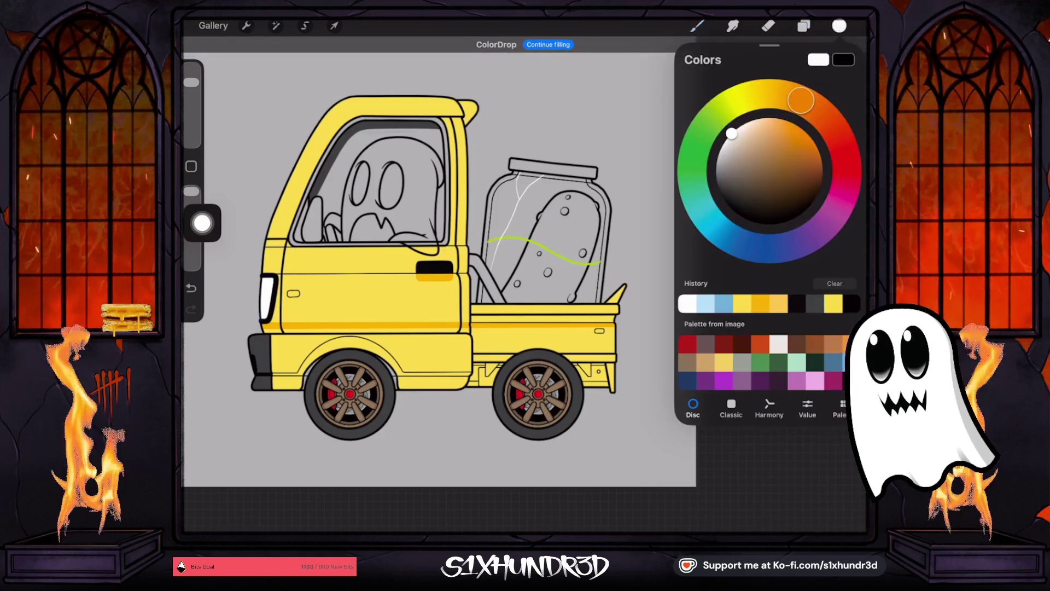
{"action": "left_click", "coordinate": [803, 137]}
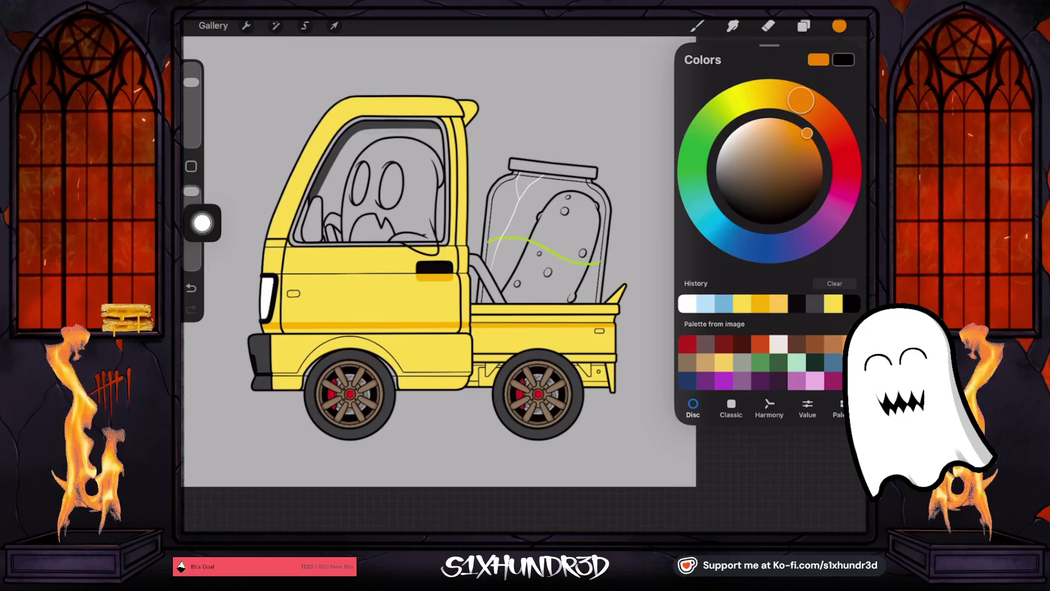
{"action": "left_click", "coordinate": [804, 25]}
{"action": "scroll", "coordinate": [766, 296], "scroll_direction": "up", "scroll_amount": 5}
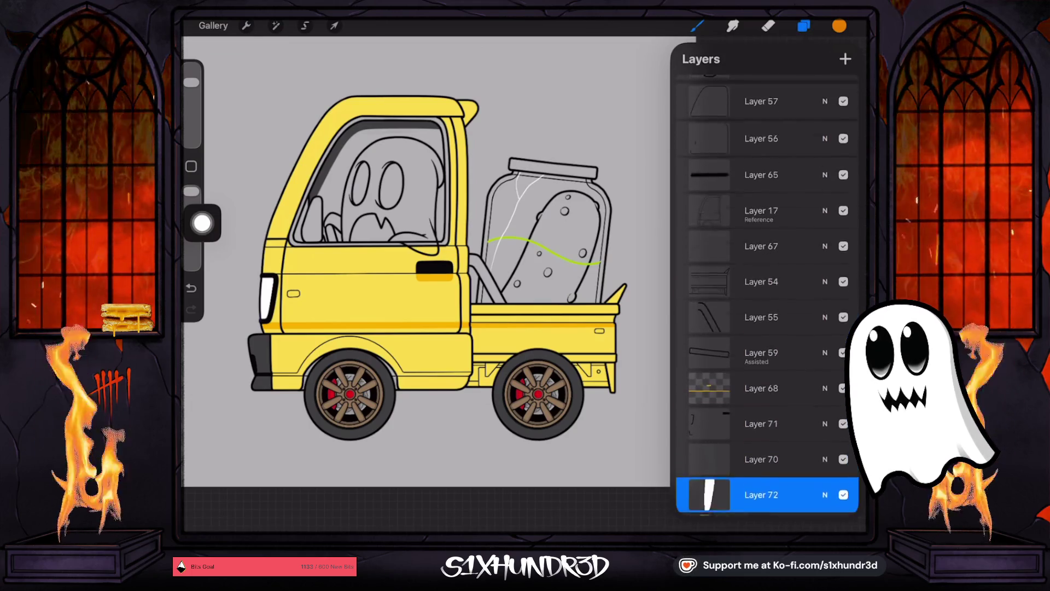
{"action": "scroll", "coordinate": [766, 296], "scroll_direction": "up", "scroll_amount": 2}
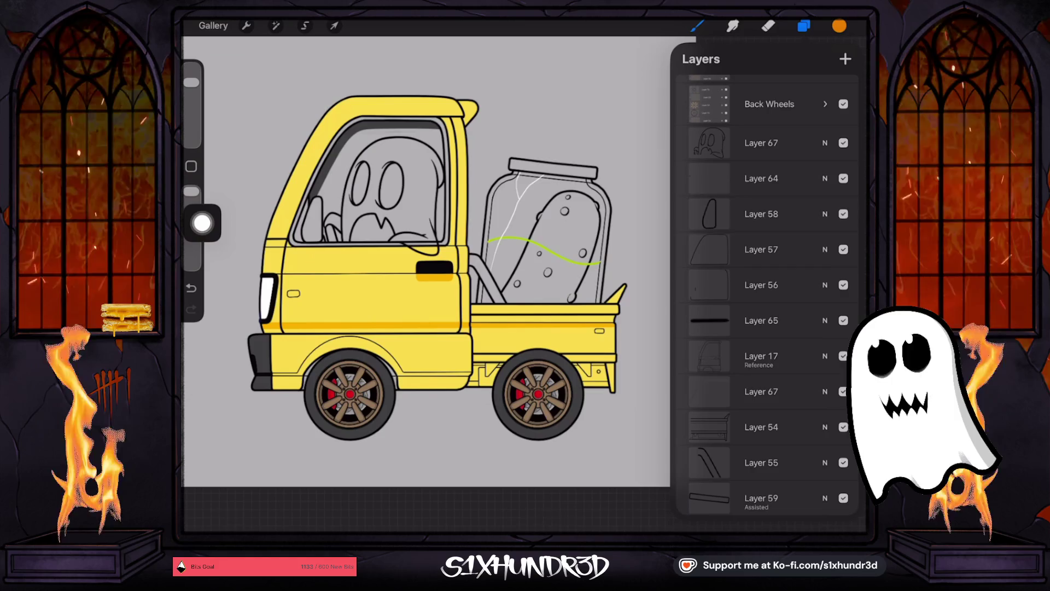
Step: Make Layer 64 the fill reference and fill the cab's small side marker orange
{"action": "left_click", "coordinate": [765, 178]}
{"action": "left_click", "coordinate": [844, 178]}
{"action": "left_click", "coordinate": [844, 179]}
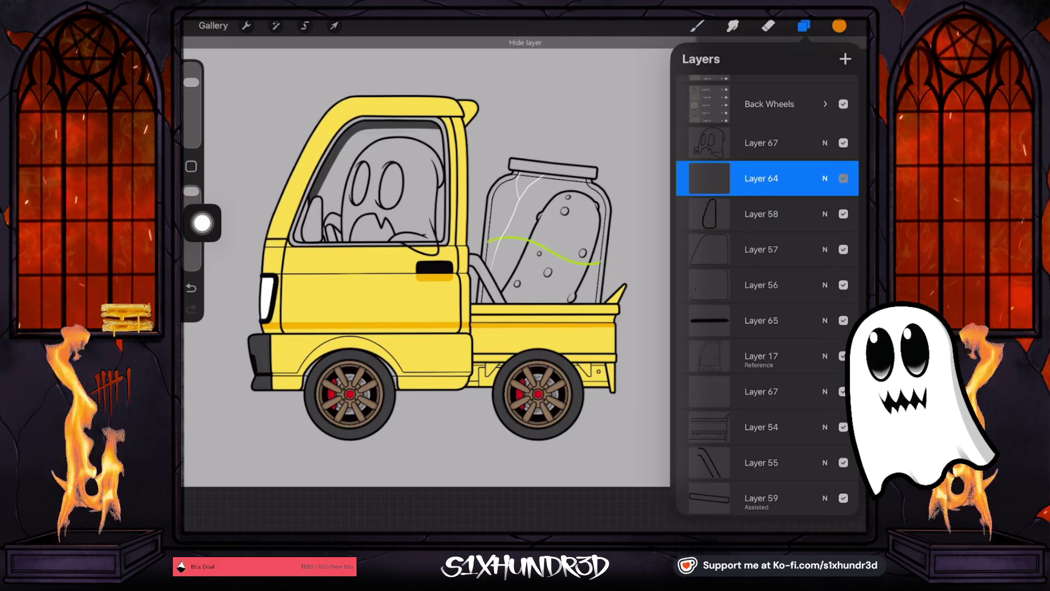
{"action": "left_click", "coordinate": [844, 179]}
{"action": "left_click", "coordinate": [709, 179]}
{"action": "left_click", "coordinate": [604, 255]}
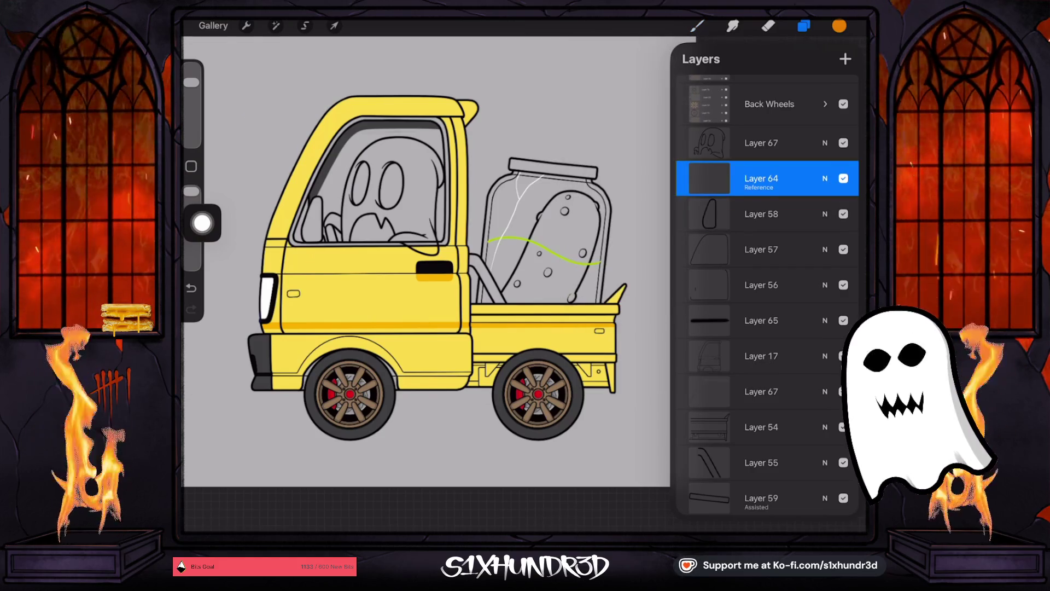
{"action": "left_click", "coordinate": [766, 214]}
{"action": "left_click_drag", "start_coordinate": [839, 25], "coordinate": [311, 271]}
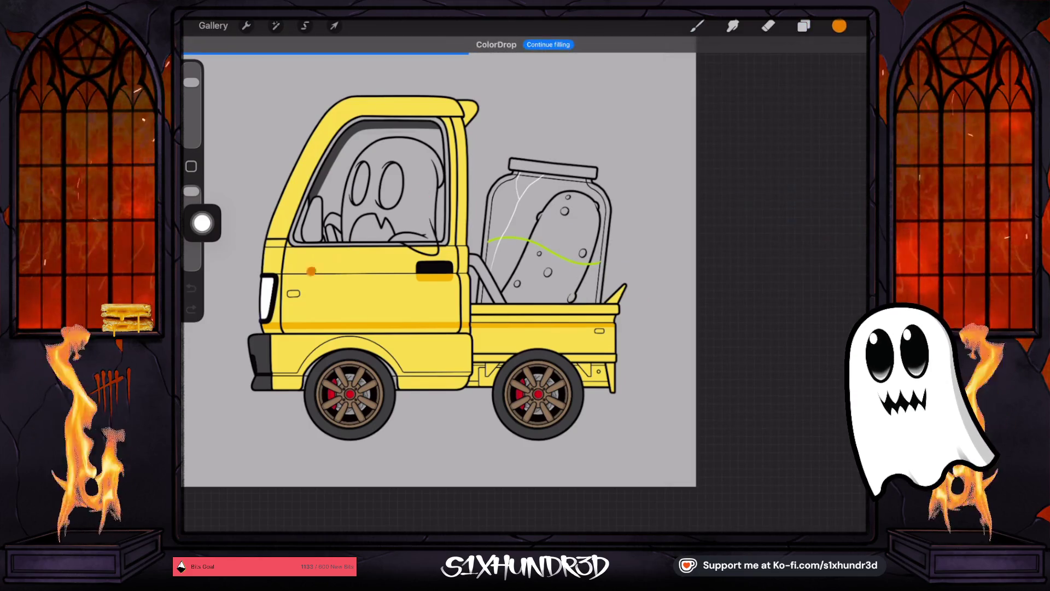
Step: Change the colour to red and fill the light at the back of the bed
{"action": "left_click", "coordinate": [840, 26]}
{"action": "mouse_move", "coordinate": [801, 102]}
{"action": "left_mouse_down"}
{"action": "mouse_move", "coordinate": [847, 180]}
{"action": "mouse_move", "coordinate": [846, 167]}
{"action": "left_mouse_up"}
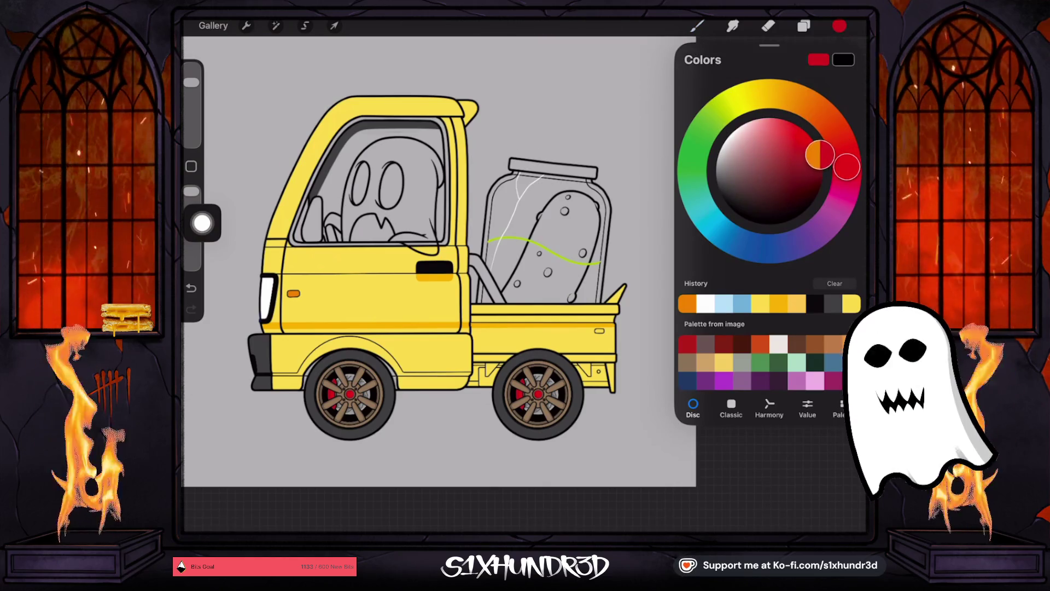
{"action": "left_click_drag", "start_coordinate": [840, 25], "coordinate": [598, 323]}
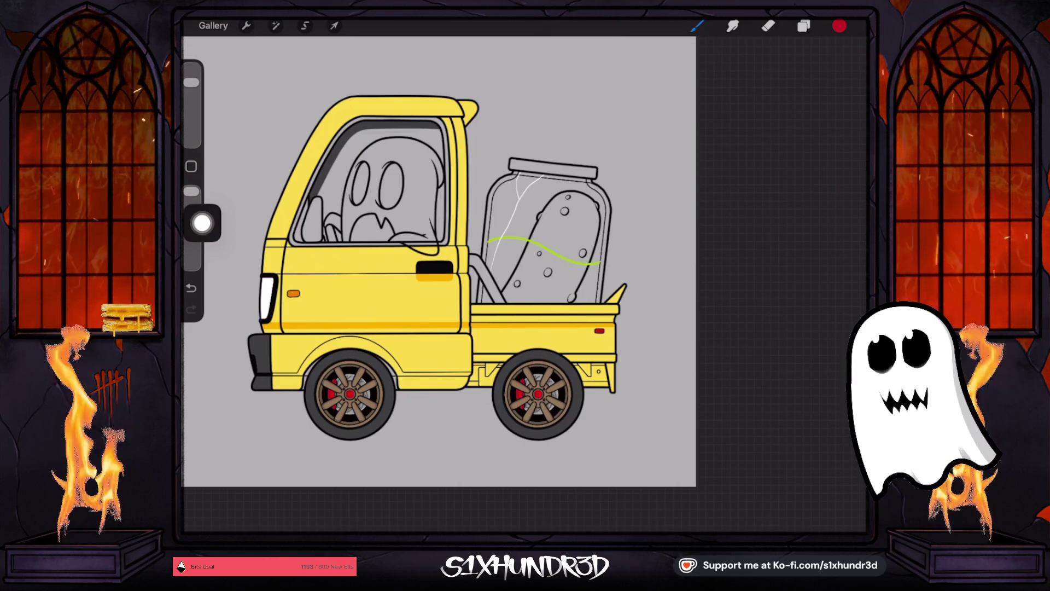
{"action": "left_click", "coordinate": [803, 26]}
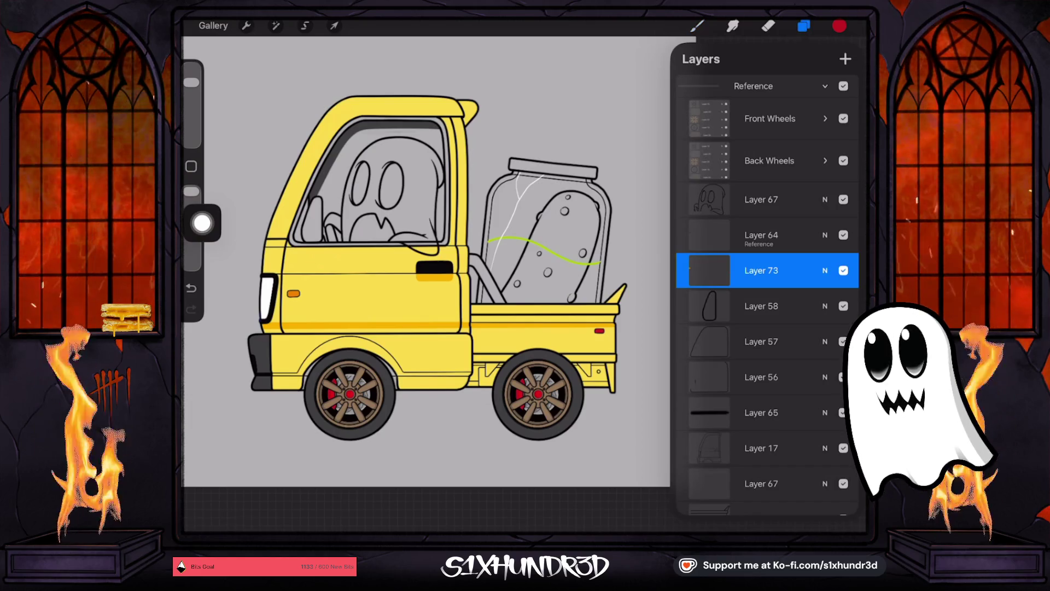
Step: Eyedrop black from the truck's door handle as the current colour
{"action": "mouse_move", "coordinate": [270, 363]}
{"action": "left_mouse_down"}
{"action": "mouse_move", "coordinate": [403, 253]}
{"action": "mouse_move", "coordinate": [424, 249]}
{"action": "left_mouse_up"}
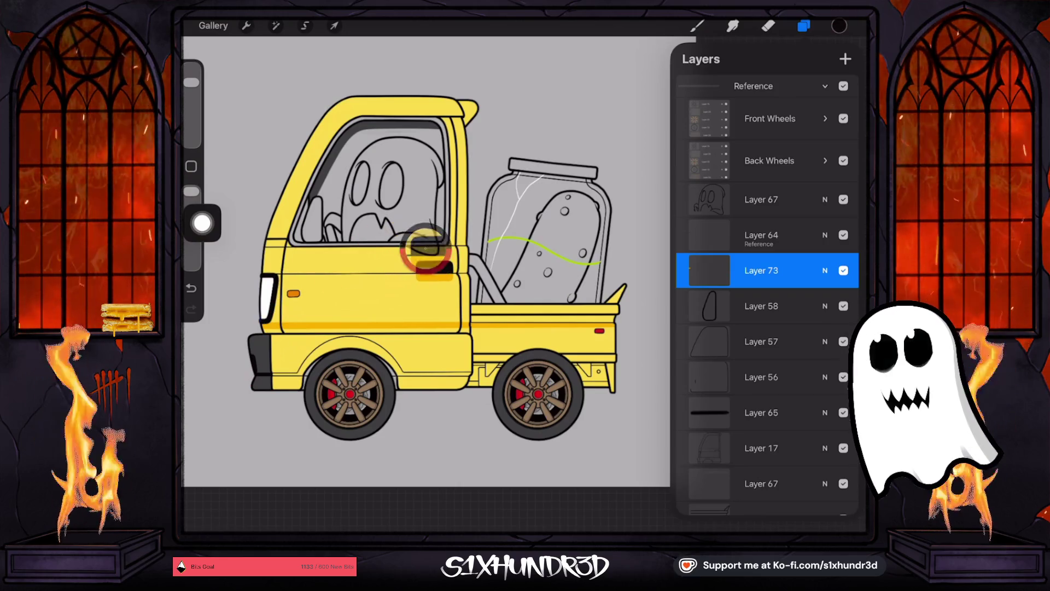
{"action": "scroll", "coordinate": [766, 295], "scroll_direction": "down", "scroll_amount": 10}
{"action": "scroll", "coordinate": [765, 296], "scroll_direction": "down", "scroll_amount": 5}
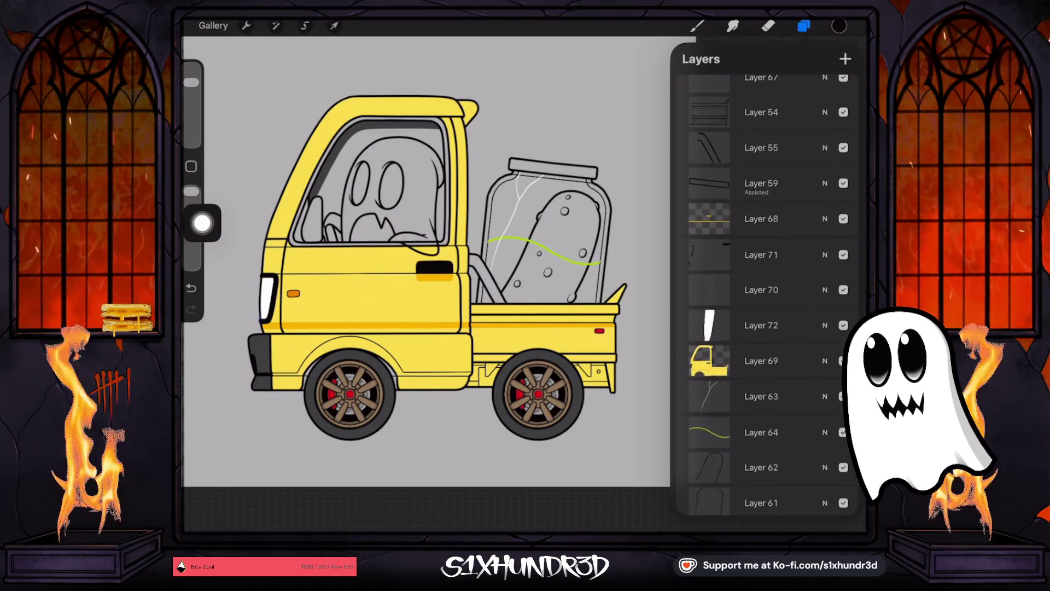
{"action": "scroll", "coordinate": [766, 296], "scroll_direction": "down", "scroll_amount": 4}
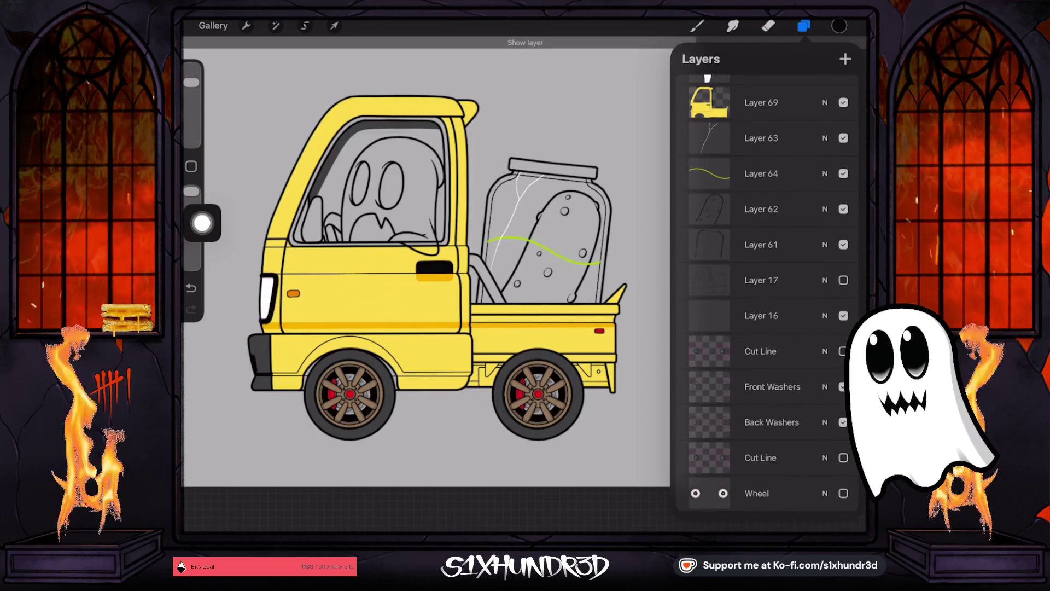
Step: Toggle visibility of Layers 62, 16 and 69 to check the pickle and truck fill
{"action": "left_click", "coordinate": [844, 209]}
{"action": "left_click", "coordinate": [844, 209]}
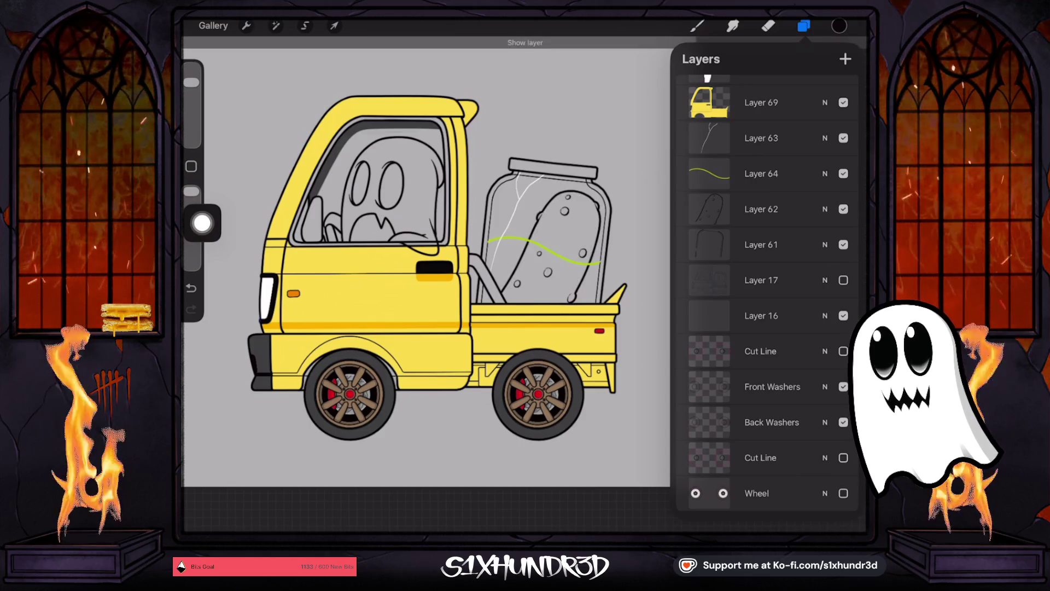
{"action": "left_click", "coordinate": [844, 209]}
{"action": "left_click", "coordinate": [844, 209]}
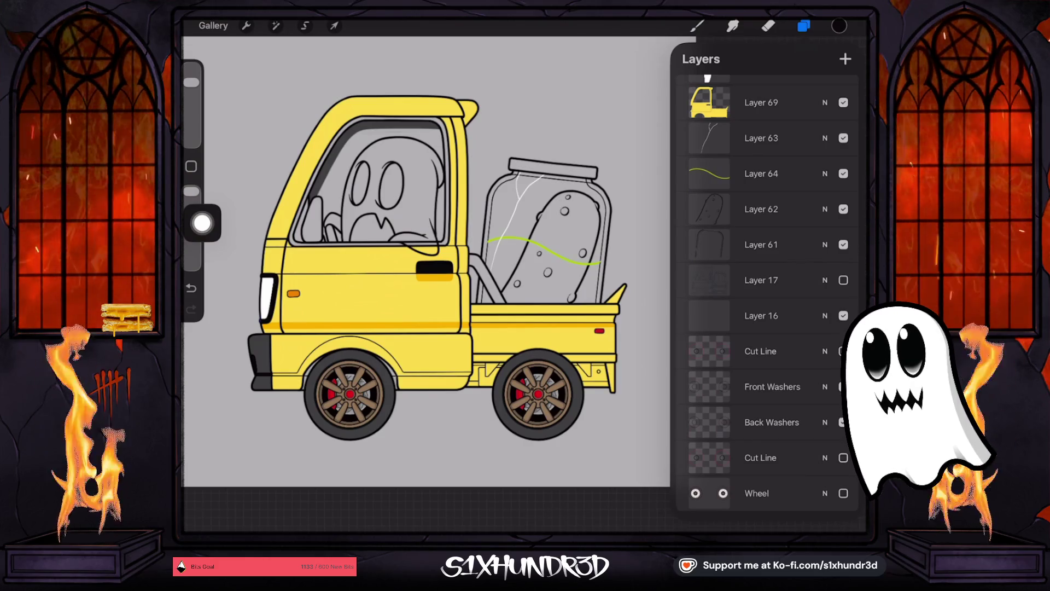
{"action": "scroll", "coordinate": [766, 295], "scroll_direction": "down", "scroll_amount": 2}
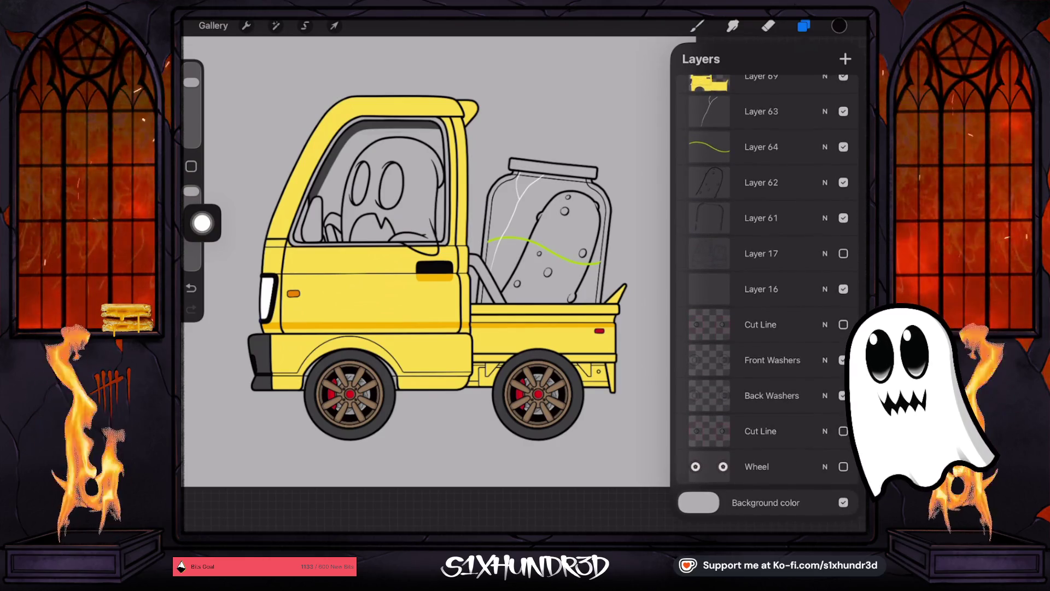
{"action": "left_click", "coordinate": [844, 289]}
{"action": "scroll", "coordinate": [766, 274], "scroll_direction": "up", "scroll_amount": 4}
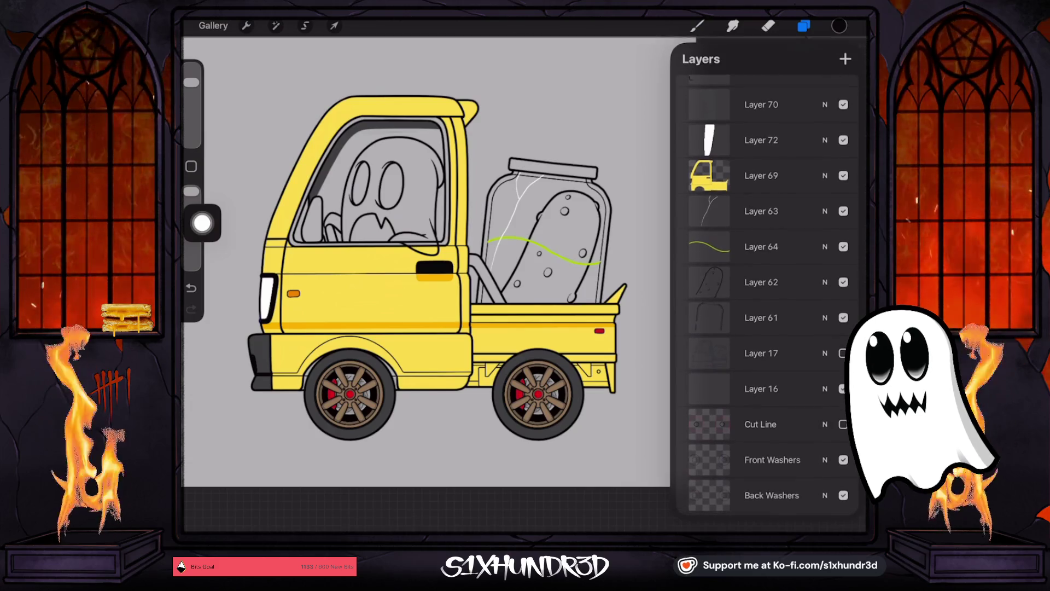
{"action": "left_click", "coordinate": [844, 176]}
{"action": "left_click", "coordinate": [844, 175]}
{"action": "scroll", "coordinate": [766, 295], "scroll_direction": "up", "scroll_amount": 5}
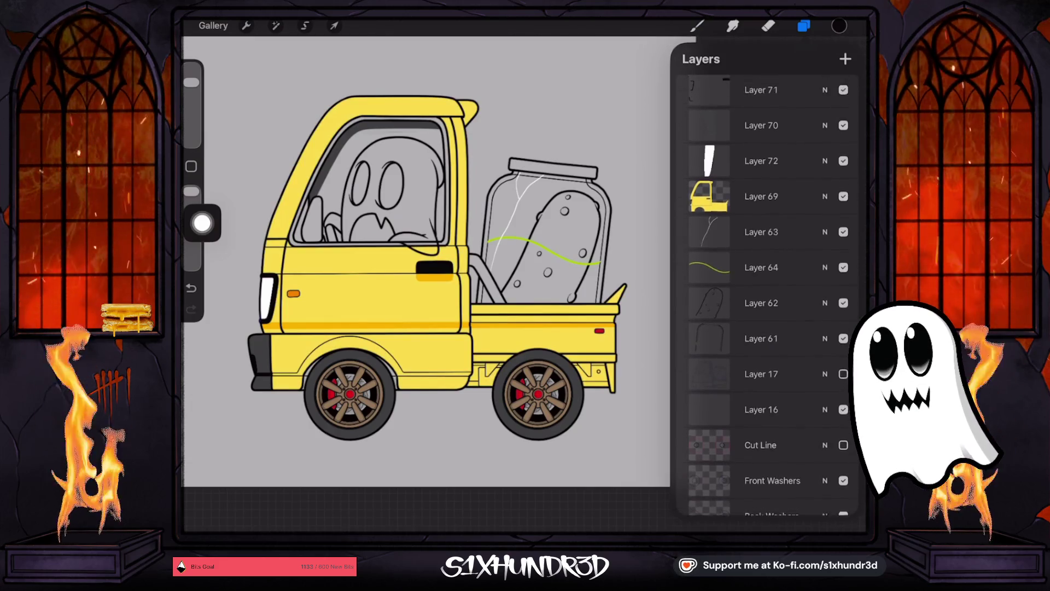
Step: Select Layer 71, show Layer 17, and toggle Layer 57 to inspect the cab window
{"action": "left_click", "coordinate": [760, 193]}
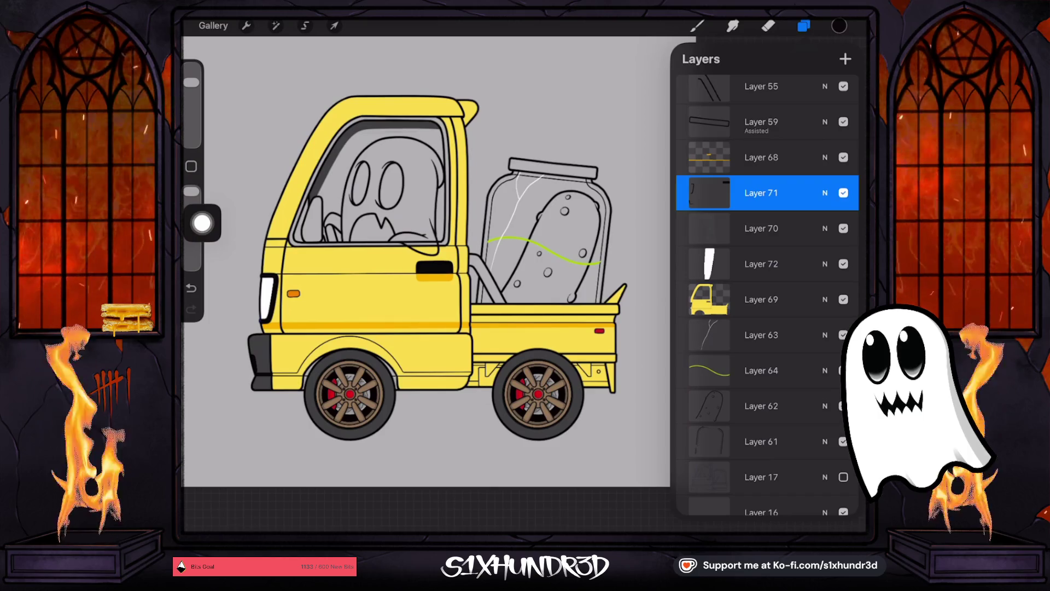
{"action": "left_click", "coordinate": [843, 477]}
{"action": "scroll", "coordinate": [766, 273], "scroll_direction": "up", "scroll_amount": 5}
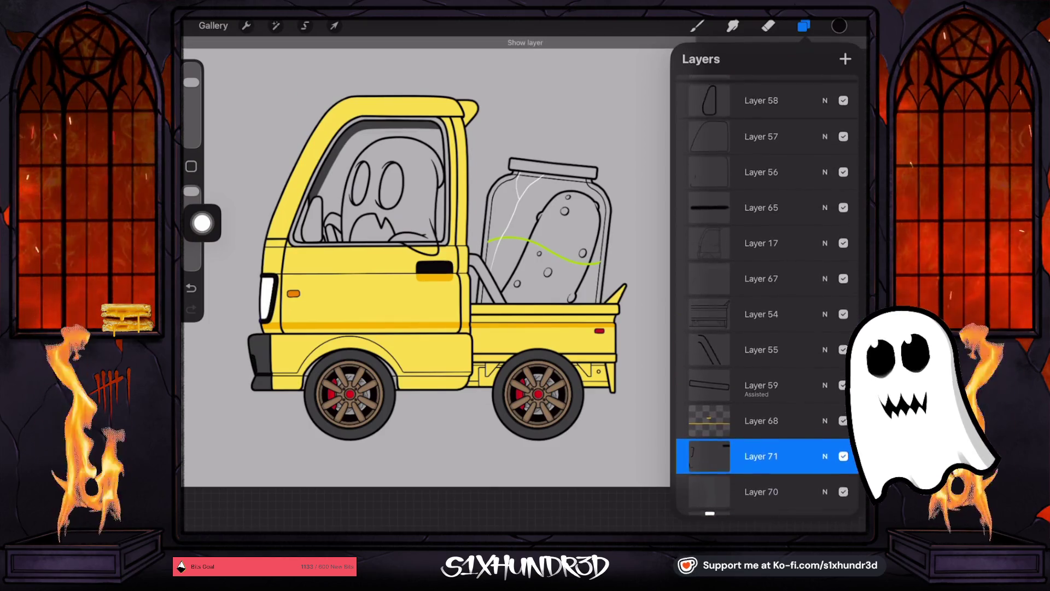
{"action": "scroll", "coordinate": [766, 296], "scroll_direction": "up", "scroll_amount": 4}
{"action": "left_click", "coordinate": [761, 228]}
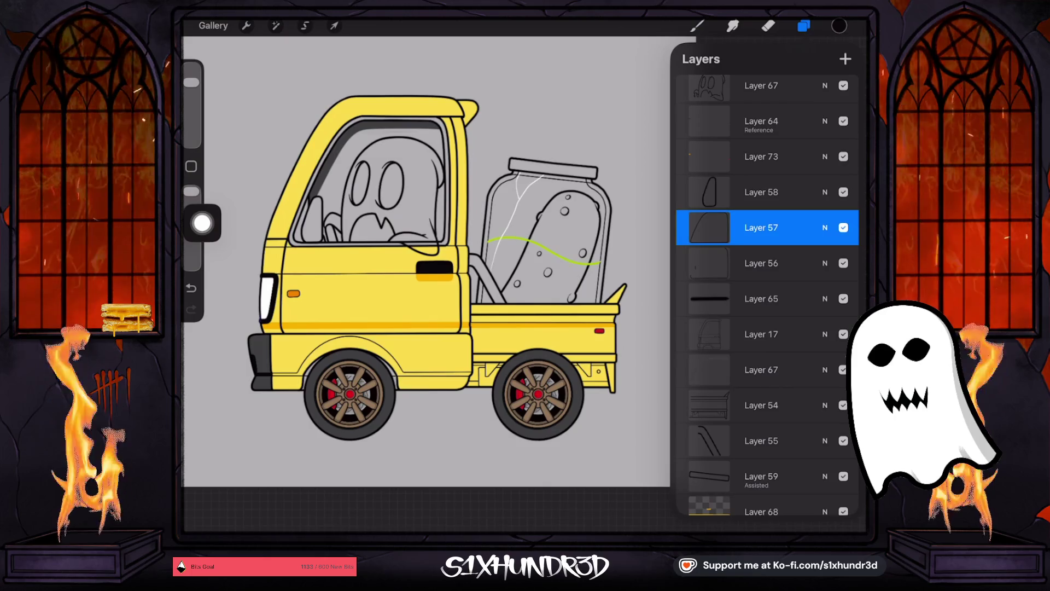
{"action": "left_click", "coordinate": [843, 227]}
{"action": "left_click", "coordinate": [844, 228]}
{"action": "left_click", "coordinate": [843, 228]}
{"action": "left_click", "coordinate": [843, 228]}
{"action": "left_click", "coordinate": [761, 263]}
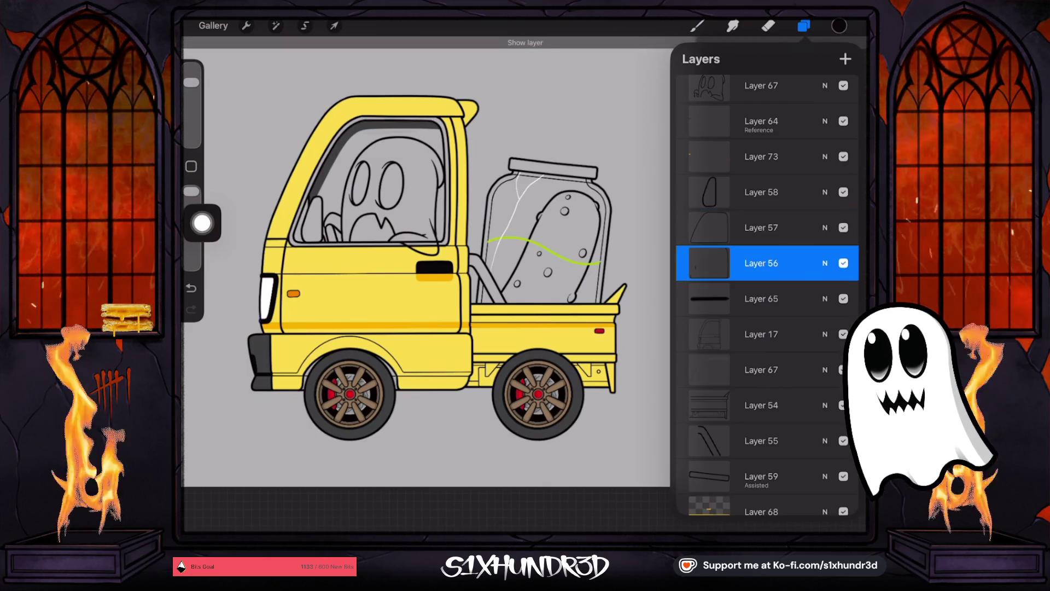
{"action": "left_click", "coordinate": [844, 227]}
{"action": "left_click", "coordinate": [843, 228]}
{"action": "scroll", "coordinate": [766, 273], "scroll_direction": "down", "scroll_amount": 4}
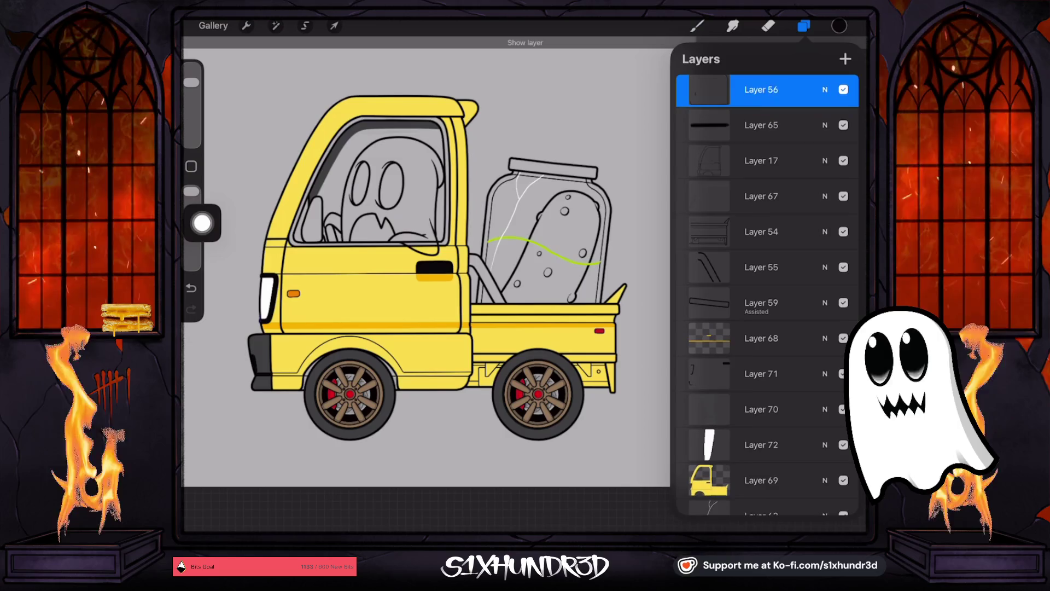
{"action": "scroll", "coordinate": [766, 295], "scroll_direction": "down", "scroll_amount": 1}
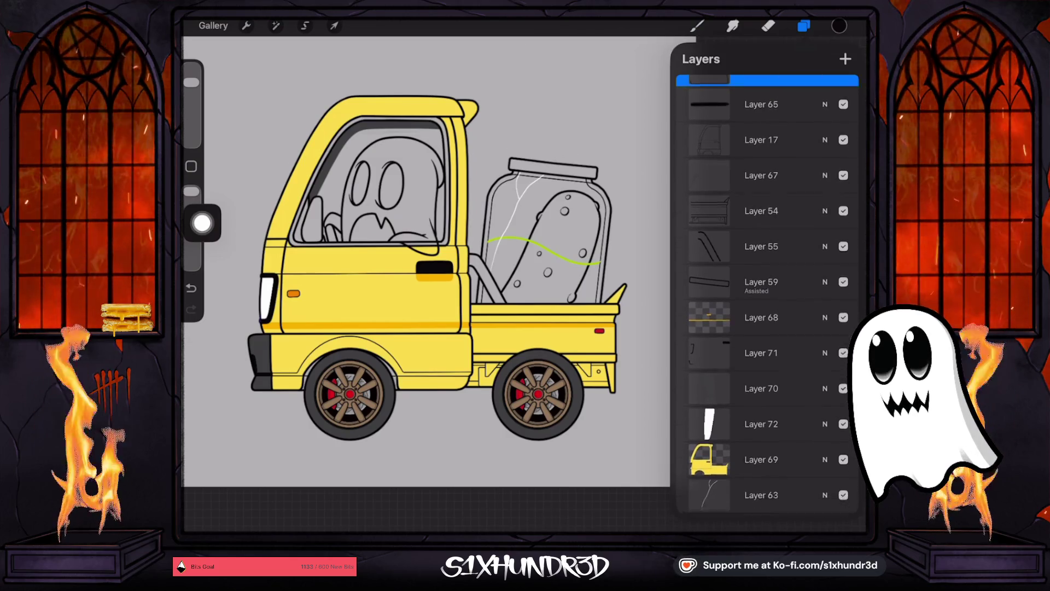
Step: Check Layer 67 by hiding and showing it, then select all its contents
{"action": "scroll", "coordinate": [766, 295], "scroll_direction": "down", "scroll_amount": 2}
{"action": "left_click", "coordinate": [760, 131]}
{"action": "left_click", "coordinate": [844, 131]}
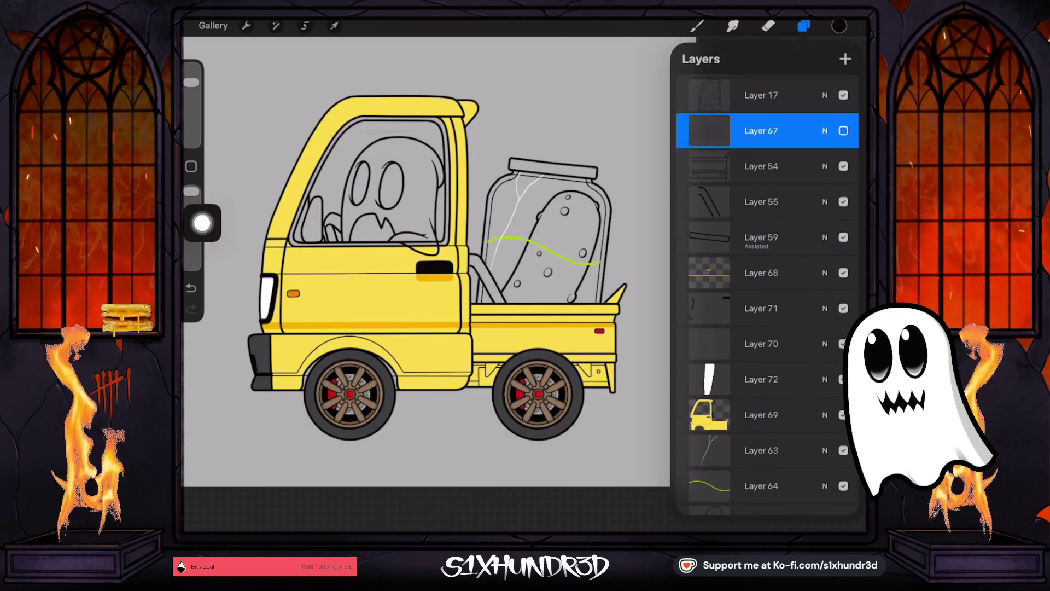
{"action": "left_click", "coordinate": [843, 131]}
{"action": "left_click", "coordinate": [760, 130]}
{"action": "left_click", "coordinate": [602, 101]}
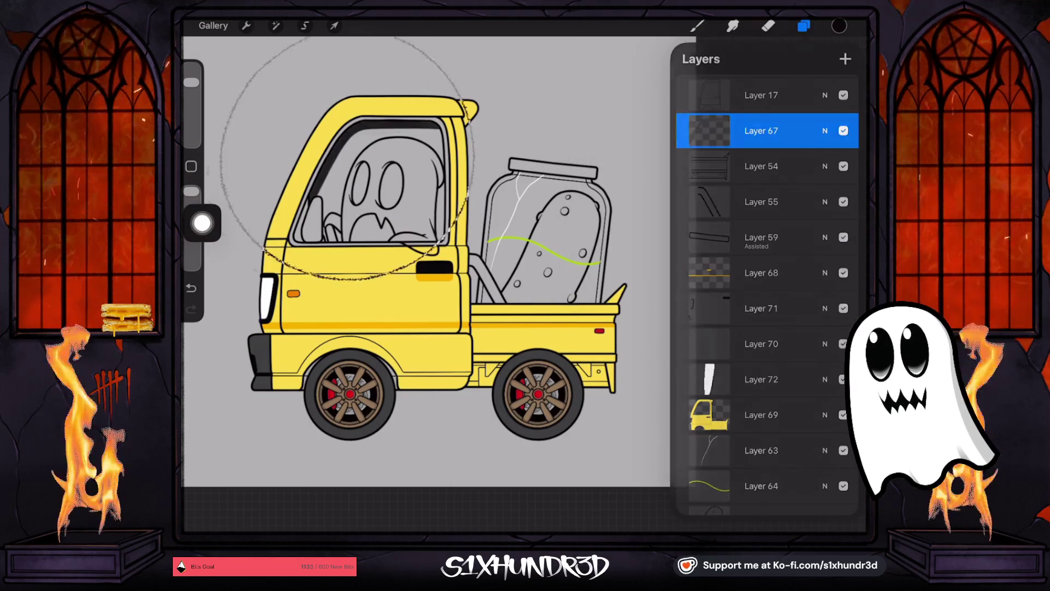
Step: Switch to the brush, then select Layer 71 and bring up its options menu
{"action": "left_click", "coordinate": [698, 26]}
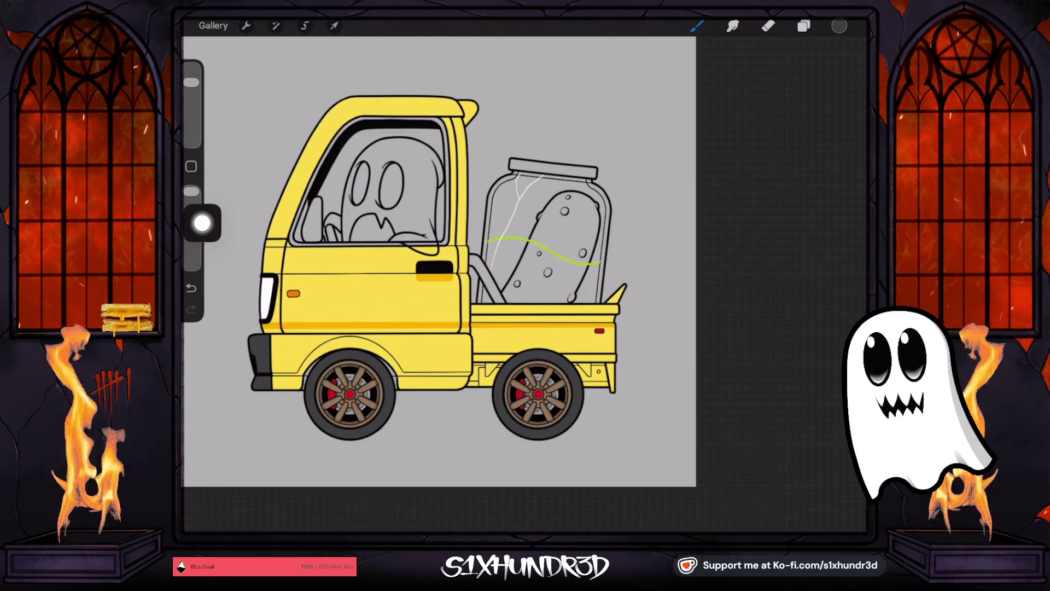
{"action": "left_click", "coordinate": [803, 26]}
{"action": "scroll", "coordinate": [768, 295], "scroll_direction": "up", "scroll_amount": 3}
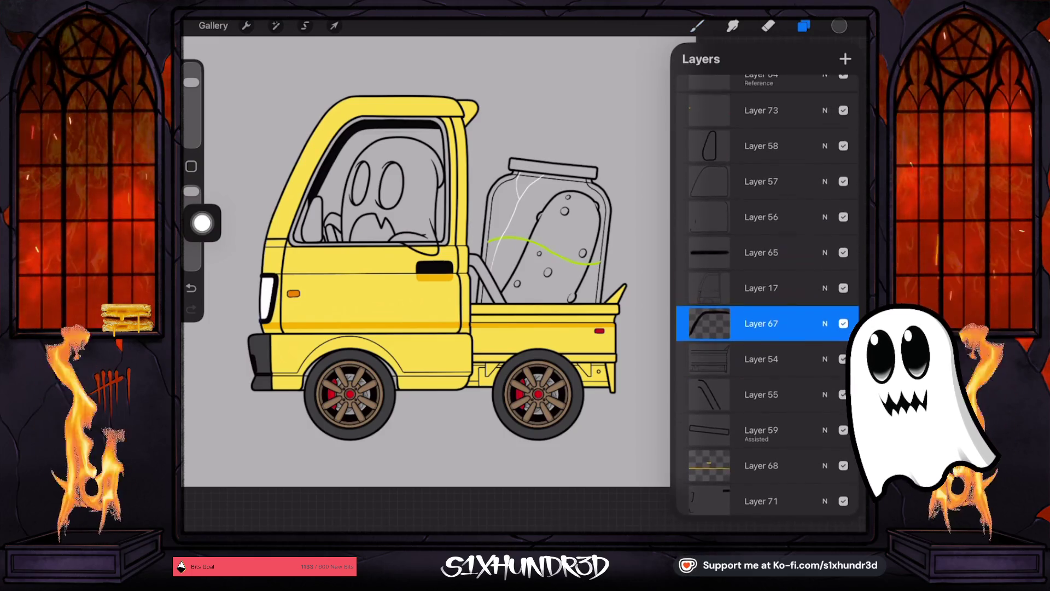
{"action": "scroll", "coordinate": [768, 296], "scroll_direction": "down", "scroll_amount": 5}
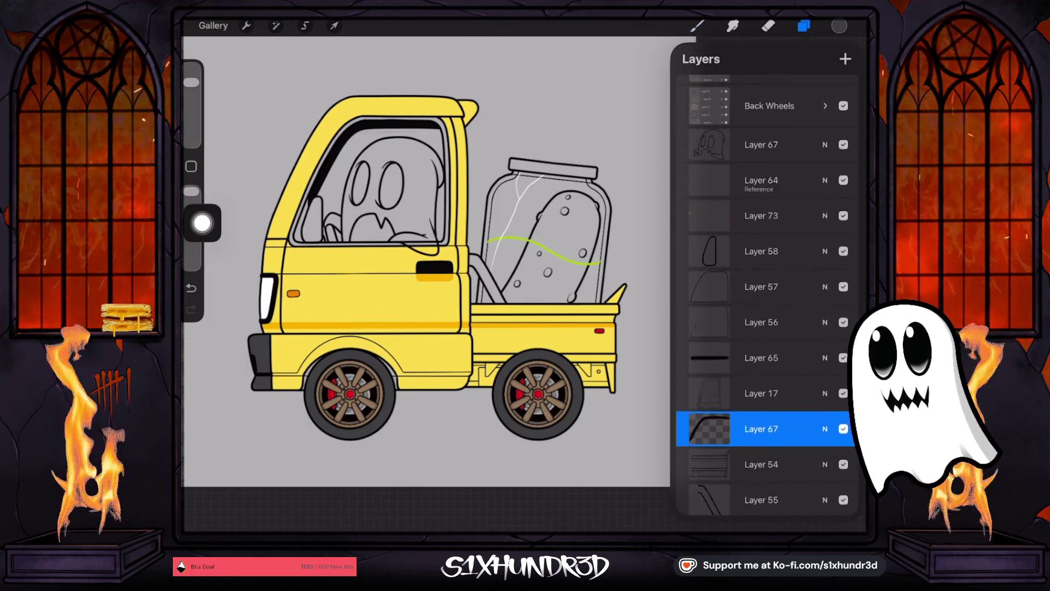
{"action": "scroll", "coordinate": [769, 295], "scroll_direction": "down", "scroll_amount": 3}
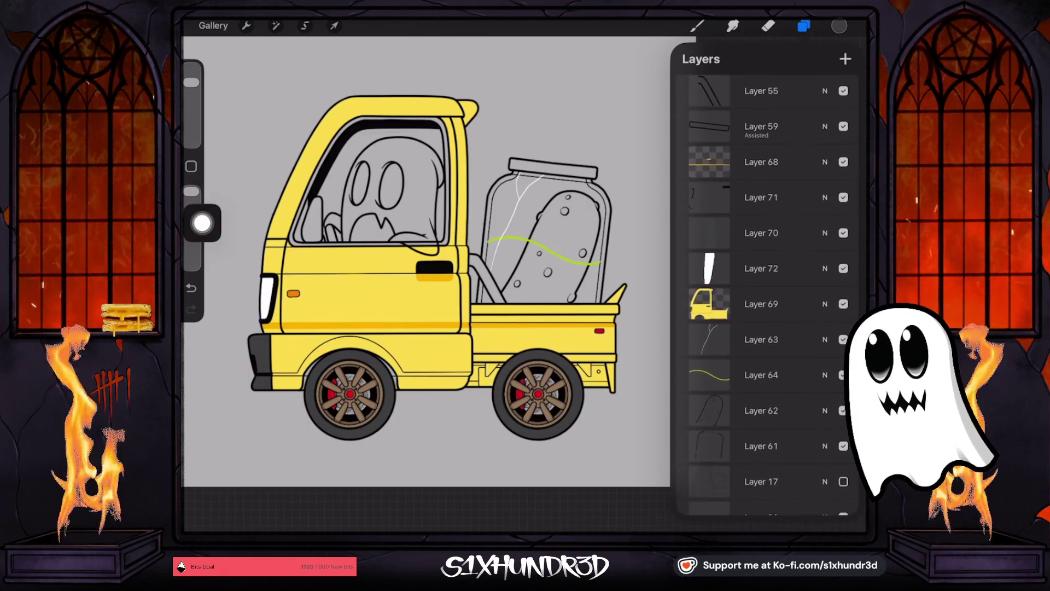
{"action": "left_click", "coordinate": [761, 194]}
{"action": "left_click", "coordinate": [761, 194]}
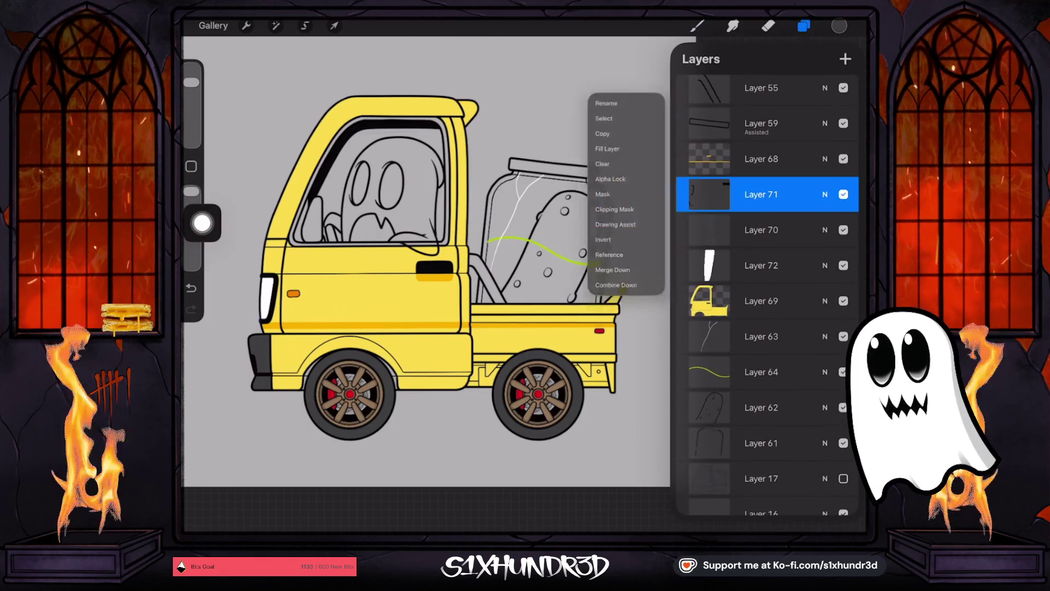
Step: Clear Layer 71's contents and make the layer visible again
{"action": "left_click", "coordinate": [596, 154]}
{"action": "left_click", "coordinate": [290, 356]}
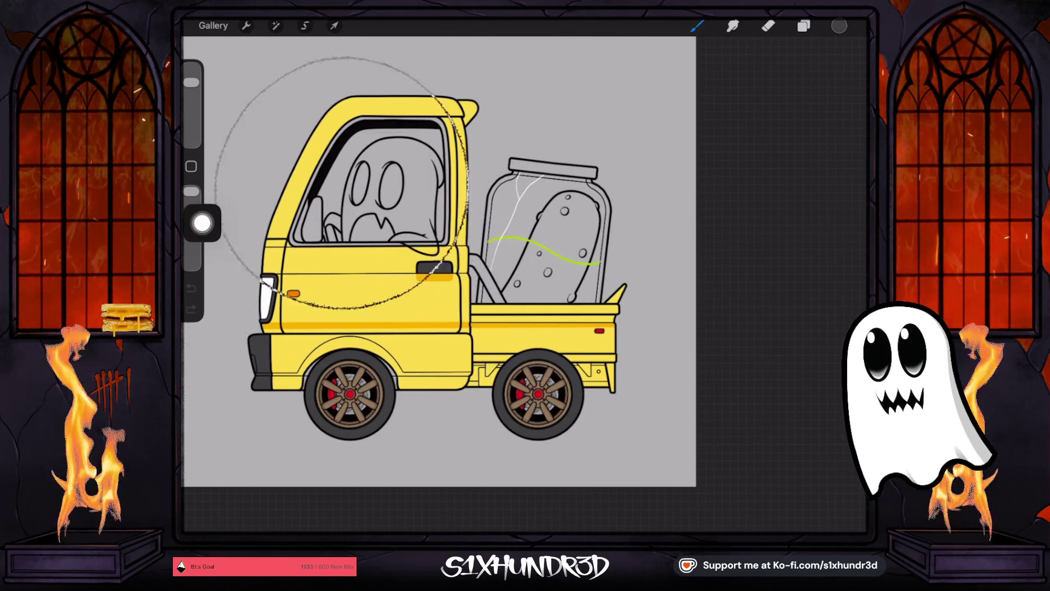
{"action": "left_click", "coordinate": [804, 26]}
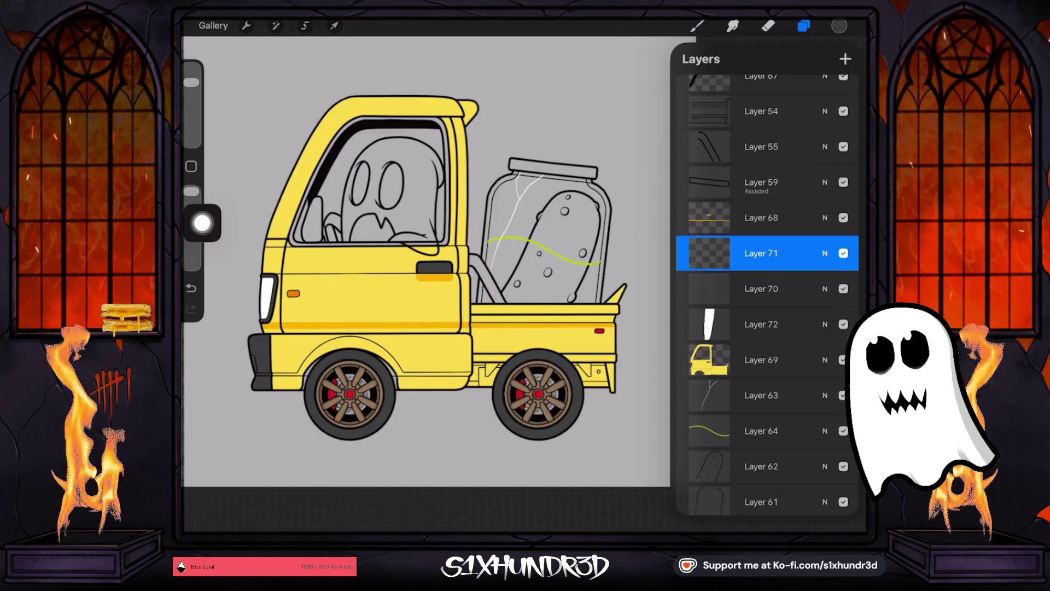
{"action": "left_click", "coordinate": [843, 253]}
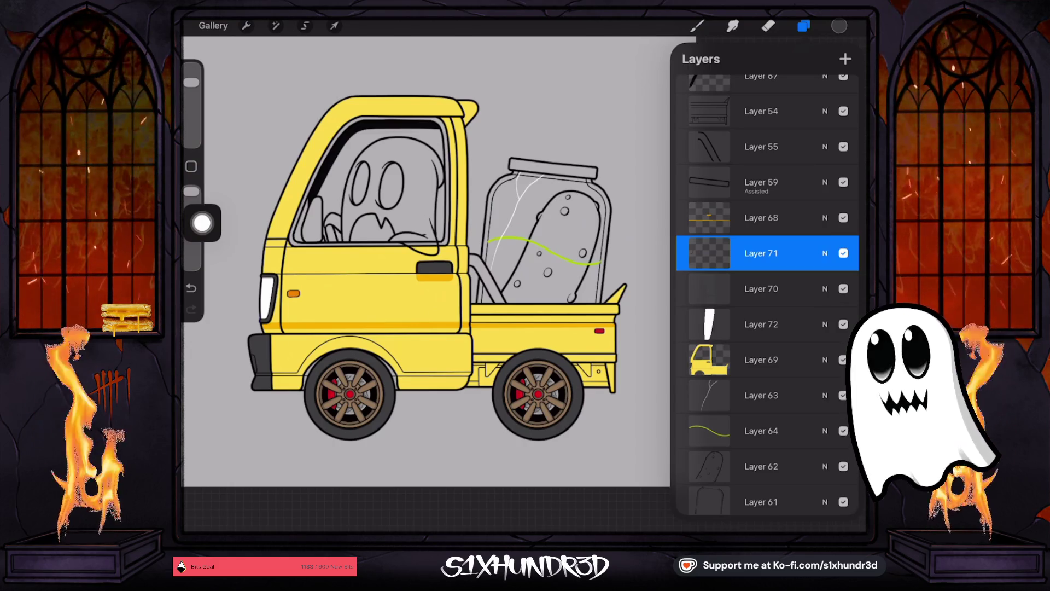
Step: Sample the truck door's yellow as the active painting colour
{"action": "left_click", "coordinate": [355, 293]}
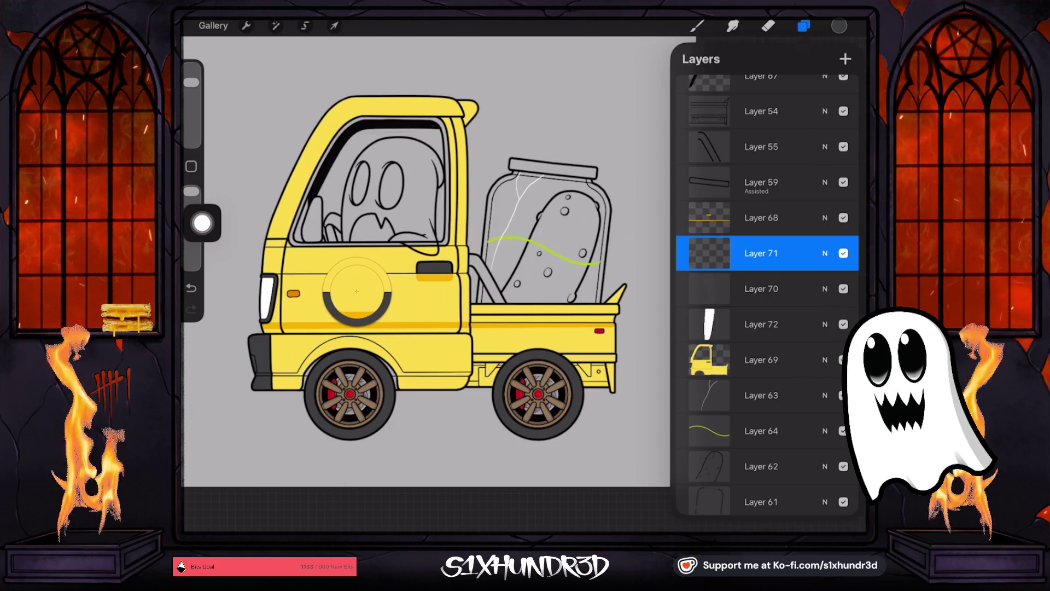
{"action": "left_click", "coordinate": [761, 359]}
{"action": "left_click", "coordinate": [698, 26]}
{"action": "left_click", "coordinate": [697, 26]}
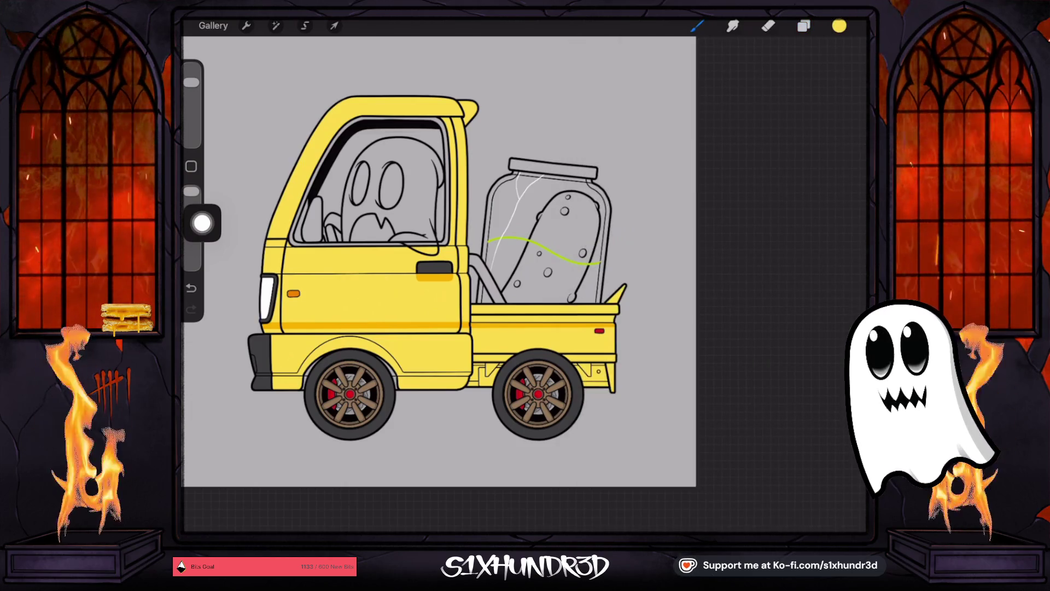
Step: Choose the Ghosty Tech Pen 2 brush and reduce its size
{"action": "left_click", "coordinate": [698, 26]}
{"action": "scroll", "coordinate": [739, 296], "scroll_direction": "up", "scroll_amount": 3}
{"action": "scroll", "coordinate": [740, 295], "scroll_direction": "up", "scroll_amount": 5}
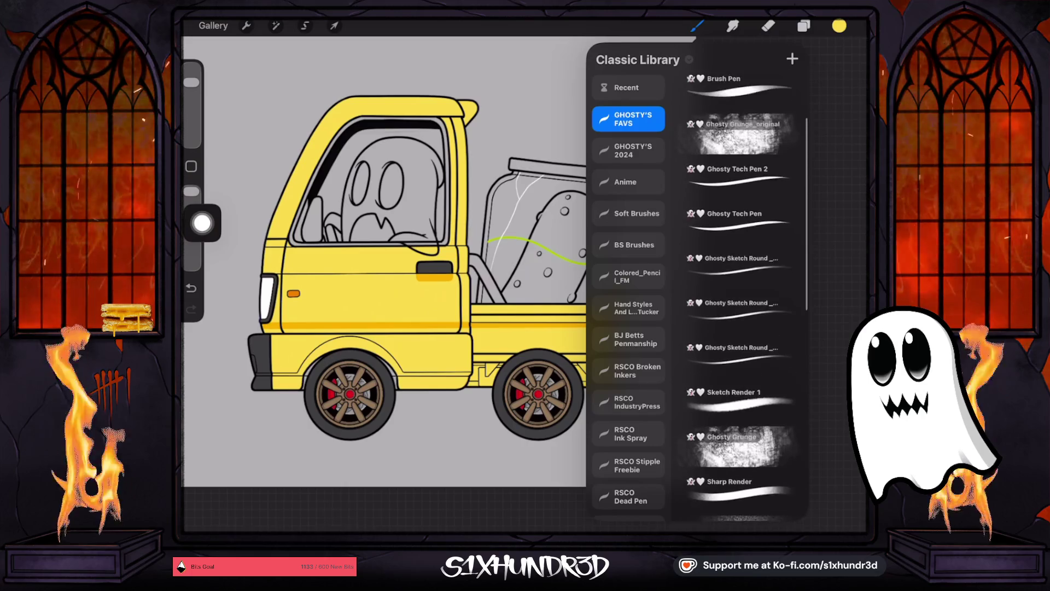
{"action": "left_click", "coordinate": [740, 200]}
{"action": "left_click_drag", "start_coordinate": [190, 109], "coordinate": [191, 125]}
{"action": "scroll", "coordinate": [278, 201], "scroll_direction": "up", "scroll_amount": 5}
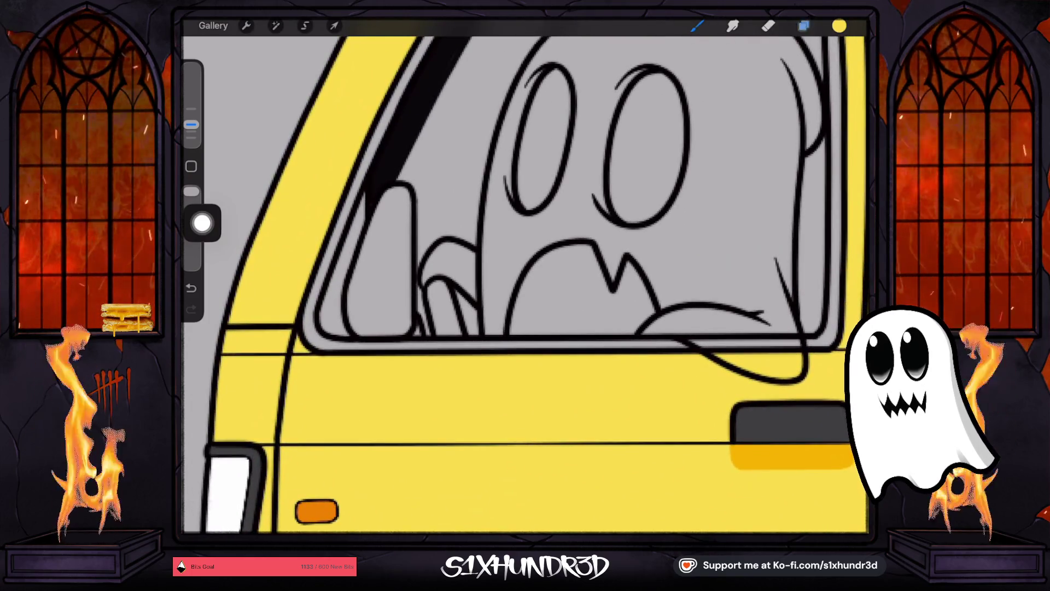
Step: Paint the cab's small front window pane solid yellow
{"action": "left_click", "coordinate": [804, 25]}
{"action": "left_click", "coordinate": [761, 295]}
{"action": "left_click", "coordinate": [761, 295]}
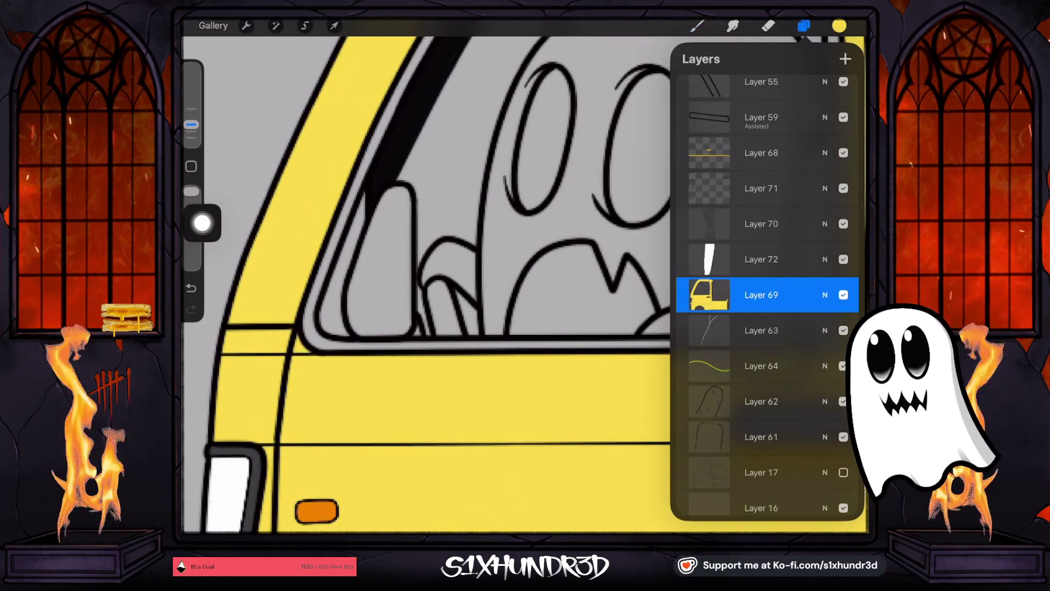
{"action": "left_click", "coordinate": [697, 26]}
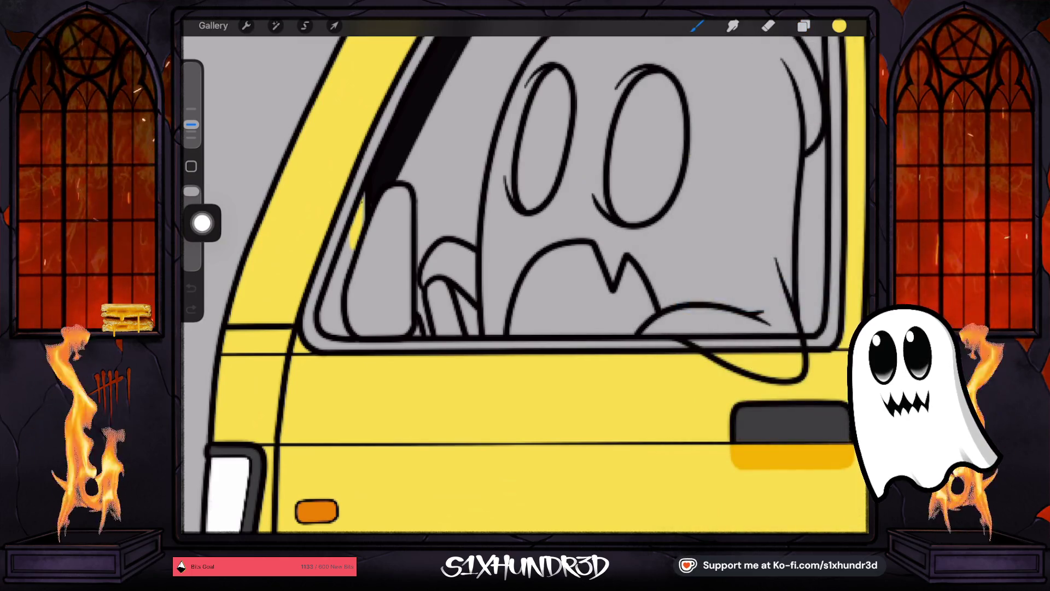
{"action": "mouse_move", "coordinate": [353, 233]}
{"action": "left_mouse_down"}
{"action": "mouse_move", "coordinate": [324, 313]}
{"action": "mouse_move", "coordinate": [409, 328]}
{"action": "mouse_move", "coordinate": [407, 197]}
{"action": "mouse_move", "coordinate": [391, 189]}
{"action": "mouse_move", "coordinate": [337, 323]}
{"action": "left_mouse_up"}
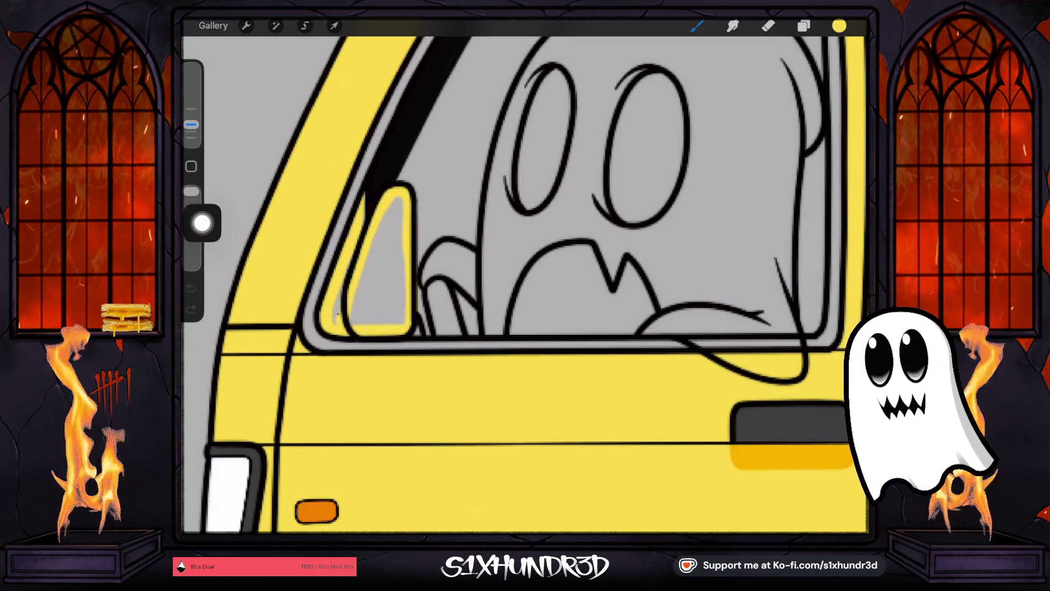
{"action": "left_click_drag", "start_coordinate": [355, 281], "coordinate": [401, 193]}
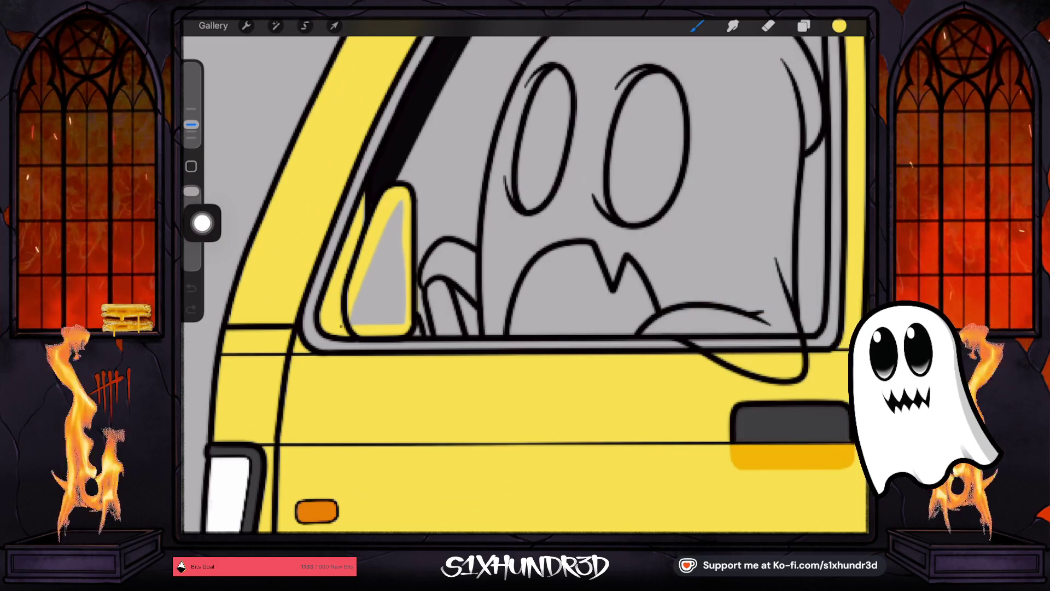
{"action": "mouse_move", "coordinate": [355, 327]}
{"action": "left_mouse_down"}
{"action": "mouse_move", "coordinate": [400, 204]}
{"action": "mouse_move", "coordinate": [368, 322]}
{"action": "mouse_move", "coordinate": [377, 314]}
{"action": "mouse_move", "coordinate": [393, 330]}
{"action": "left_mouse_up"}
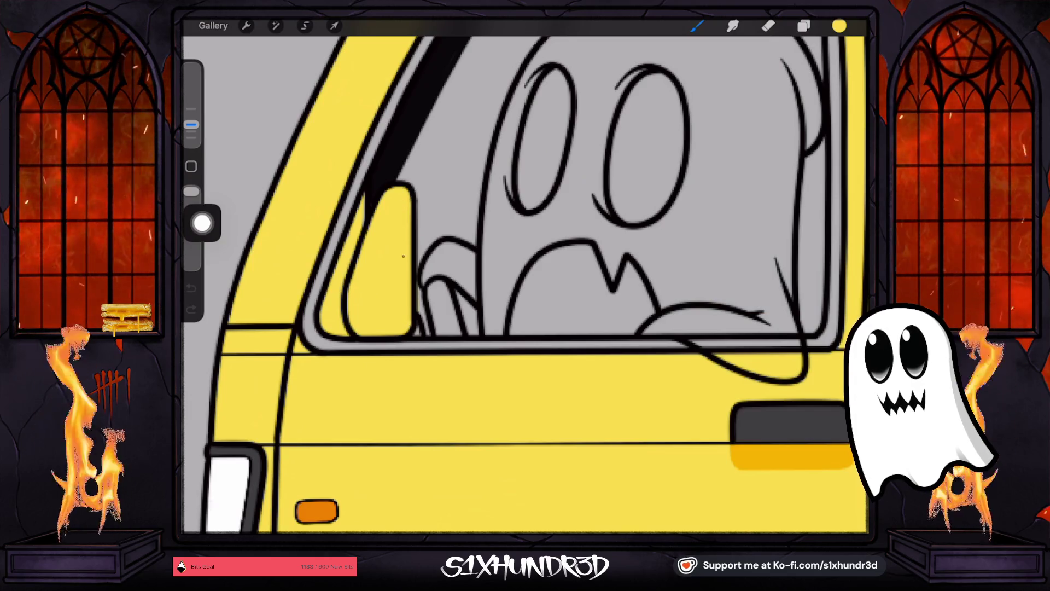
{"action": "scroll", "coordinate": [526, 284], "scroll_direction": "down", "scroll_amount": 5}
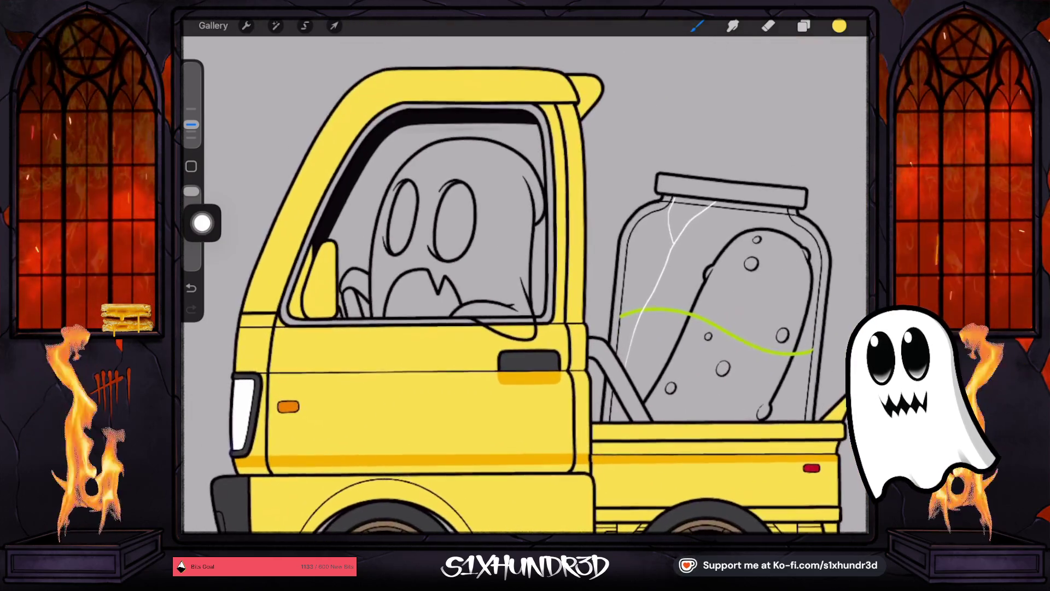
Step: Sample the door handle's dark grey and inspect Layers 17 and 57
{"action": "left_click", "coordinate": [528, 361]}
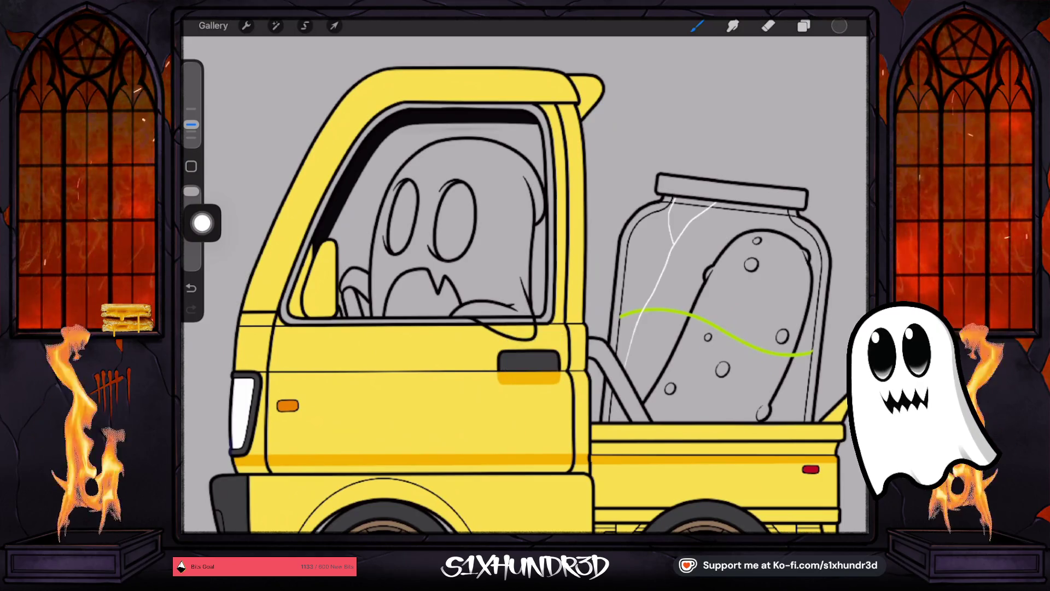
{"action": "left_click", "coordinate": [803, 26]}
{"action": "scroll", "coordinate": [766, 273], "scroll_direction": "down", "scroll_amount": 2}
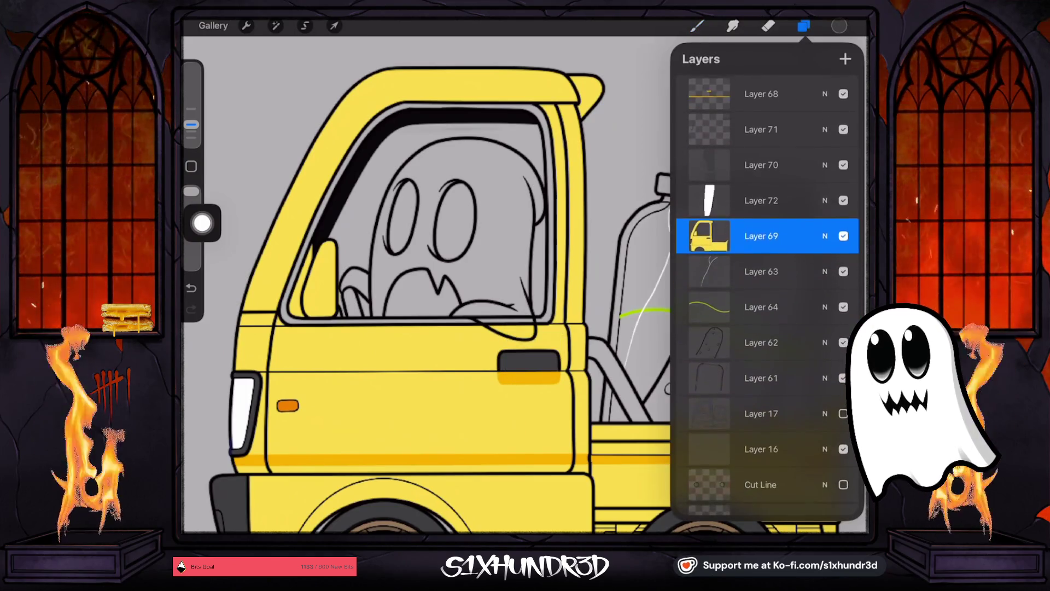
{"action": "scroll", "coordinate": [766, 296], "scroll_direction": "up", "scroll_amount": 5}
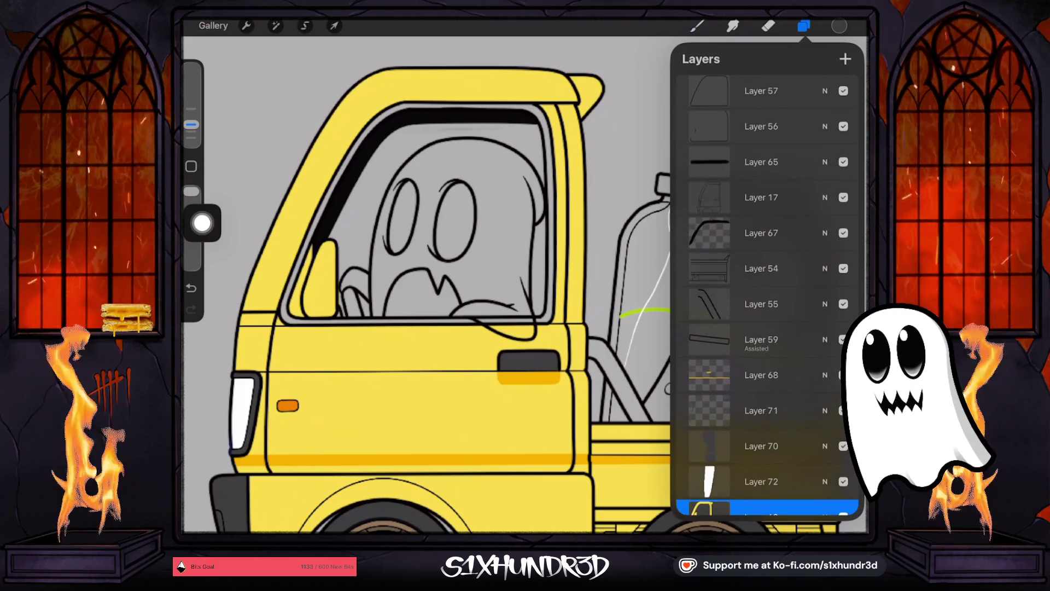
{"action": "left_click", "coordinate": [762, 197]}
{"action": "scroll", "coordinate": [766, 274], "scroll_direction": "up", "scroll_amount": 2}
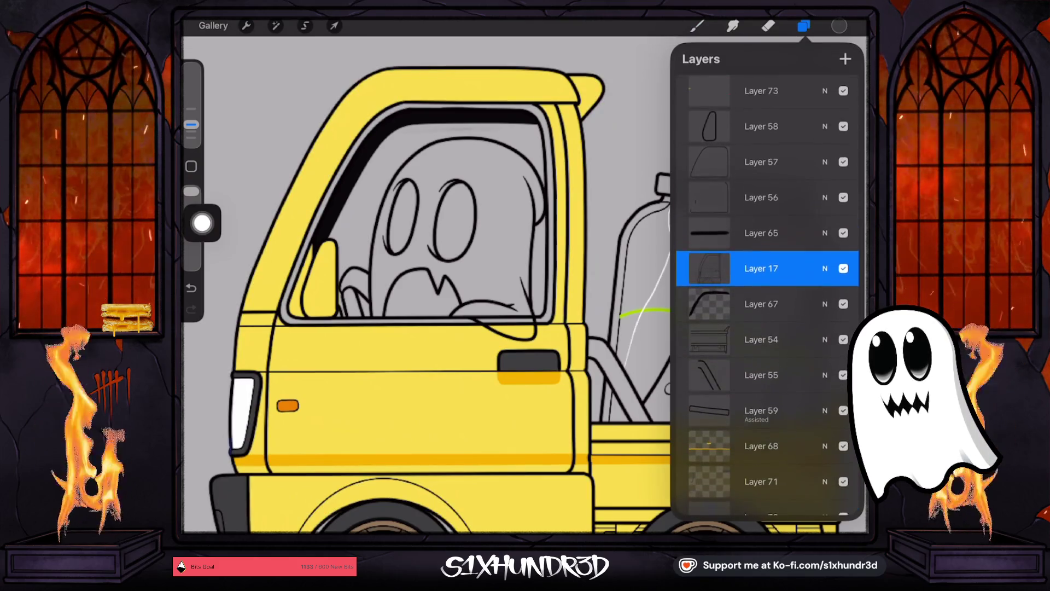
{"action": "left_click", "coordinate": [761, 159]}
{"action": "left_click", "coordinate": [844, 159]}
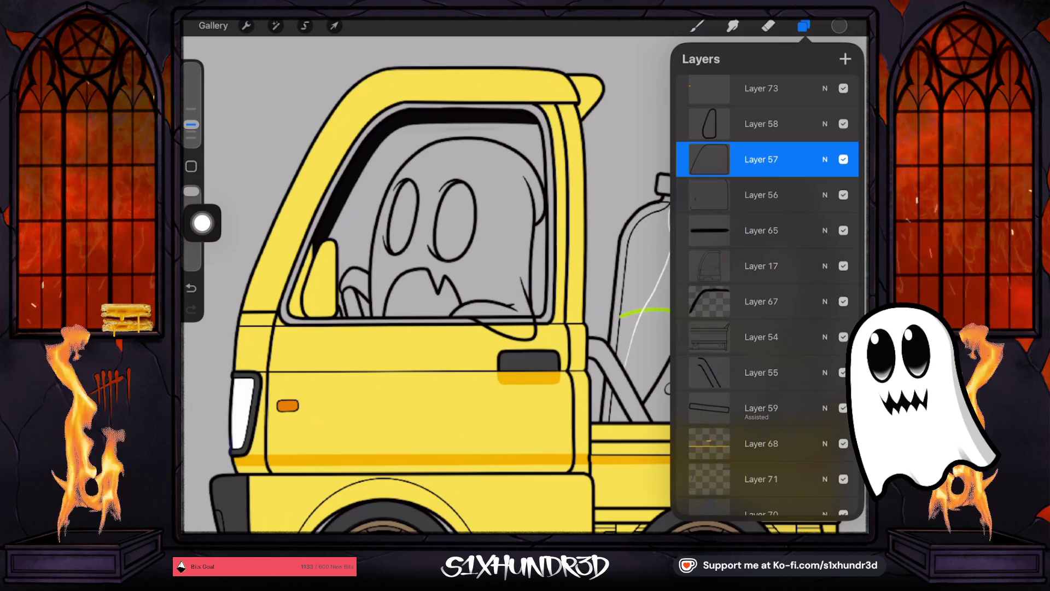
Step: Toggle Layer 57 again, then select Layer 63 and add new empty Layer 74
{"action": "scroll", "coordinate": [766, 295], "scroll_direction": "down", "scroll_amount": 1}
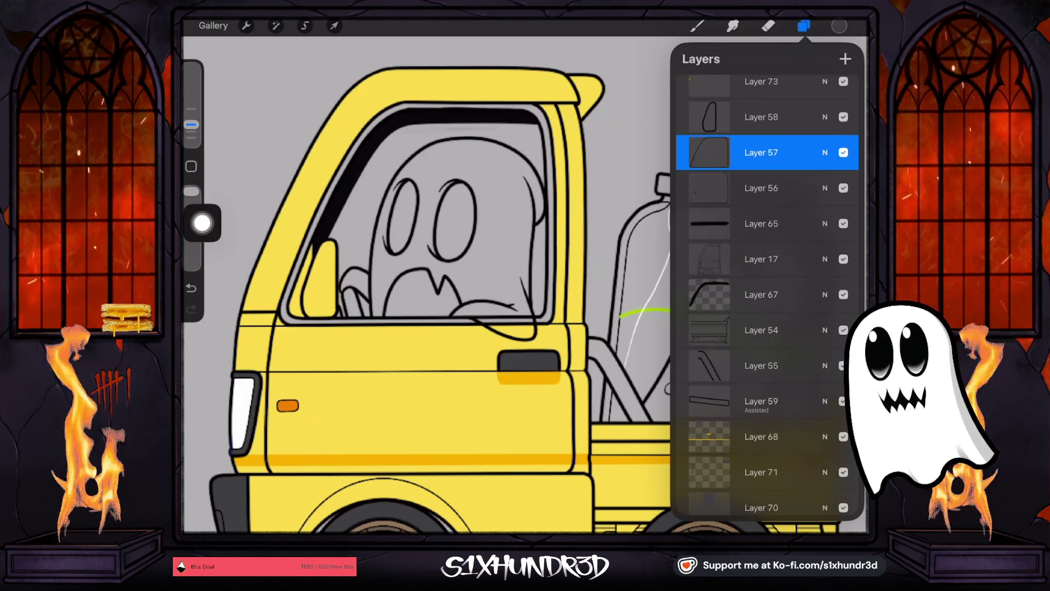
{"action": "scroll", "coordinate": [766, 295], "scroll_direction": "down", "scroll_amount": 1}
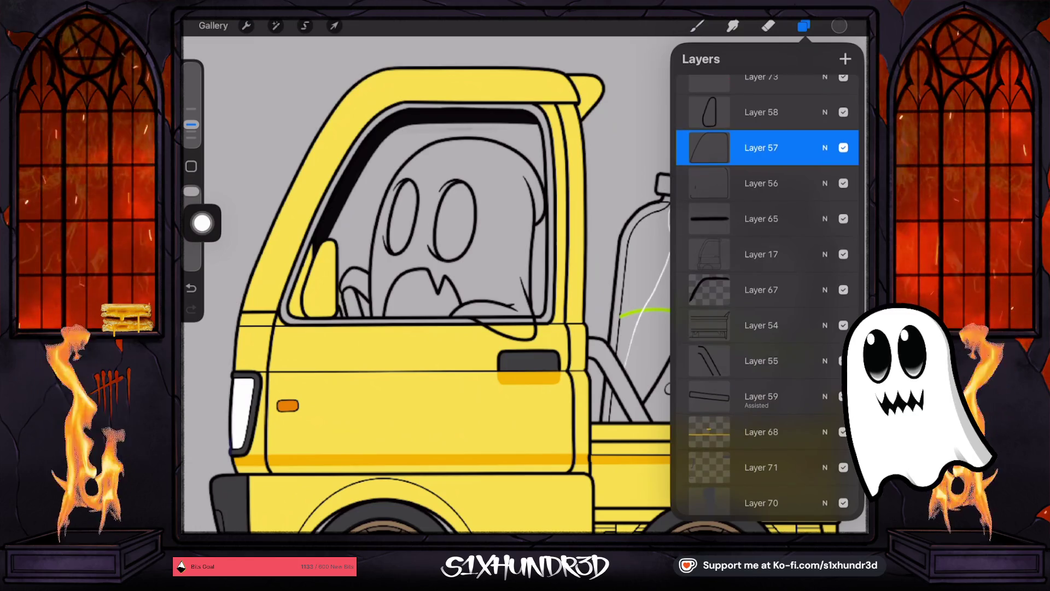
{"action": "left_click", "coordinate": [843, 184]}
{"action": "left_click", "coordinate": [843, 183]}
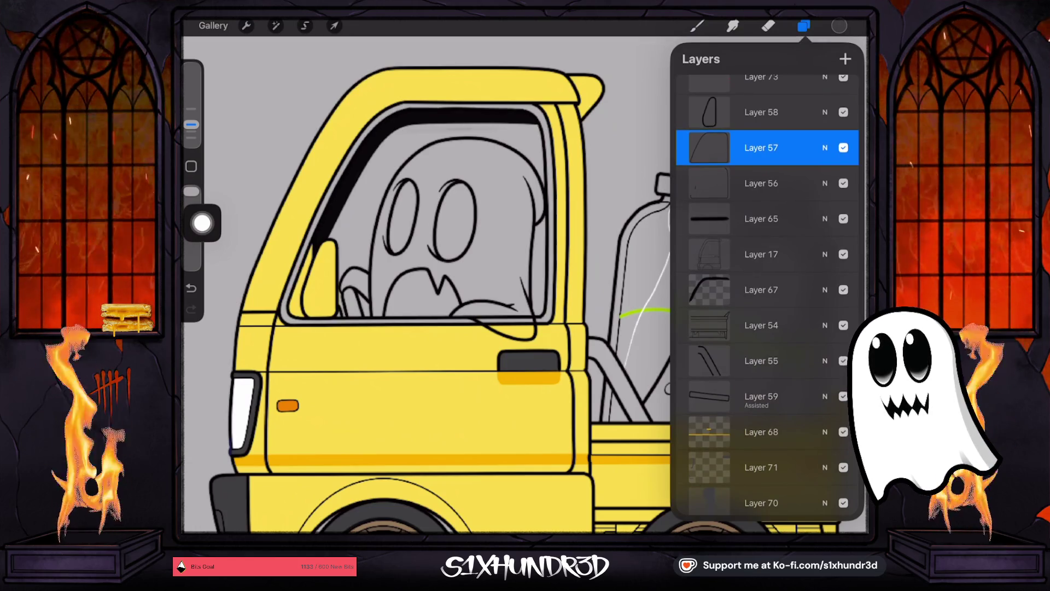
{"action": "scroll", "coordinate": [766, 295], "scroll_direction": "down", "scroll_amount": 10}
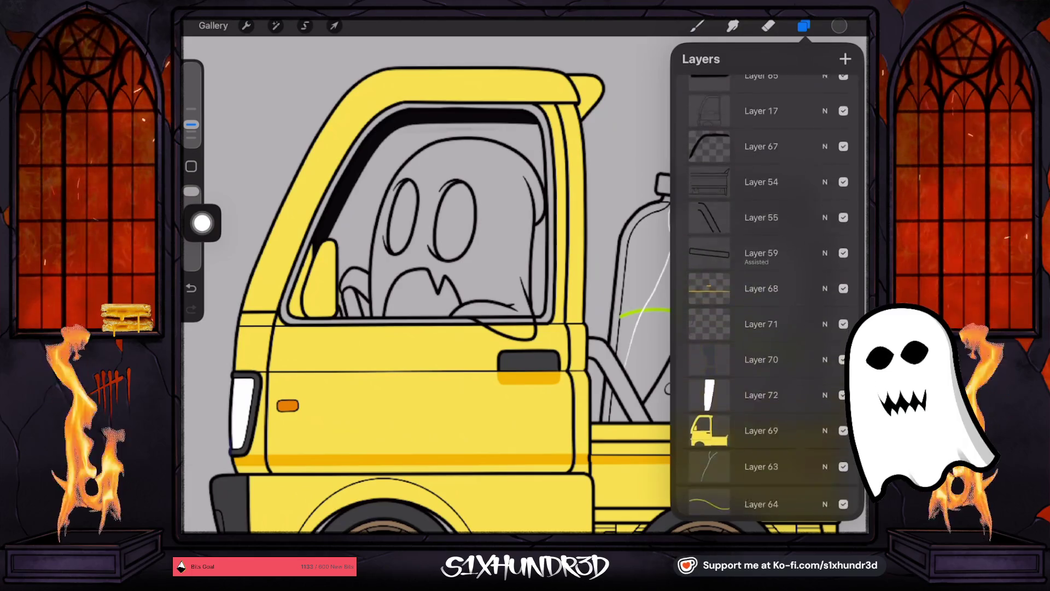
{"action": "left_click", "coordinate": [766, 324]}
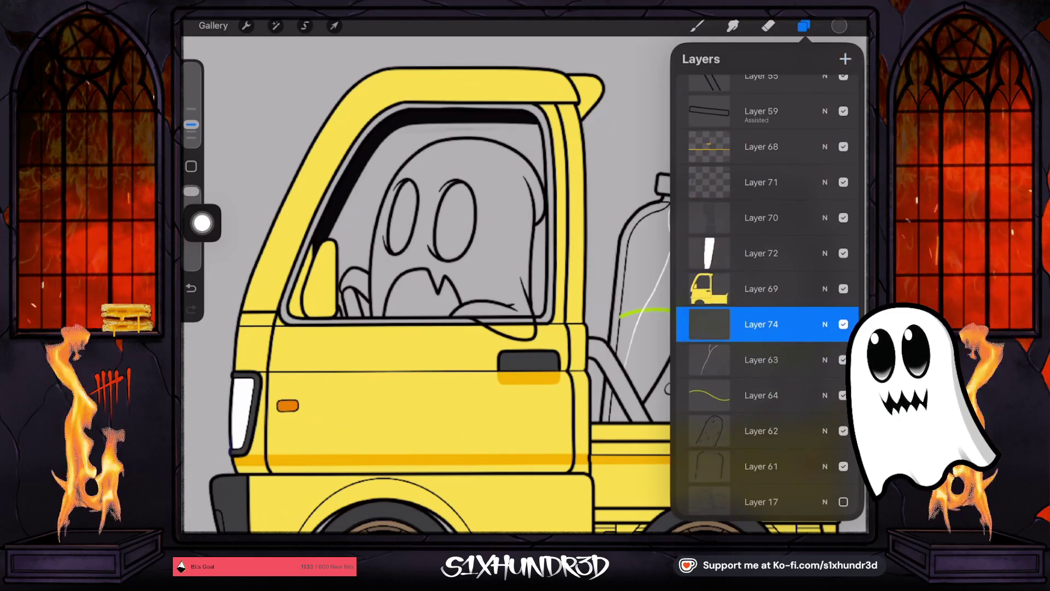
{"action": "left_click", "coordinate": [697, 26]}
{"action": "scroll", "coordinate": [274, 252], "scroll_direction": "up", "scroll_amount": 5}
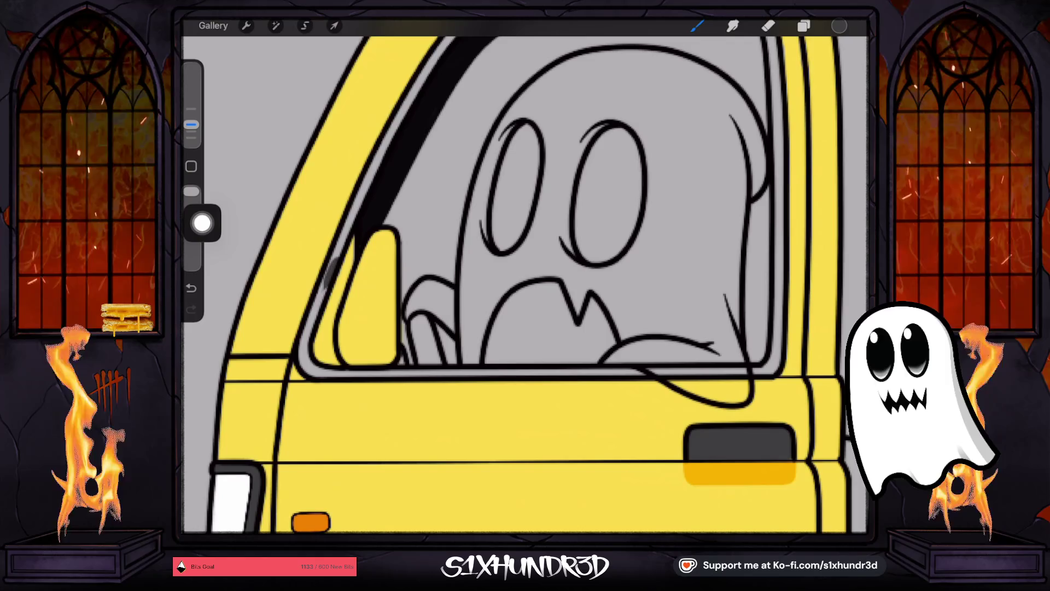
Step: Shade the cab window frame's left side and the sill under the ghost dark grey
{"action": "left_click_drag", "start_coordinate": [336, 251], "coordinate": [378, 166]}
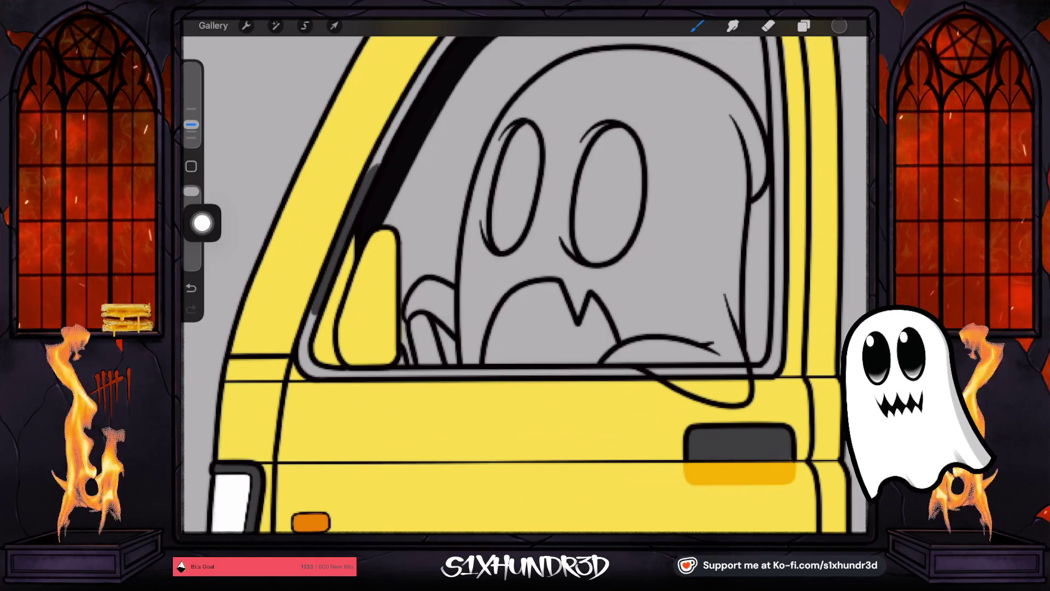
{"action": "left_click_drag", "start_coordinate": [316, 313], "coordinate": [303, 355]}
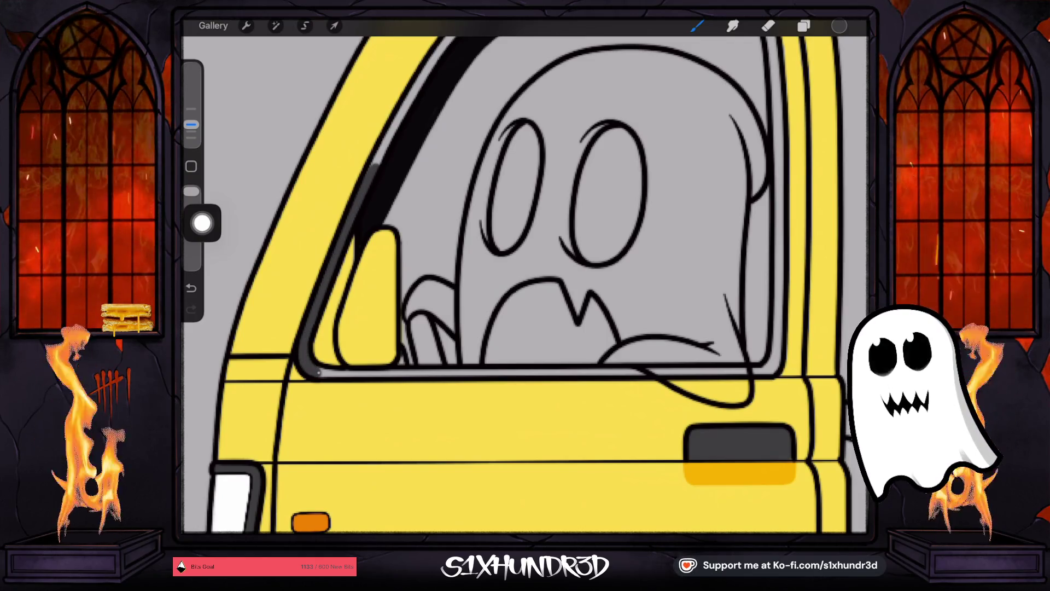
{"action": "scroll", "coordinate": [525, 285], "scroll_direction": "down", "scroll_amount": 2}
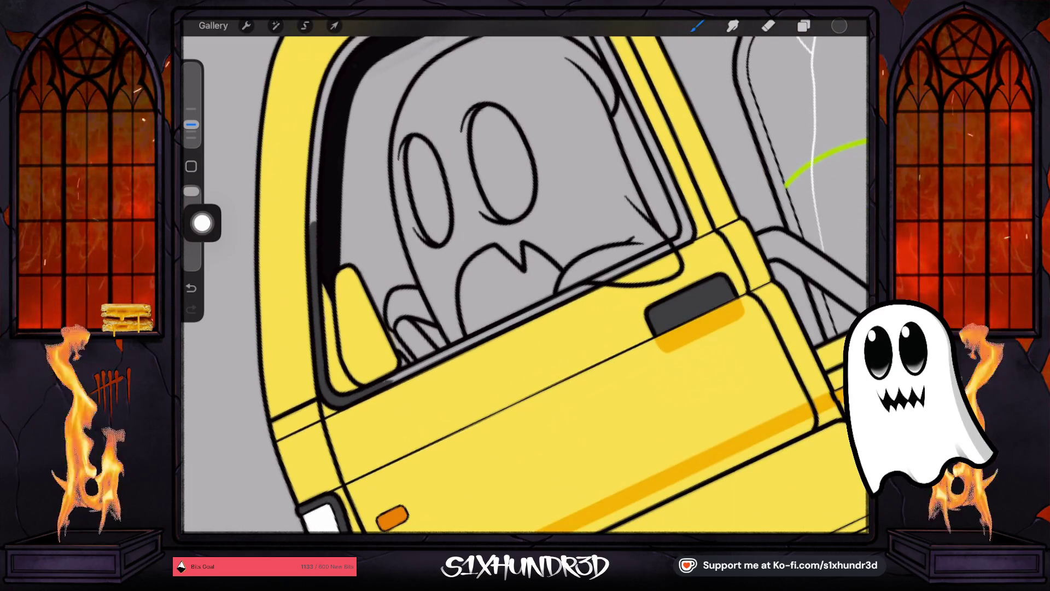
{"action": "left_click_drag", "start_coordinate": [394, 378], "coordinate": [580, 290]}
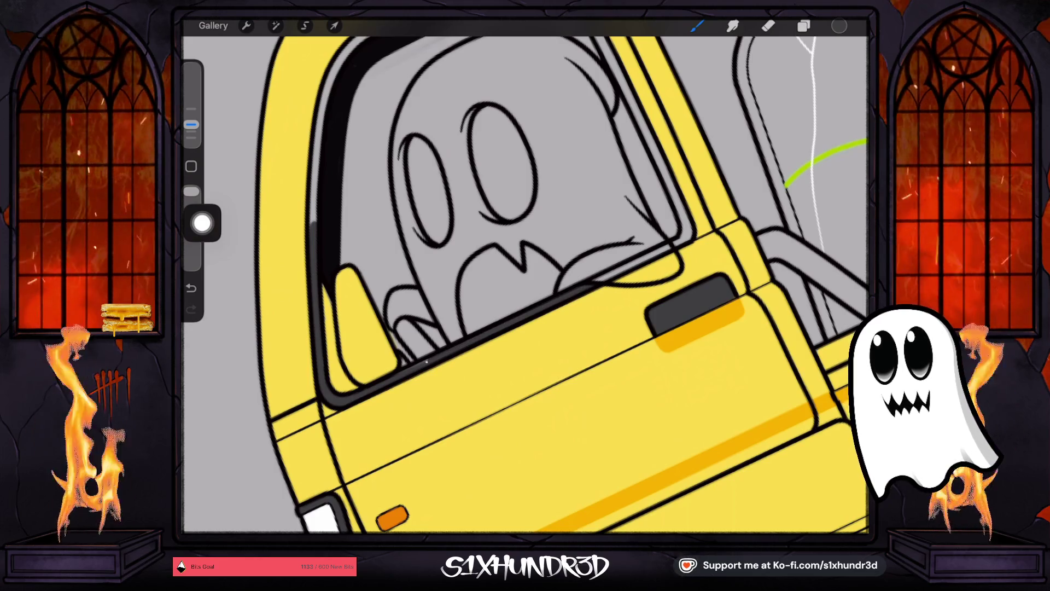
{"action": "scroll", "coordinate": [525, 284], "scroll_direction": "up", "scroll_amount": 2}
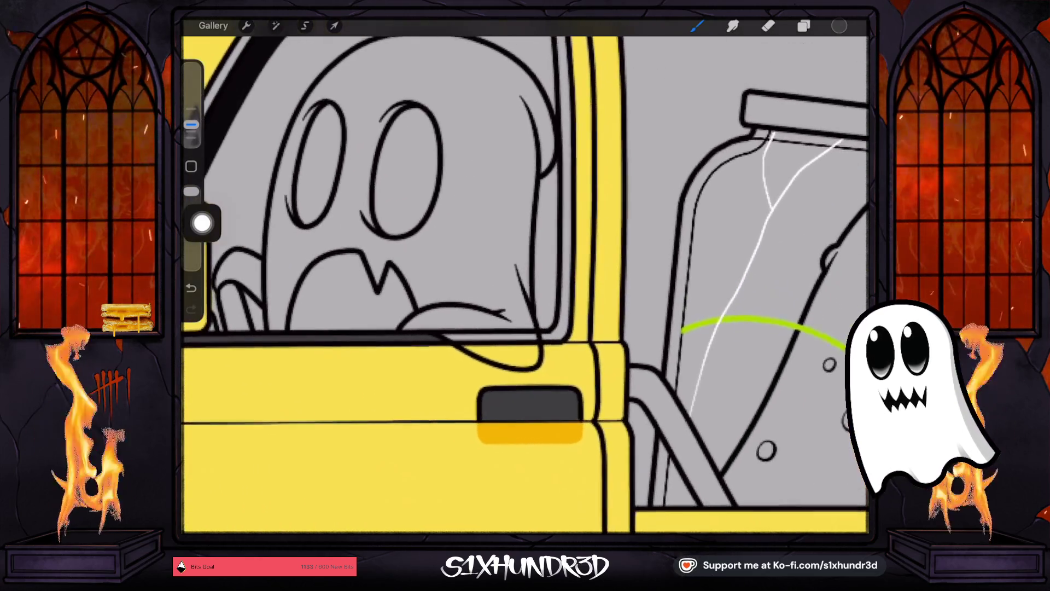
Step: Shade the window frame's right, inner, top and inner-left edges in dark grey
{"action": "left_click_drag", "start_coordinate": [564, 327], "coordinate": [566, 183]}
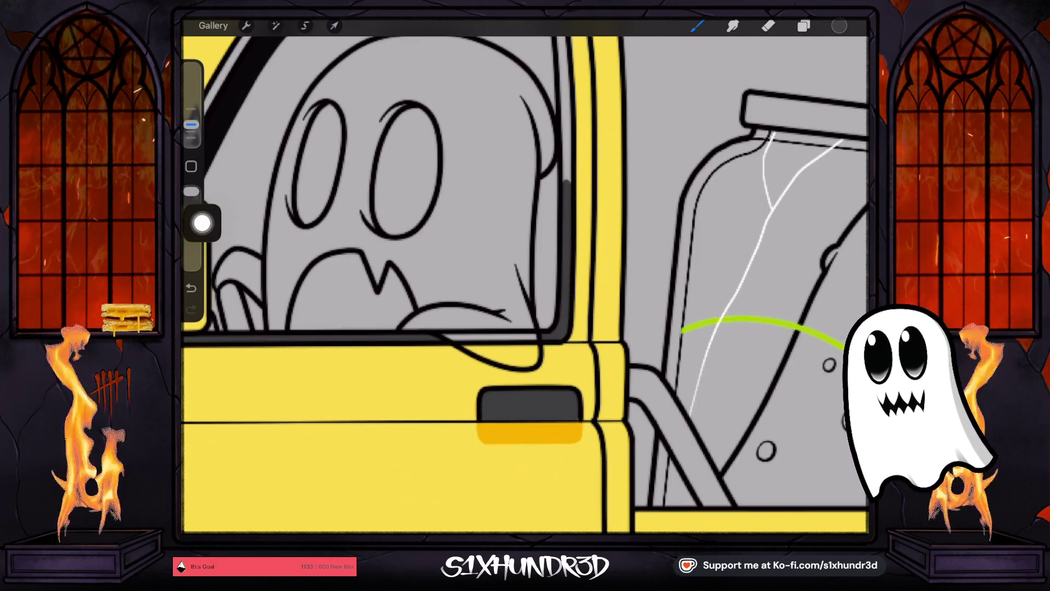
{"action": "scroll", "coordinate": [526, 285], "scroll_direction": "down", "scroll_amount": 2}
{"action": "left_click_drag", "start_coordinate": [486, 350], "coordinate": [555, 299]}
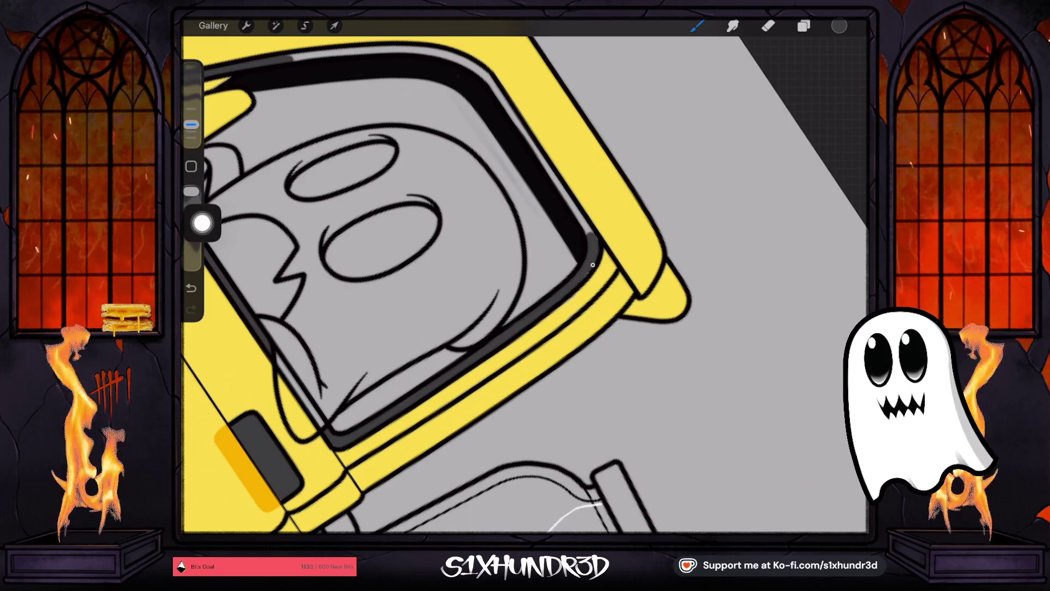
{"action": "scroll", "coordinate": [525, 284], "scroll_direction": "up", "scroll_amount": 2}
{"action": "scroll", "coordinate": [525, 284], "scroll_direction": "down", "scroll_amount": 2}
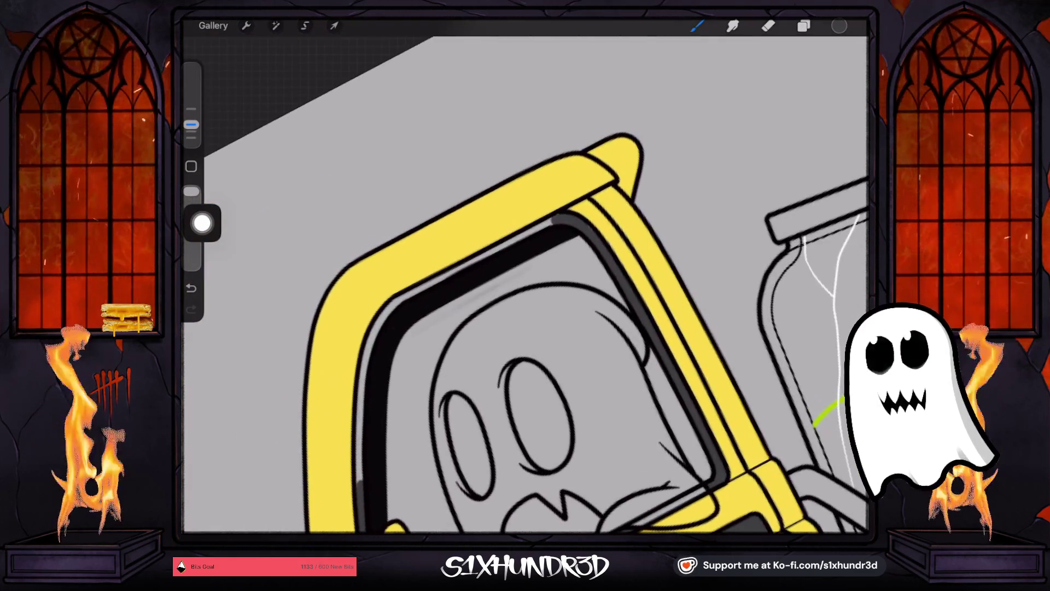
{"action": "mouse_move", "coordinate": [512, 244]}
{"action": "left_mouse_down"}
{"action": "mouse_move", "coordinate": [555, 222]}
{"action": "mouse_move", "coordinate": [429, 280]}
{"action": "left_mouse_up"}
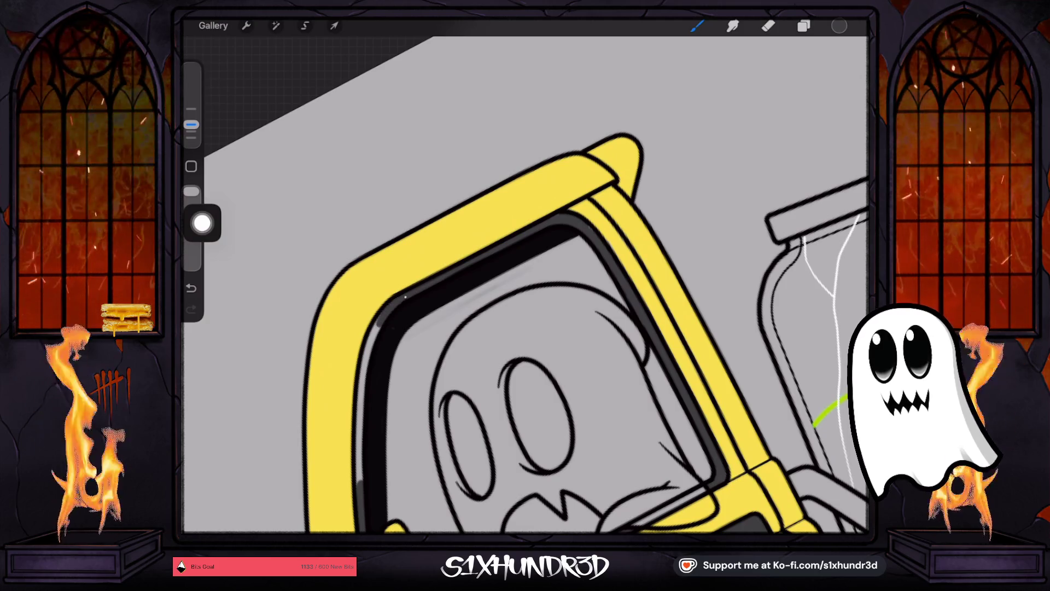
{"action": "left_click_drag", "start_coordinate": [372, 325], "coordinate": [359, 483]}
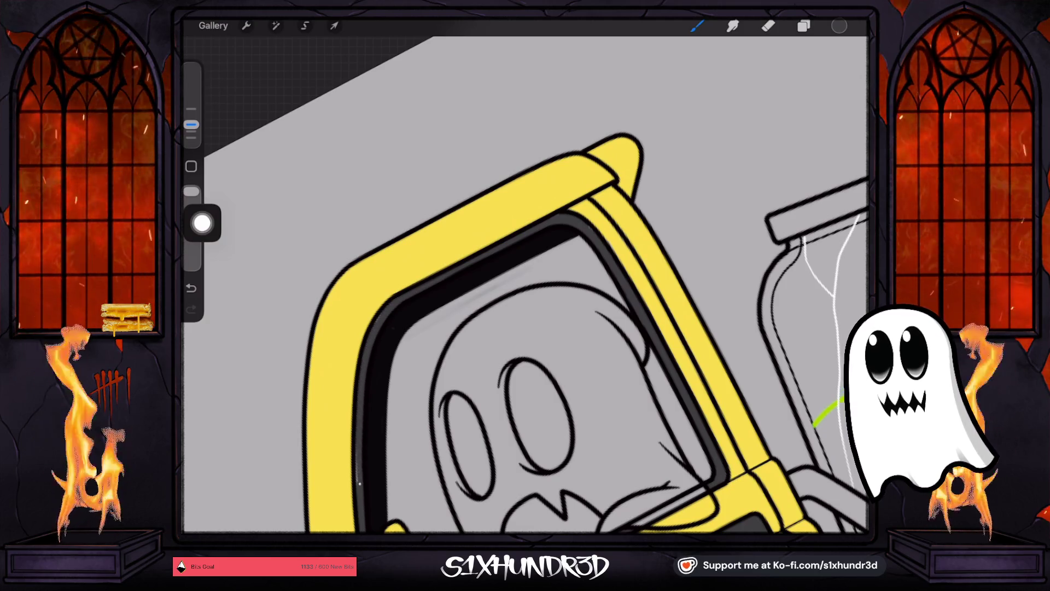
{"action": "scroll", "coordinate": [471, 288], "scroll_direction": "up", "scroll_amount": 5}
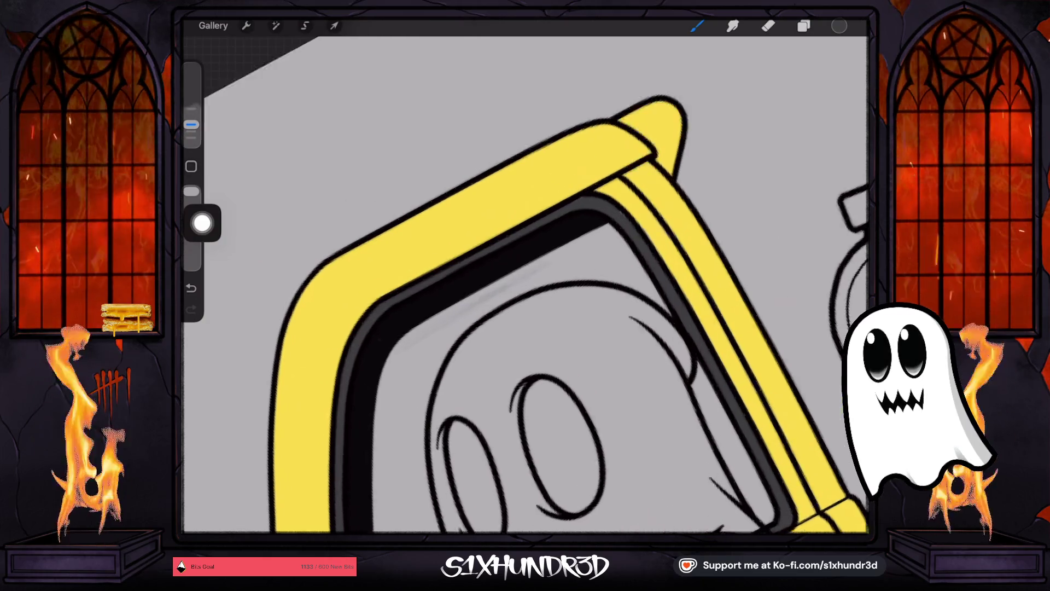
{"action": "left_click", "coordinate": [803, 26]}
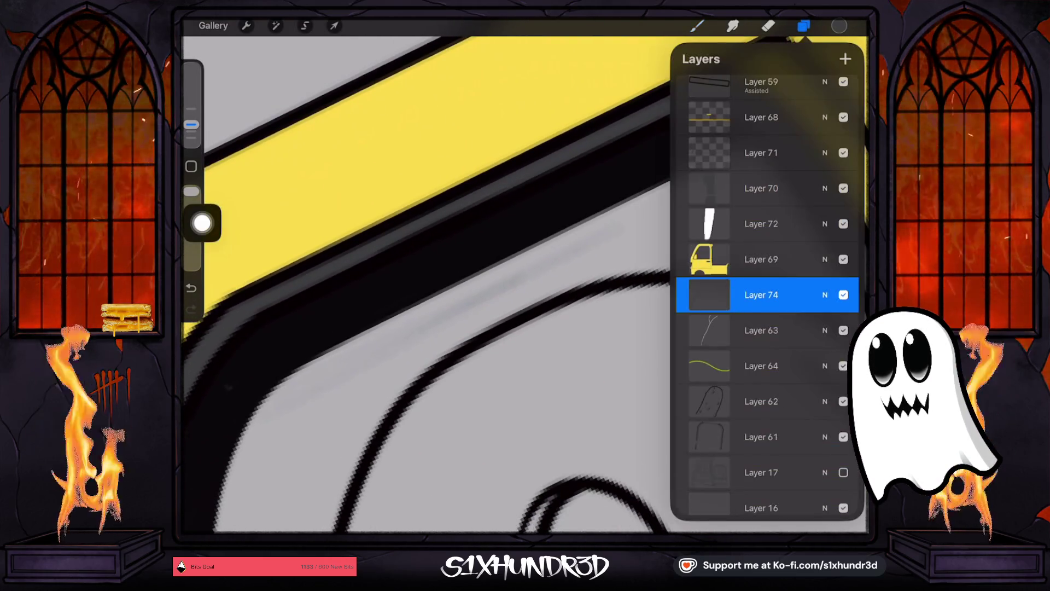
Step: Check Layer 67 by hiding and showing it, briefly trying the eraser
{"action": "scroll", "coordinate": [766, 274], "scroll_direction": "up", "scroll_amount": 3}
{"action": "left_click", "coordinate": [765, 227]}
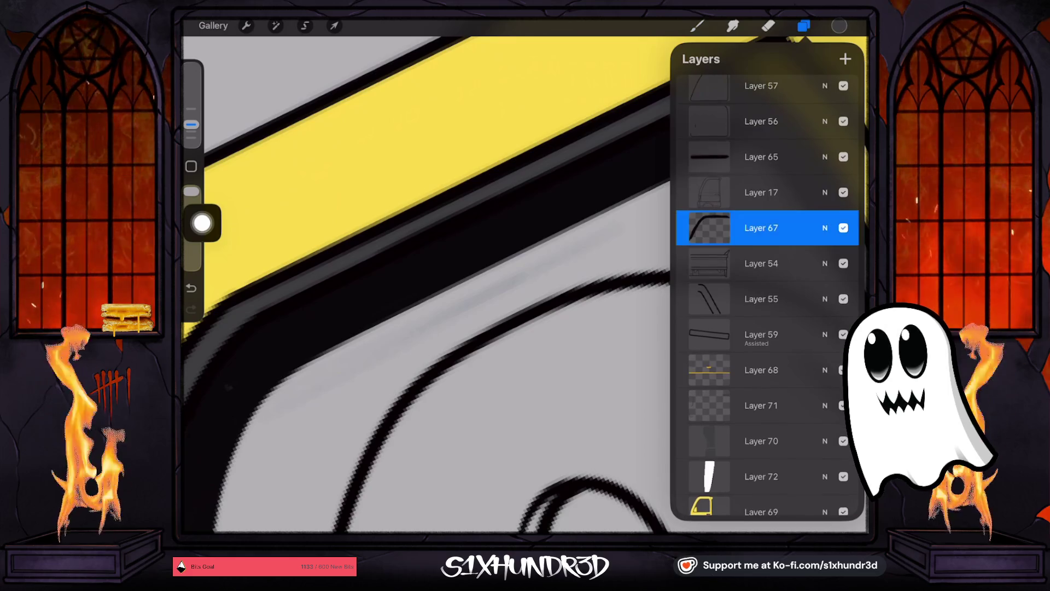
{"action": "left_click", "coordinate": [844, 228]}
{"action": "left_click", "coordinate": [843, 227]}
{"action": "left_click", "coordinate": [769, 25]}
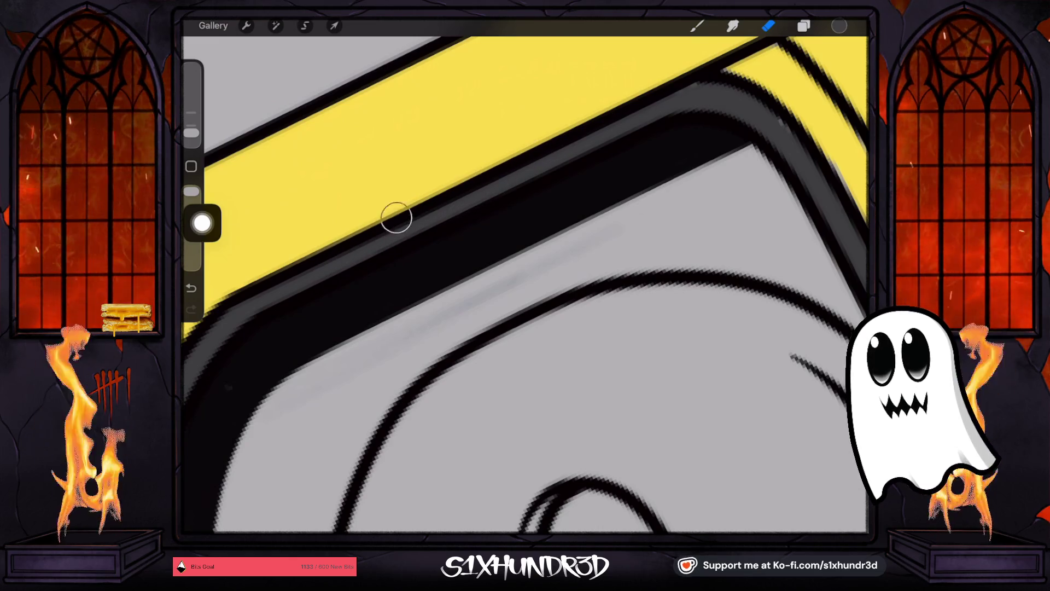
{"action": "left_click", "coordinate": [697, 25]}
Step: Hide Layer 17, select Layer 74 and pick white as the colour
{"action": "left_click", "coordinate": [803, 26]}
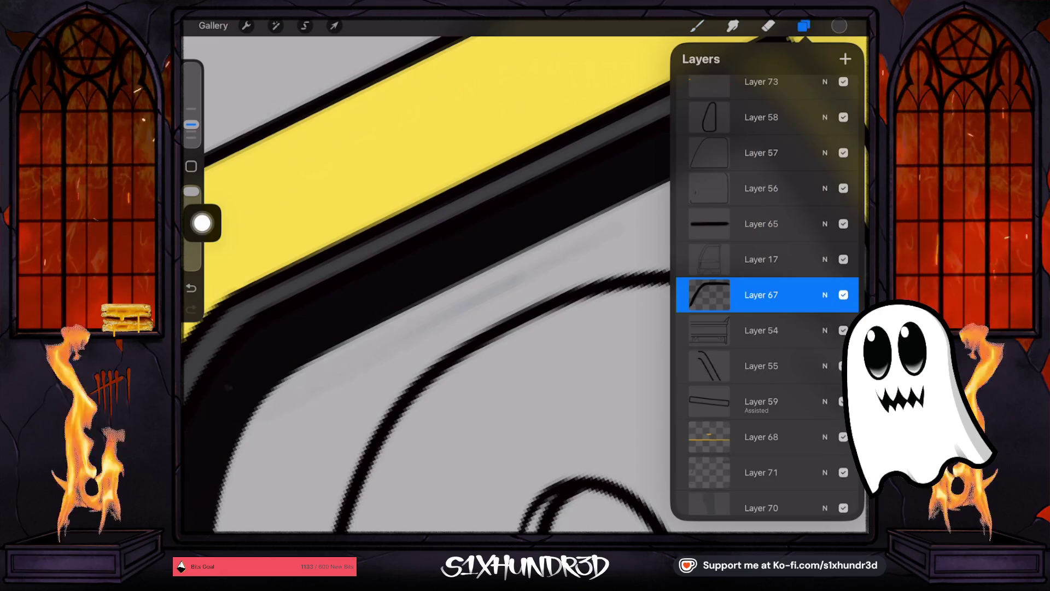
{"action": "scroll", "coordinate": [766, 295], "scroll_direction": "down", "scroll_amount": 6}
{"action": "left_click", "coordinate": [843, 453]}
{"action": "left_click", "coordinate": [762, 275]}
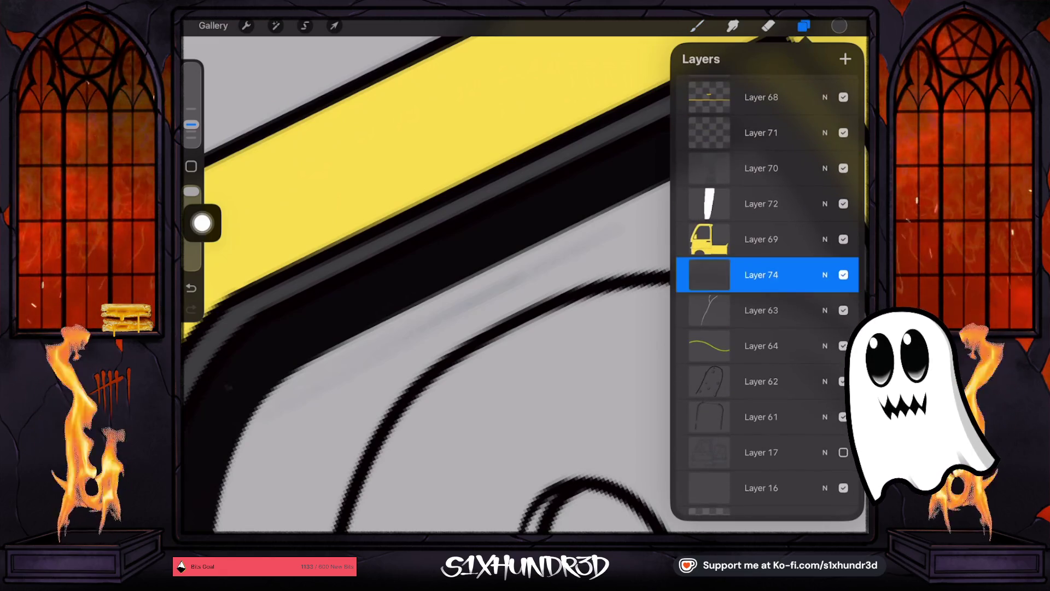
{"action": "left_click", "coordinate": [804, 26]}
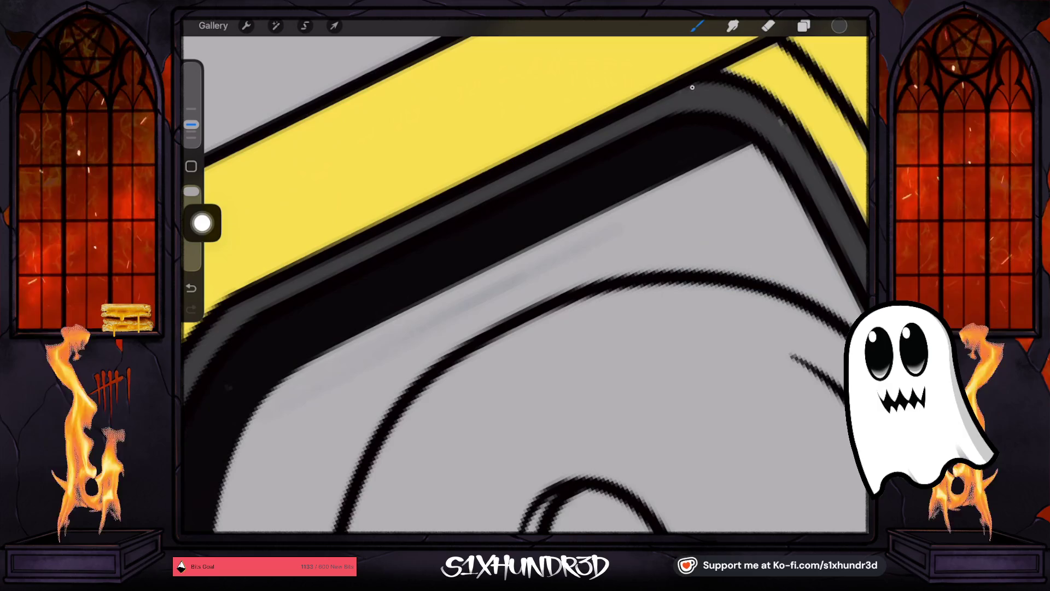
{"action": "scroll", "coordinate": [525, 284], "scroll_direction": "down", "scroll_amount": 10}
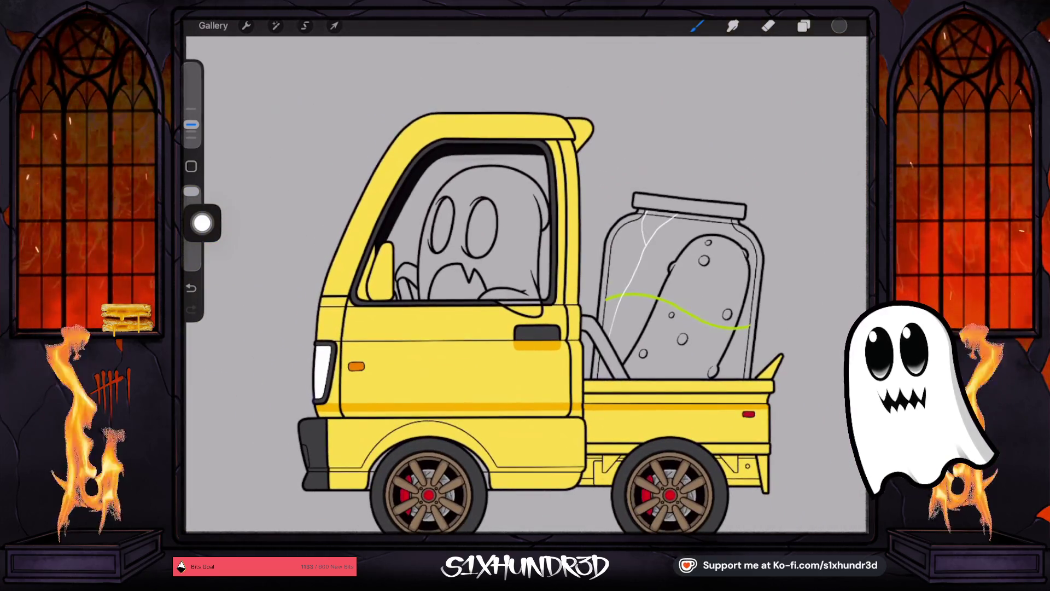
{"action": "left_click", "coordinate": [840, 25]}
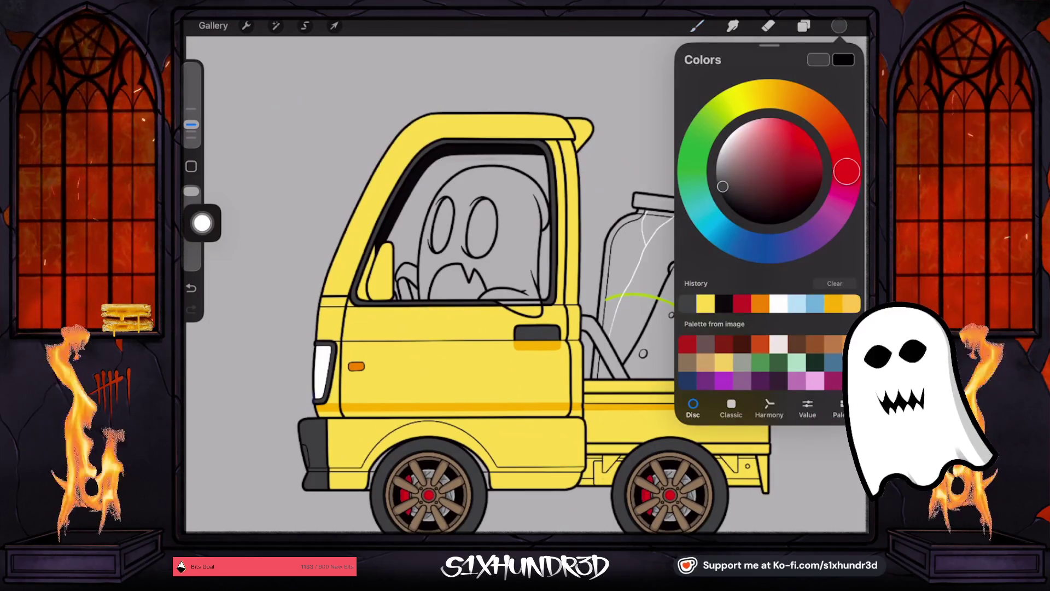
{"action": "left_click", "coordinate": [779, 304]}
Step: Add a new Layer 75 above Layer 64 for white painting
{"action": "left_click", "coordinate": [803, 26]}
{"action": "left_click", "coordinate": [762, 330]}
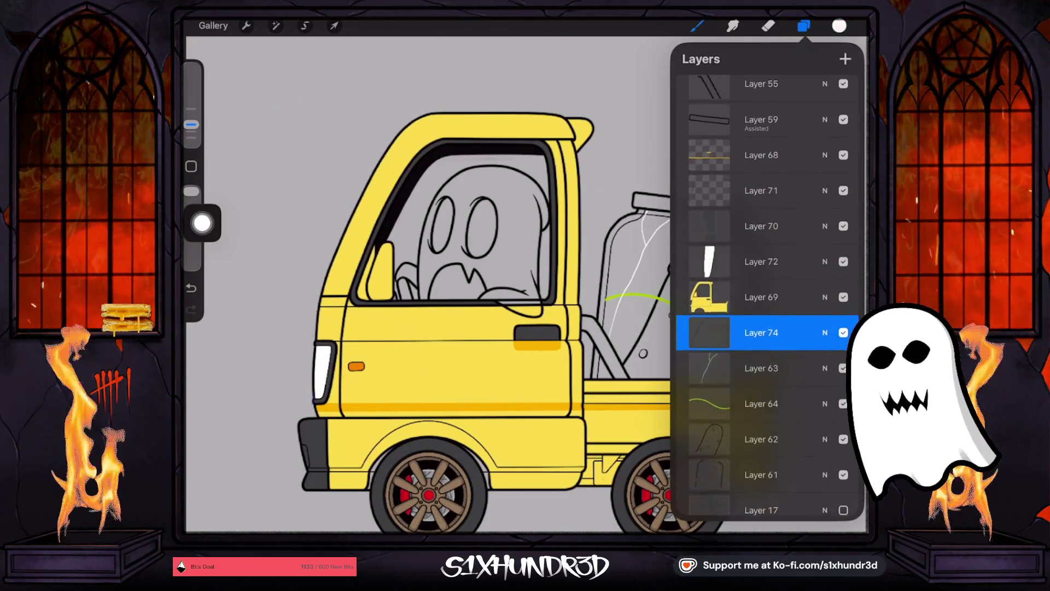
{"action": "scroll", "coordinate": [766, 295], "scroll_direction": "up", "scroll_amount": 5}
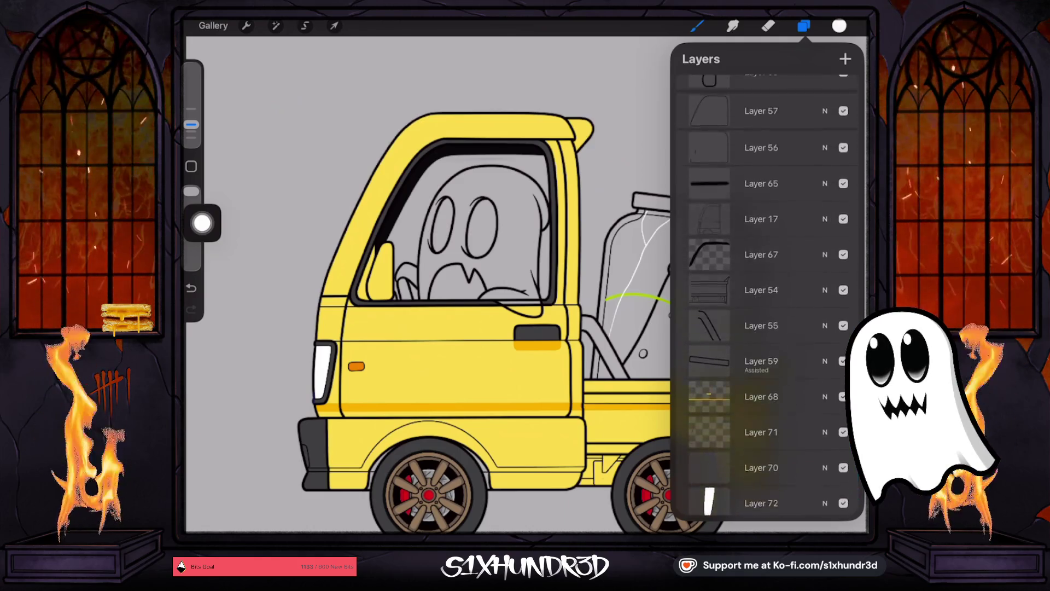
{"action": "scroll", "coordinate": [766, 295], "scroll_direction": "up", "scroll_amount": 5}
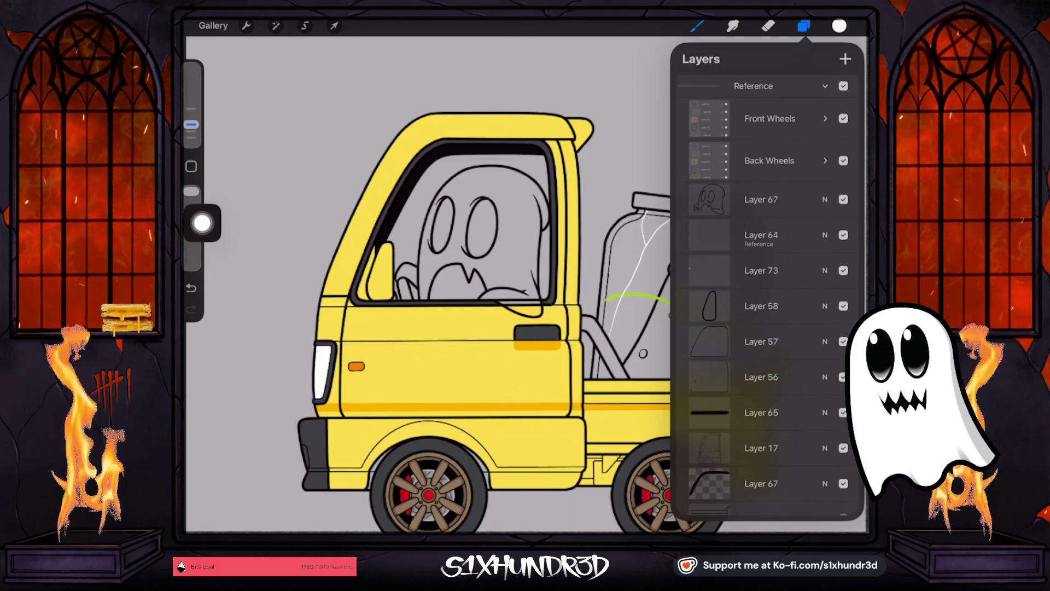
{"action": "left_click", "coordinate": [761, 235]}
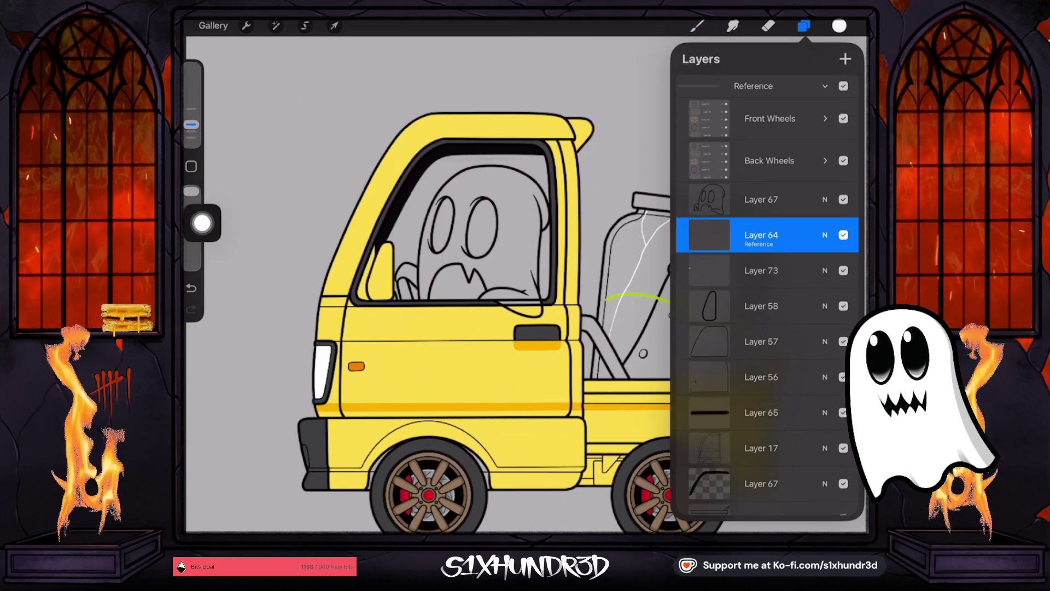
{"action": "left_click", "coordinate": [697, 26]}
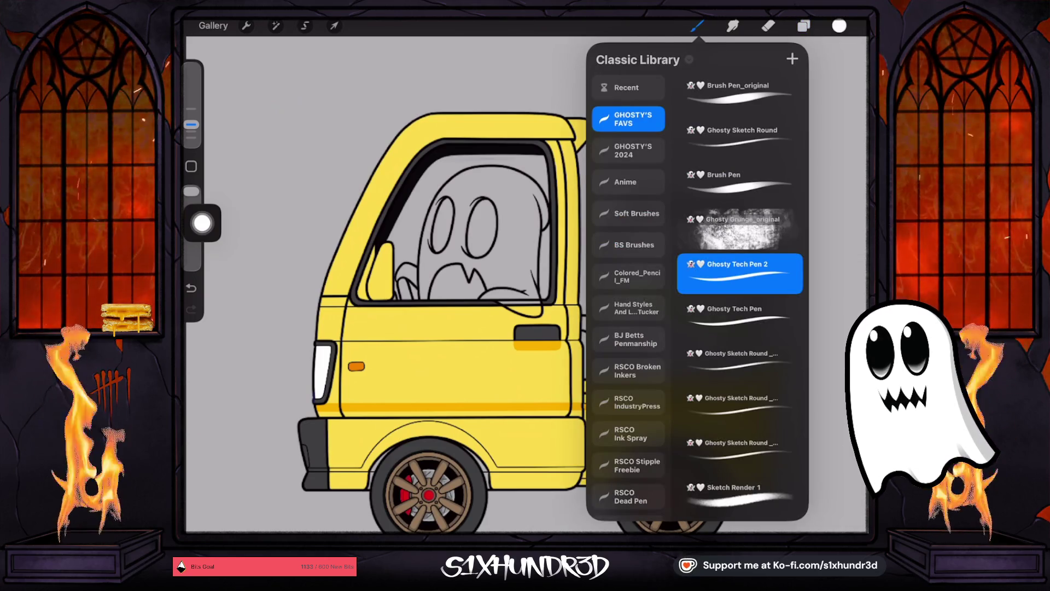
{"action": "left_click", "coordinate": [804, 26]}
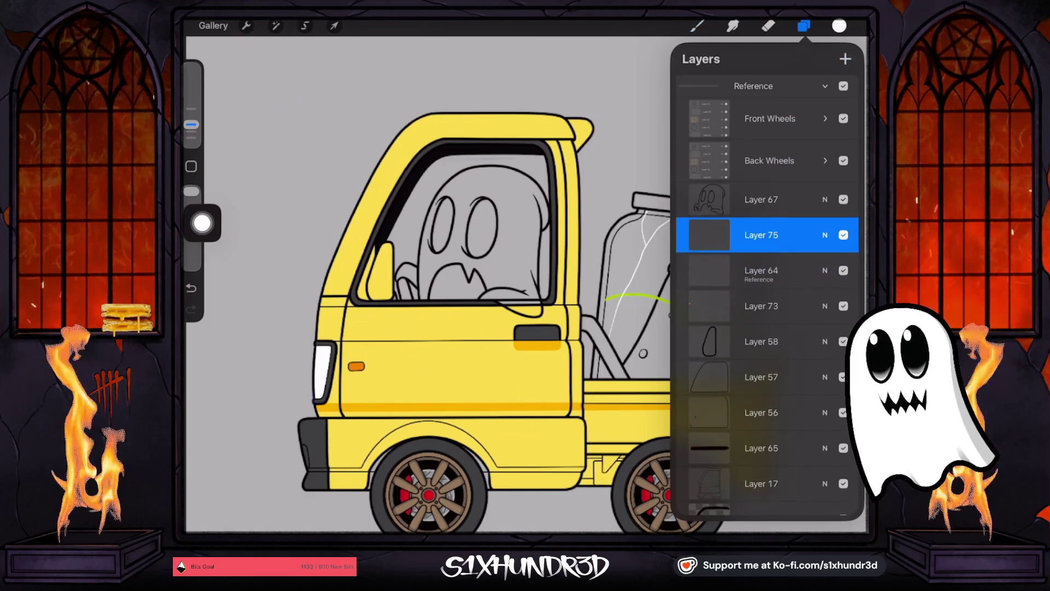
{"action": "left_click", "coordinate": [697, 26]}
{"action": "left_click", "coordinate": [697, 26]}
{"action": "scroll", "coordinate": [525, 273], "scroll_direction": "up", "scroll_amount": 5}
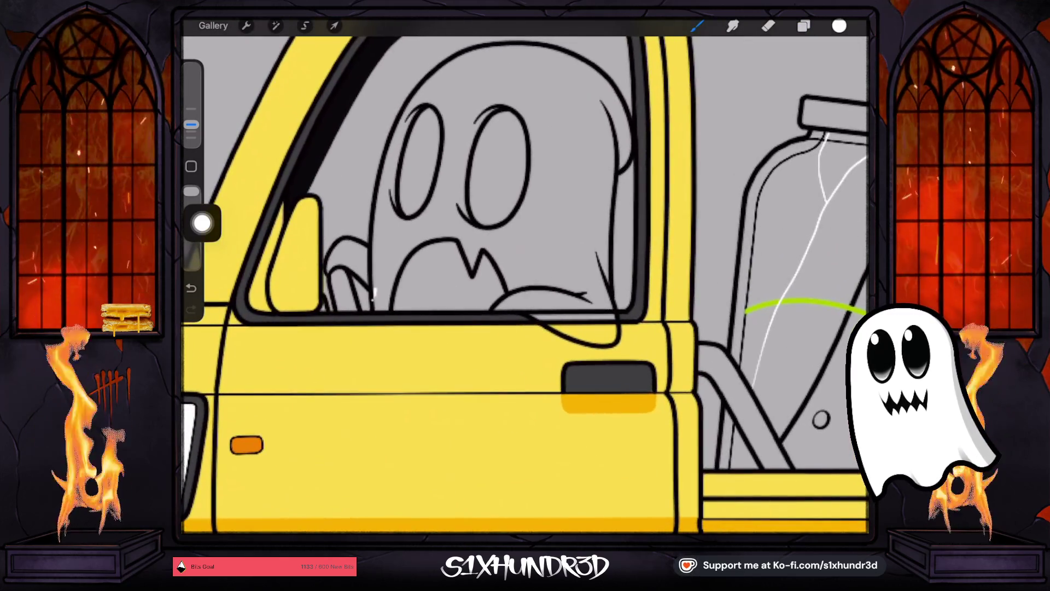
Step: Undo the two stray white strokes inside the cab
{"action": "key", "text": "ctrl+z"}
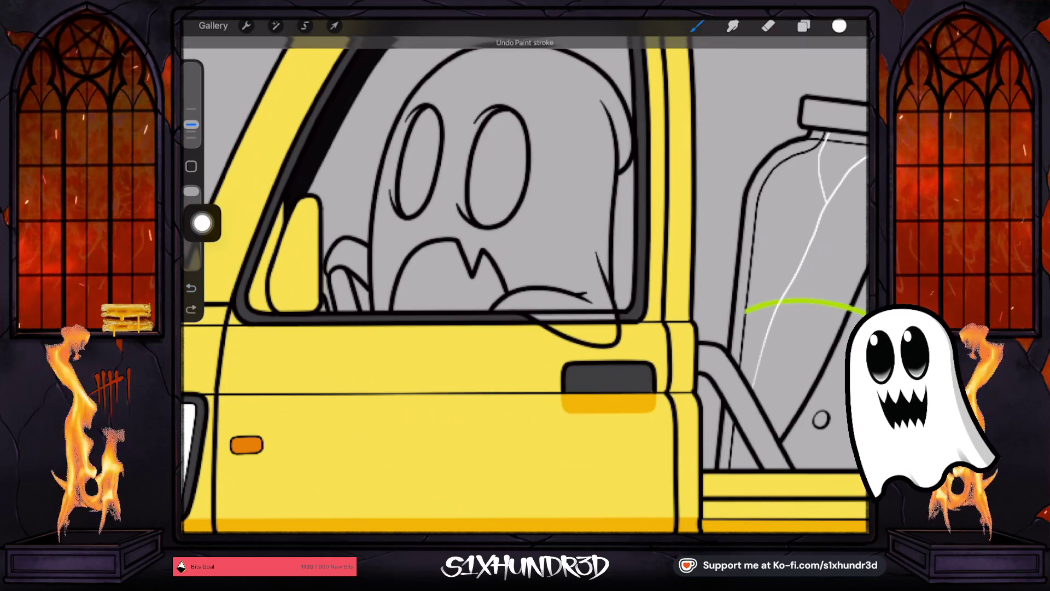
{"action": "scroll", "coordinate": [525, 274], "scroll_direction": "up", "scroll_amount": 5}
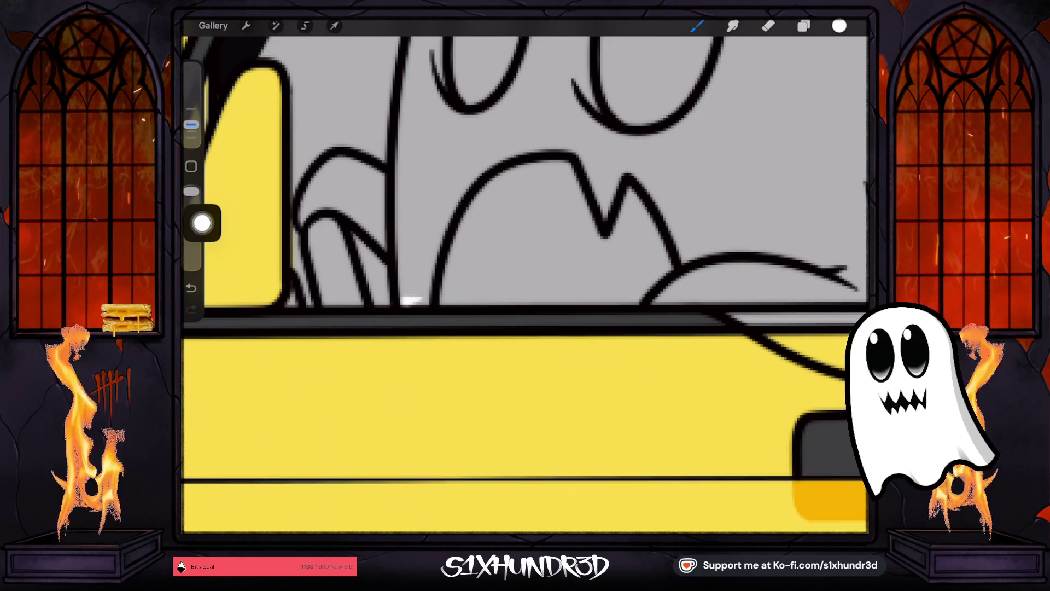
{"action": "key", "text": "ctrl+z"}
{"action": "scroll", "coordinate": [525, 274], "scroll_direction": "down", "scroll_amount": 5}
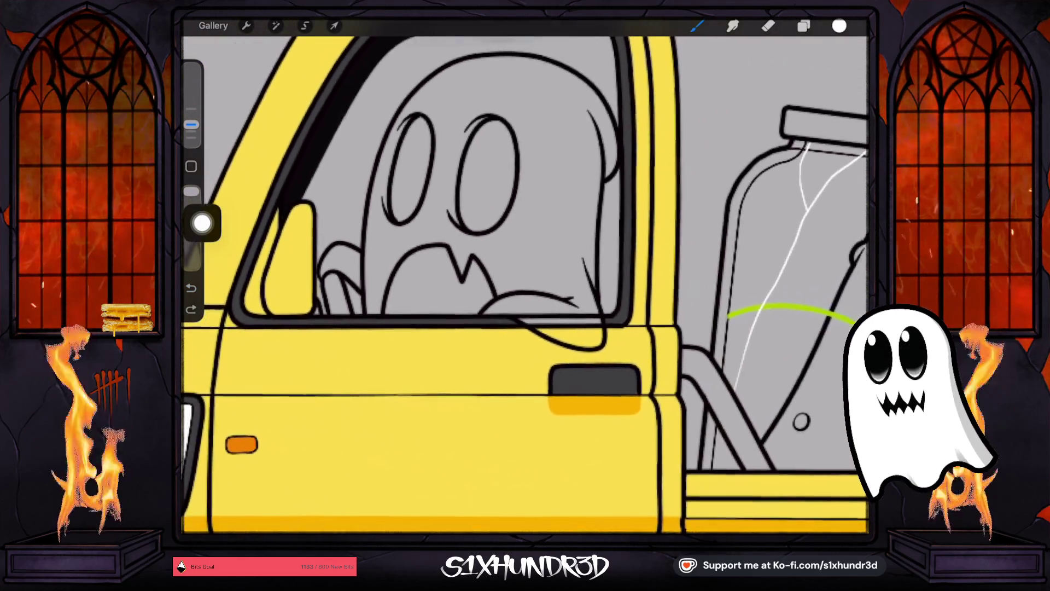
Step: Move Layer 57 up just beneath the Back Wheels group, above Layer 67
{"action": "left_click", "coordinate": [803, 26]}
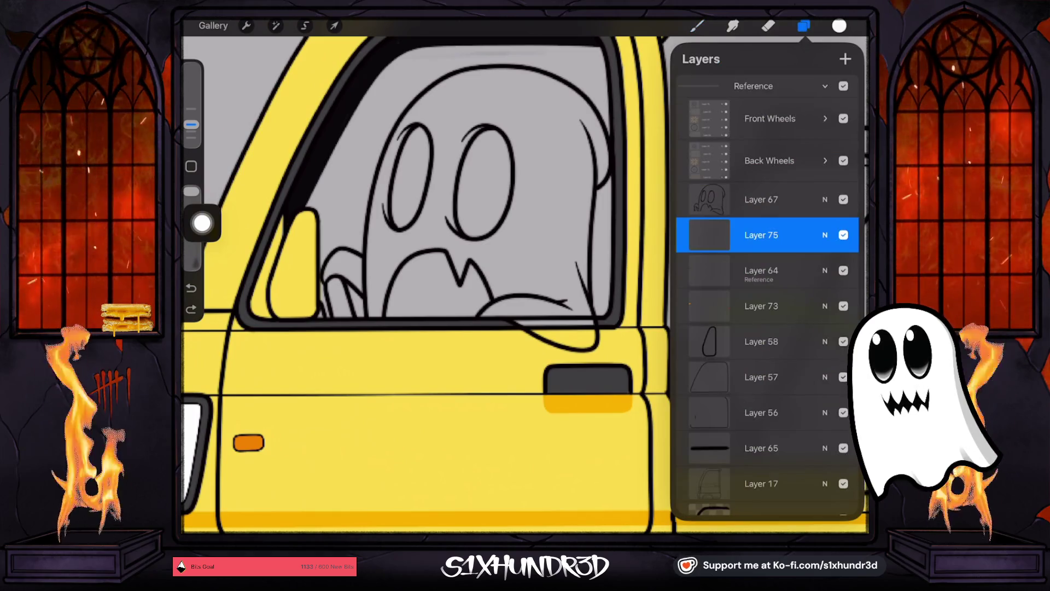
{"action": "scroll", "coordinate": [765, 301], "scroll_direction": "down", "scroll_amount": 1}
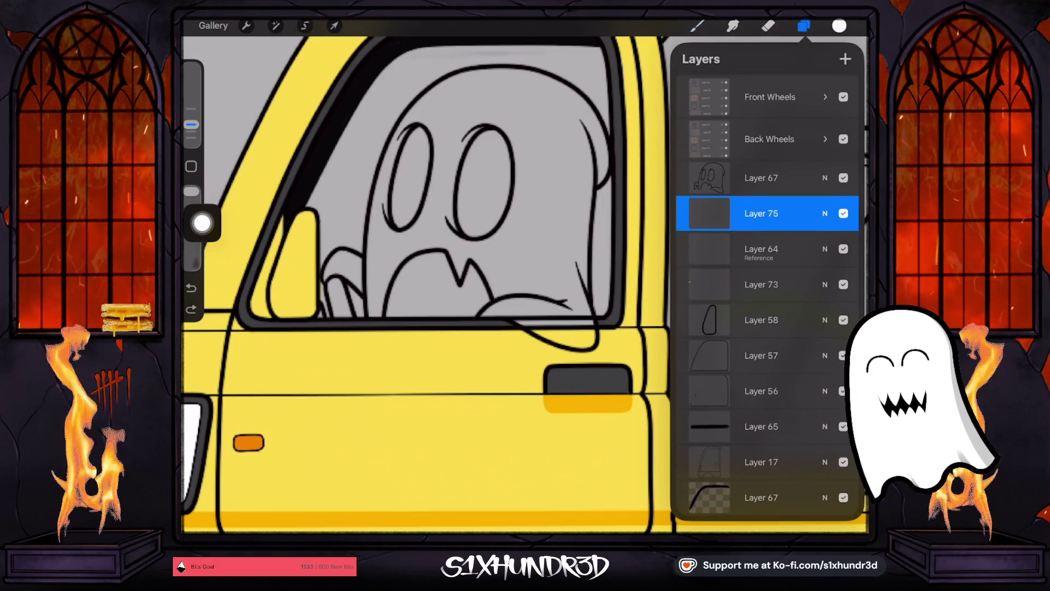
{"action": "left_click", "coordinate": [761, 355]}
{"action": "left_click_drag", "start_coordinate": [761, 355], "coordinate": [766, 173]}
{"action": "left_click", "coordinate": [761, 240]}
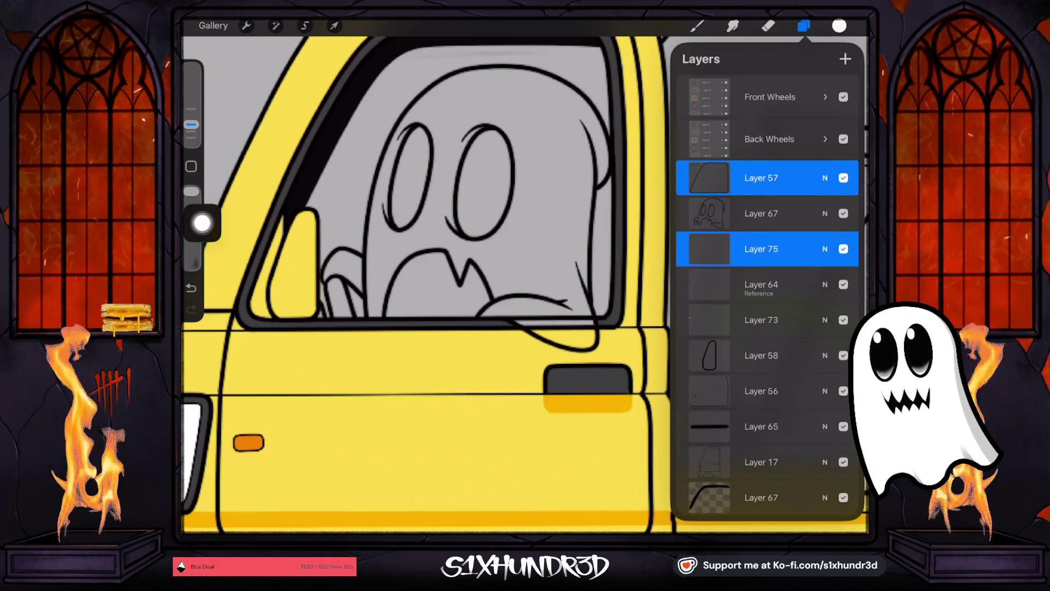
{"action": "left_click", "coordinate": [804, 25]}
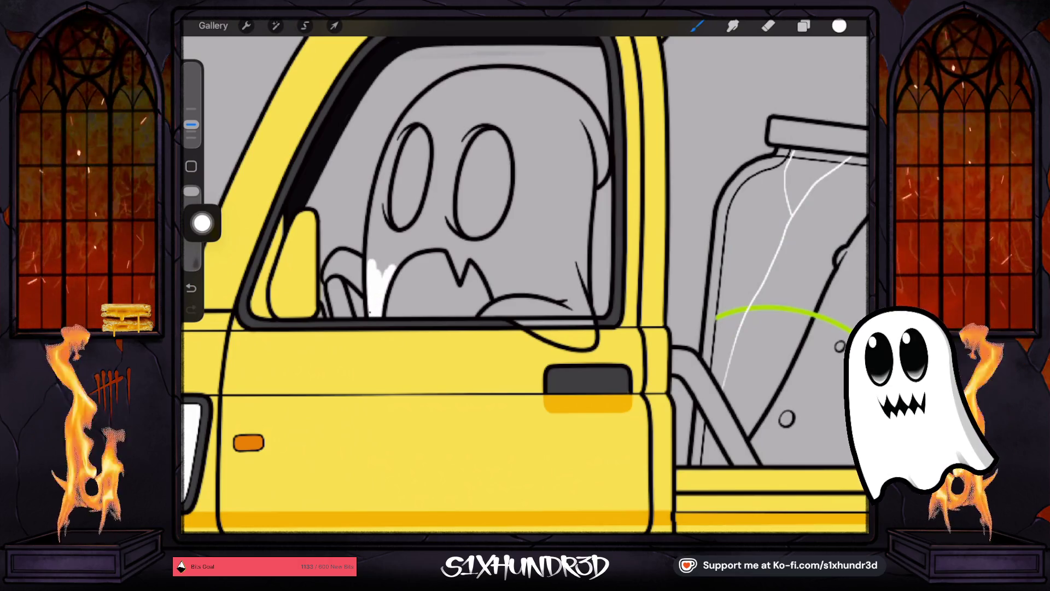
Step: Paint white highlights on the ghost's hand, left and right edges, and mouth edges
{"action": "mouse_move", "coordinate": [363, 282]}
{"action": "left_mouse_down"}
{"action": "mouse_move", "coordinate": [326, 276]}
{"action": "mouse_move", "coordinate": [336, 254]}
{"action": "left_mouse_up"}
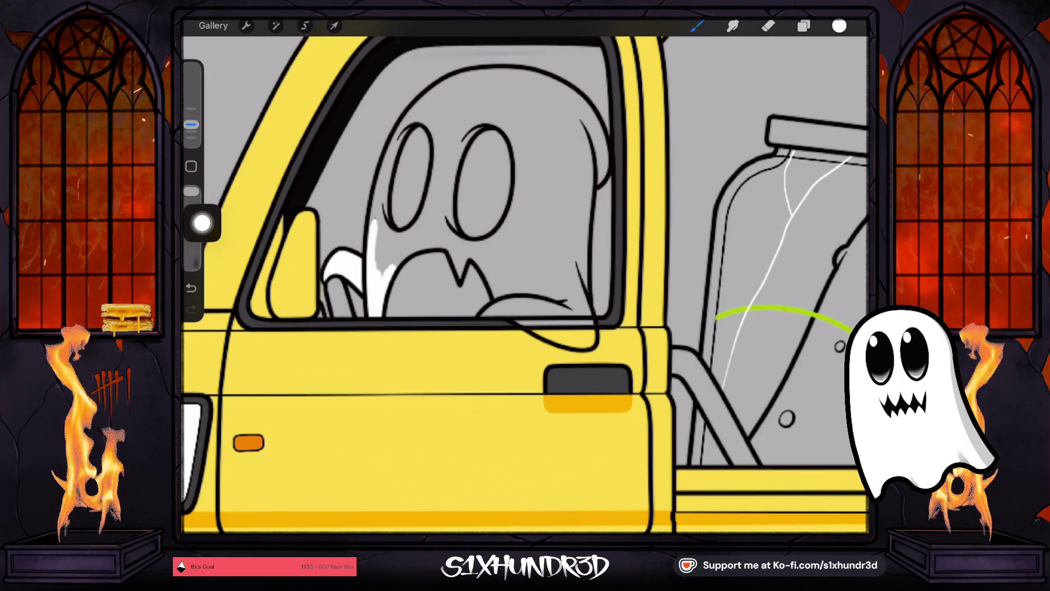
{"action": "mouse_move", "coordinate": [379, 219]}
{"action": "left_mouse_down"}
{"action": "mouse_move", "coordinate": [400, 123]}
{"action": "mouse_move", "coordinate": [469, 73]}
{"action": "left_mouse_up"}
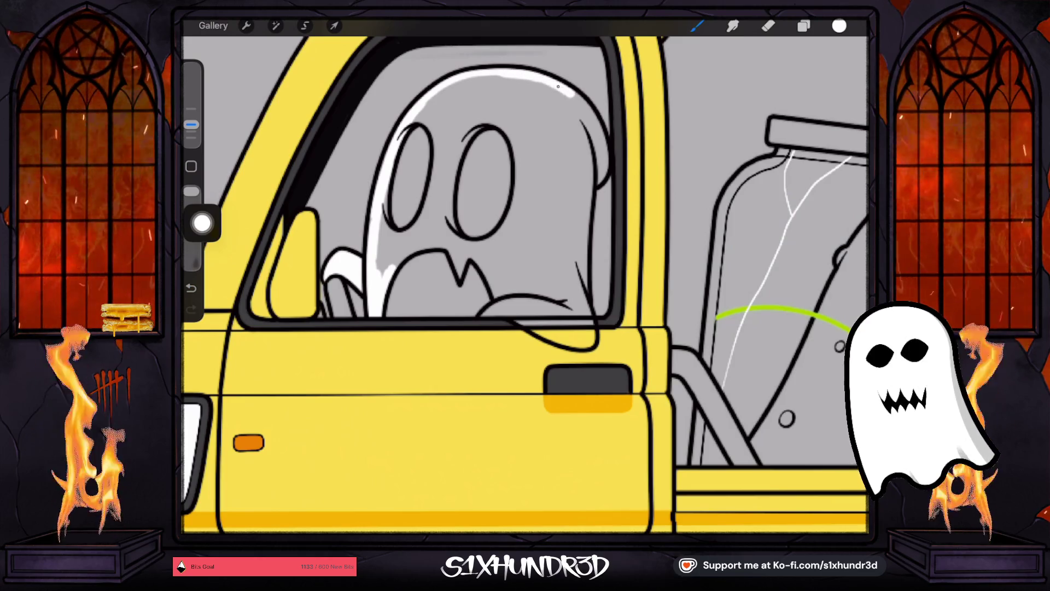
{"action": "mouse_move", "coordinate": [592, 115]}
{"action": "left_mouse_down"}
{"action": "mouse_move", "coordinate": [607, 165]}
{"action": "mouse_move", "coordinate": [588, 194]}
{"action": "mouse_move", "coordinate": [581, 268]}
{"action": "left_mouse_up"}
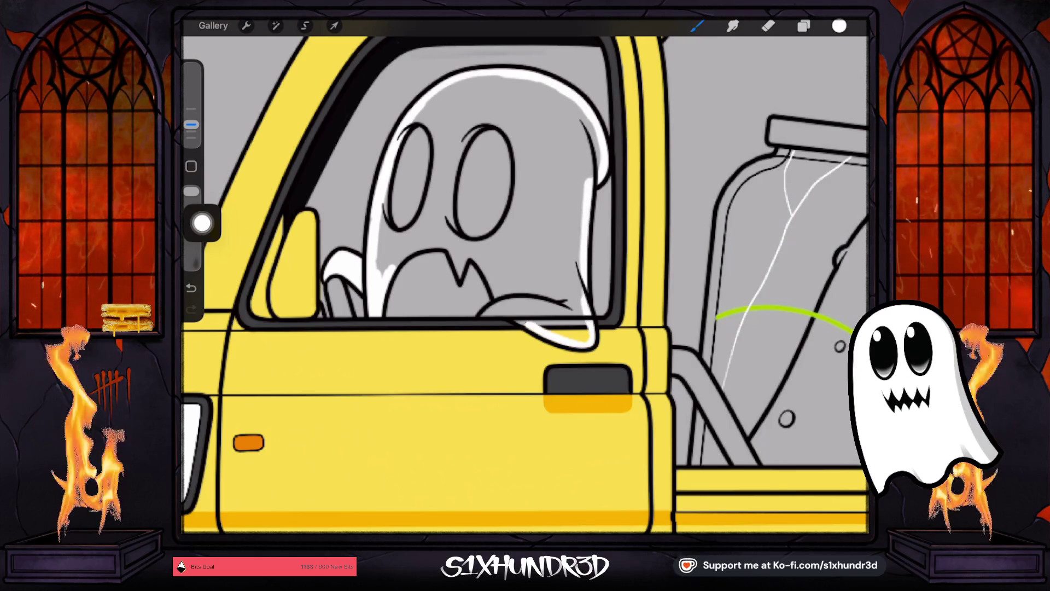
{"action": "mouse_move", "coordinate": [514, 312]}
{"action": "left_mouse_down"}
{"action": "mouse_move", "coordinate": [552, 307]}
{"action": "mouse_move", "coordinate": [506, 305]}
{"action": "left_mouse_up"}
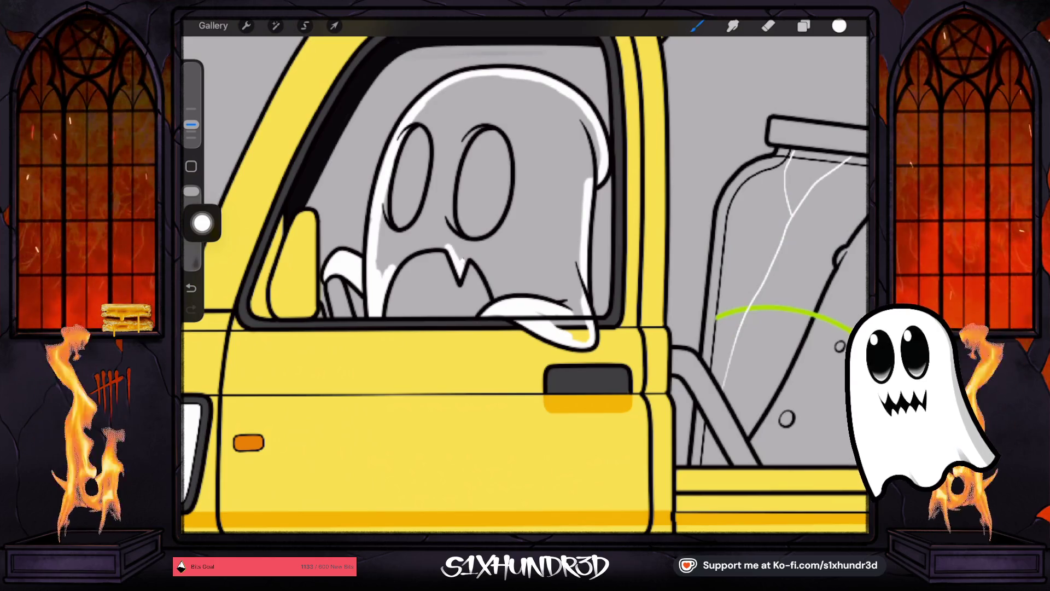
{"action": "left_click_drag", "start_coordinate": [472, 253], "coordinate": [492, 291]}
{"action": "mouse_move", "coordinate": [460, 250]}
{"action": "left_mouse_down"}
{"action": "mouse_move", "coordinate": [429, 244]}
{"action": "mouse_move", "coordinate": [392, 269]}
{"action": "left_mouse_up"}
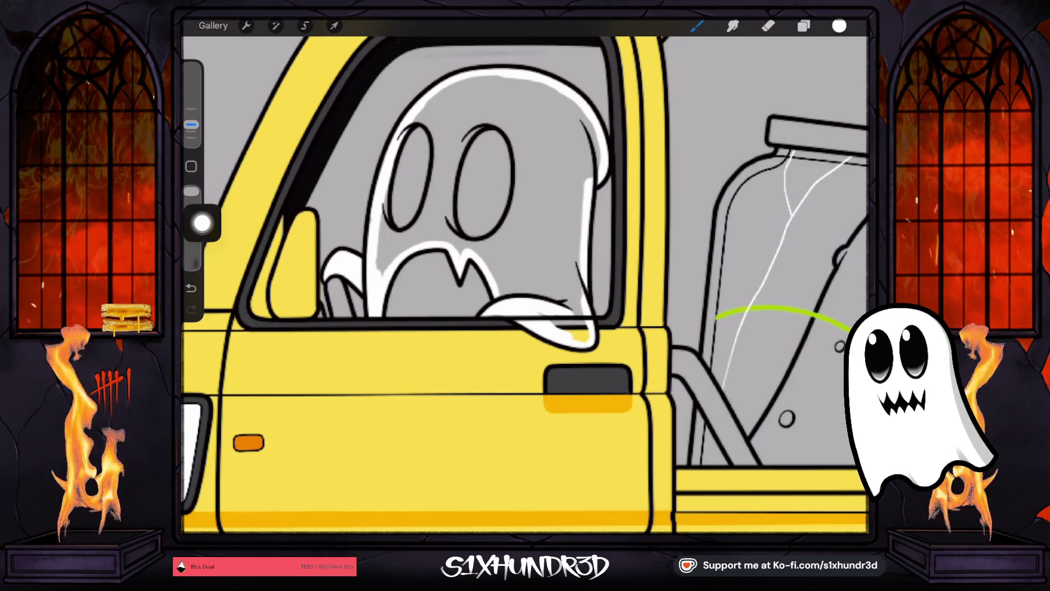
{"action": "left_click", "coordinate": [804, 26]}
{"action": "left_click", "coordinate": [709, 270]}
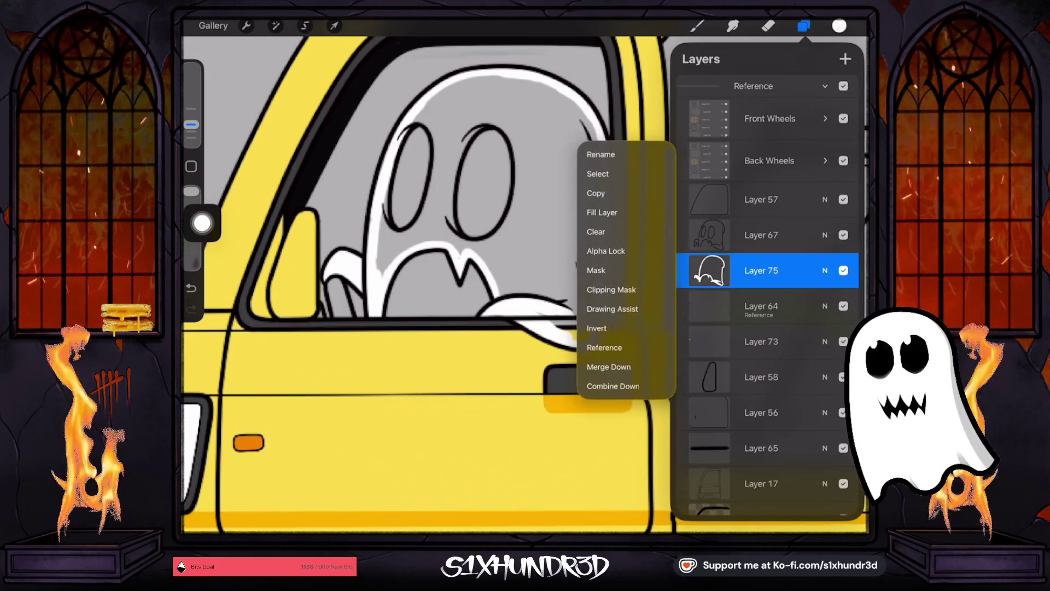
Step: Fill the ghost's body solid white and erase the window line crossing its hand on Layer 57
{"action": "mouse_move", "coordinate": [840, 26]}
{"action": "left_mouse_down"}
{"action": "mouse_move", "coordinate": [656, 110]}
{"action": "mouse_move", "coordinate": [492, 136]}
{"action": "left_mouse_up"}
{"action": "left_click", "coordinate": [804, 26]}
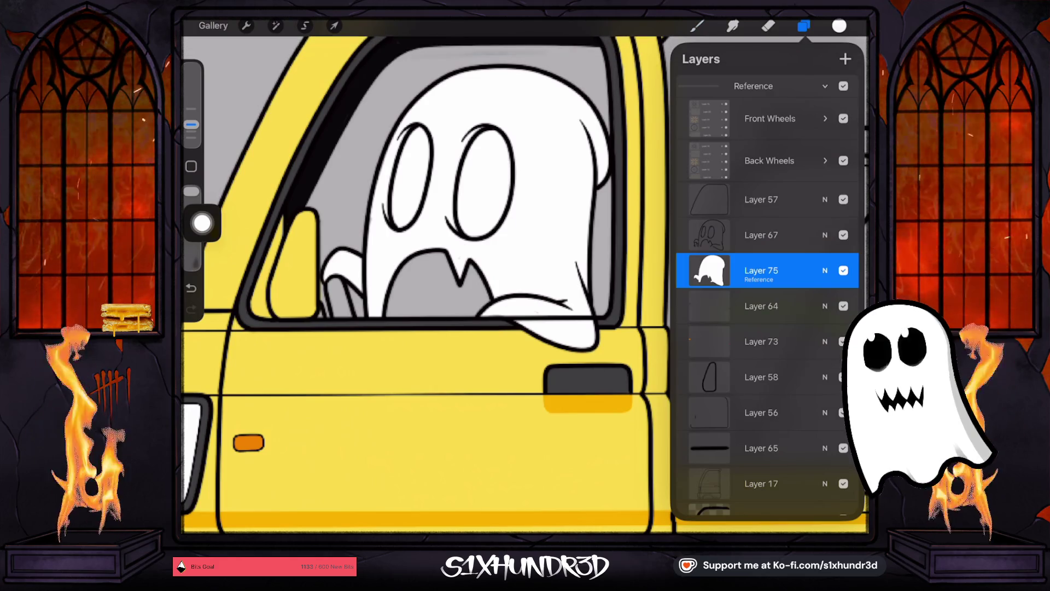
{"action": "left_click", "coordinate": [761, 199]}
{"action": "left_click", "coordinate": [844, 199]}
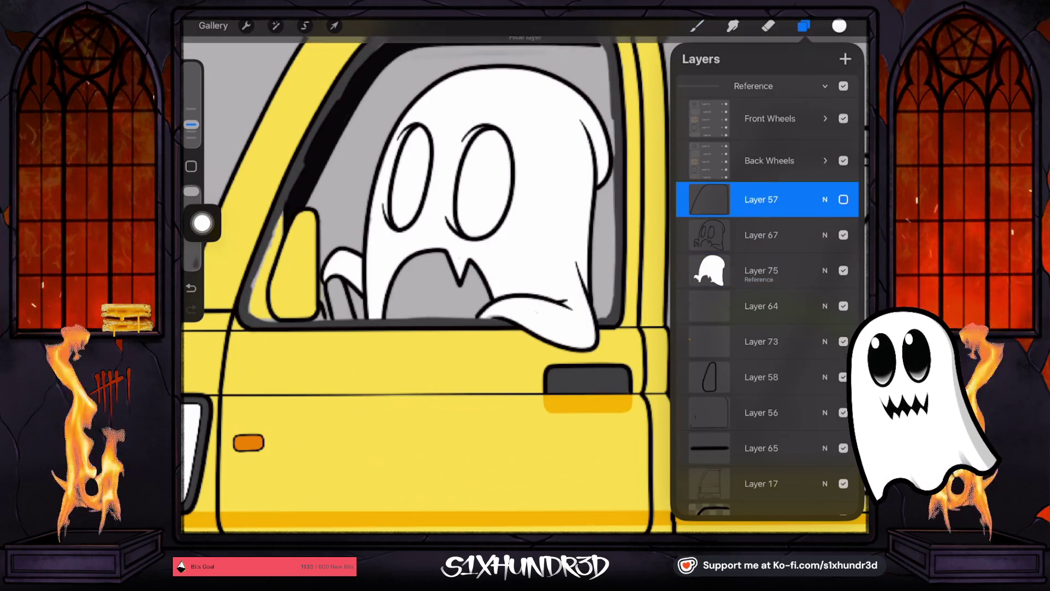
{"action": "left_click", "coordinate": [844, 199]}
{"action": "left_click", "coordinate": [768, 25]}
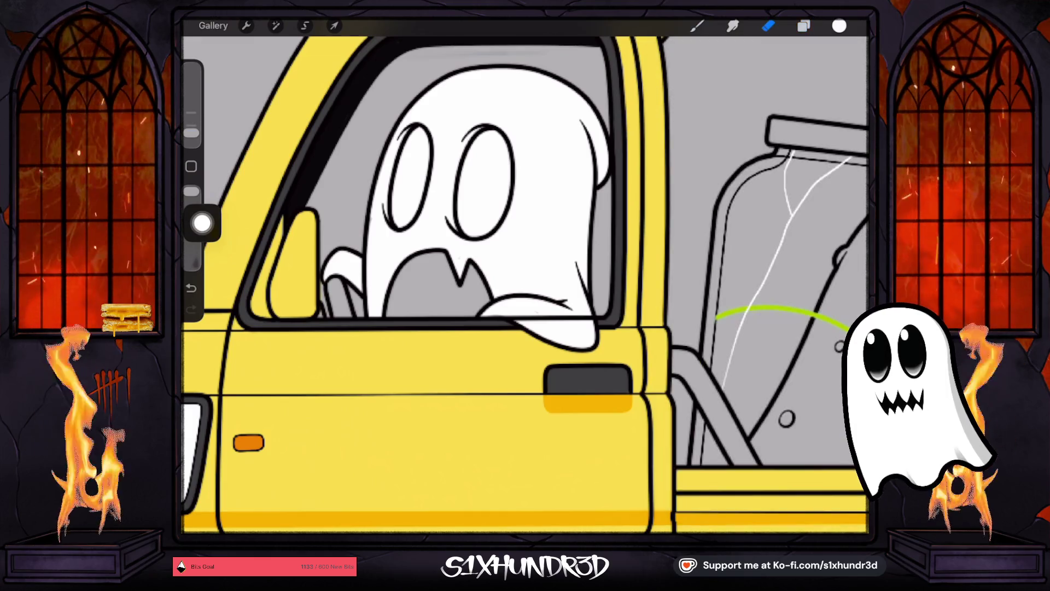
{"action": "scroll", "coordinate": [557, 358], "scroll_direction": "up", "scroll_amount": 5}
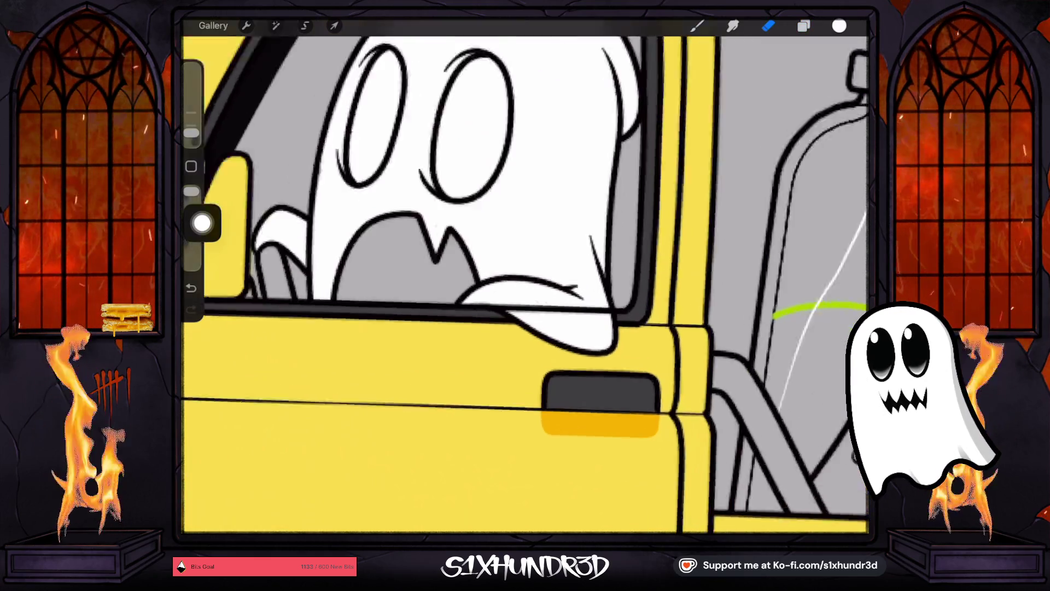
{"action": "mouse_move", "coordinate": [459, 257]}
{"action": "left_mouse_down"}
{"action": "mouse_move", "coordinate": [488, 272]}
{"action": "mouse_move", "coordinate": [476, 254]}
{"action": "mouse_move", "coordinate": [500, 258]}
{"action": "mouse_move", "coordinate": [509, 246]}
{"action": "mouse_move", "coordinate": [485, 248]}
{"action": "mouse_move", "coordinate": [600, 244]}
{"action": "mouse_move", "coordinate": [633, 285]}
{"action": "mouse_move", "coordinate": [621, 262]}
{"action": "left_mouse_up"}
Step: Turn off Layer 75 as the fill reference and undo a stray erased spot on the ghost
{"action": "left_click", "coordinate": [803, 26]}
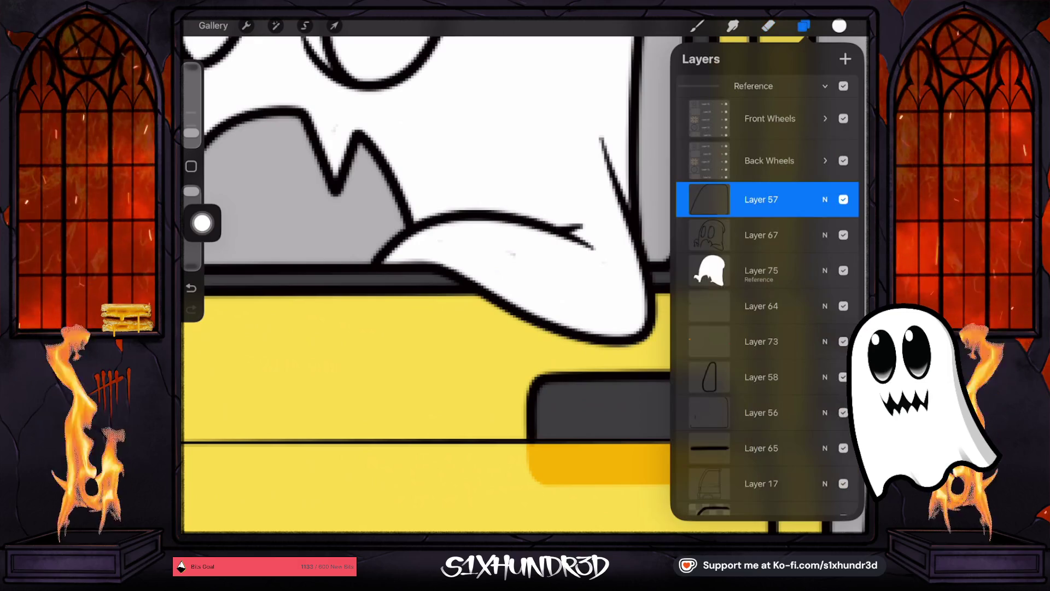
{"action": "scroll", "coordinate": [766, 295], "scroll_direction": "down", "scroll_amount": 3}
{"action": "left_click", "coordinate": [762, 207]}
{"action": "left_click", "coordinate": [762, 207]}
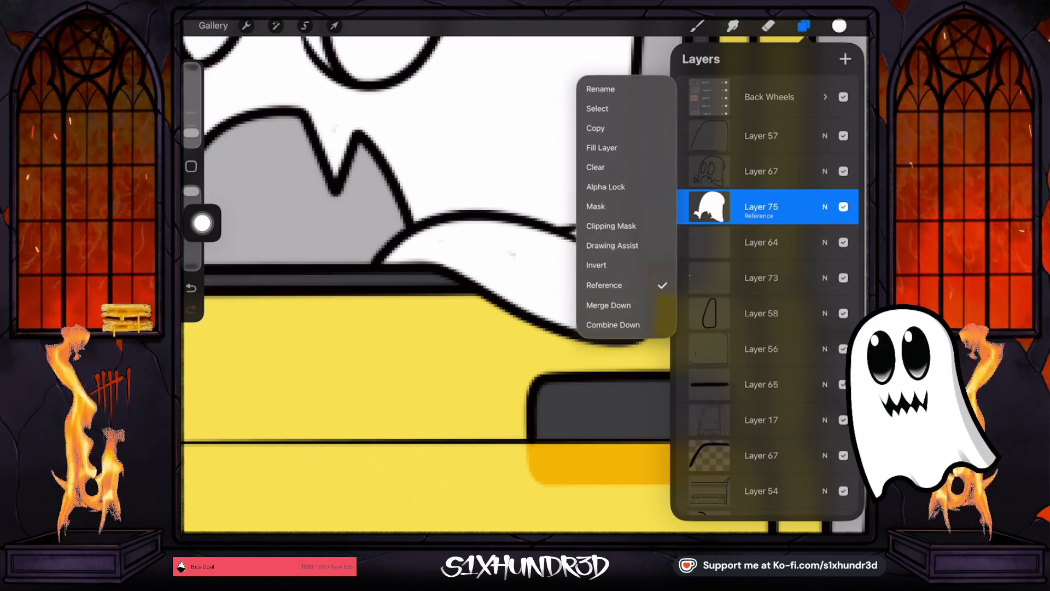
{"action": "left_click", "coordinate": [604, 282]}
{"action": "left_click", "coordinate": [335, 123]}
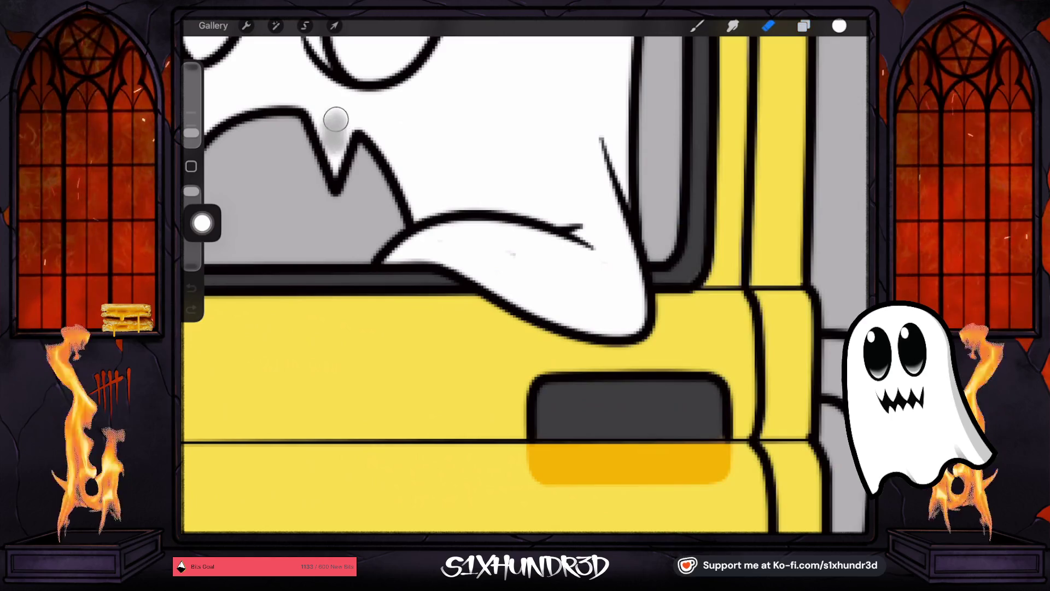
{"action": "left_click", "coordinate": [697, 26]}
{"action": "key", "text": "ctrl+z"}
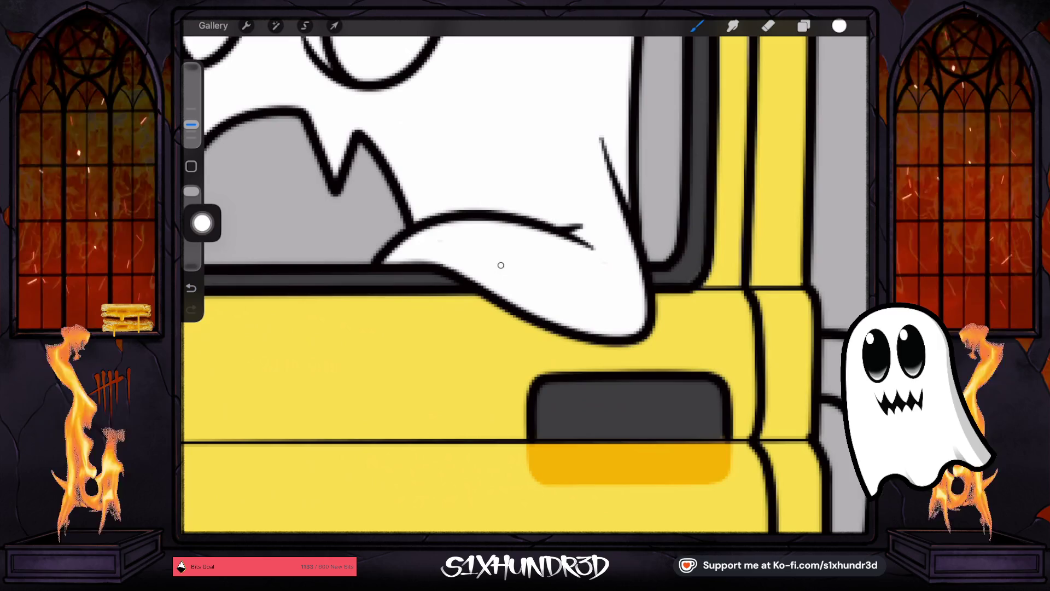
{"action": "scroll", "coordinate": [525, 285], "scroll_direction": "down", "scroll_amount": 5}
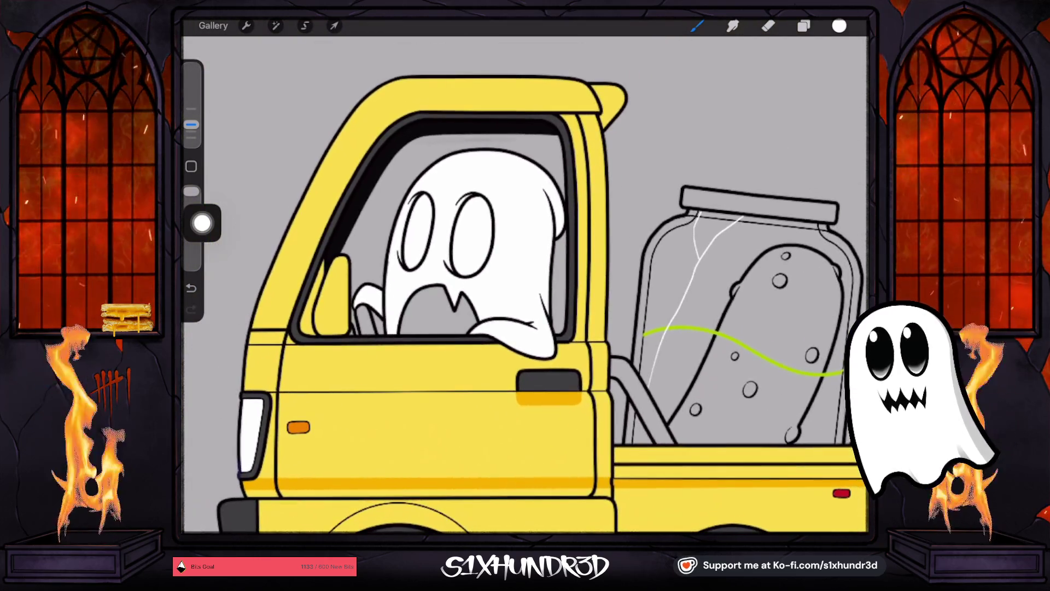
Step: Choose black, add new Layer 76, and make Layer 67 the fill reference
{"action": "left_click", "coordinate": [840, 26]}
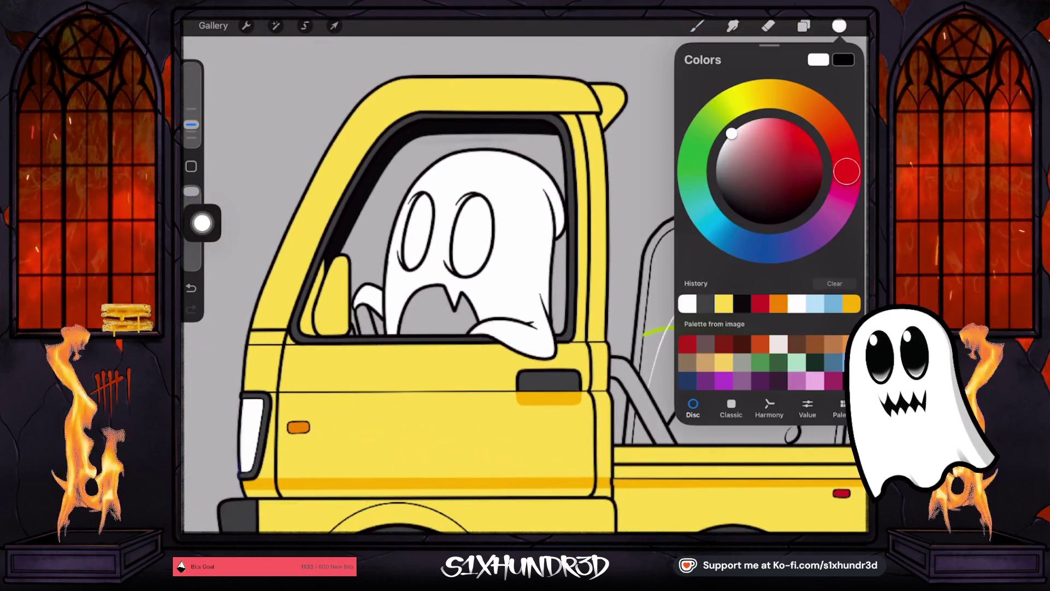
{"action": "left_click", "coordinate": [763, 221]}
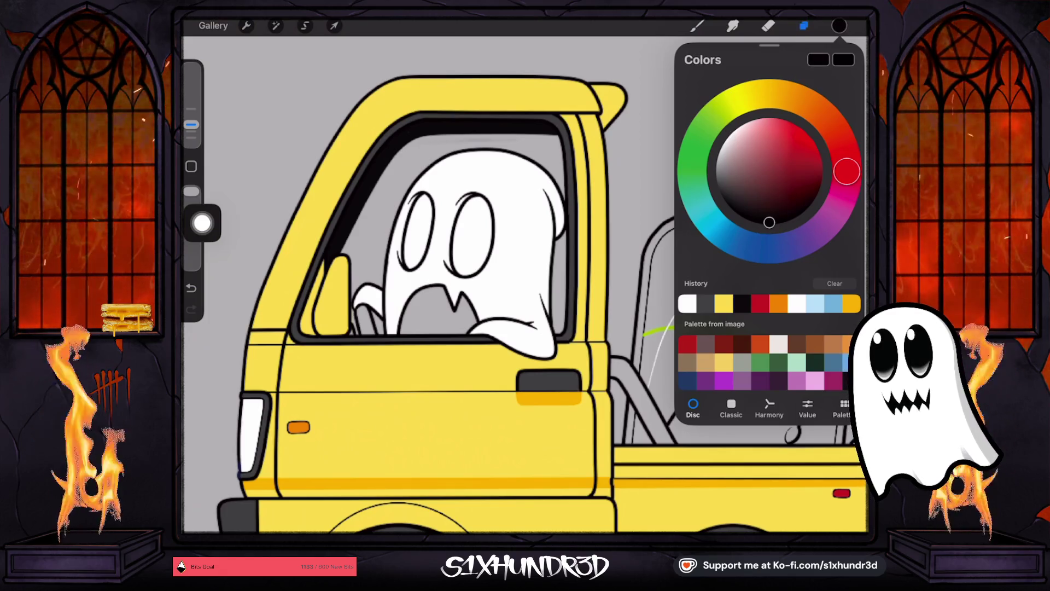
{"action": "left_click", "coordinate": [804, 26]}
{"action": "left_click", "coordinate": [845, 58]}
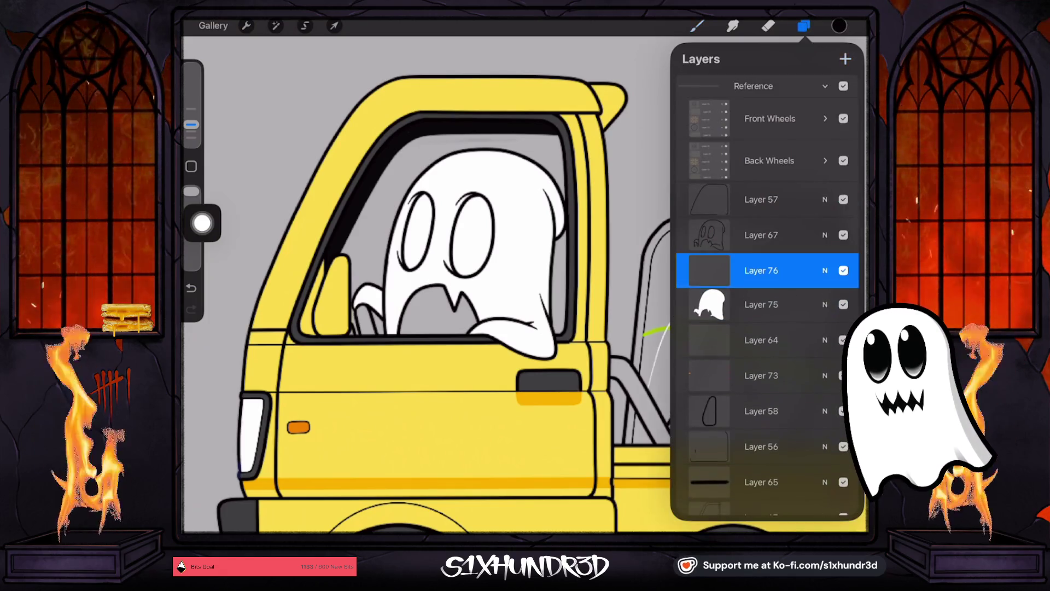
{"action": "left_click", "coordinate": [761, 234]}
{"action": "left_click", "coordinate": [761, 234]}
{"action": "left_click", "coordinate": [604, 312]}
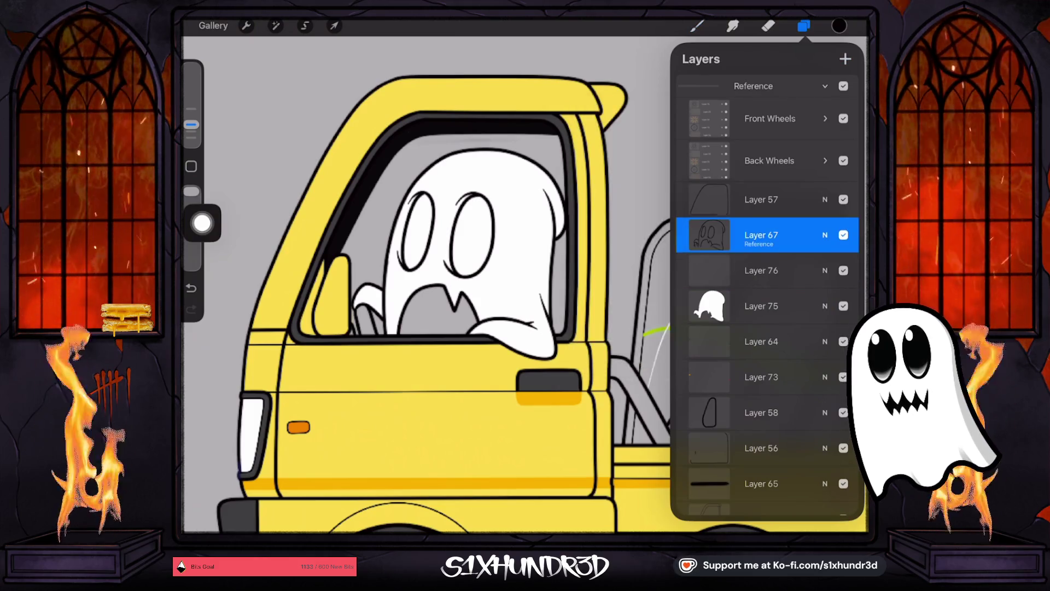
{"action": "left_click", "coordinate": [761, 270]}
{"action": "left_click", "coordinate": [697, 26]}
Step: Fill both of the ghost's eyes black and add a new layer above Layer 64
{"action": "left_click_drag", "start_coordinate": [839, 25], "coordinate": [472, 236]}
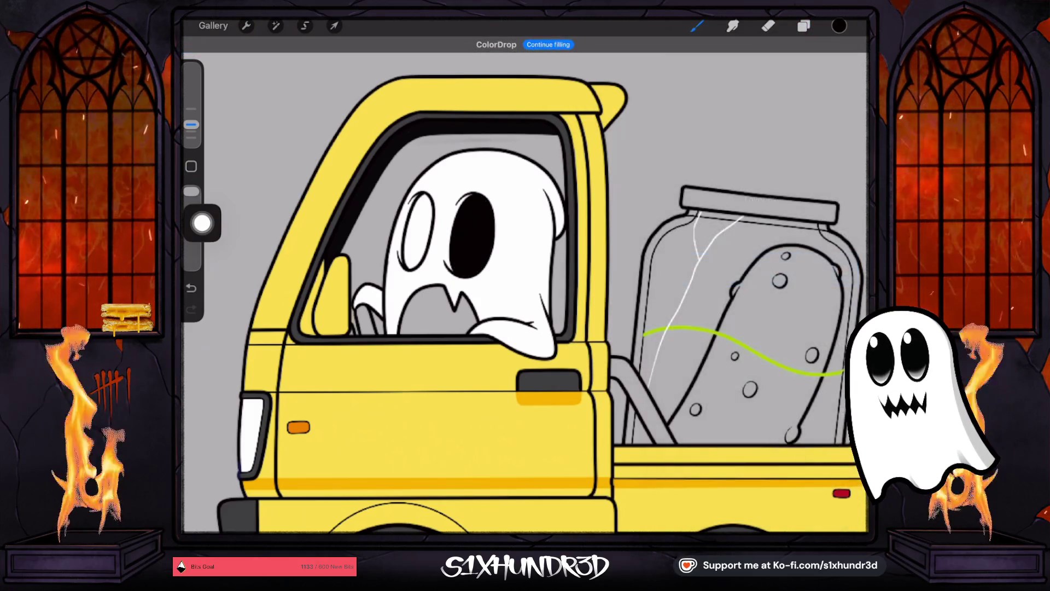
{"action": "left_click", "coordinate": [416, 223]}
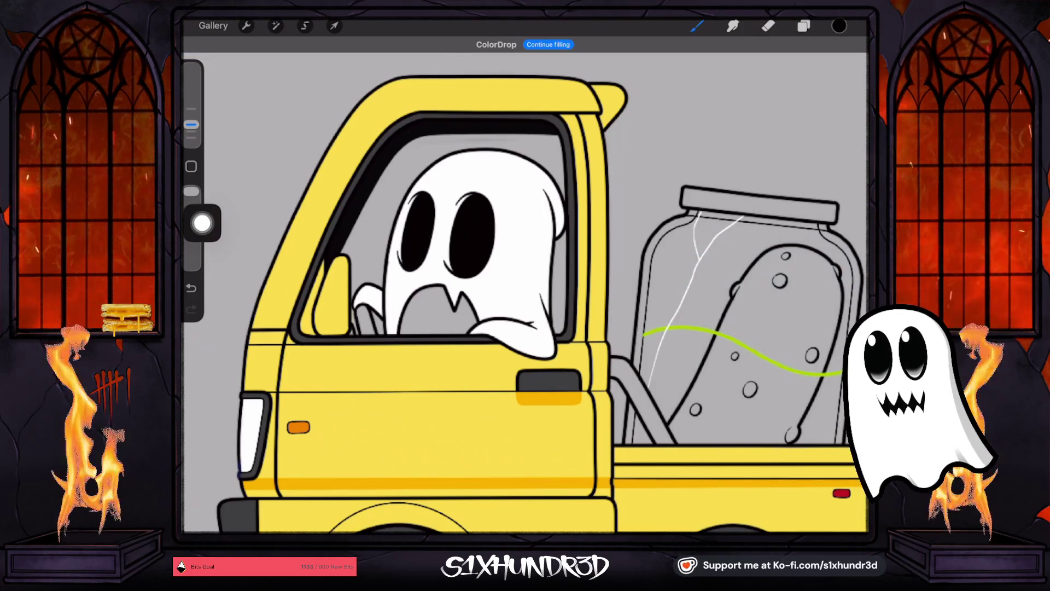
{"action": "left_click", "coordinate": [803, 26]}
{"action": "left_click", "coordinate": [761, 341]}
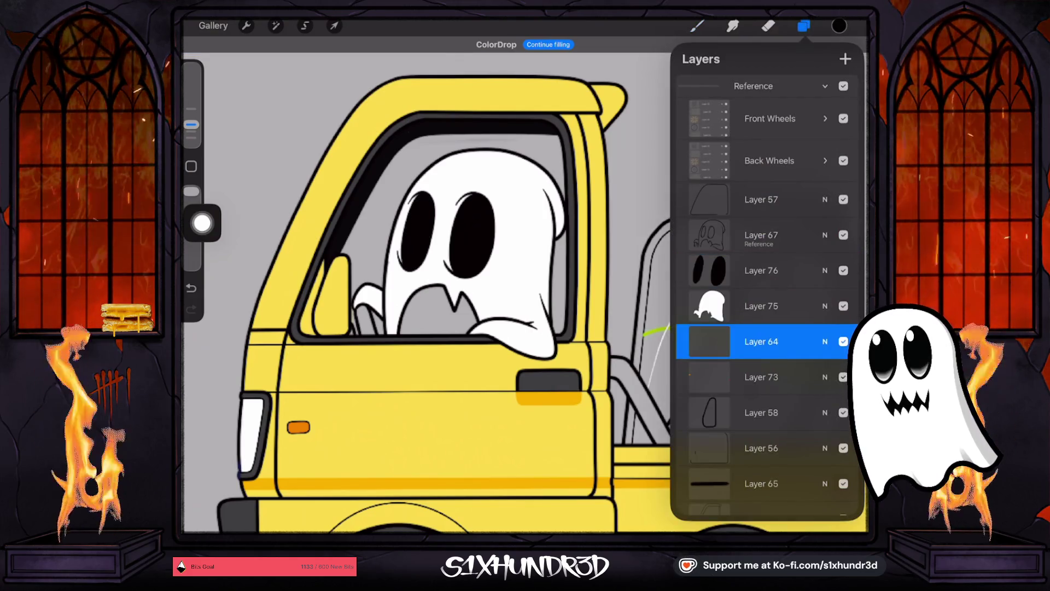
{"action": "left_click", "coordinate": [845, 58]}
{"action": "left_click", "coordinate": [697, 26]}
Step: Outline the inside of the ghost's mouth in black
{"action": "scroll", "coordinate": [526, 285], "scroll_direction": "up", "scroll_amount": 2}
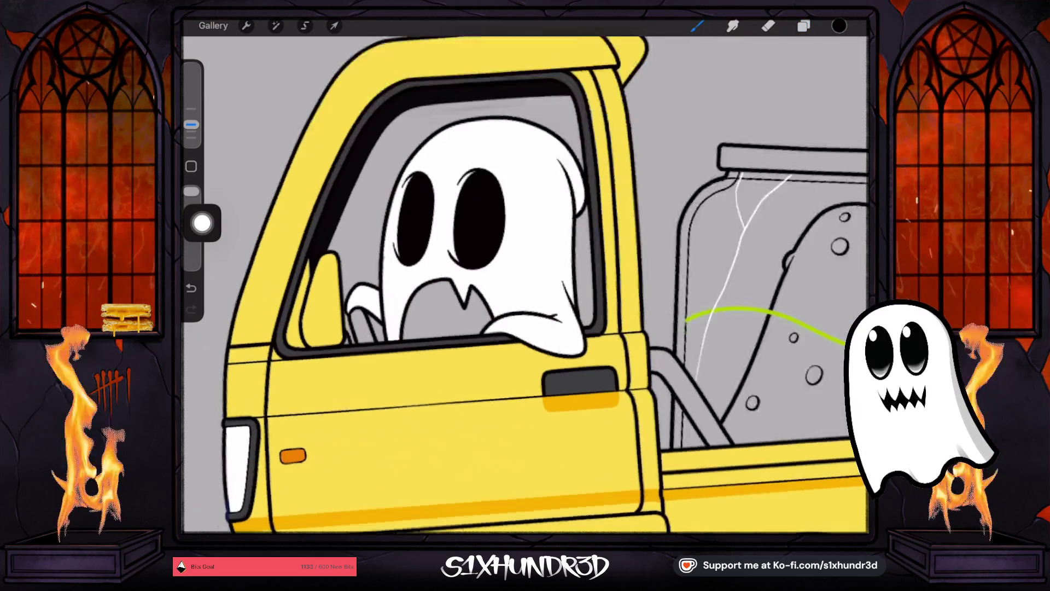
{"action": "scroll", "coordinate": [525, 285], "scroll_direction": "up", "scroll_amount": 2}
{"action": "mouse_move", "coordinate": [427, 304]}
{"action": "left_mouse_down"}
{"action": "mouse_move", "coordinate": [415, 345]}
{"action": "mouse_move", "coordinate": [451, 358]}
{"action": "mouse_move", "coordinate": [517, 333]}
{"action": "mouse_move", "coordinate": [521, 308]}
{"action": "left_mouse_up"}
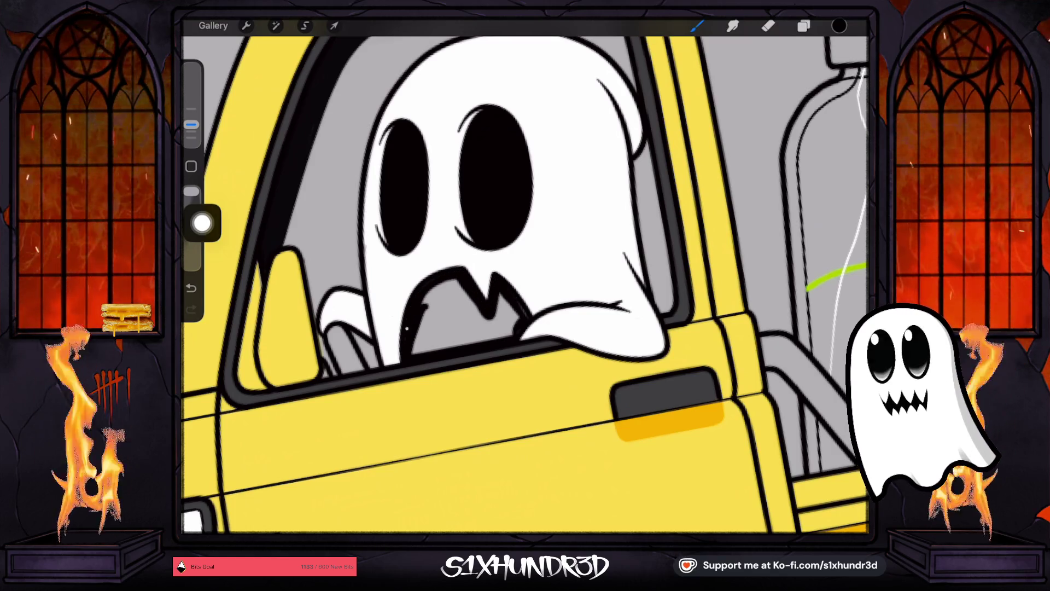
Step: Fill the ghost's mouth solid black, undoing a first fill that flooded the truck
{"action": "left_click_drag", "start_coordinate": [840, 26], "coordinate": [476, 416]}
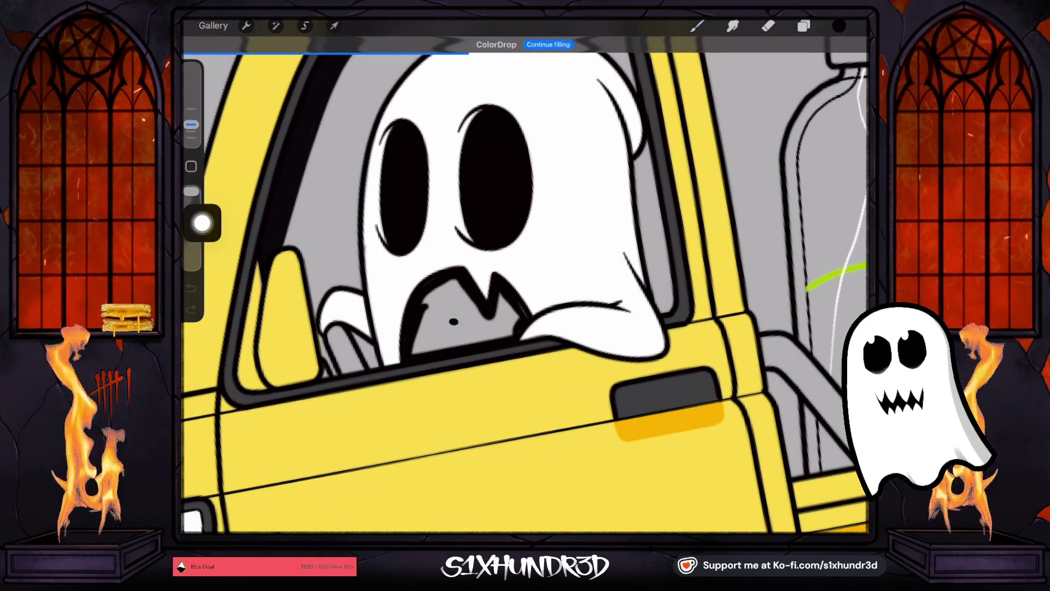
{"action": "key", "text": "ctrl+z"}
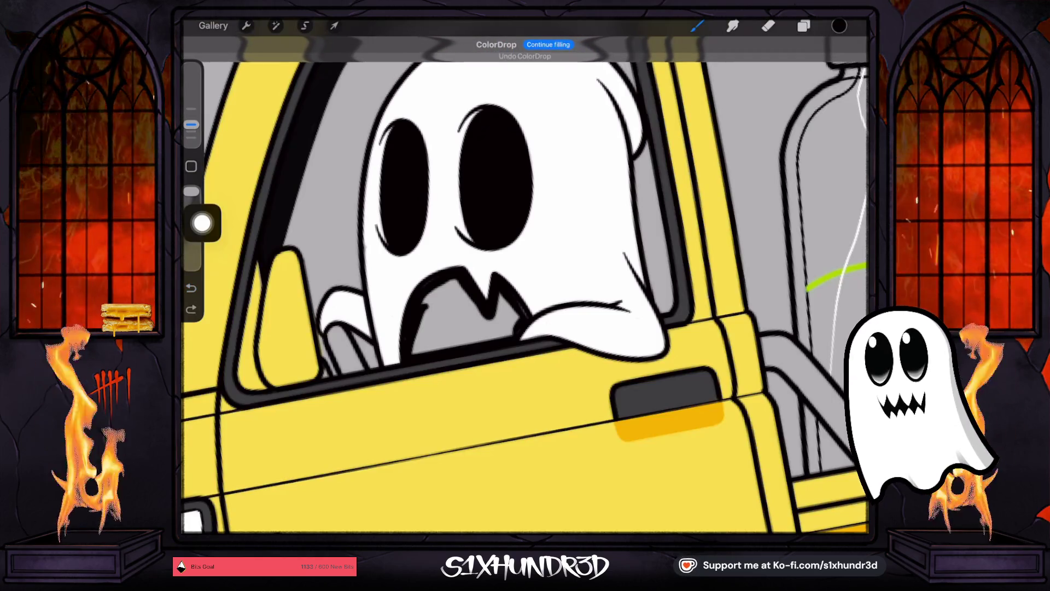
{"action": "left_click", "coordinate": [804, 26]}
{"action": "left_click", "coordinate": [761, 295]}
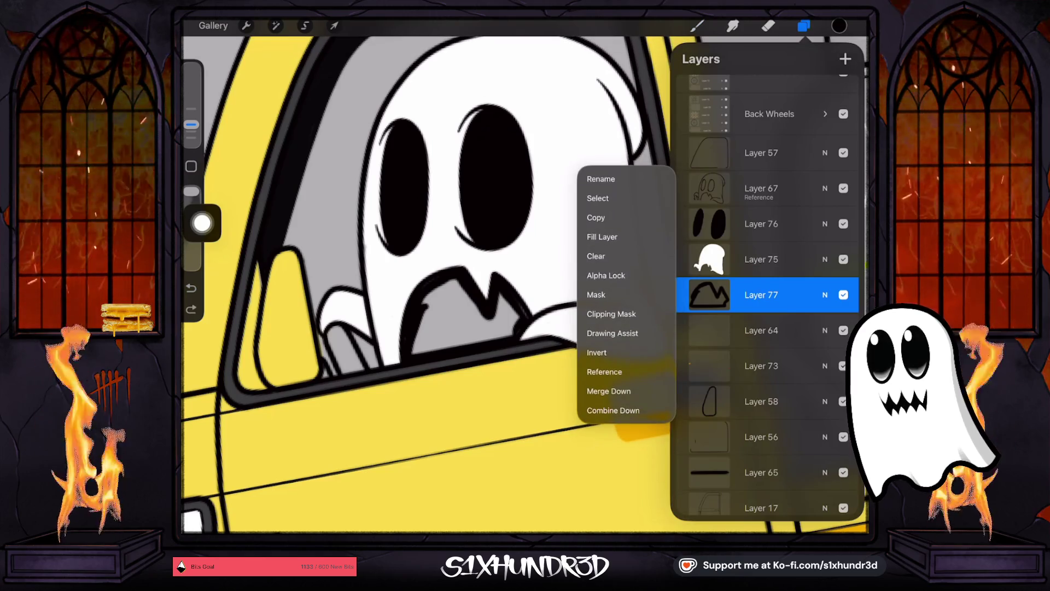
{"action": "left_click_drag", "start_coordinate": [839, 26], "coordinate": [465, 318]}
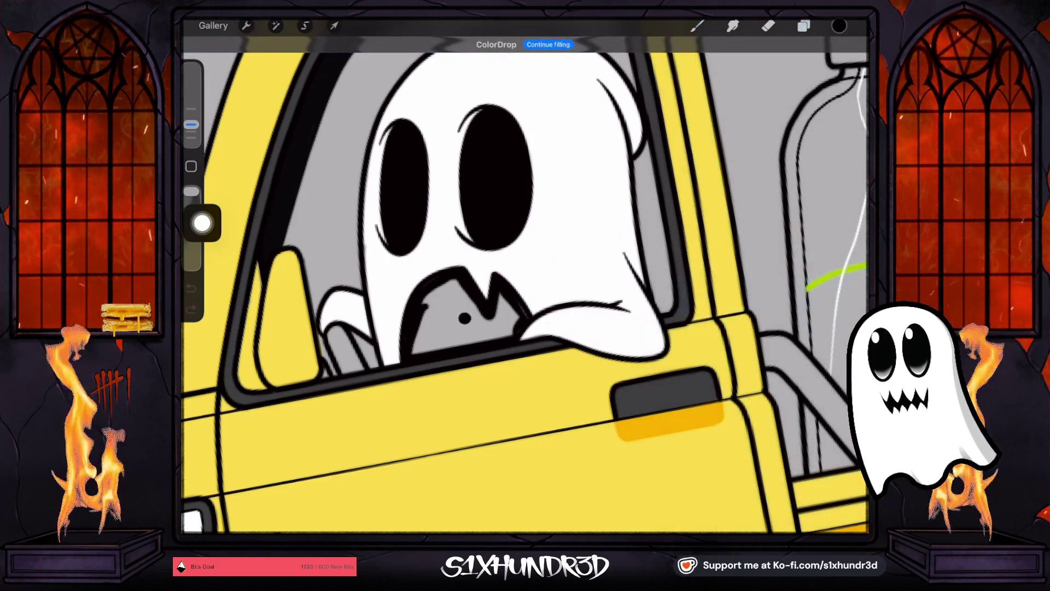
{"action": "scroll", "coordinate": [525, 293], "scroll_direction": "down", "scroll_amount": 5}
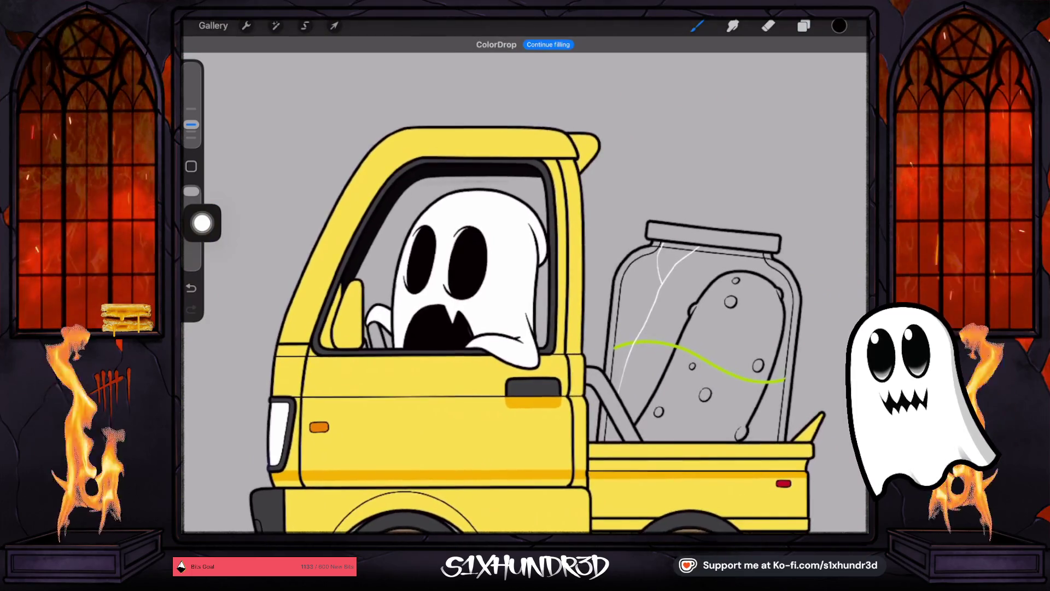
{"action": "scroll", "coordinate": [526, 295], "scroll_direction": "down", "scroll_amount": 3}
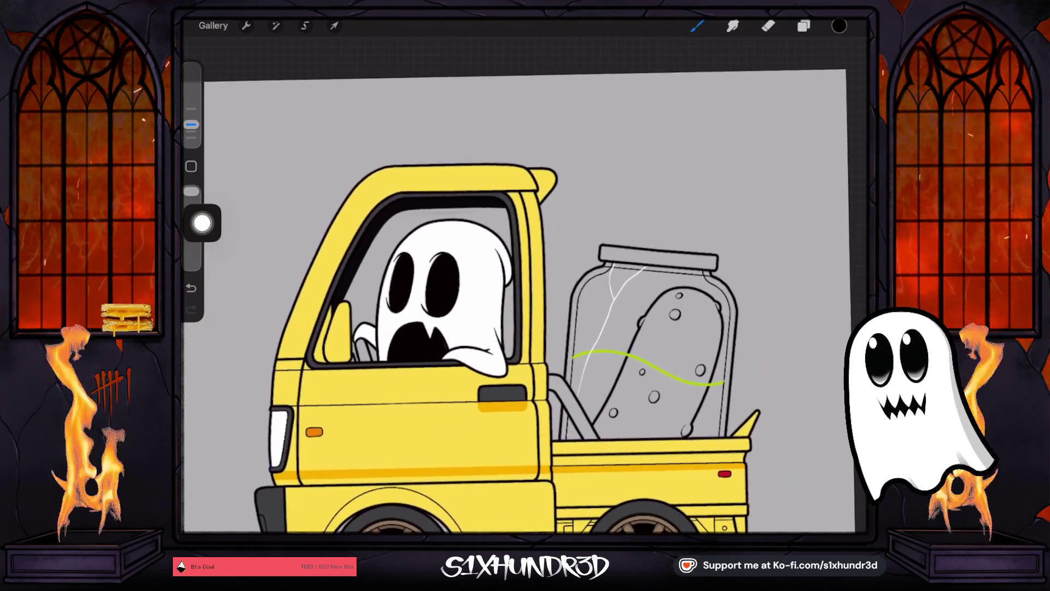
Step: Sample a darker colour from the window frame near the mirror
{"action": "scroll", "coordinate": [493, 284], "scroll_direction": "down", "scroll_amount": 2}
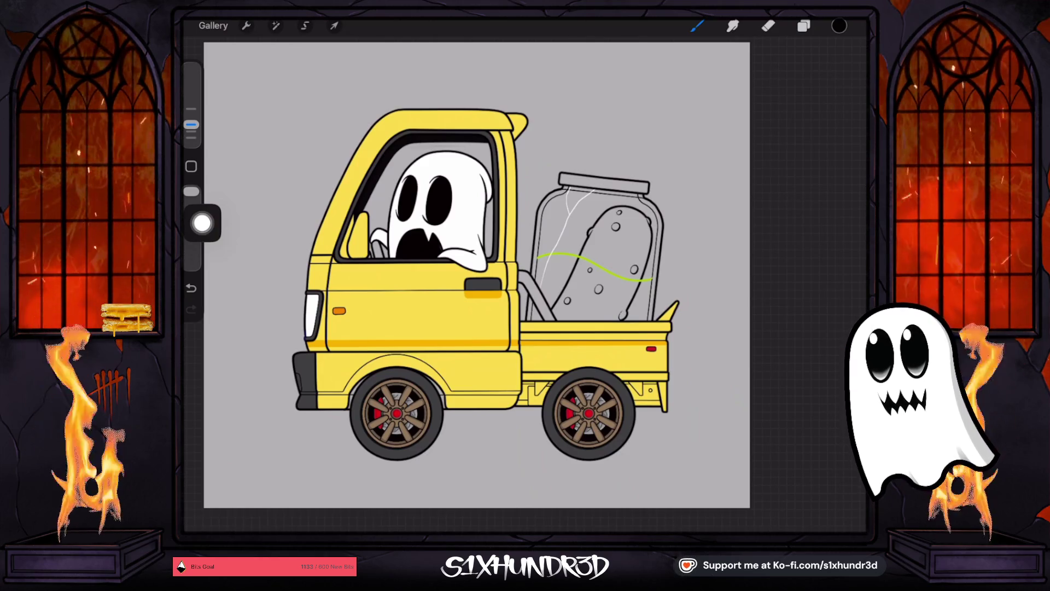
{"action": "scroll", "coordinate": [465, 247], "scroll_direction": "up", "scroll_amount": 5}
{"action": "left_click", "coordinate": [304, 326]}
{"action": "left_click_drag", "start_coordinate": [303, 326], "coordinate": [304, 311]}
{"action": "scroll", "coordinate": [493, 274], "scroll_direction": "down", "scroll_amount": 5}
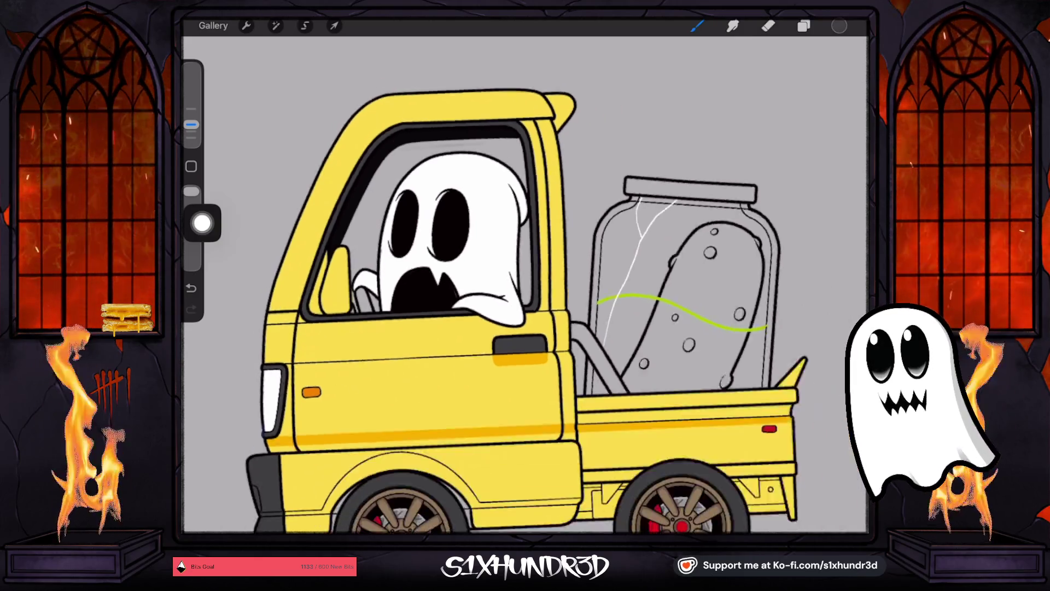
Step: Toggle Layer 74's visibility several times to check what it holds
{"action": "left_click", "coordinate": [804, 26]}
{"action": "scroll", "coordinate": [764, 295], "scroll_direction": "down", "scroll_amount": 5}
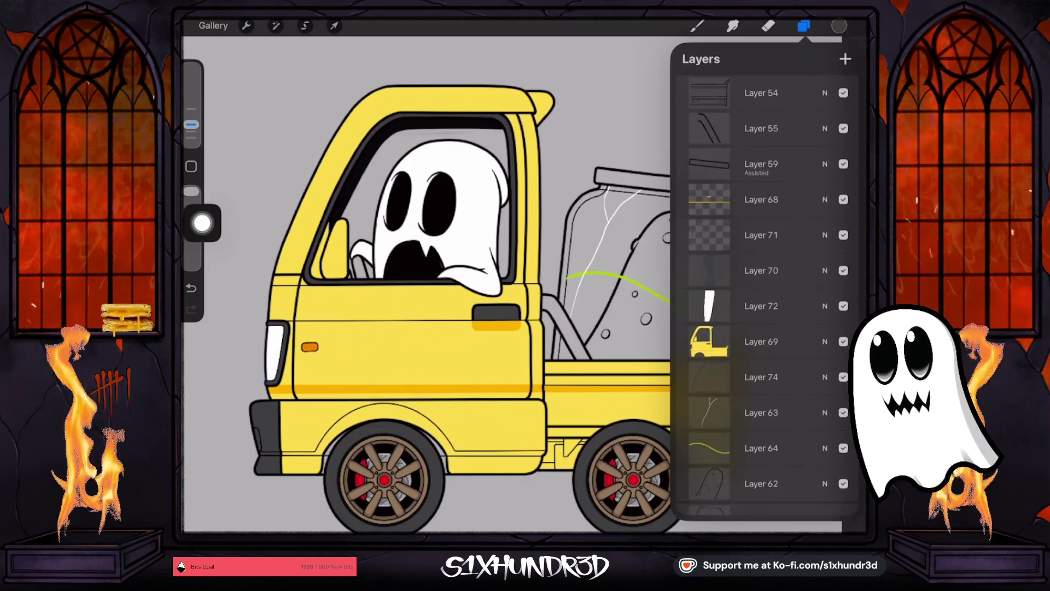
{"action": "scroll", "coordinate": [763, 295], "scroll_direction": "down", "scroll_amount": 3}
{"action": "left_click", "coordinate": [763, 277]}
{"action": "left_click", "coordinate": [844, 277]}
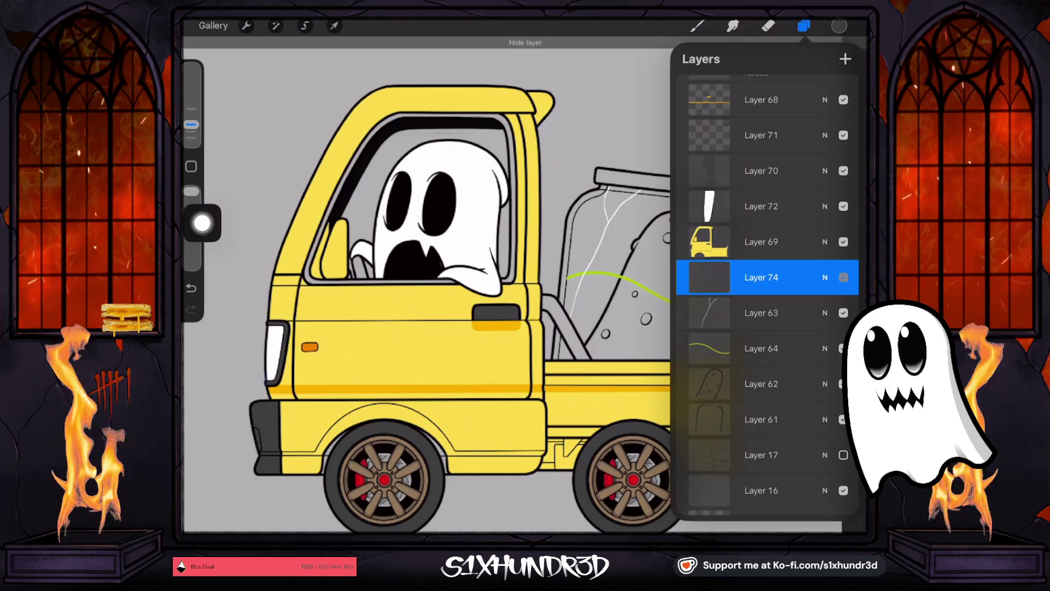
{"action": "left_click", "coordinate": [843, 277]}
{"action": "left_click", "coordinate": [843, 278]}
{"action": "left_click", "coordinate": [844, 278]}
{"action": "scroll", "coordinate": [763, 296], "scroll_direction": "down", "scroll_amount": 4}
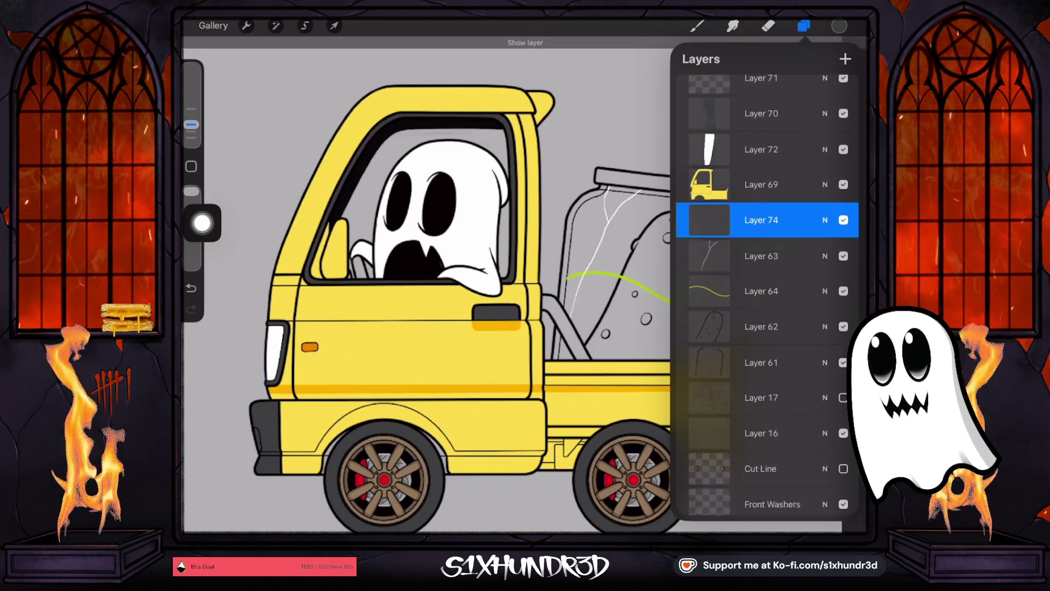
{"action": "scroll", "coordinate": [766, 295], "scroll_direction": "up", "scroll_amount": 3}
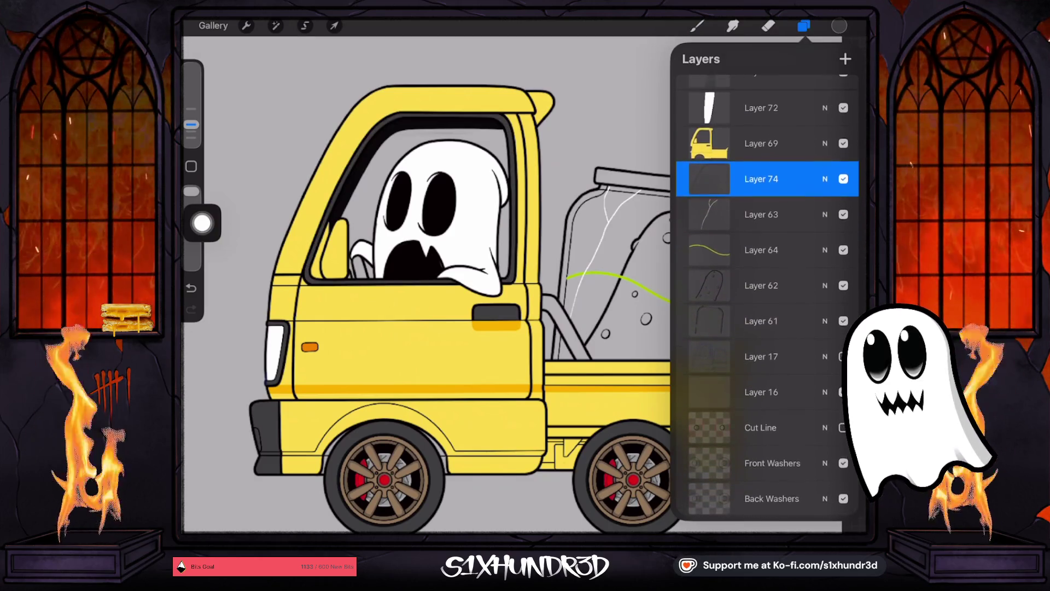
{"action": "left_click", "coordinate": [844, 258]}
{"action": "left_click", "coordinate": [843, 258]}
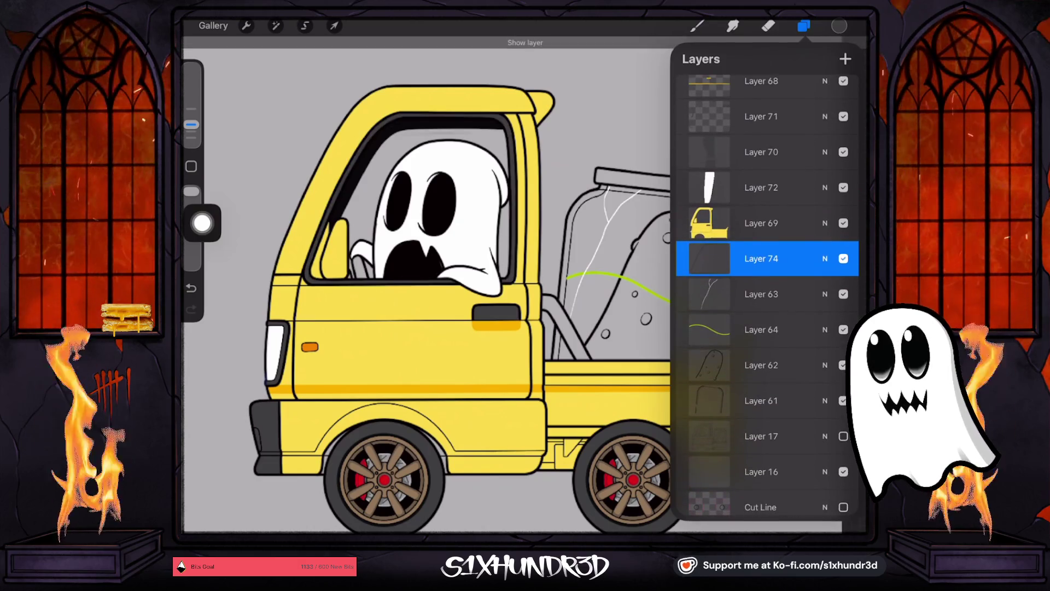
{"action": "left_click", "coordinate": [844, 258]}
{"action": "left_click", "coordinate": [844, 258]}
Step: Select Layer 70, then undo and redo the last change
{"action": "scroll", "coordinate": [765, 296], "scroll_direction": "up", "scroll_amount": 1}
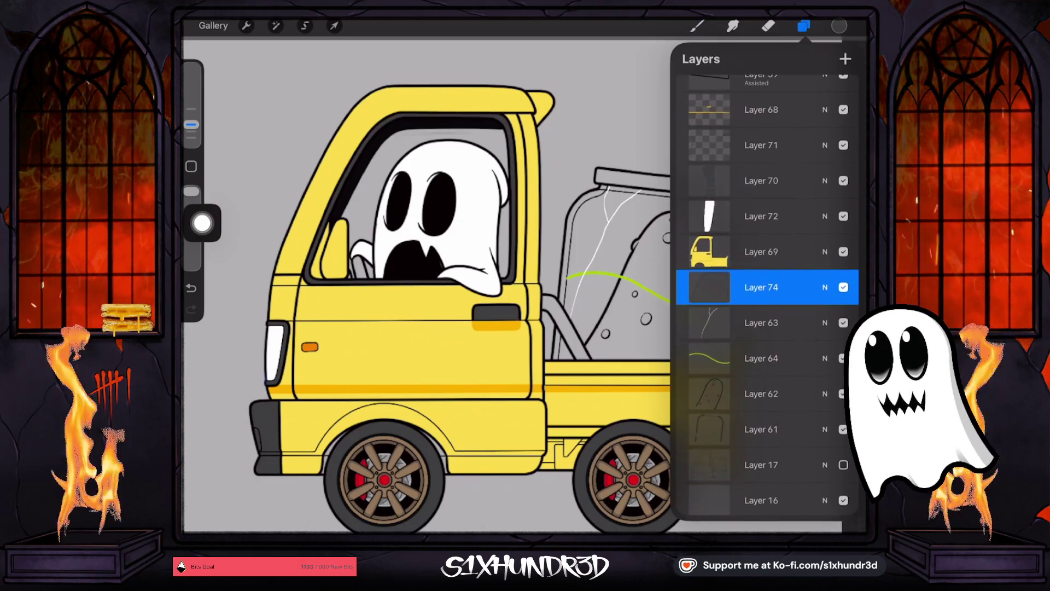
{"action": "left_click", "coordinate": [760, 180]}
{"action": "key", "text": "ctrl+z"}
{"action": "key", "text": "ctrl+shift+z"}
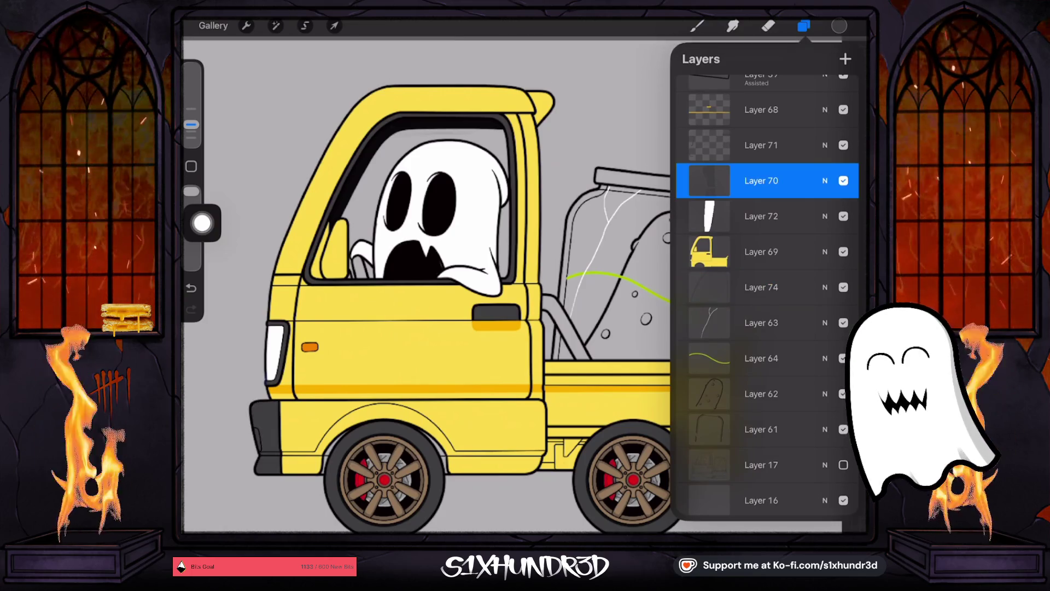
Step: Toggle Layer 70's visibility to check its content
{"action": "scroll", "coordinate": [766, 295], "scroll_direction": "up", "scroll_amount": 3}
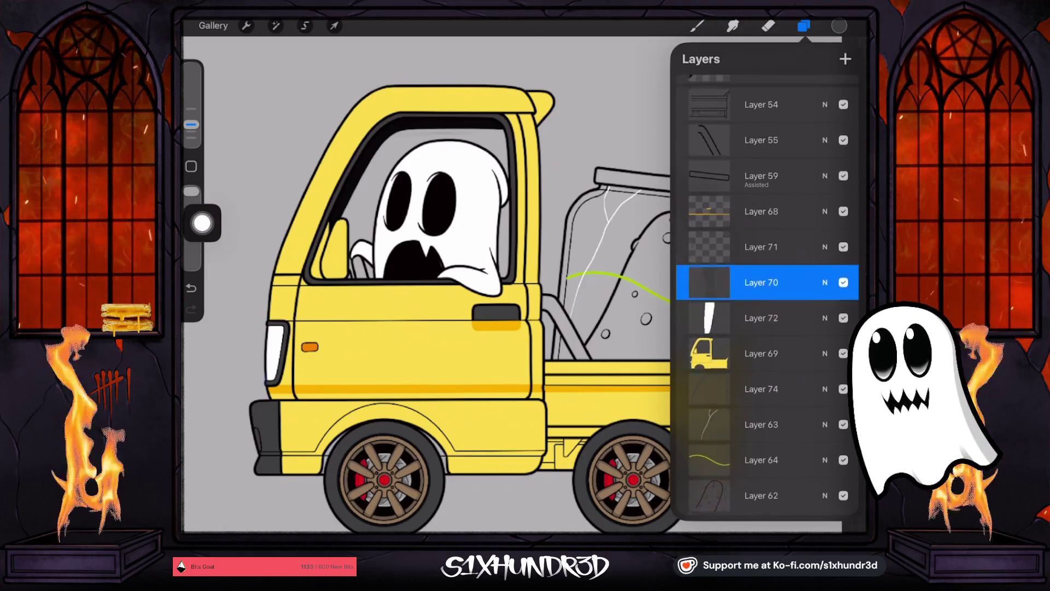
{"action": "scroll", "coordinate": [766, 296], "scroll_direction": "down", "scroll_amount": 3}
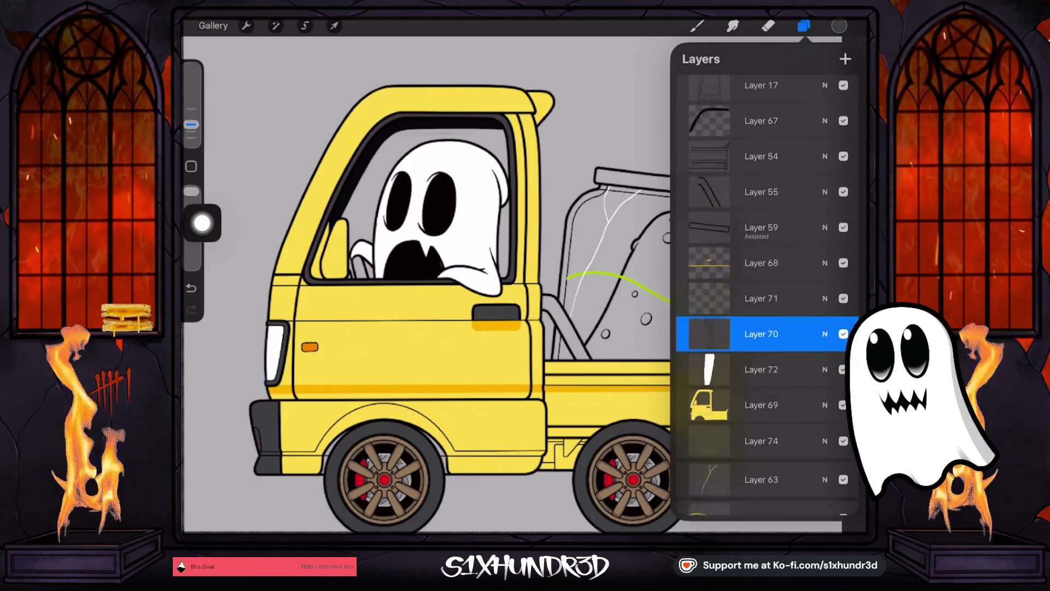
{"action": "scroll", "coordinate": [766, 296], "scroll_direction": "up", "scroll_amount": 1}
{"action": "left_click", "coordinate": [843, 245]}
{"action": "left_click", "coordinate": [843, 244]}
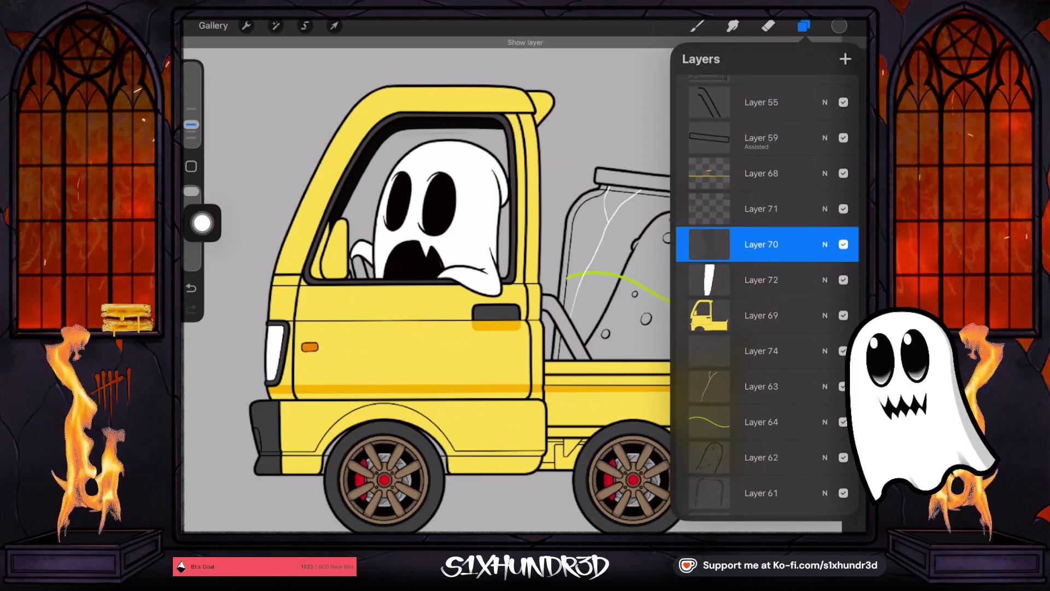
Step: Select Layer 71, switch its Reference setting on and off, and open the brush library
{"action": "left_click", "coordinate": [761, 209]}
{"action": "left_click", "coordinate": [709, 208]}
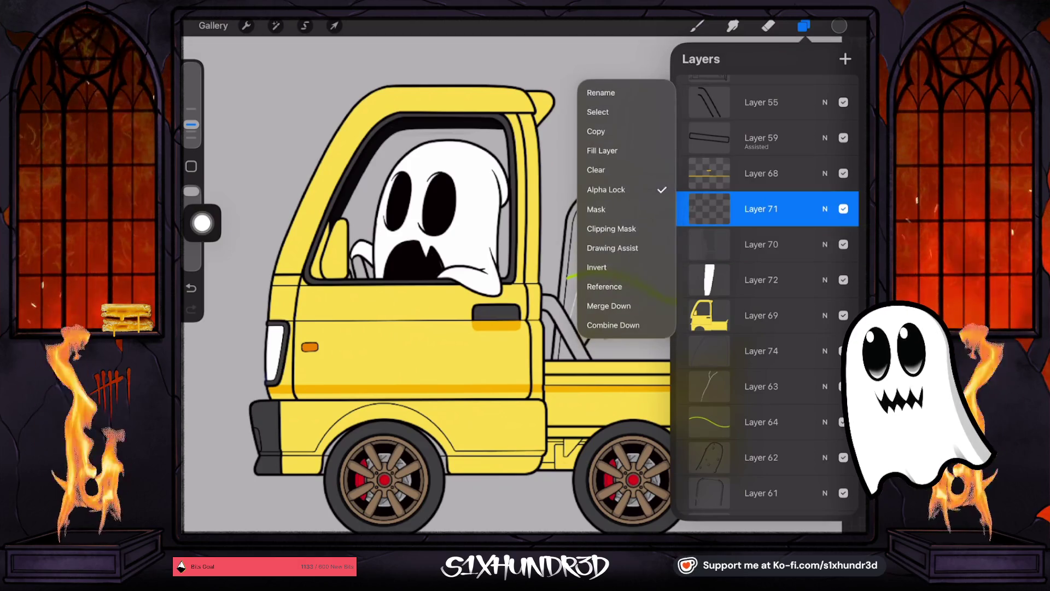
{"action": "left_click", "coordinate": [605, 286]}
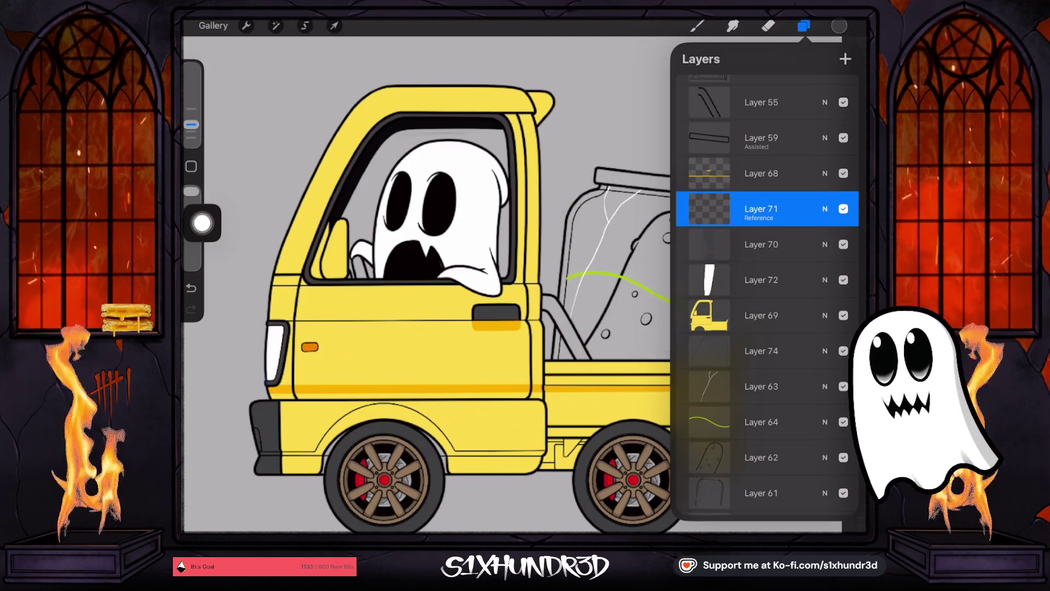
{"action": "left_click", "coordinate": [709, 208]}
{"action": "left_click", "coordinate": [604, 287]}
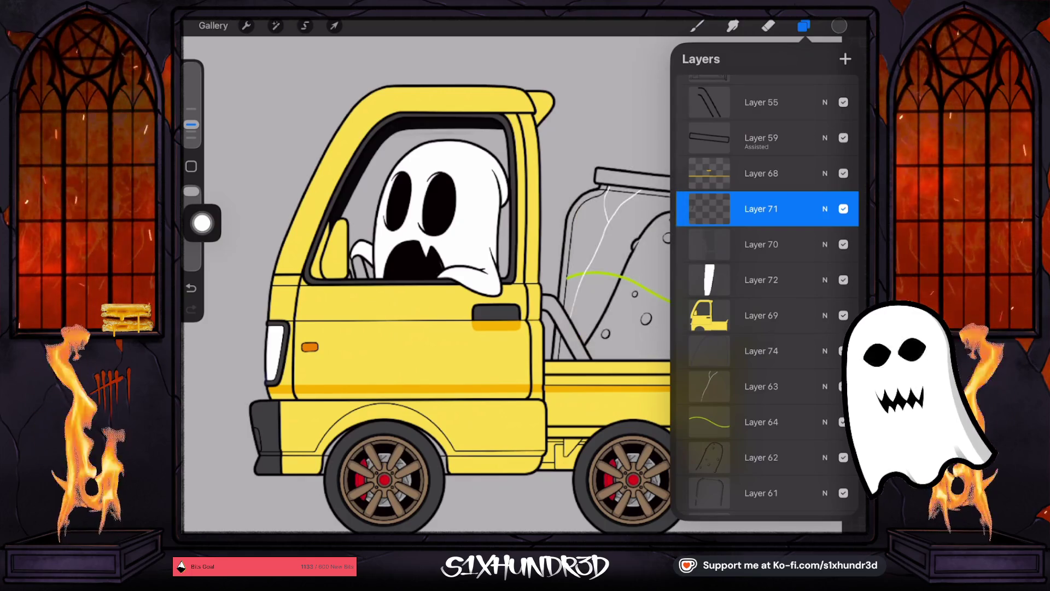
{"action": "left_click", "coordinate": [709, 208]}
{"action": "left_click", "coordinate": [709, 209]}
{"action": "left_click", "coordinate": [697, 25]}
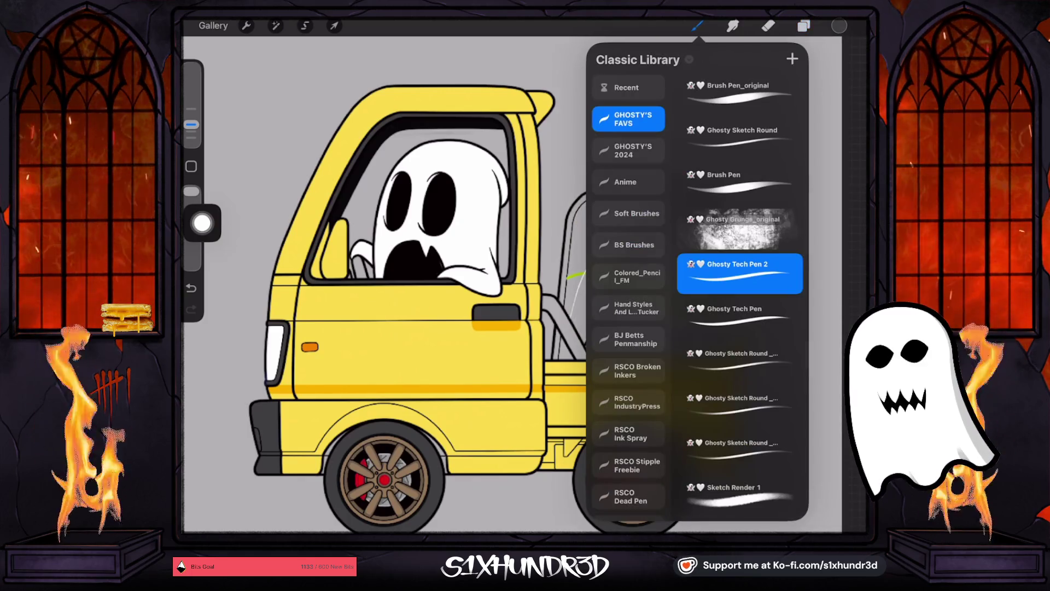
Step: With Ghosty Tech Pen 2, try a light grey steering-column highlight, then undo it
{"action": "left_click", "coordinate": [697, 25]}
{"action": "scroll", "coordinate": [321, 273], "scroll_direction": "up", "scroll_amount": 5}
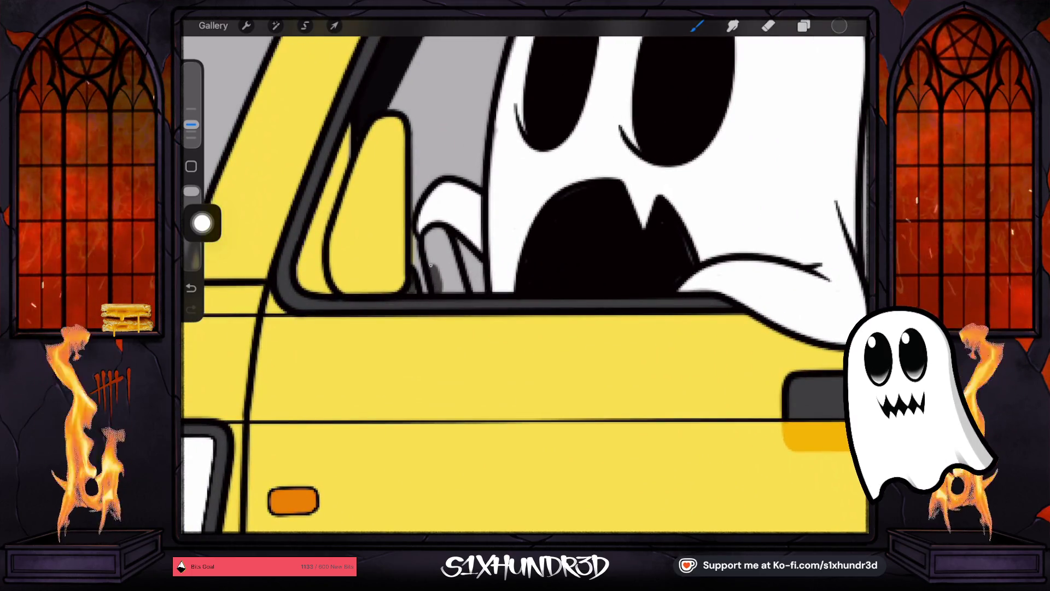
{"action": "mouse_move", "coordinate": [428, 238]}
{"action": "left_mouse_down"}
{"action": "mouse_move", "coordinate": [442, 232]}
{"action": "mouse_move", "coordinate": [462, 290]}
{"action": "mouse_move", "coordinate": [441, 287]}
{"action": "left_mouse_up"}
{"action": "key", "text": "ctrl+z"}
{"action": "key", "text": "ctrl+z"}
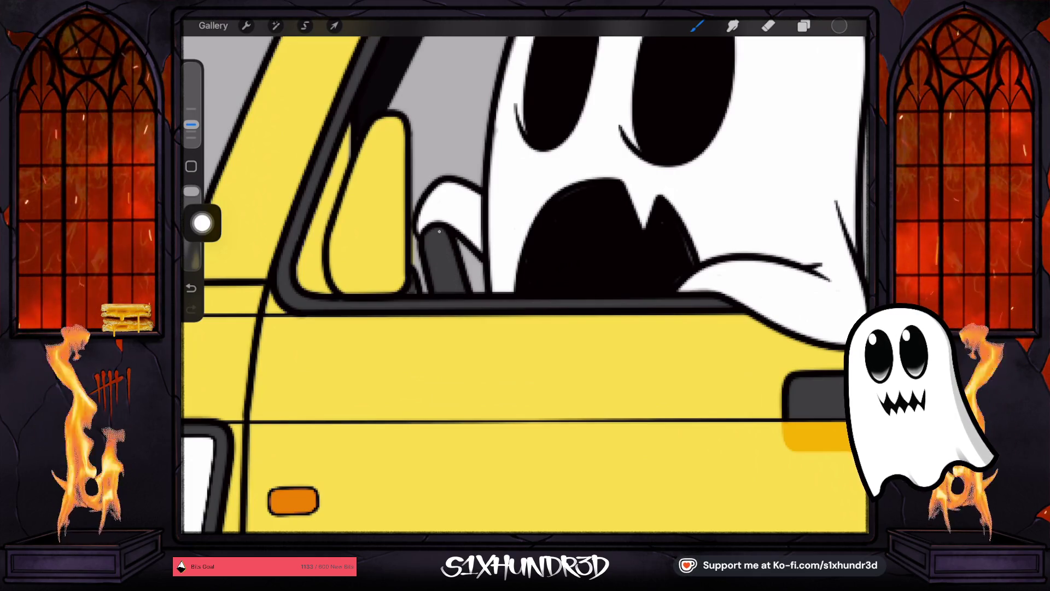
Step: Sample red from the left wheel hub and undo a trial red steering-wheel fill
{"action": "scroll", "coordinate": [524, 277], "scroll_direction": "down", "scroll_amount": 5}
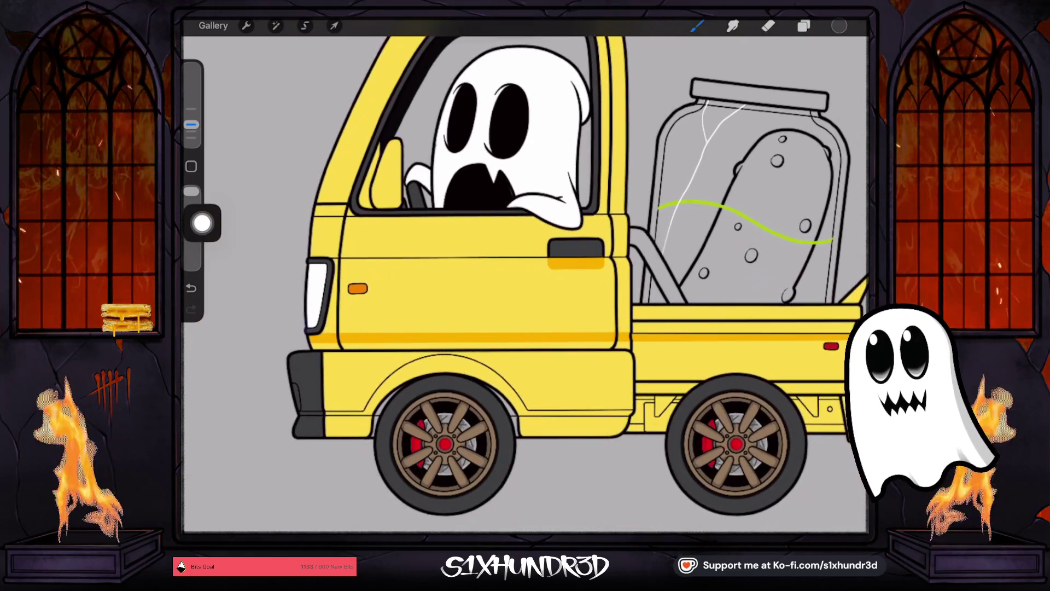
{"action": "left_click_drag", "start_coordinate": [416, 442], "coordinate": [445, 423]}
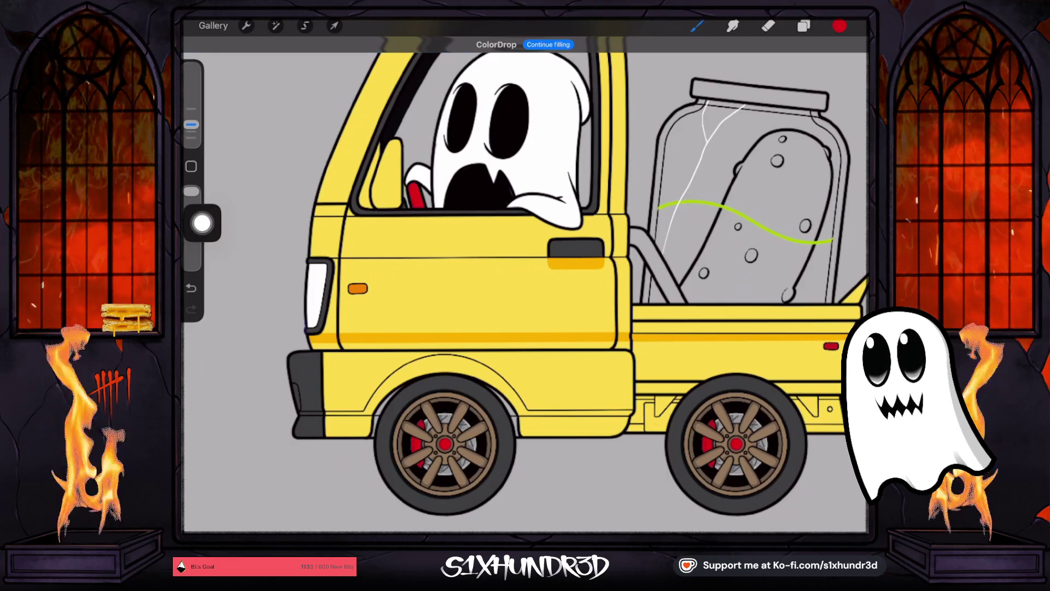
{"action": "scroll", "coordinate": [525, 274], "scroll_direction": "down", "scroll_amount": 5}
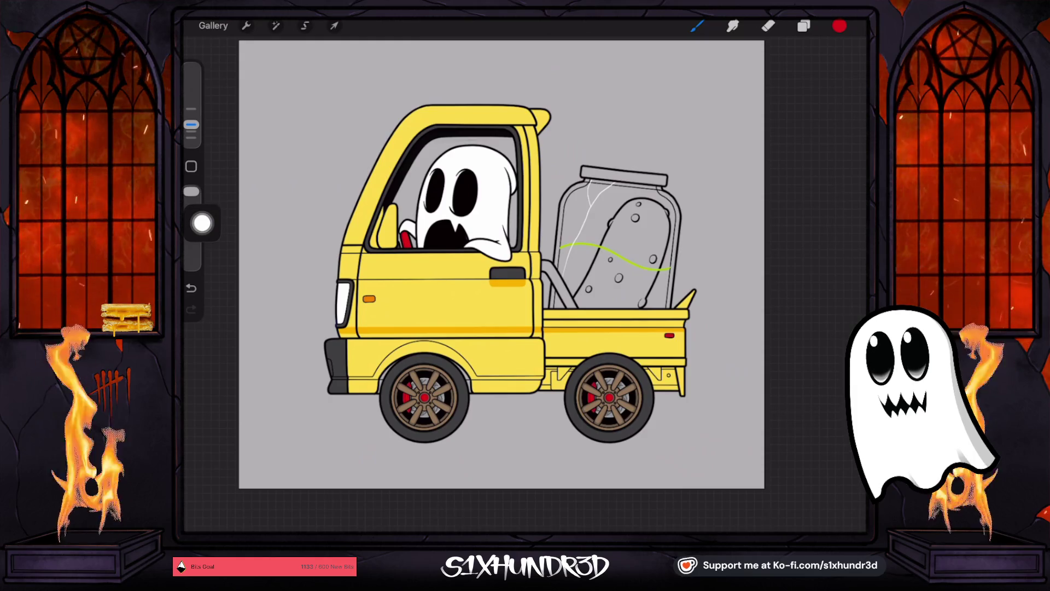
{"action": "key", "text": "ctrl+z"}
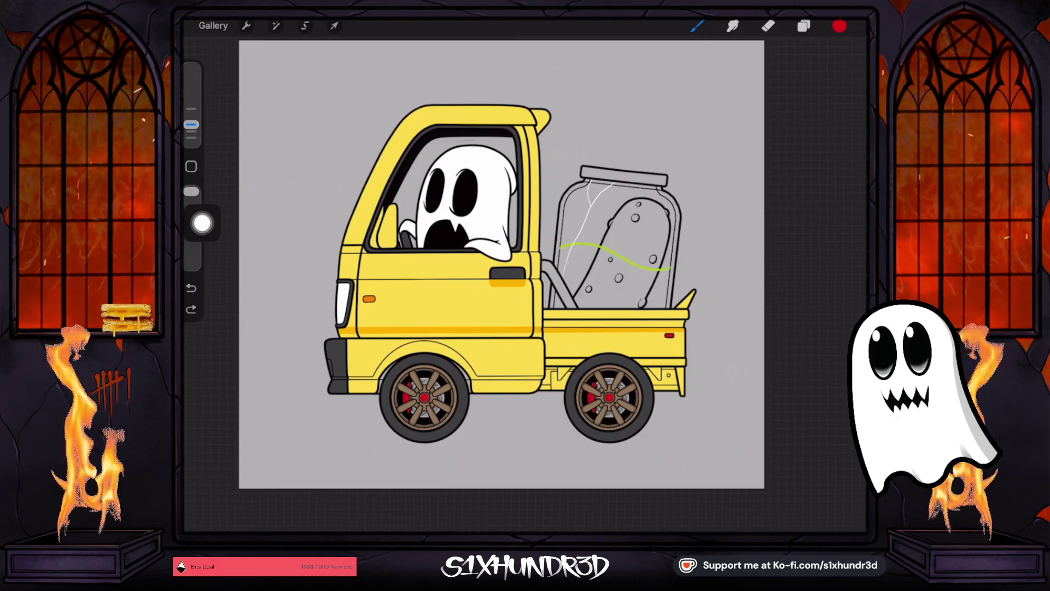
{"action": "scroll", "coordinate": [541, 180], "scroll_direction": "up", "scroll_amount": 5}
Step: Set the colour to black and add a new layer above Layer 74
{"action": "left_click", "coordinate": [840, 26]}
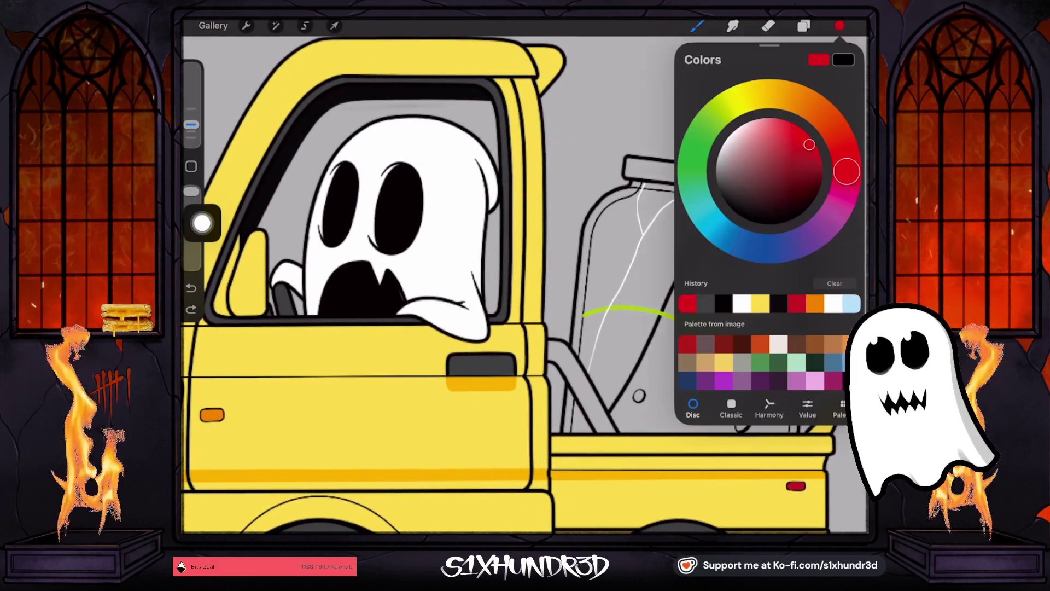
{"action": "left_click", "coordinate": [769, 222]}
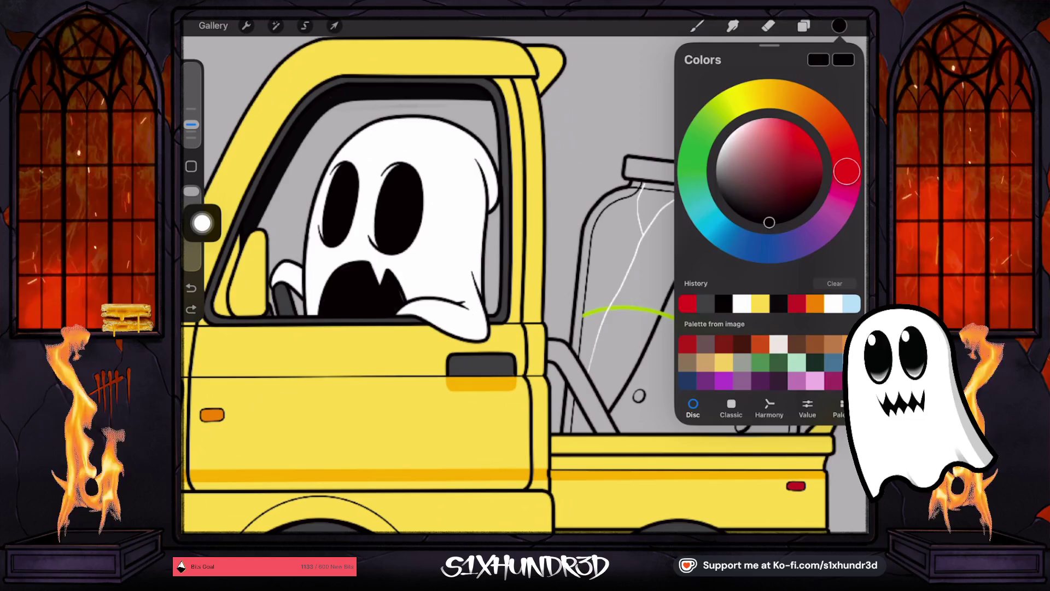
{"action": "left_click", "coordinate": [804, 25]}
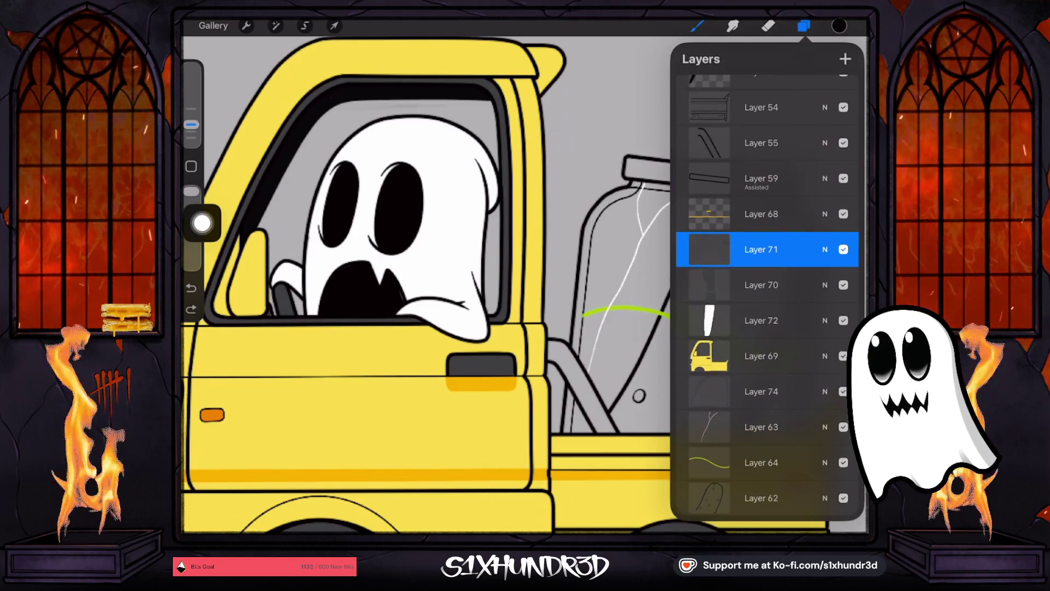
{"action": "scroll", "coordinate": [766, 295], "scroll_direction": "down", "scroll_amount": 3}
{"action": "left_click", "coordinate": [761, 311]}
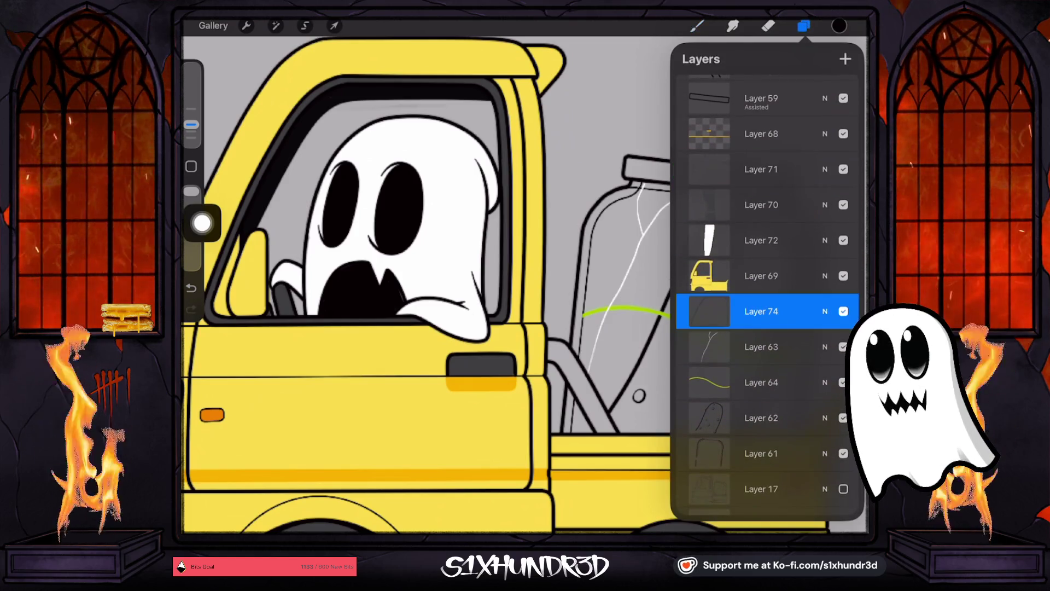
{"action": "left_click", "coordinate": [846, 58]}
{"action": "left_click", "coordinate": [697, 25]}
{"action": "left_click", "coordinate": [697, 26]}
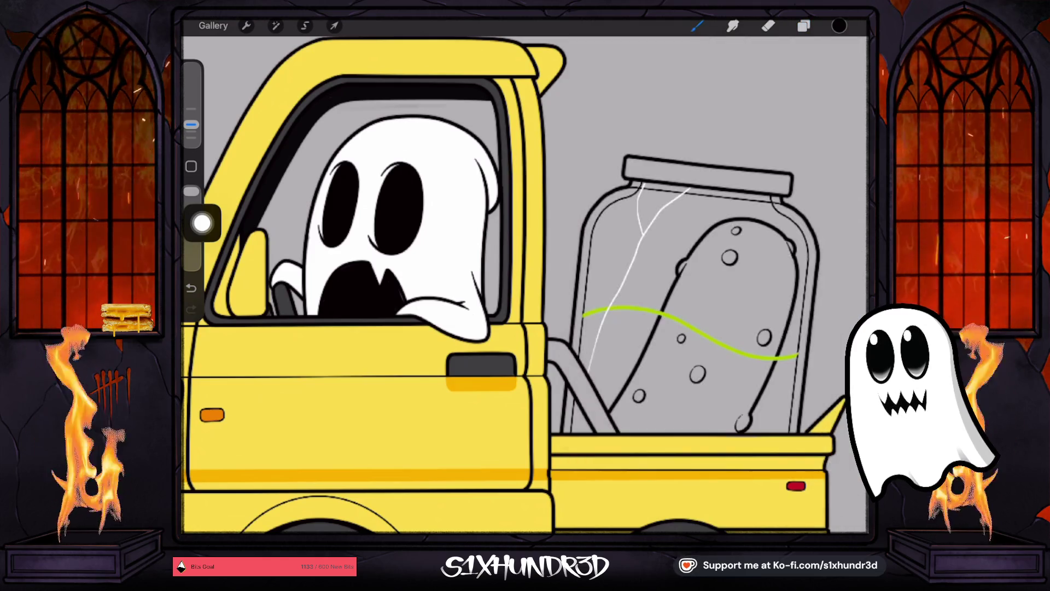
Step: Shrink the brush to about 1% and draw a thin dark line along the ghost's right edge
{"action": "left_click_drag", "start_coordinate": [191, 124], "coordinate": [191, 137]}
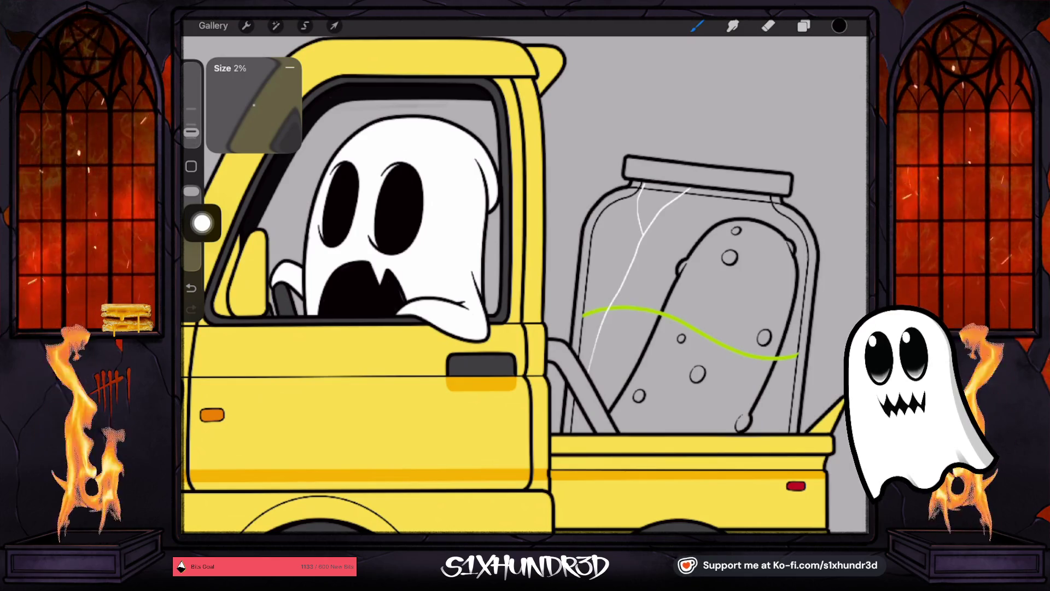
{"action": "scroll", "coordinate": [454, 323], "scroll_direction": "up", "scroll_amount": 3}
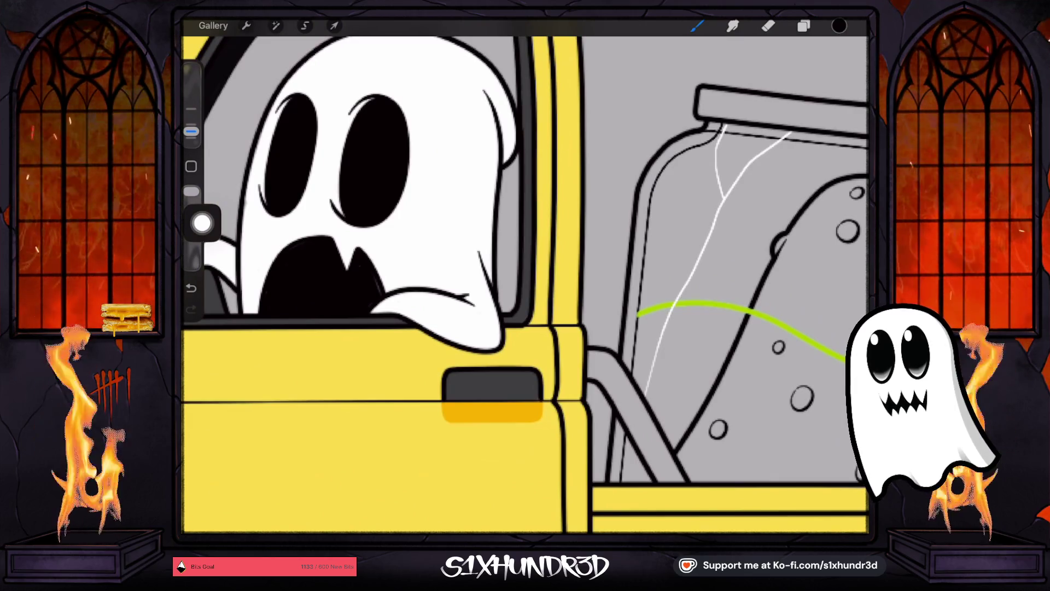
{"action": "left_click_drag", "start_coordinate": [521, 185], "coordinate": [500, 202]}
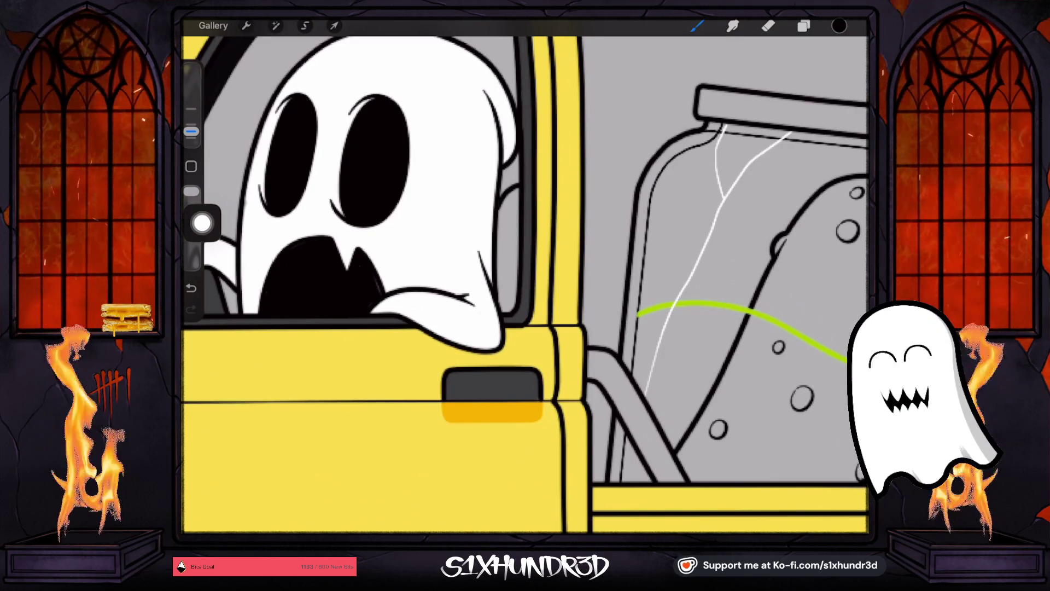
{"action": "key", "text": "ctrl+z"}
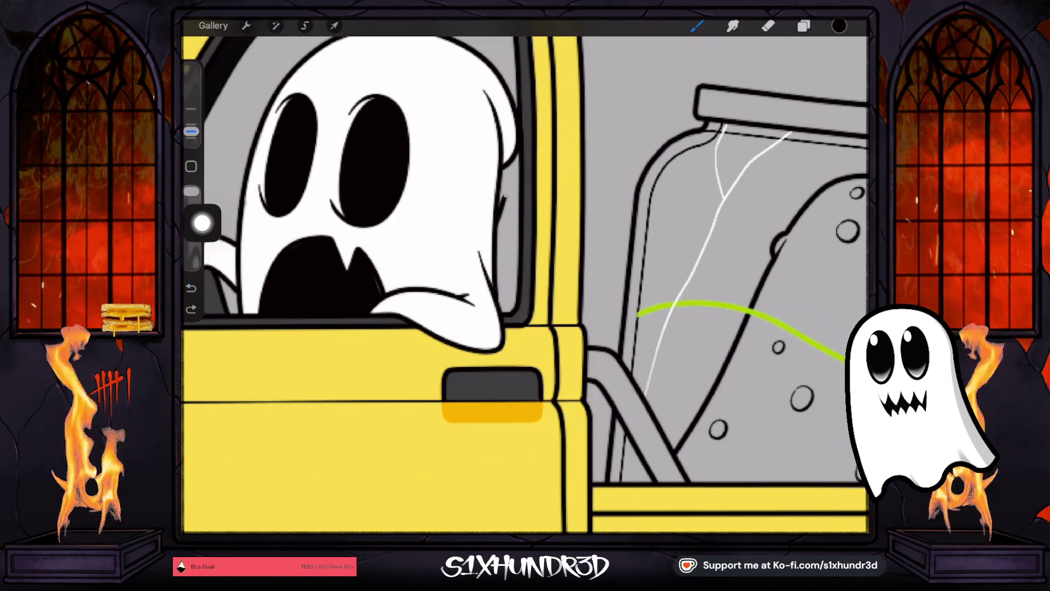
{"action": "key", "text": "ctrl+z"}
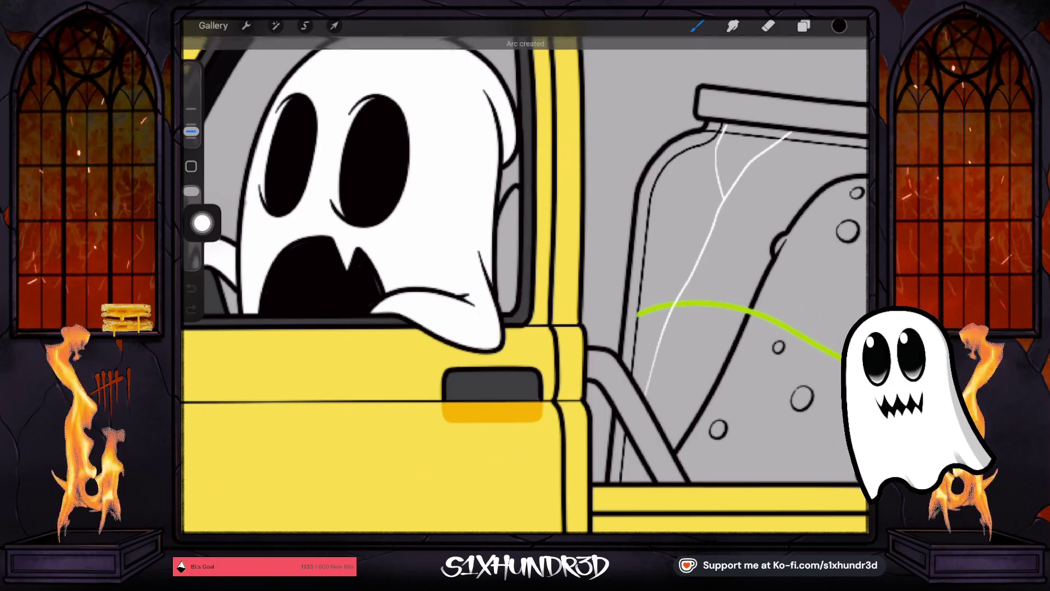
{"action": "left_click_drag", "start_coordinate": [496, 238], "coordinate": [503, 205]}
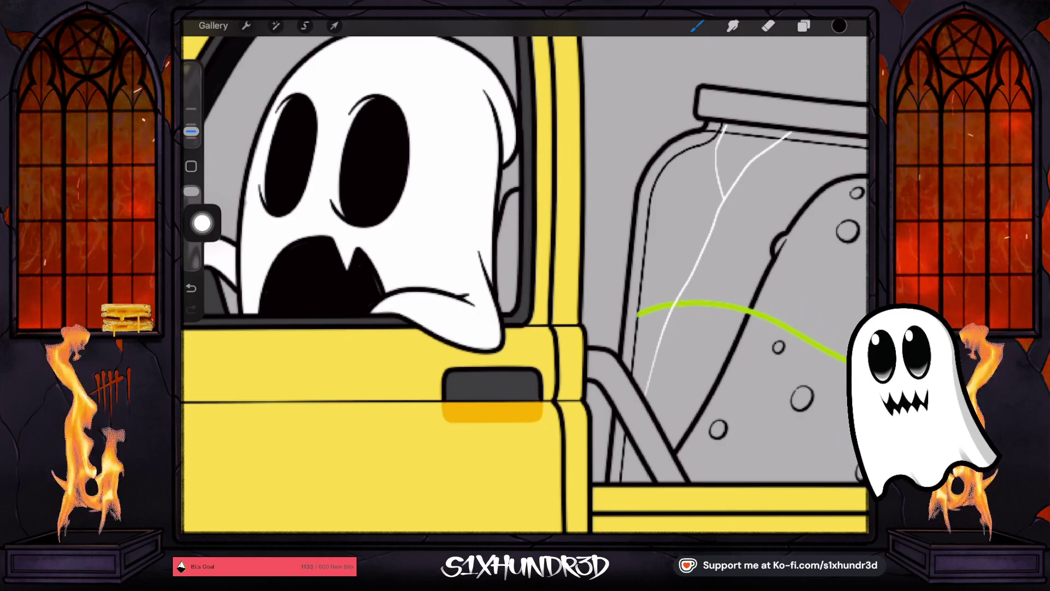
Step: Sample a grey from the cab as the paint colour
{"action": "scroll", "coordinate": [520, 284], "scroll_direction": "down", "scroll_amount": 5}
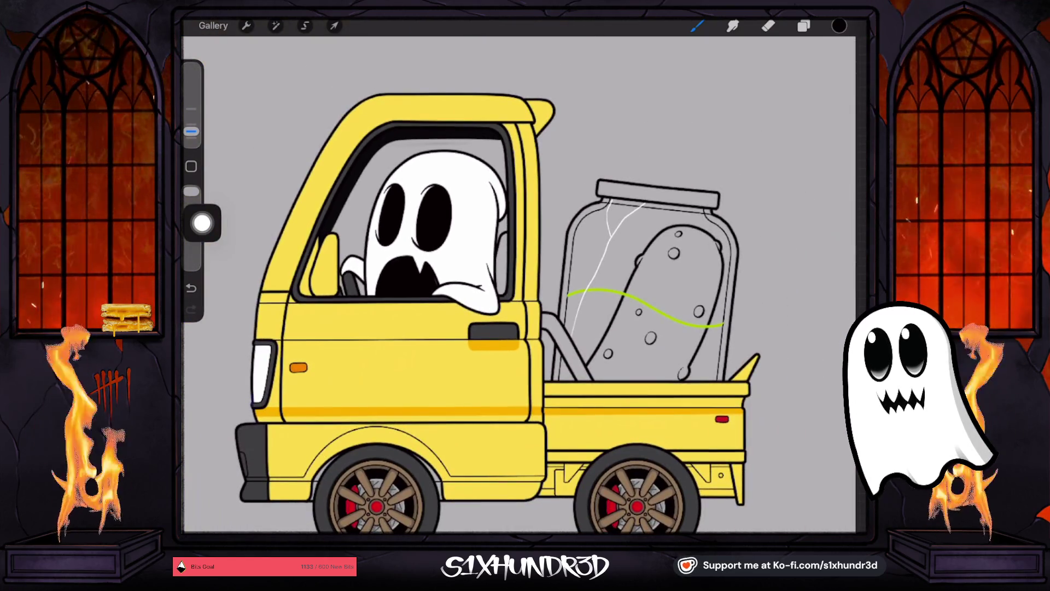
{"action": "left_click", "coordinate": [348, 270]}
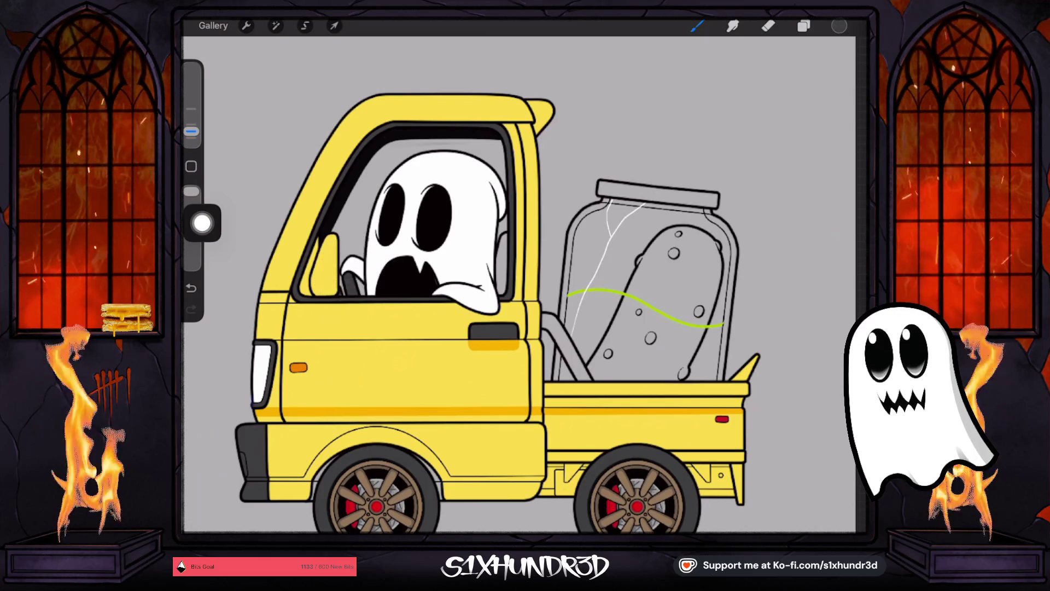
{"action": "left_click", "coordinate": [804, 26]}
Step: Show Layer 74 again and move Layer 78 up to sit just below Layer 68
{"action": "scroll", "coordinate": [766, 274], "scroll_direction": "down", "scroll_amount": 1}
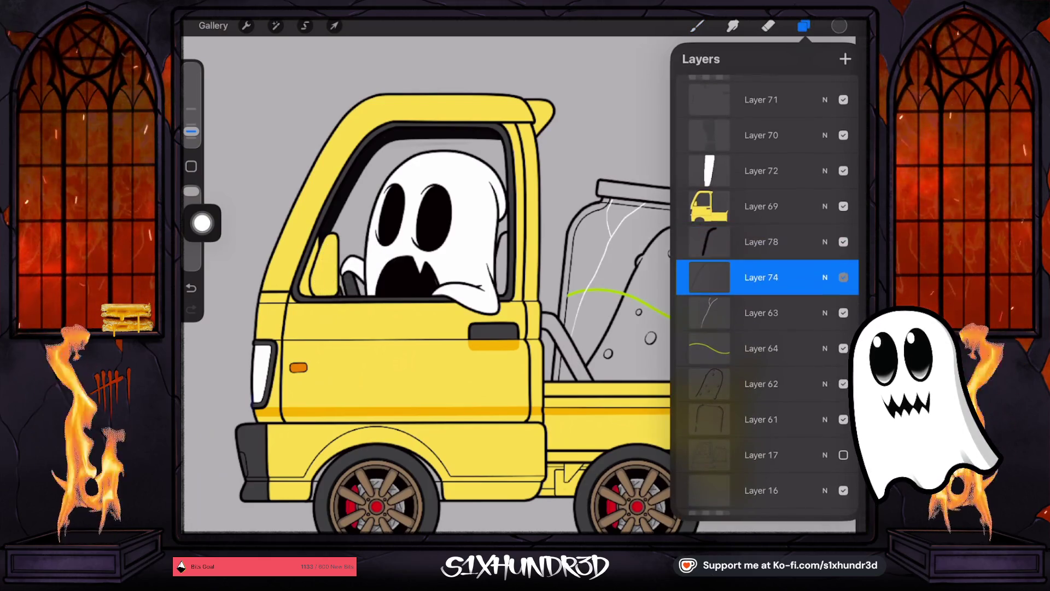
{"action": "left_click", "coordinate": [844, 277]}
{"action": "scroll", "coordinate": [766, 295], "scroll_direction": "up", "scroll_amount": 2}
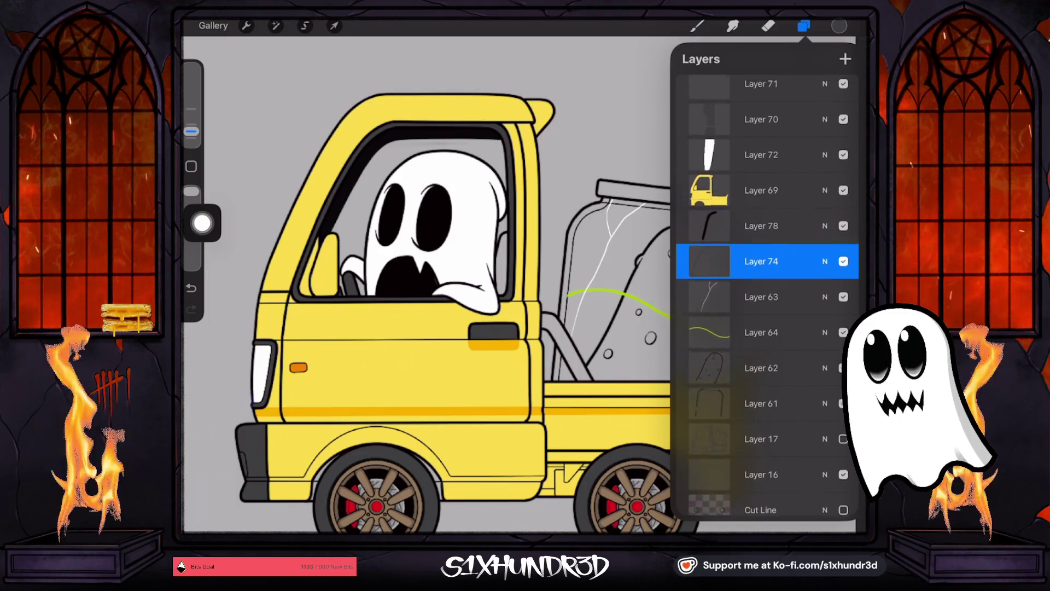
{"action": "left_click", "coordinate": [761, 260]}
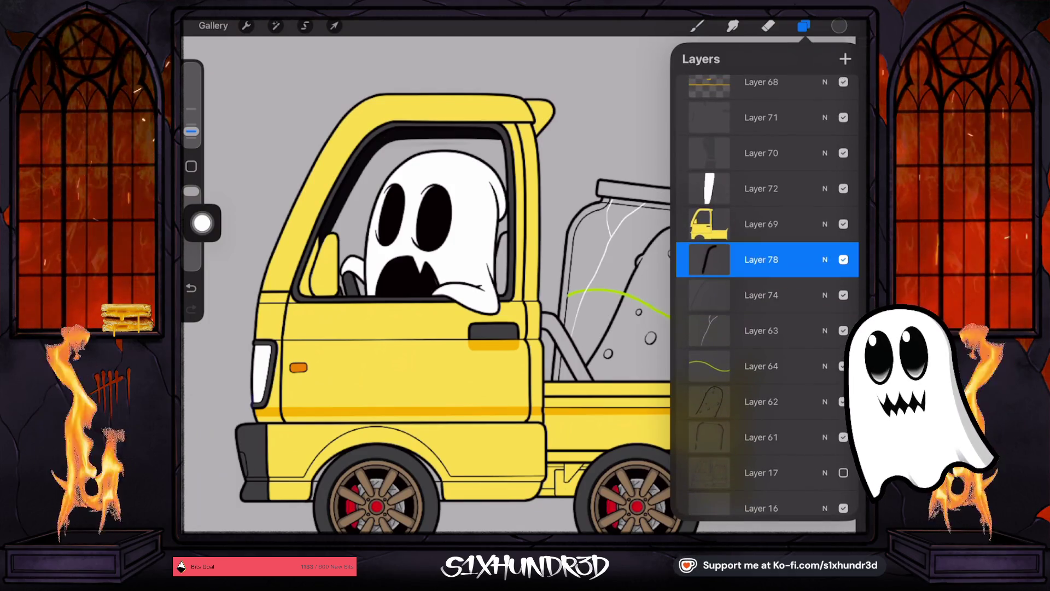
{"action": "mouse_move", "coordinate": [761, 260]}
{"action": "left_mouse_down"}
{"action": "mouse_move", "coordinate": [774, 253]}
{"action": "mouse_move", "coordinate": [779, 111]}
{"action": "mouse_move", "coordinate": [777, 124]}
{"action": "left_mouse_up"}
{"action": "left_click", "coordinate": [761, 160]}
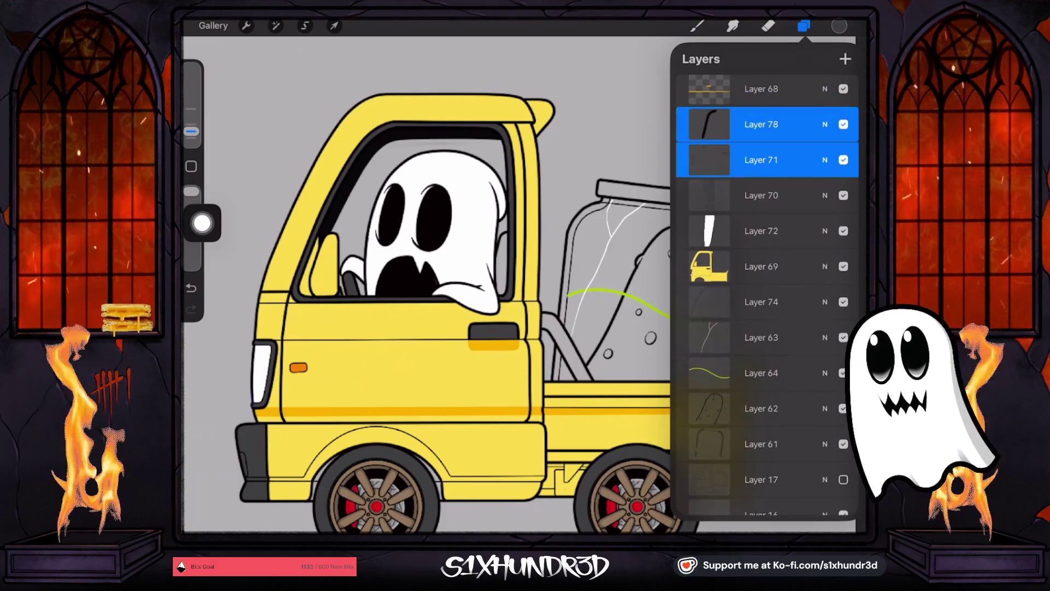
{"action": "left_click", "coordinate": [844, 160]}
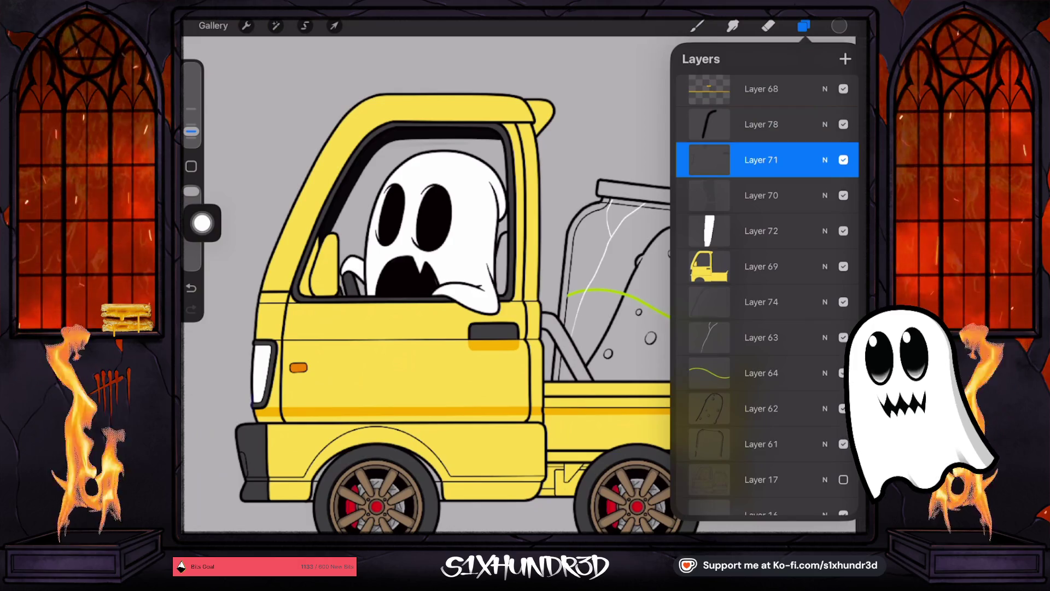
{"action": "left_click", "coordinate": [698, 26]}
{"action": "scroll", "coordinate": [494, 246], "scroll_direction": "up", "scroll_amount": 5}
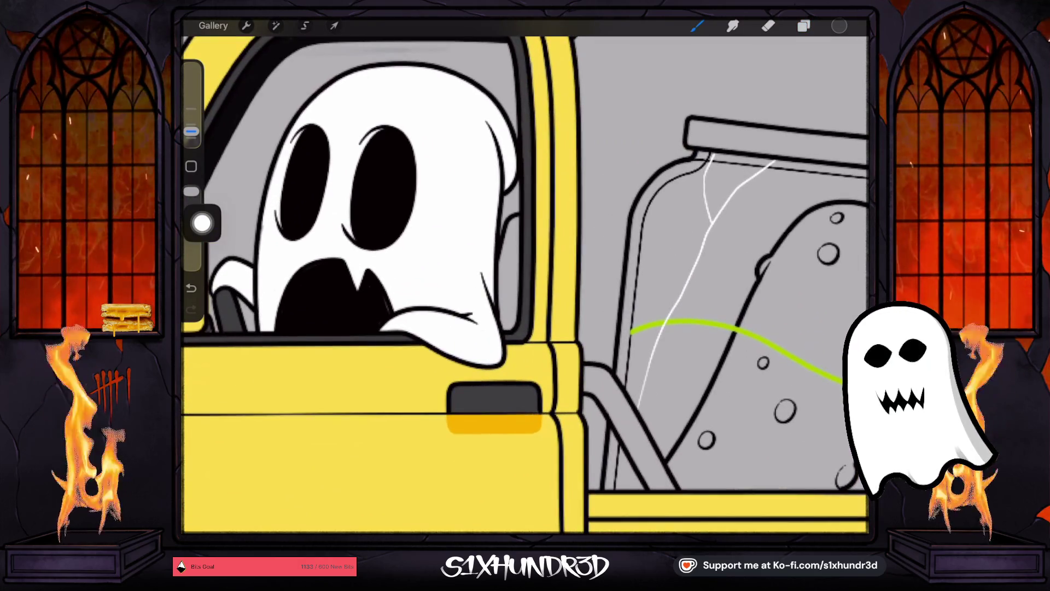
Step: Sample a dark grey from the cab interior as the paint colour
{"action": "scroll", "coordinate": [494, 246], "scroll_direction": "down", "scroll_amount": 5}
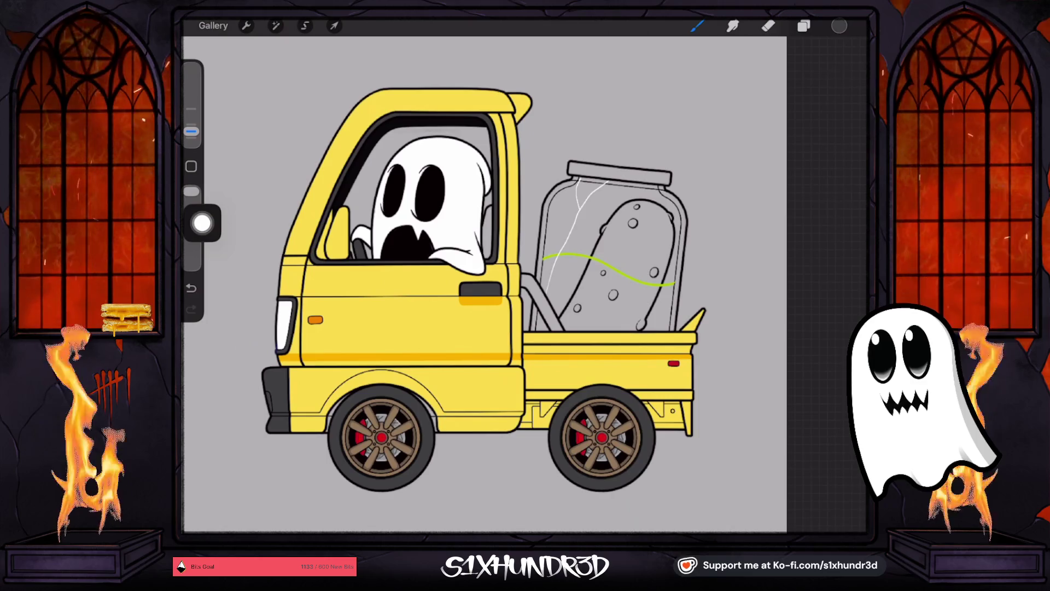
{"action": "left_click", "coordinate": [382, 438]}
{"action": "scroll", "coordinate": [503, 215], "scroll_direction": "up", "scroll_amount": 3}
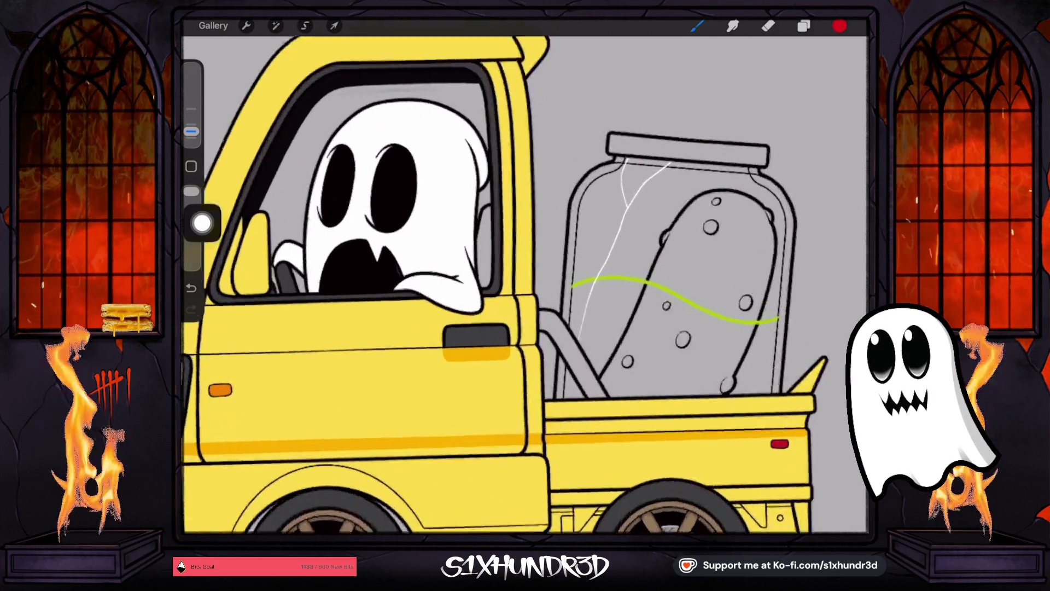
{"action": "scroll", "coordinate": [502, 232], "scroll_direction": "up", "scroll_amount": 3}
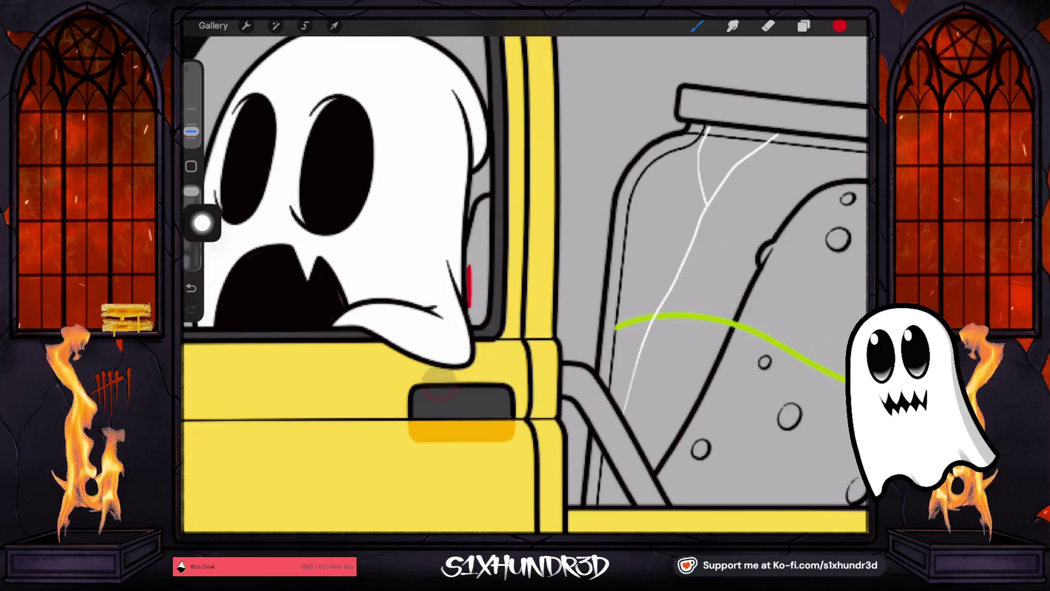
{"action": "left_click", "coordinate": [440, 377]}
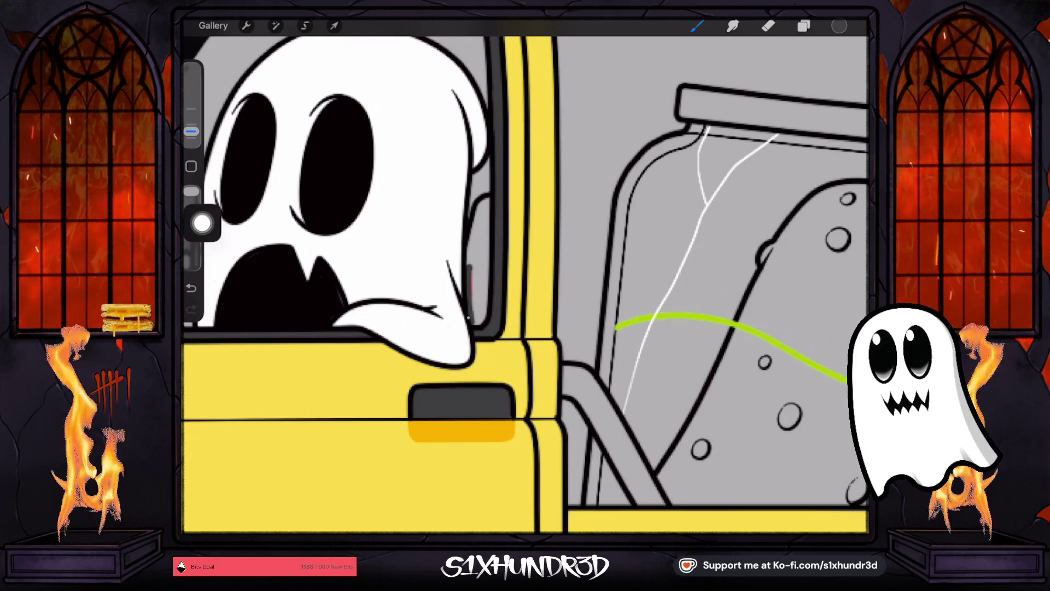
Step: Paint dark grey into the gap between the ghost's right side and the window frame
{"action": "mouse_move", "coordinate": [481, 307]}
{"action": "left_mouse_down"}
{"action": "mouse_move", "coordinate": [486, 205]}
{"action": "mouse_move", "coordinate": [472, 263]}
{"action": "left_mouse_up"}
{"action": "left_click_drag", "start_coordinate": [479, 219], "coordinate": [482, 294]}
{"action": "left_click_drag", "start_coordinate": [481, 247], "coordinate": [480, 297]}
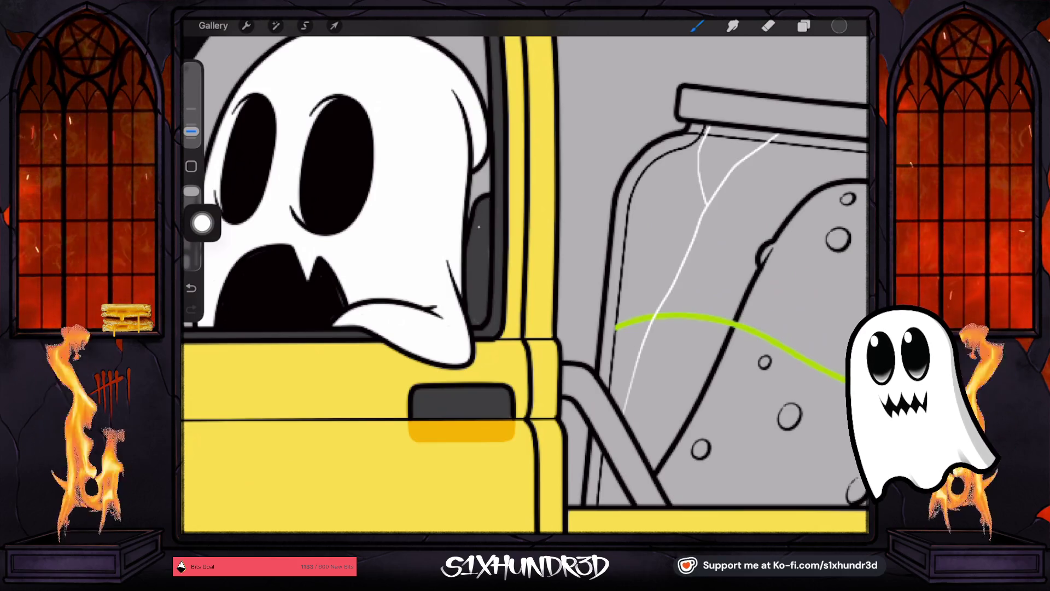
{"action": "scroll", "coordinate": [525, 285], "scroll_direction": "down", "scroll_amount": 5}
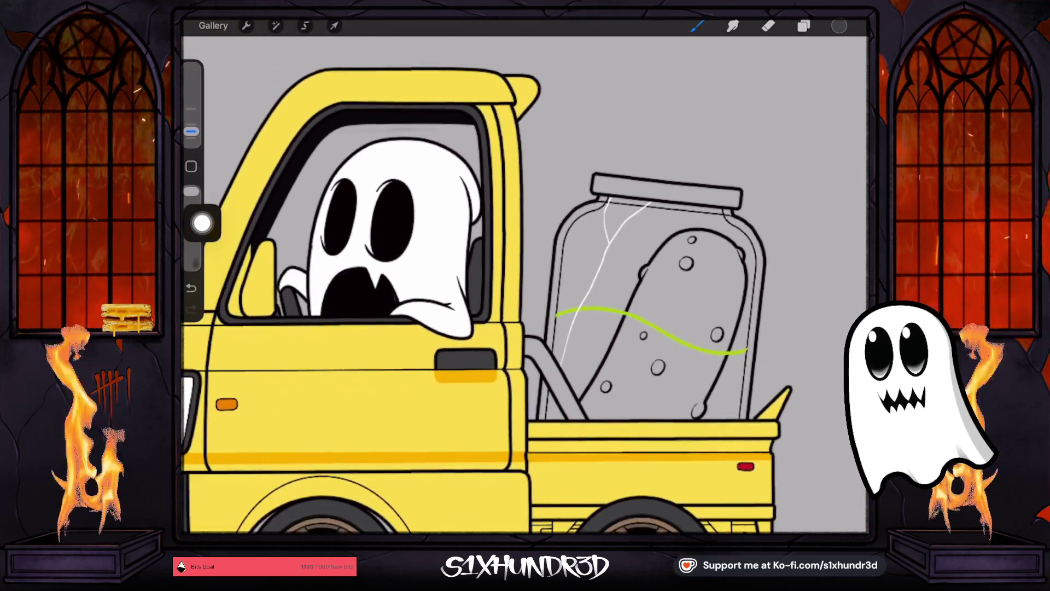
{"action": "scroll", "coordinate": [474, 285], "scroll_direction": "down", "scroll_amount": 3}
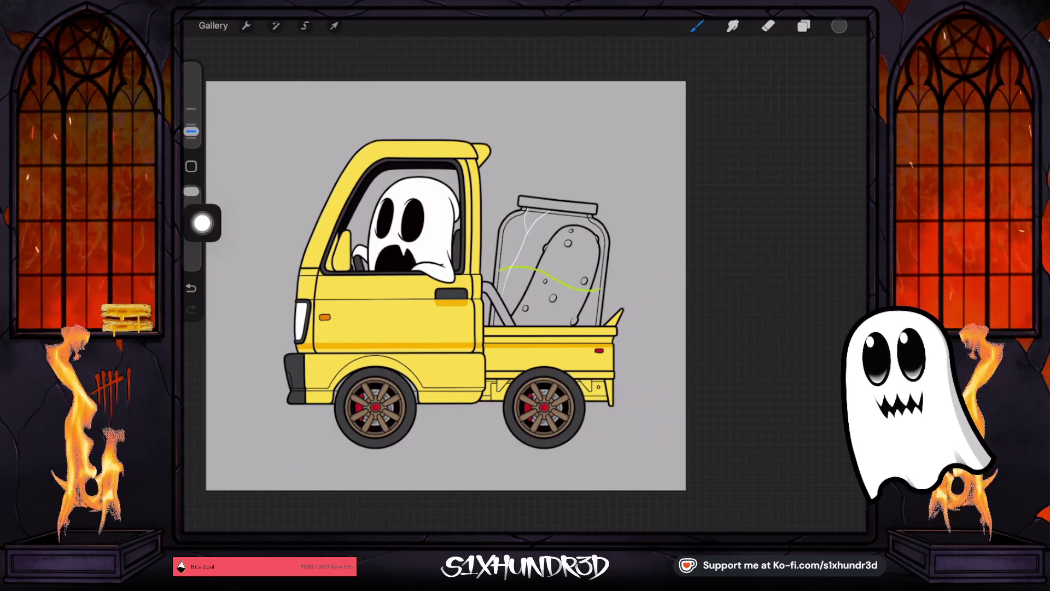
{"action": "scroll", "coordinate": [547, 257], "scroll_direction": "up", "scroll_amount": 5}
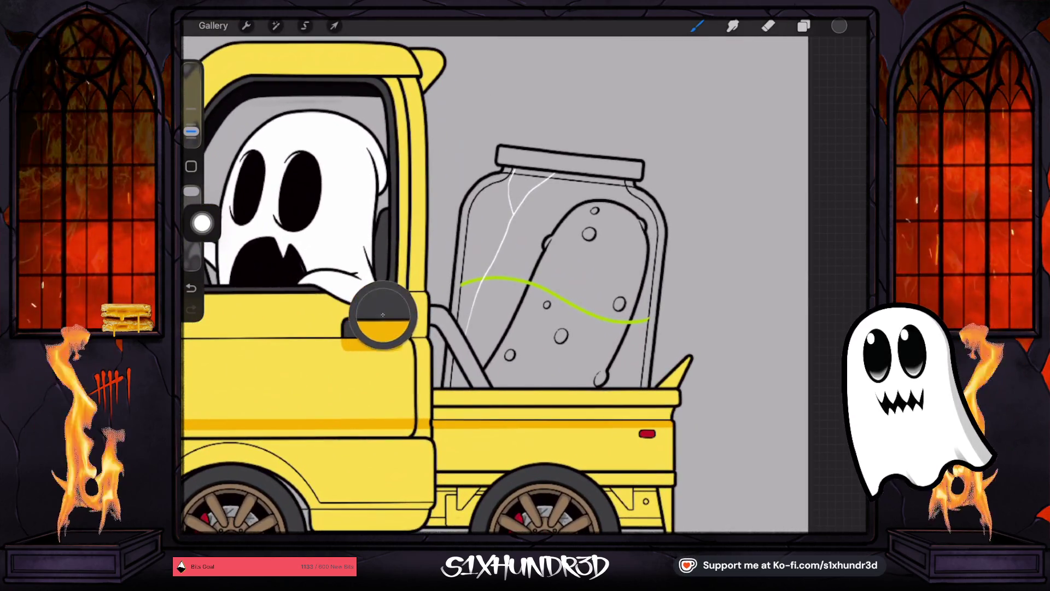
Step: Select Layer 74 and choose a brush to paint with
{"action": "left_click", "coordinate": [804, 25]}
{"action": "scroll", "coordinate": [766, 296], "scroll_direction": "down", "scroll_amount": 2}
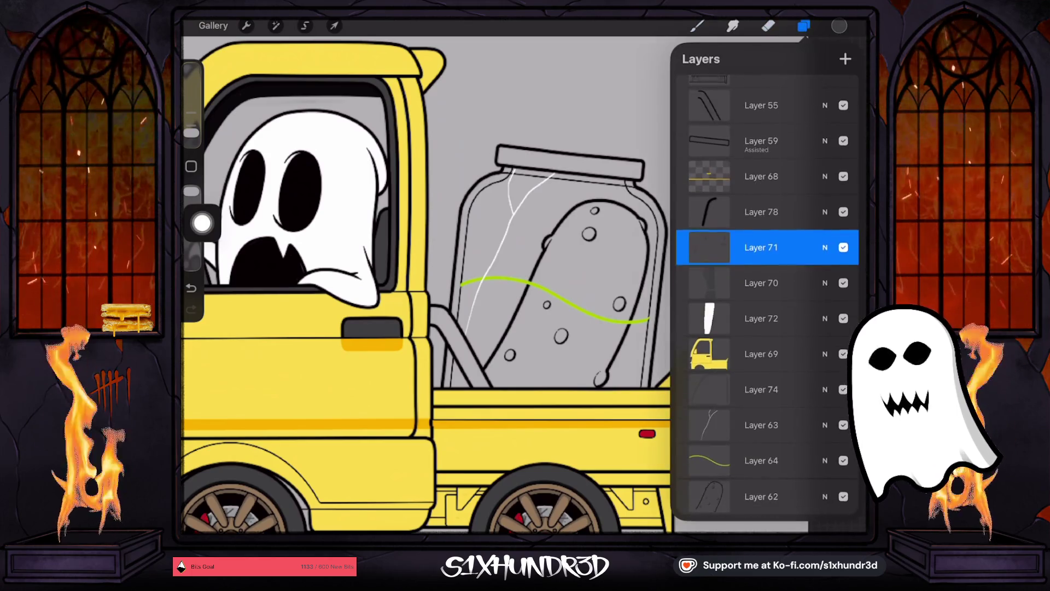
{"action": "left_click", "coordinate": [761, 356]}
{"action": "left_click", "coordinate": [760, 392]}
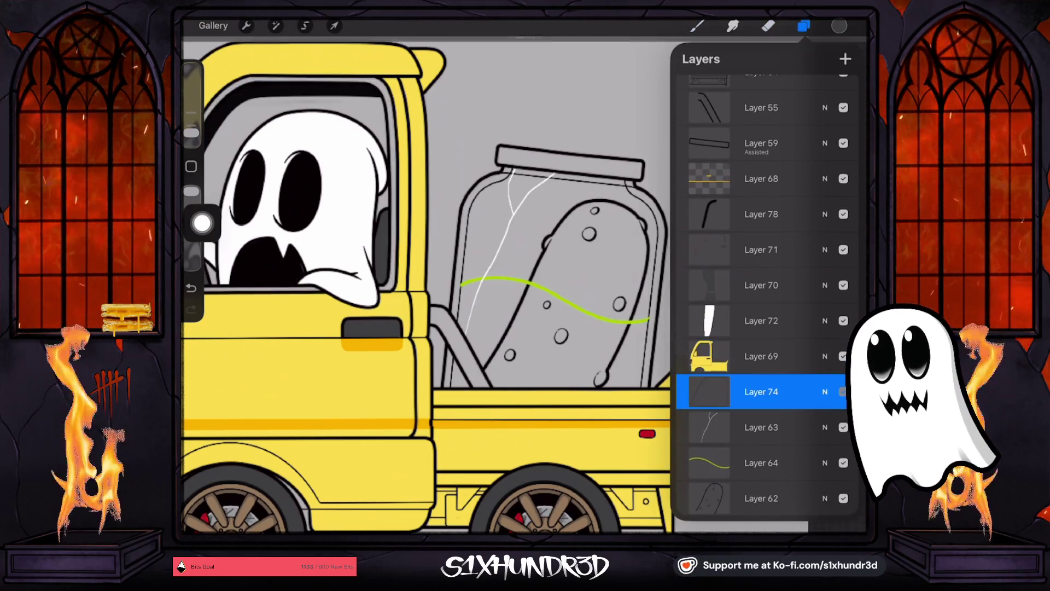
{"action": "left_click", "coordinate": [697, 26]}
{"action": "left_click", "coordinate": [697, 25]}
{"action": "left_click", "coordinate": [697, 26]}
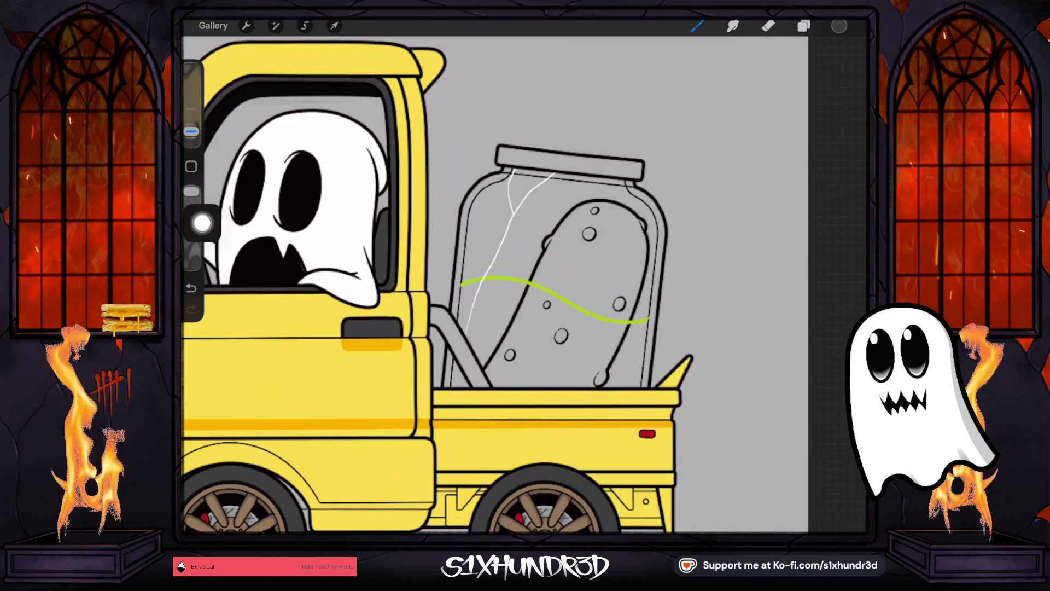
{"action": "scroll", "coordinate": [482, 402], "scroll_direction": "up", "scroll_amount": 5}
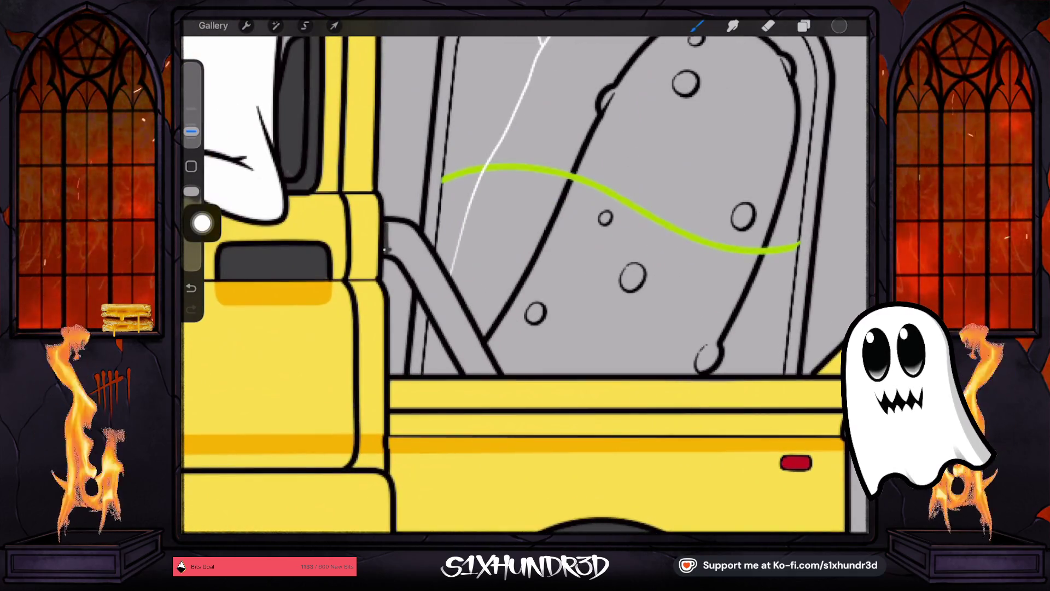
Step: Paint the curved bar behind the cab, beside the pickle jar, dark grey
{"action": "mouse_move", "coordinate": [385, 223]}
{"action": "left_mouse_down"}
{"action": "mouse_move", "coordinate": [404, 224]}
{"action": "mouse_move", "coordinate": [397, 249]}
{"action": "mouse_move", "coordinate": [470, 373]}
{"action": "mouse_move", "coordinate": [473, 345]}
{"action": "mouse_move", "coordinate": [437, 272]}
{"action": "mouse_move", "coordinate": [411, 230]}
{"action": "mouse_move", "coordinate": [400, 247]}
{"action": "mouse_move", "coordinate": [476, 366]}
{"action": "left_mouse_up"}
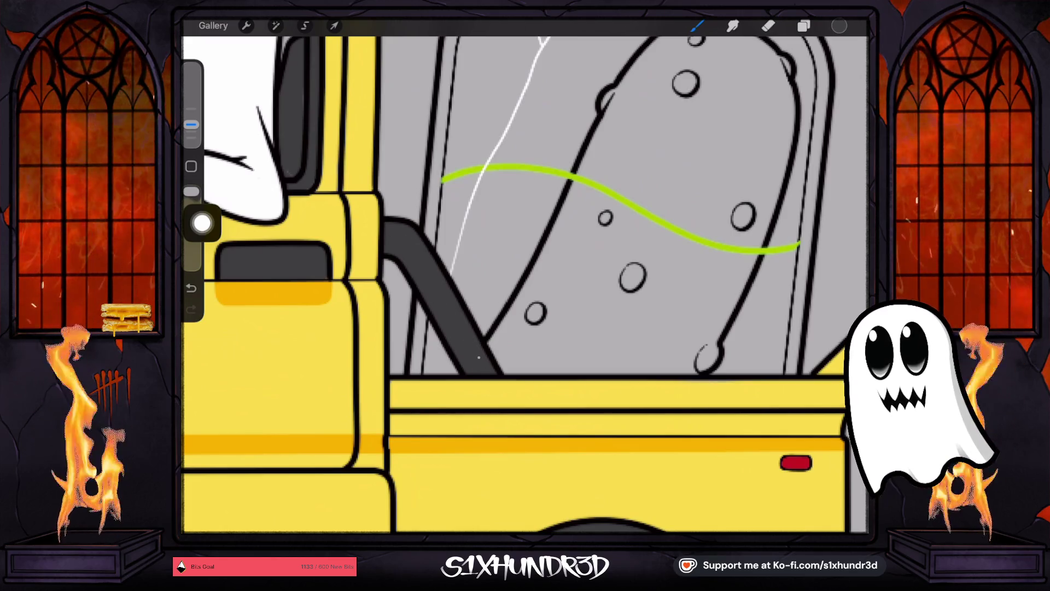
{"action": "scroll", "coordinate": [526, 276], "scroll_direction": "down", "scroll_amount": 5}
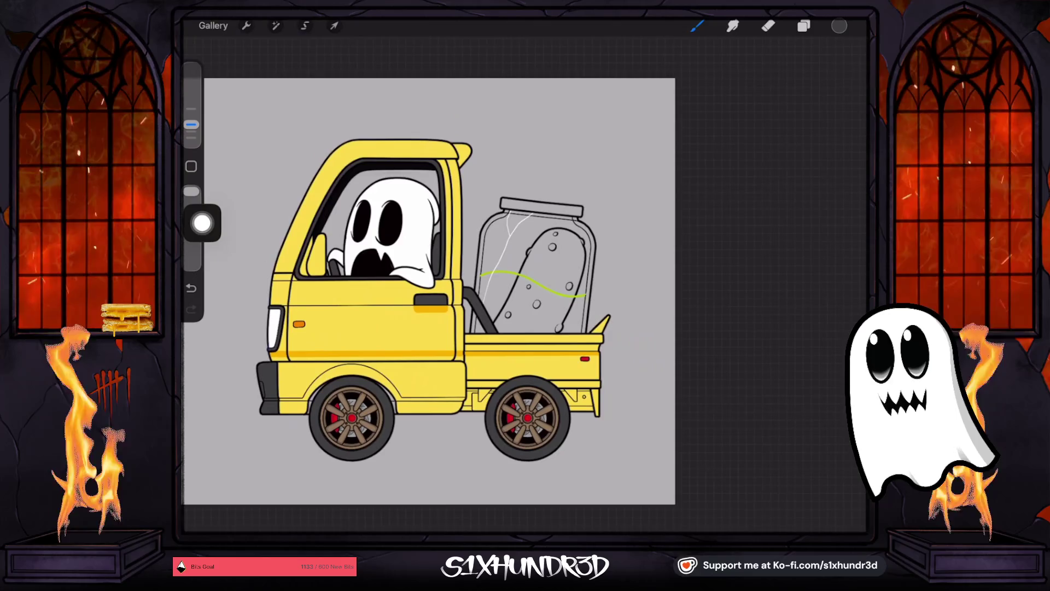
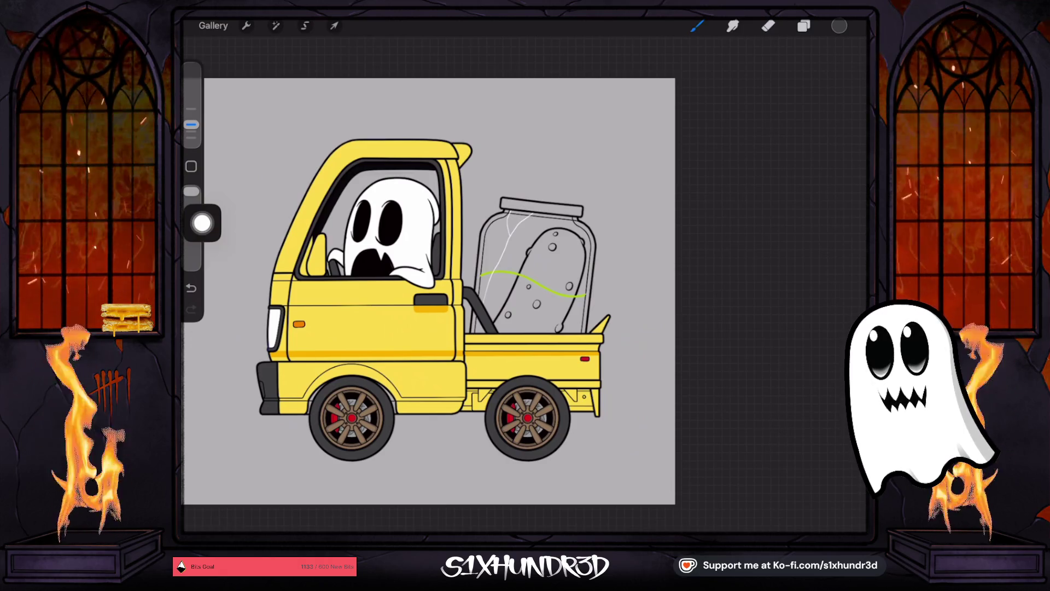
Step: Darken the canvas background to mid grey, briefly trying and undoing a light blue
{"action": "left_click", "coordinate": [803, 26]}
{"action": "scroll", "coordinate": [766, 273], "scroll_direction": "down", "scroll_amount": 5}
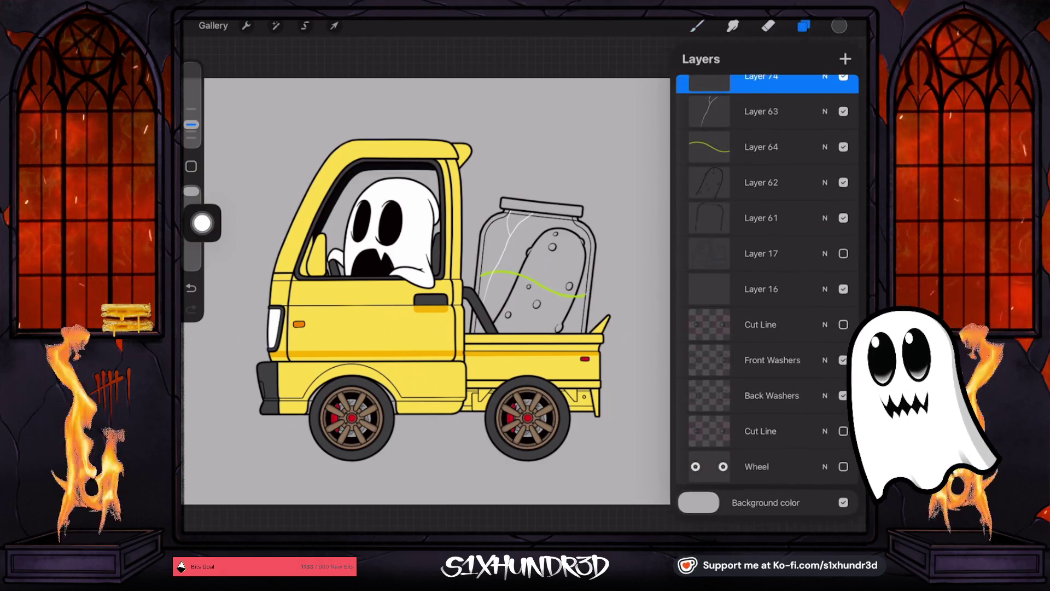
{"action": "left_click", "coordinate": [766, 502]}
{"action": "left_click_drag", "start_coordinate": [721, 145], "coordinate": [716, 169]}
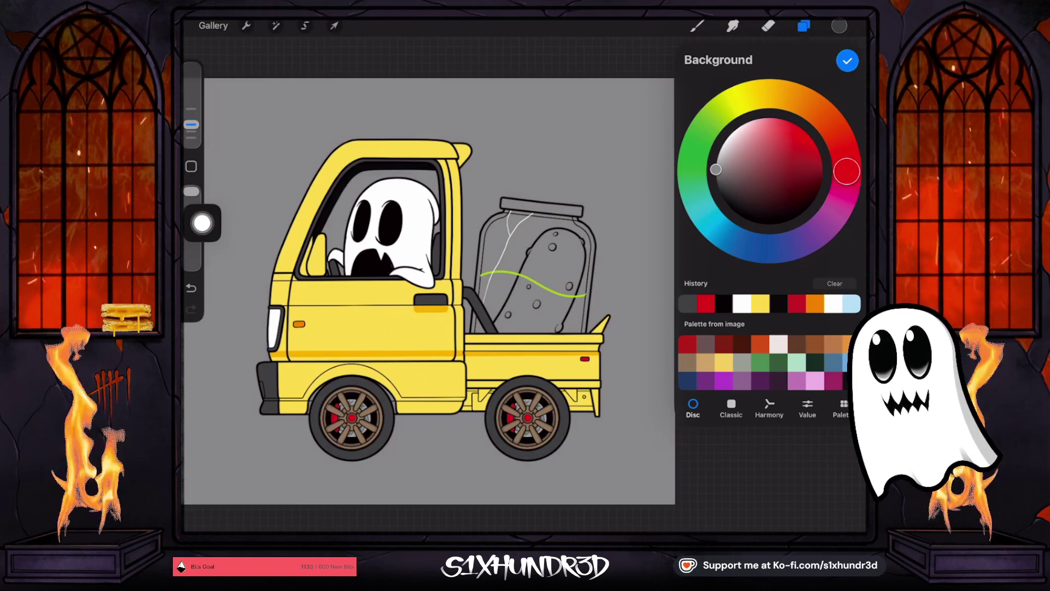
{"action": "left_click", "coordinate": [851, 304]}
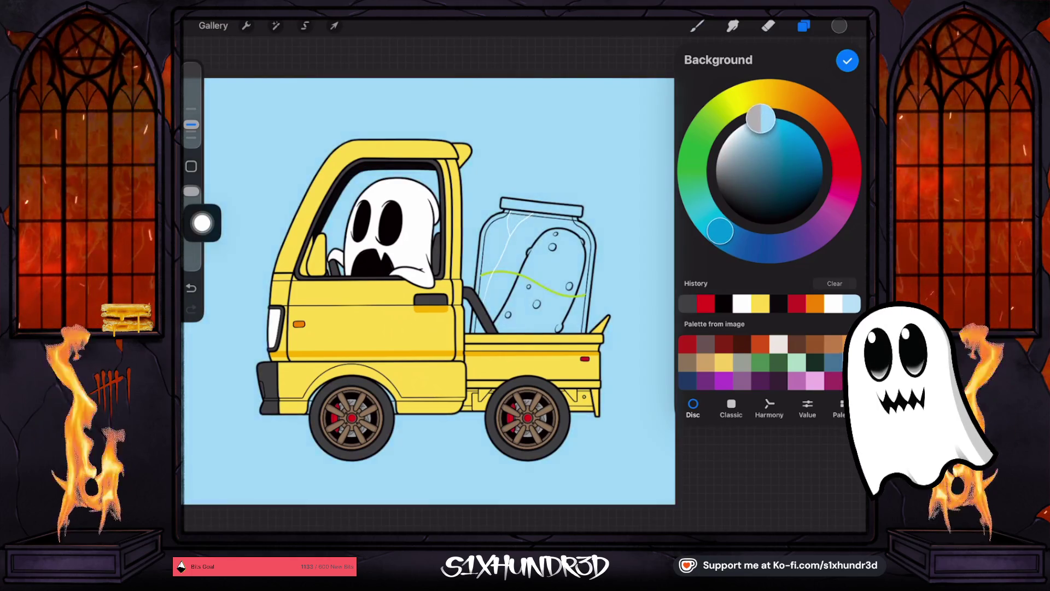
{"action": "key", "text": "ctrl+z"}
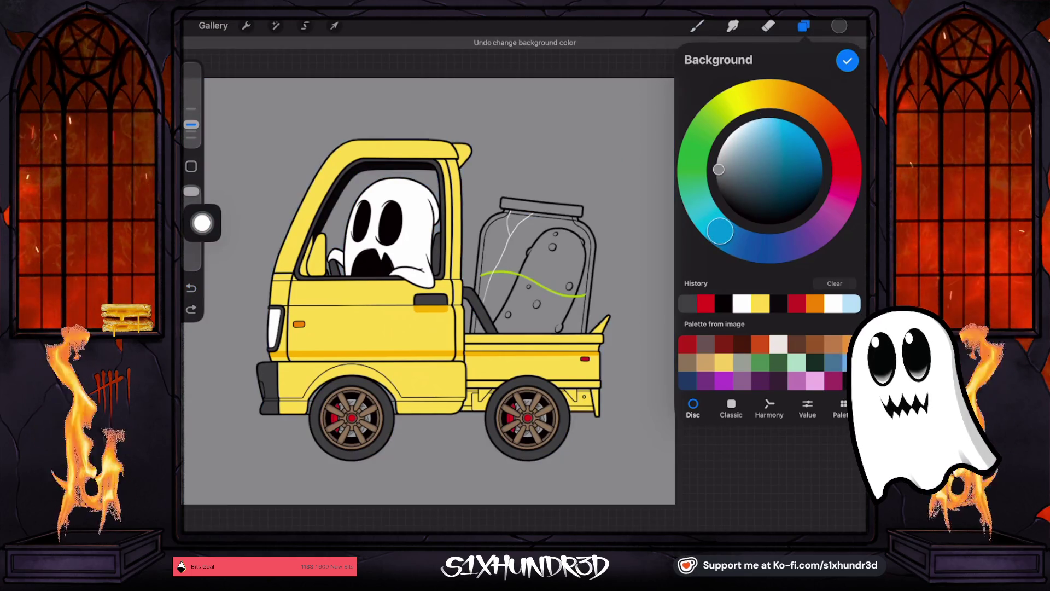
{"action": "key", "text": "b"}
Step: Hide Layer 17 and pick a blue hue in the colour picker
{"action": "key", "text": "l"}
{"action": "scroll", "coordinate": [766, 295], "scroll_direction": "down", "scroll_amount": 5}
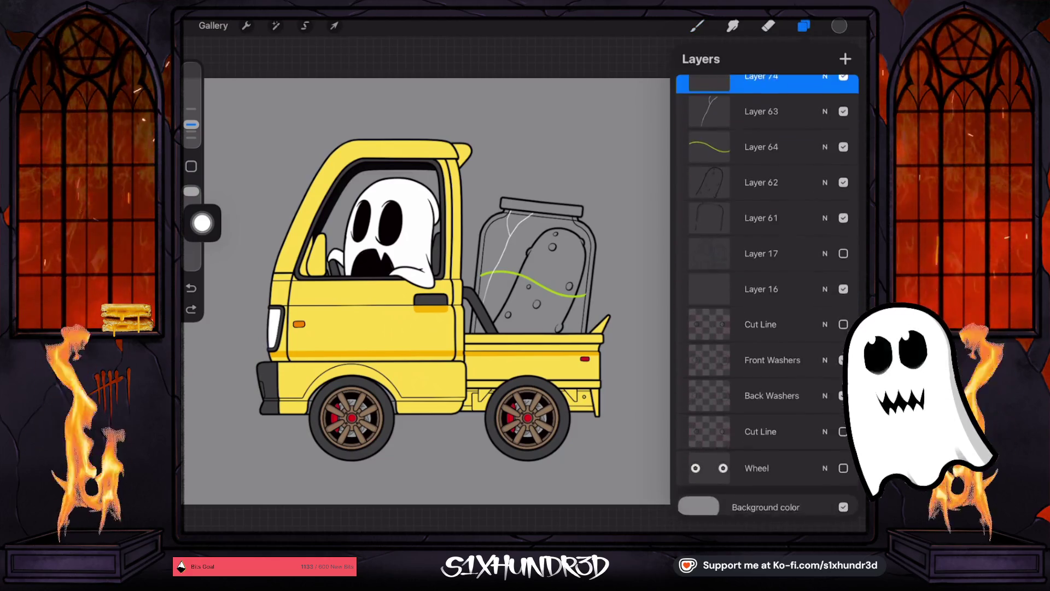
{"action": "left_click", "coordinate": [761, 217]}
{"action": "left_click", "coordinate": [843, 253]}
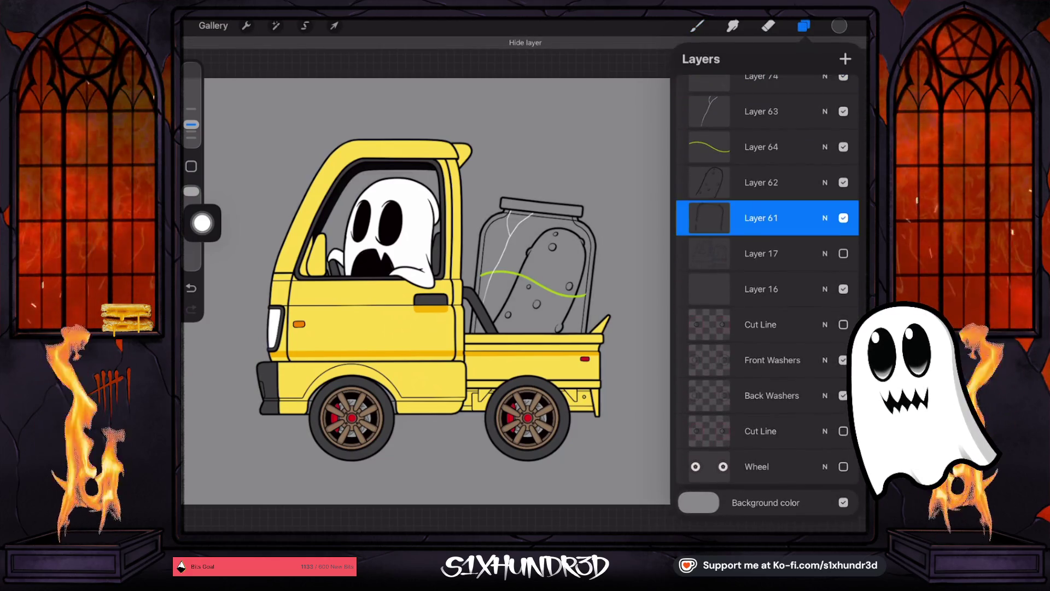
{"action": "left_click", "coordinate": [761, 253]}
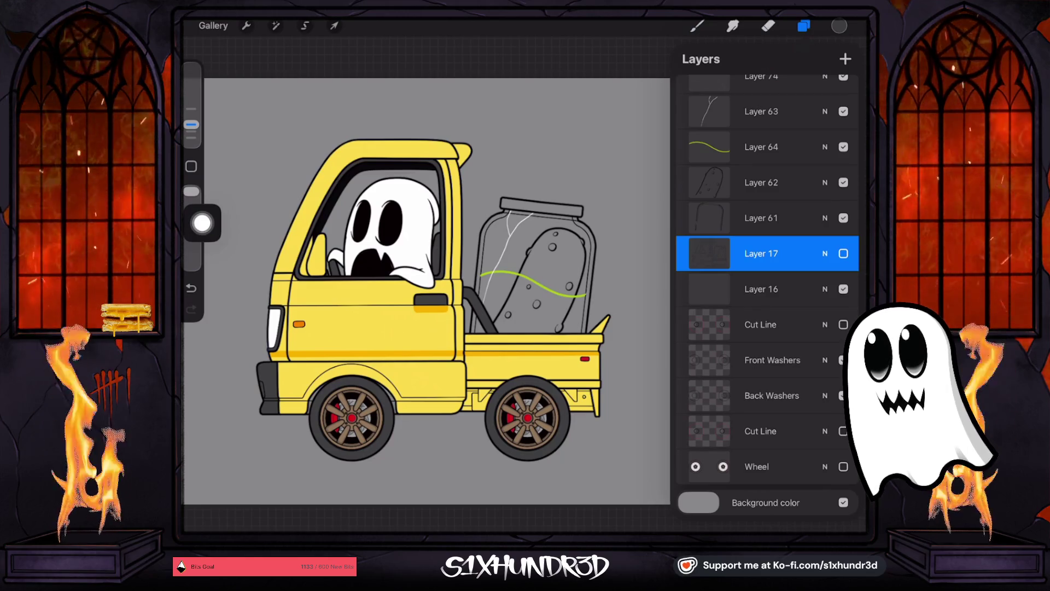
{"action": "left_click", "coordinate": [839, 26]}
{"action": "left_click", "coordinate": [720, 231]}
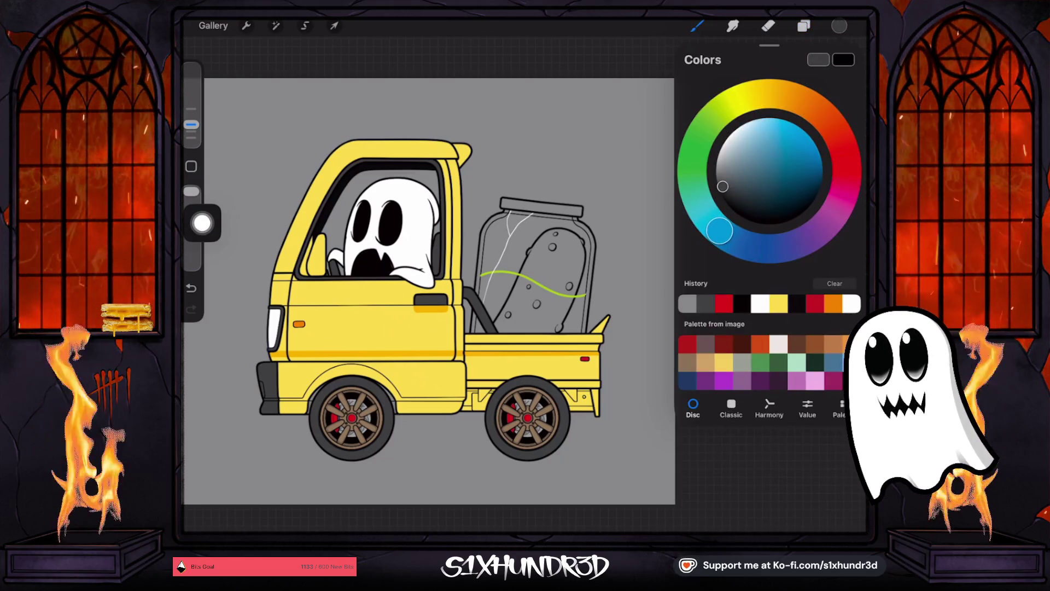
Step: Pick light blue with Ghosty Tech Pen 2 and trace the jar's left edges
{"action": "left_click_drag", "start_coordinate": [723, 186], "coordinate": [760, 123]}
{"action": "left_click", "coordinate": [697, 26]}
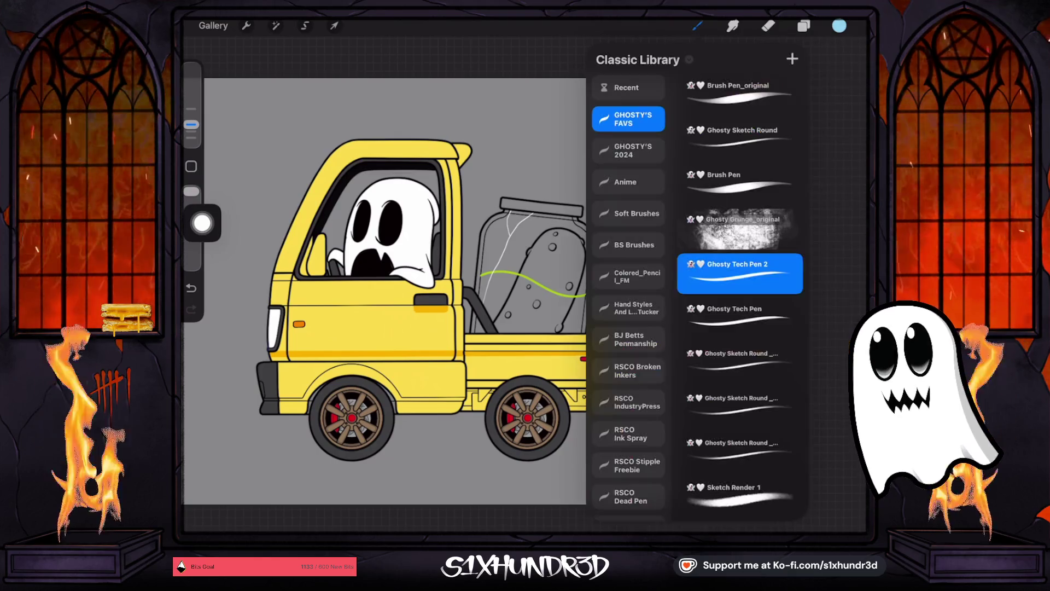
{"action": "scroll", "coordinate": [526, 274], "scroll_direction": "up", "scroll_amount": 5}
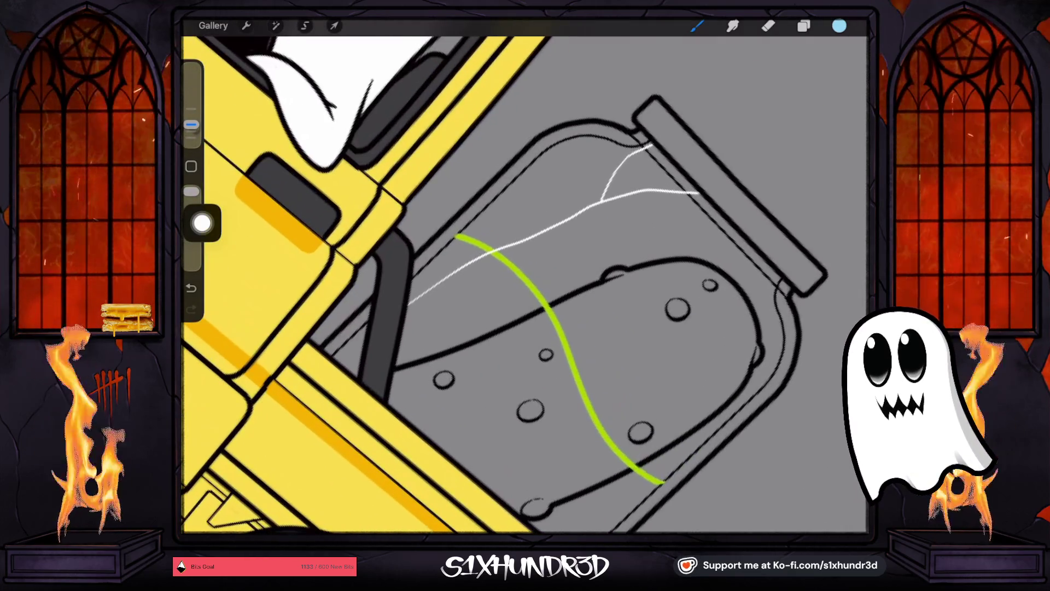
{"action": "left_click_drag", "start_coordinate": [416, 266], "coordinate": [453, 235]}
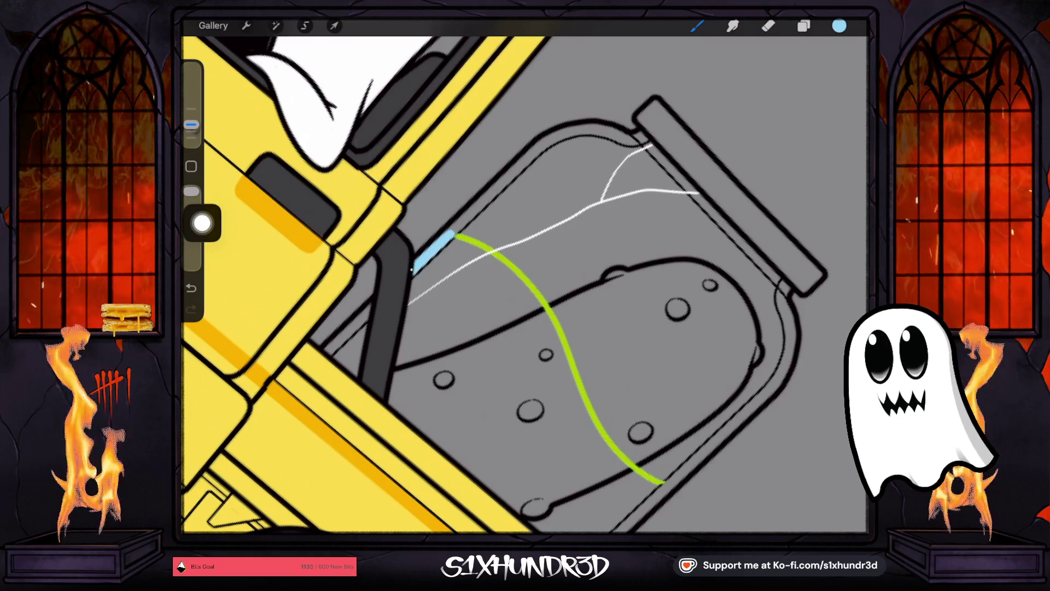
{"action": "left_click_drag", "start_coordinate": [342, 338], "coordinate": [368, 305]}
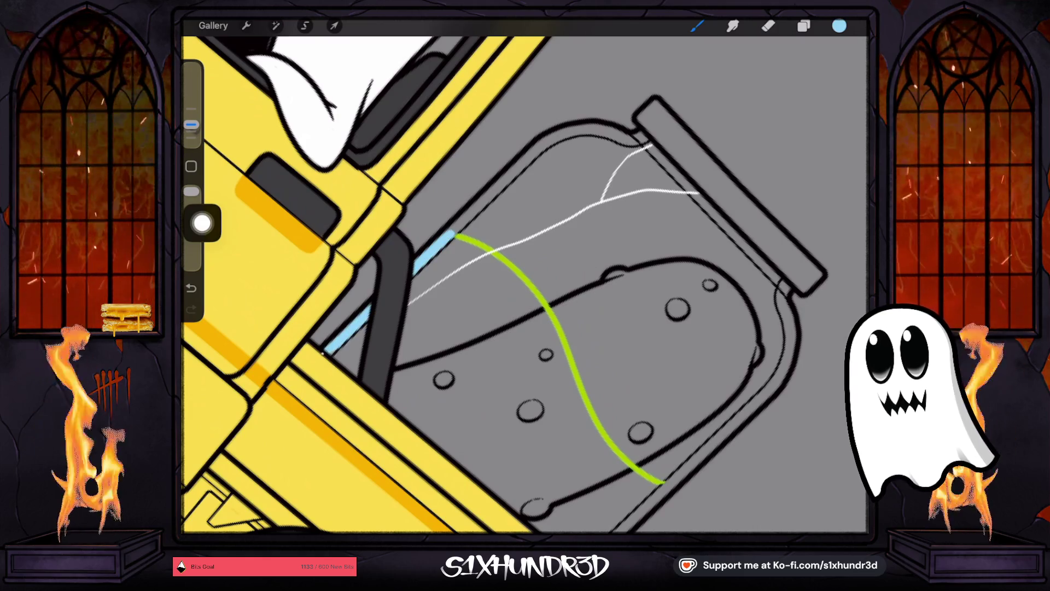
{"action": "left_click_drag", "start_coordinate": [453, 235], "coordinate": [539, 148]}
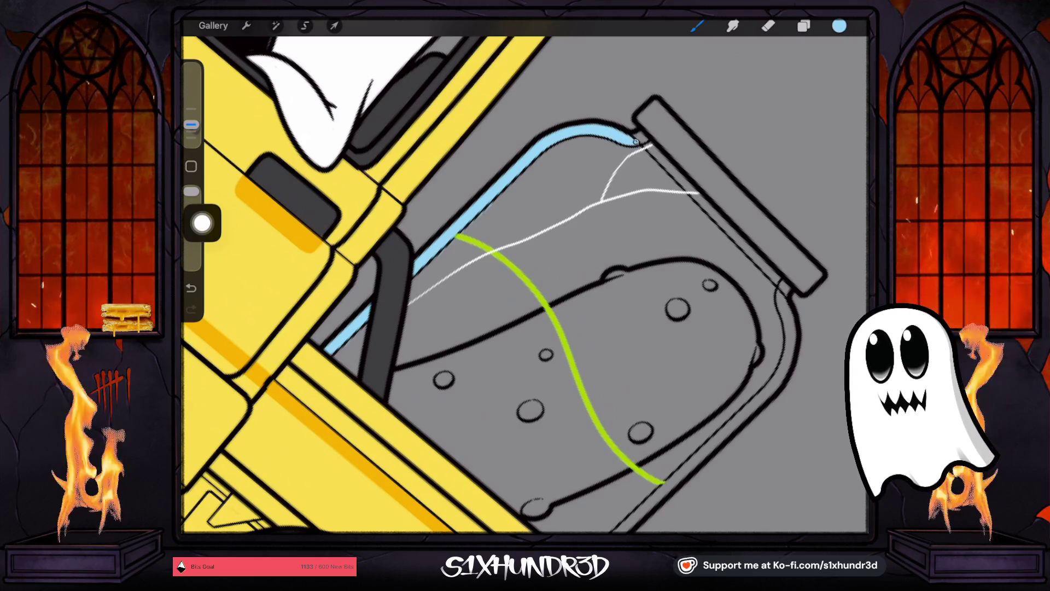
Step: Extend the light-blue outline along the jar's top and remaining edge, then switch to the eraser
{"action": "left_click_drag", "start_coordinate": [619, 136], "coordinate": [646, 134]}
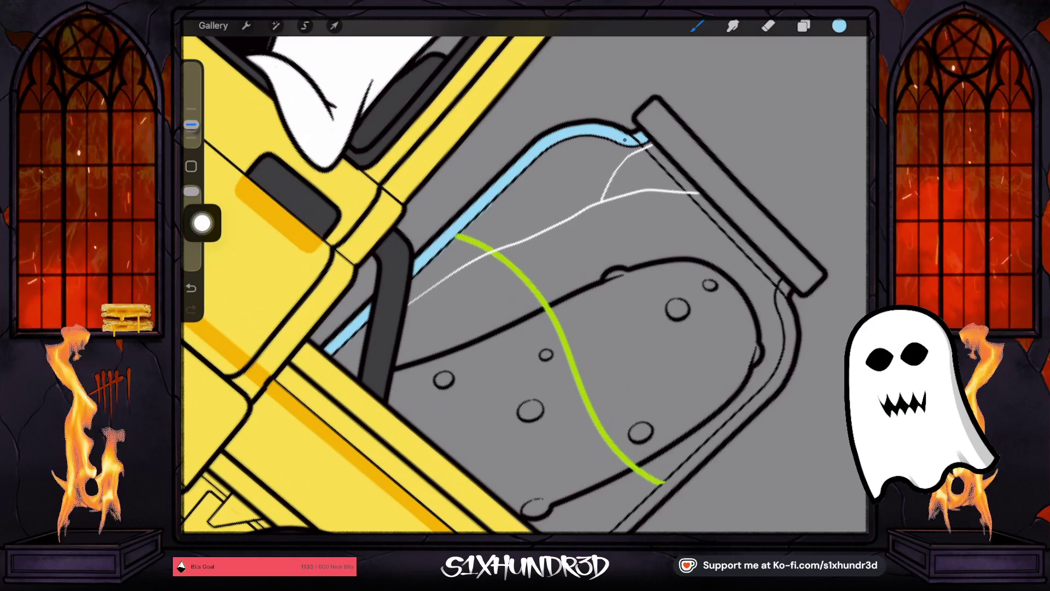
{"action": "scroll", "coordinate": [524, 284], "scroll_direction": "right", "scroll_amount": 2}
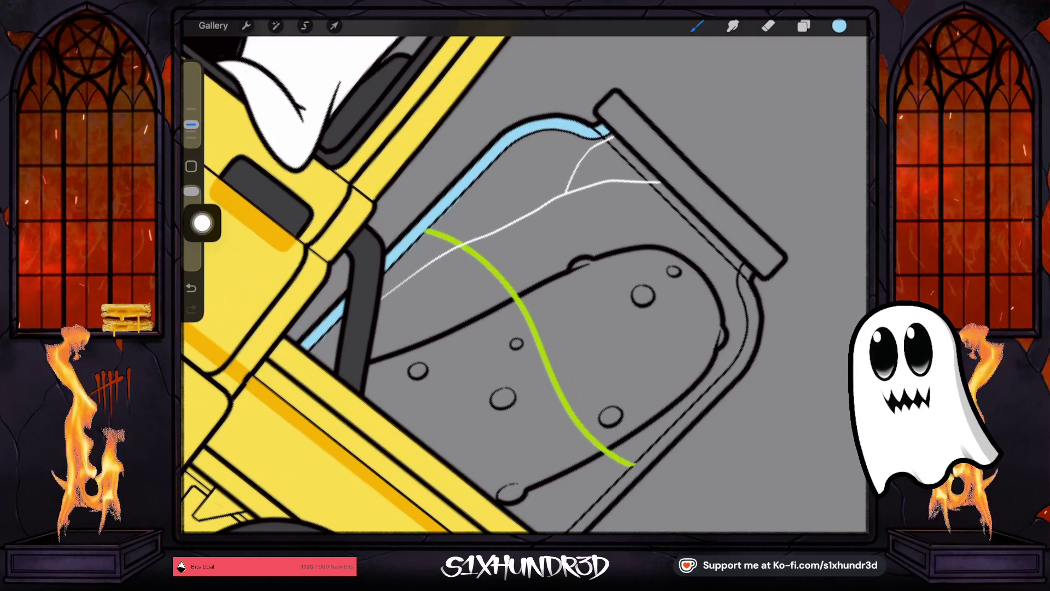
{"action": "scroll", "coordinate": [524, 285], "scroll_direction": "down", "scroll_amount": 5}
{"action": "mouse_move", "coordinate": [408, 432]}
{"action": "left_mouse_down"}
{"action": "mouse_move", "coordinate": [643, 261]}
{"action": "mouse_move", "coordinate": [670, 197]}
{"action": "mouse_move", "coordinate": [666, 152]}
{"action": "left_mouse_up"}
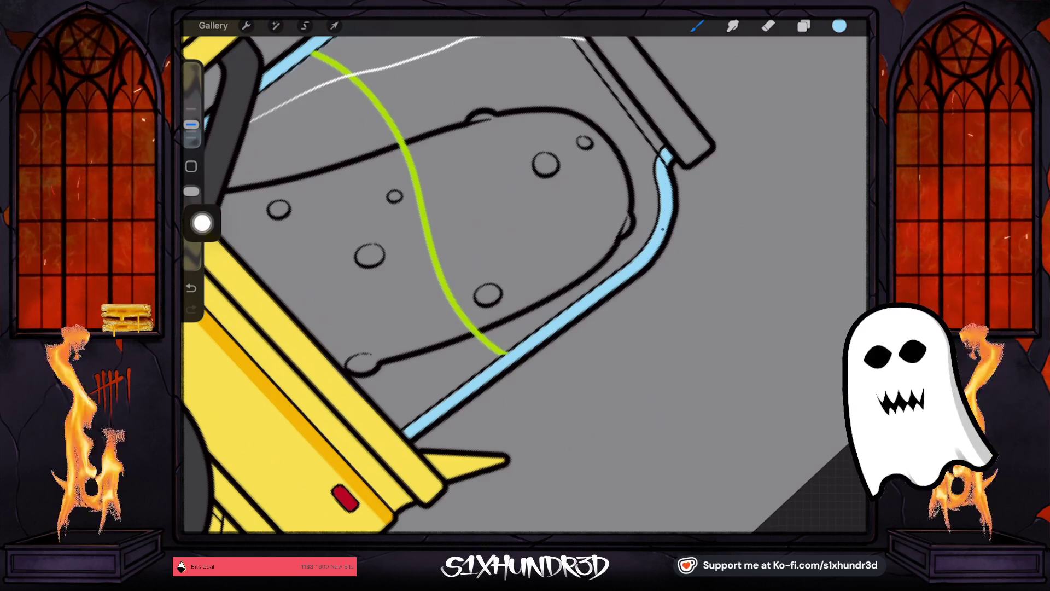
{"action": "scroll", "coordinate": [525, 285], "scroll_direction": "up", "scroll_amount": 3}
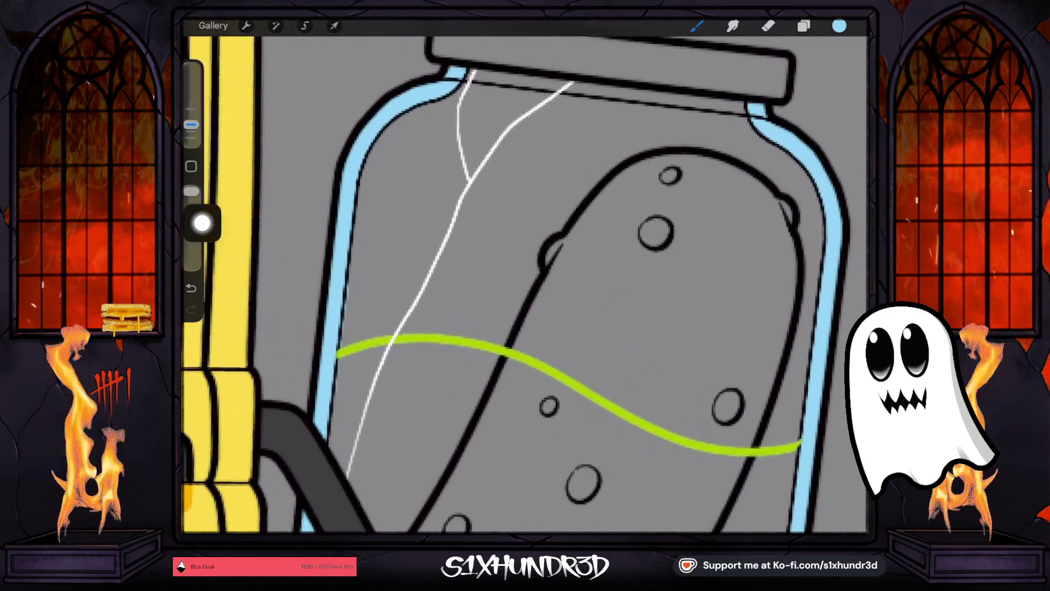
{"action": "left_click", "coordinate": [768, 26]}
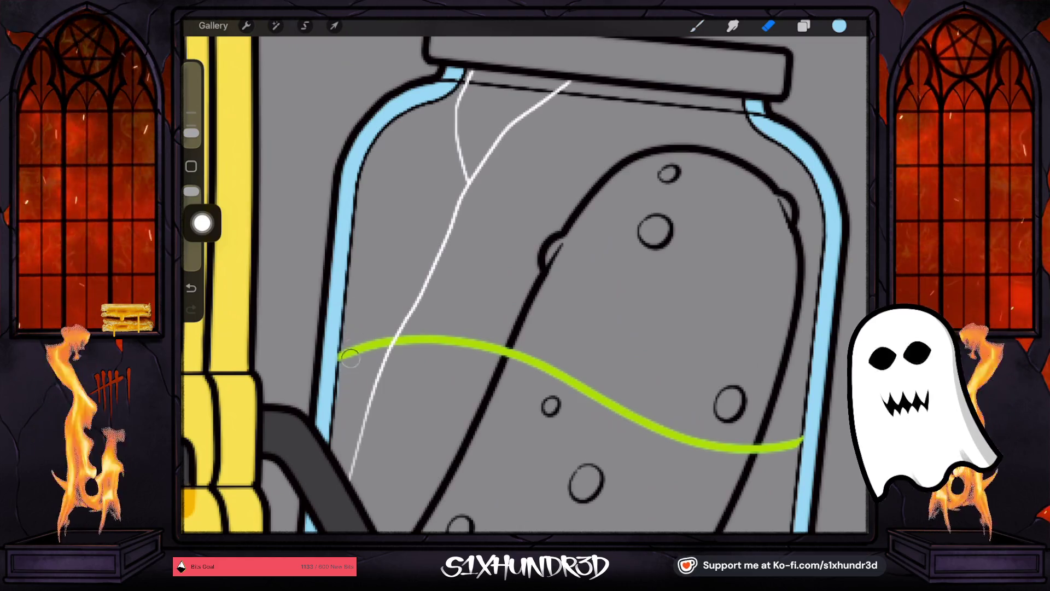
{"action": "left_click", "coordinate": [803, 26]}
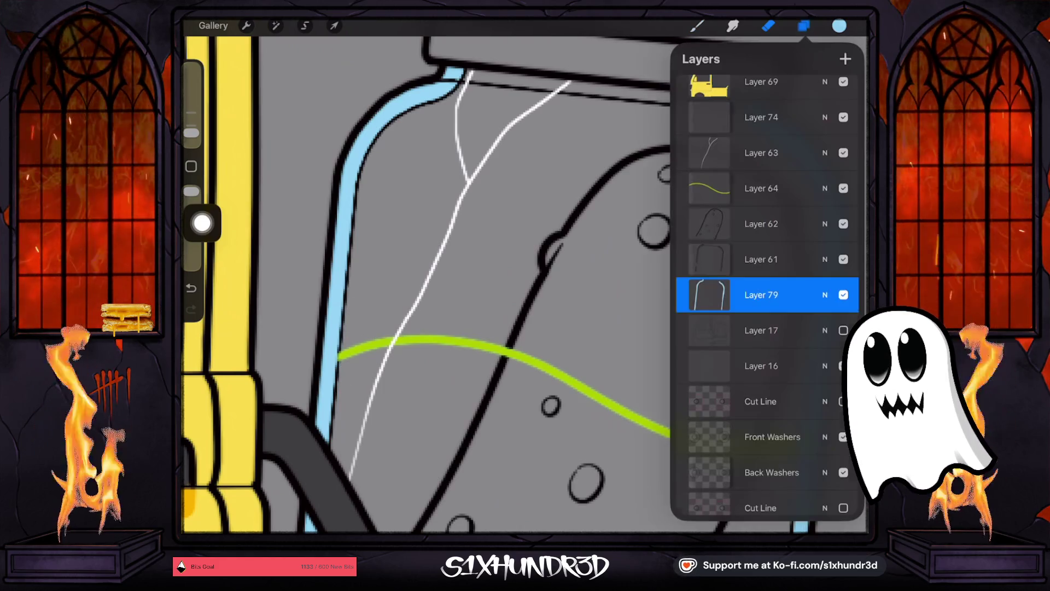
{"action": "left_click", "coordinate": [760, 222]}
{"action": "left_click", "coordinate": [760, 186]}
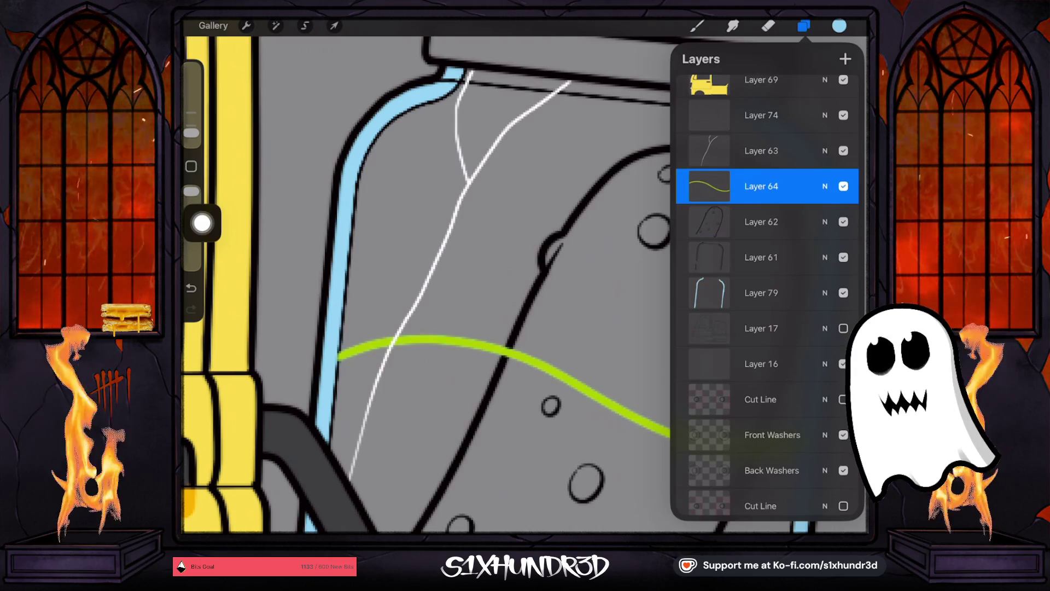
{"action": "key", "text": "e"}
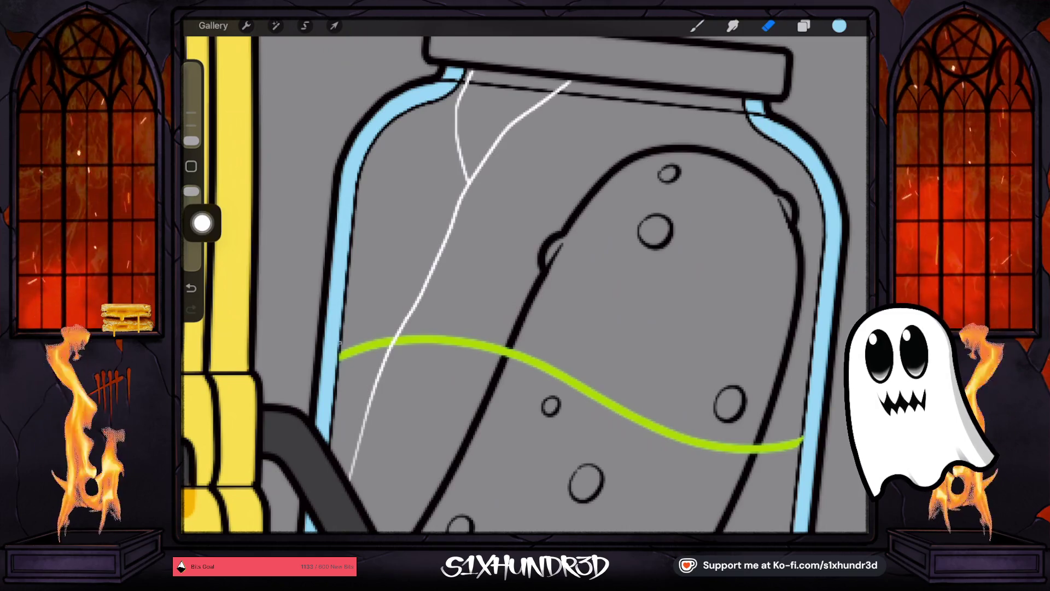
{"action": "key", "text": "ctrl+z"}
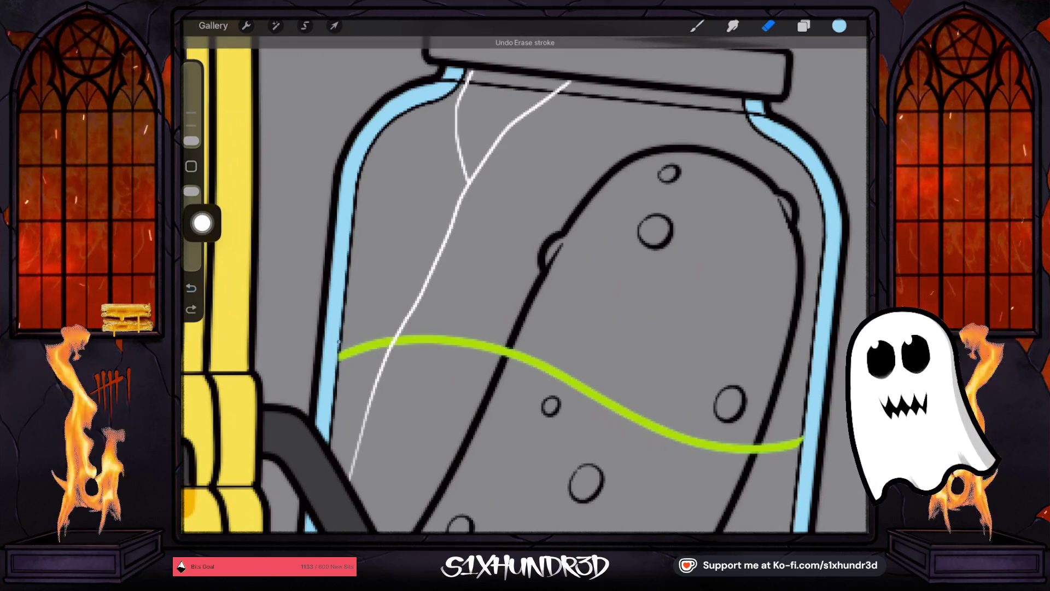
{"action": "scroll", "coordinate": [517, 285], "scroll_direction": "down", "scroll_amount": 1}
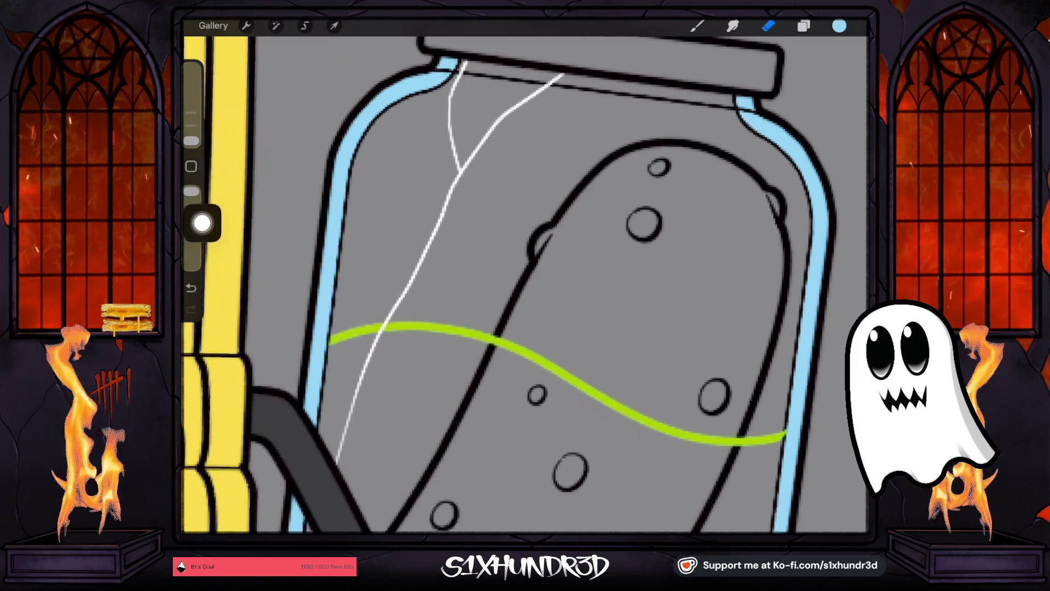
{"action": "scroll", "coordinate": [525, 285], "scroll_direction": "up", "scroll_amount": 5}
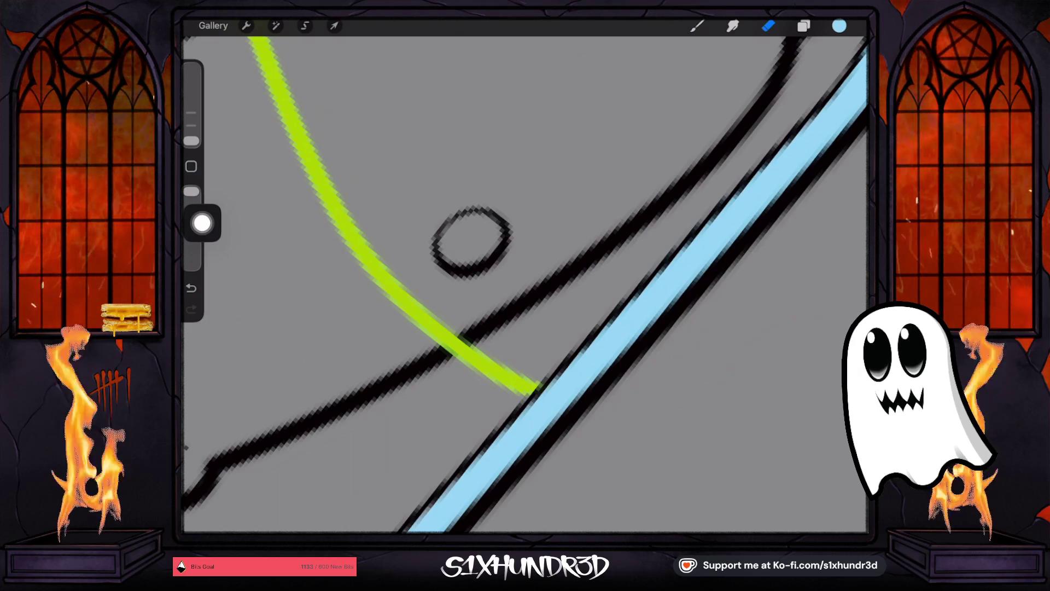
{"action": "scroll", "coordinate": [402, 284], "scroll_direction": "down", "scroll_amount": 10}
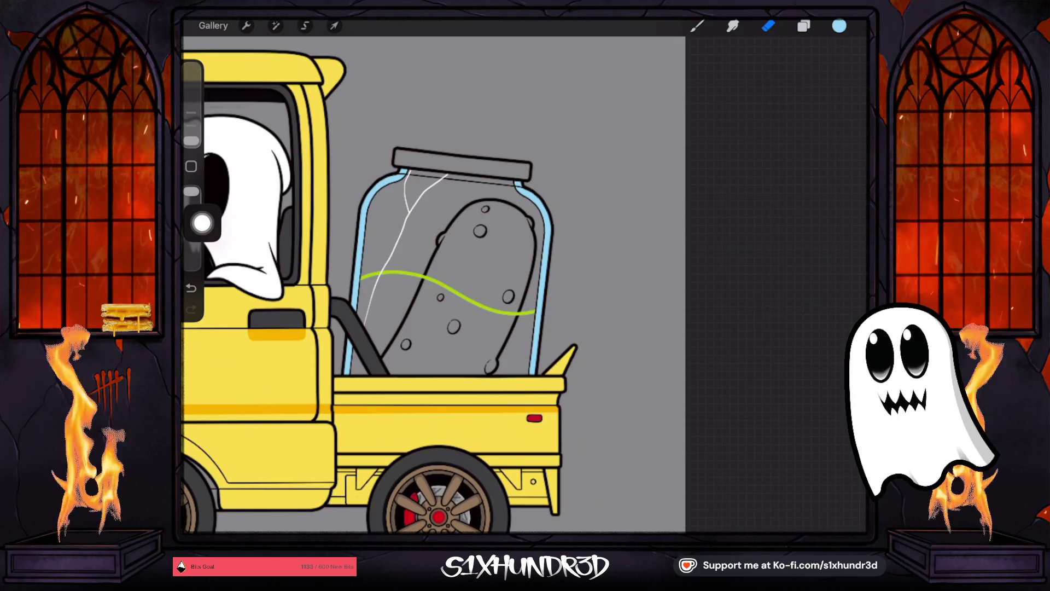
{"action": "left_click_drag", "start_coordinate": [430, 476], "coordinate": [428, 472]}
Step: Lighten the sampled tan and check Layer 61's dark jar outline by toggling it off and on
{"action": "left_click", "coordinate": [839, 25]}
{"action": "left_click_drag", "start_coordinate": [755, 166], "coordinate": [760, 135]}
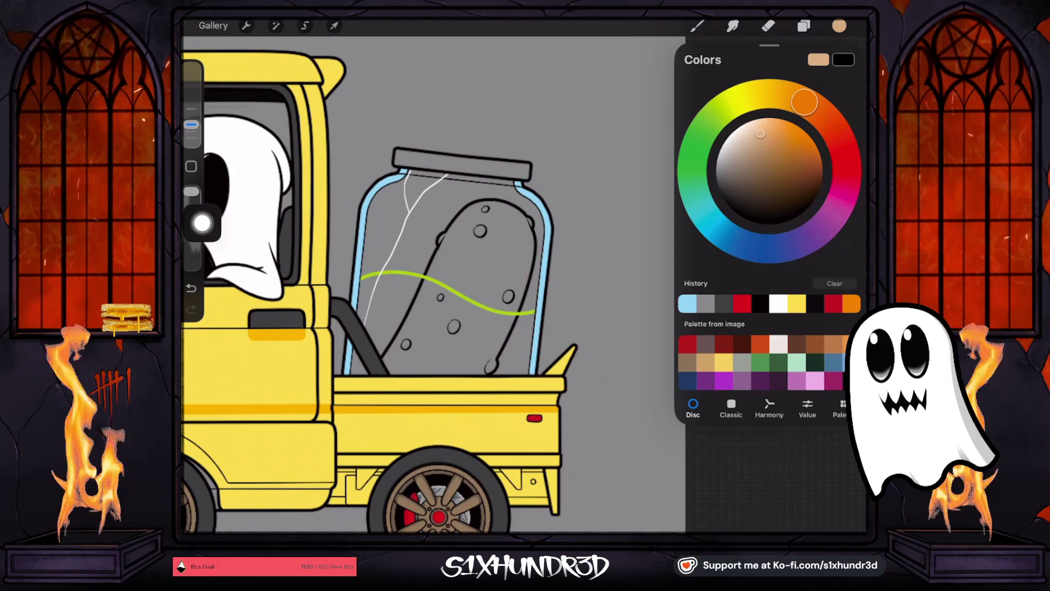
{"action": "left_click", "coordinate": [804, 26]}
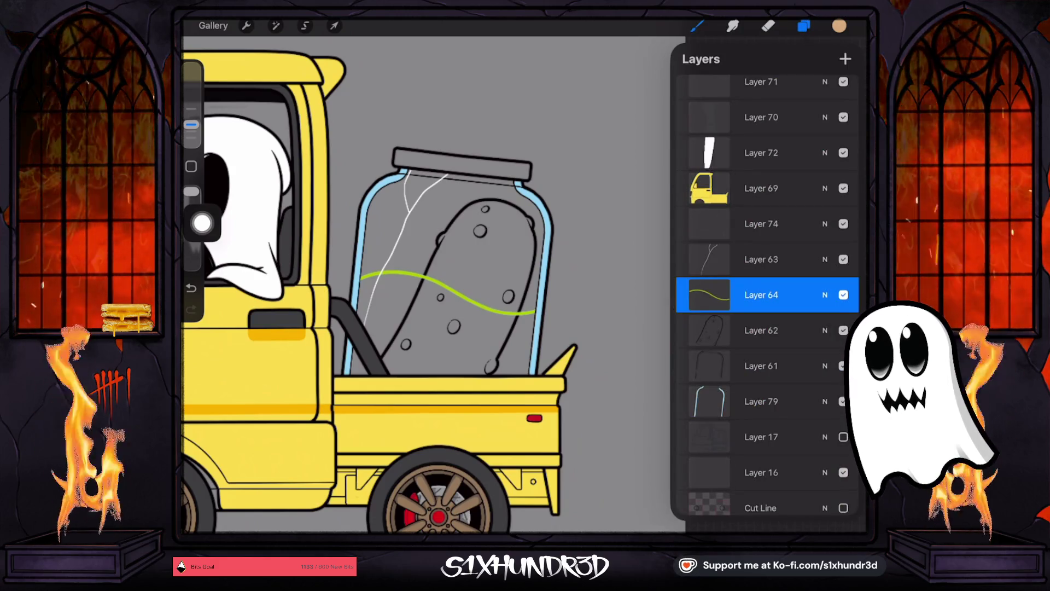
{"action": "left_click", "coordinate": [761, 330]}
{"action": "left_click", "coordinate": [761, 365]}
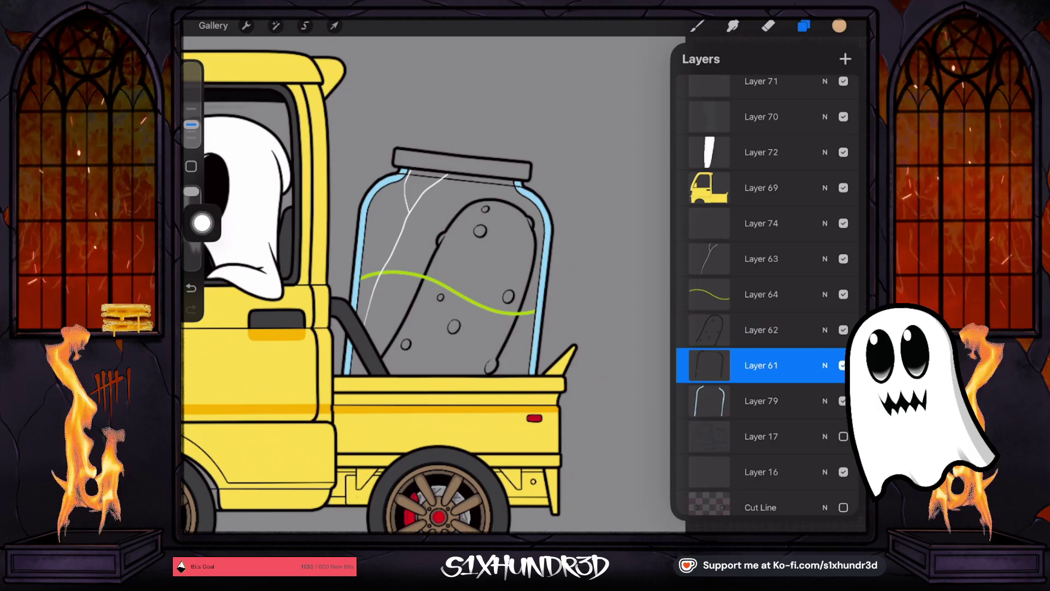
{"action": "left_click", "coordinate": [844, 366]}
{"action": "left_click", "coordinate": [843, 365]}
{"action": "left_click", "coordinate": [843, 365]}
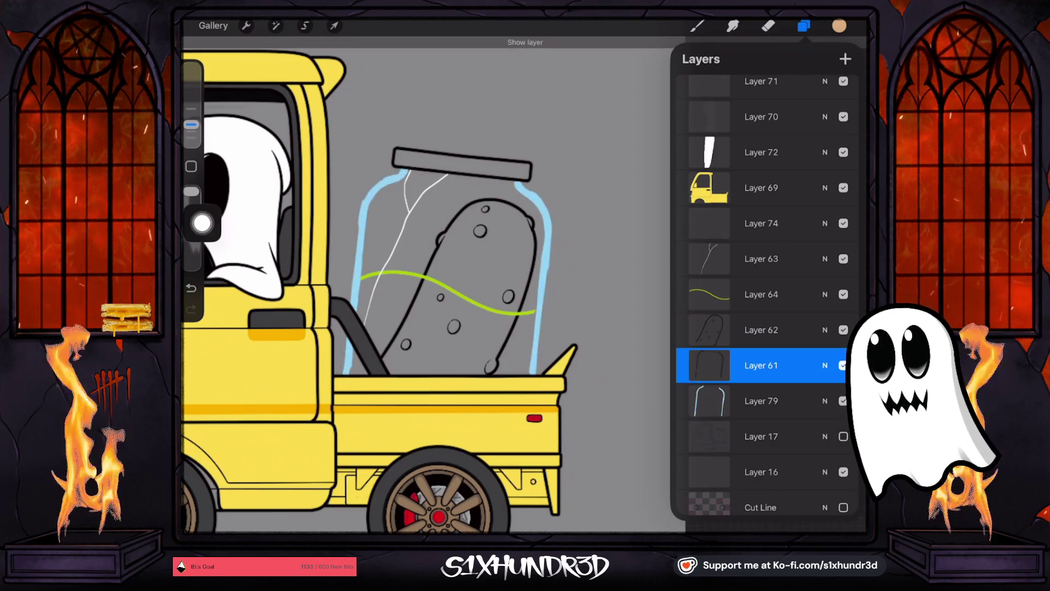
{"action": "left_click", "coordinate": [843, 366]}
{"action": "left_click", "coordinate": [761, 330]}
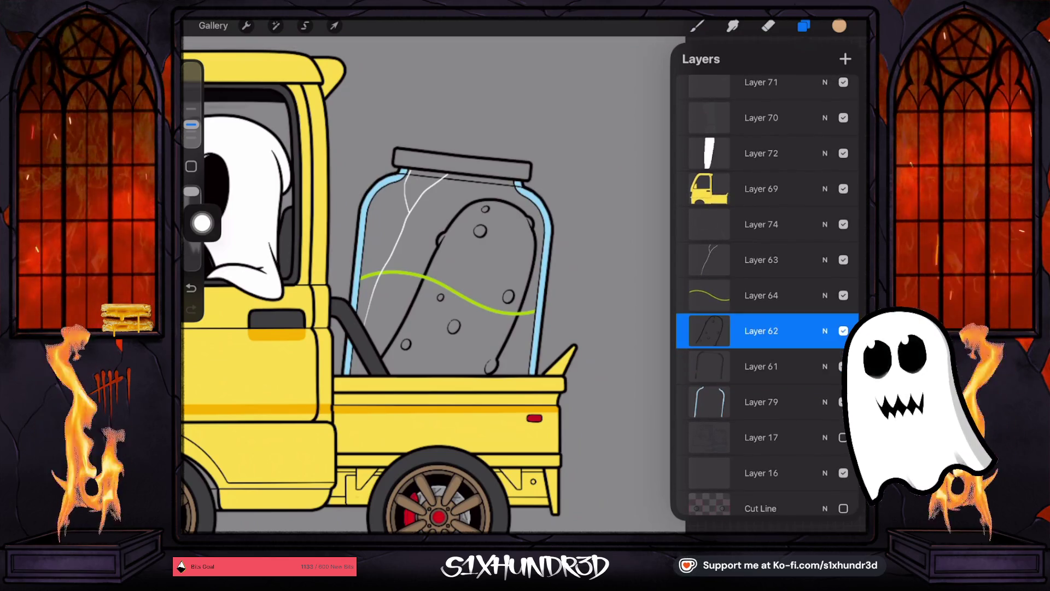
Step: Inspect Layer 74 by toggling its visibility and opening its blend options
{"action": "scroll", "coordinate": [763, 296], "scroll_direction": "up", "scroll_amount": 1}
{"action": "left_click", "coordinate": [761, 259]}
{"action": "left_click", "coordinate": [843, 259]}
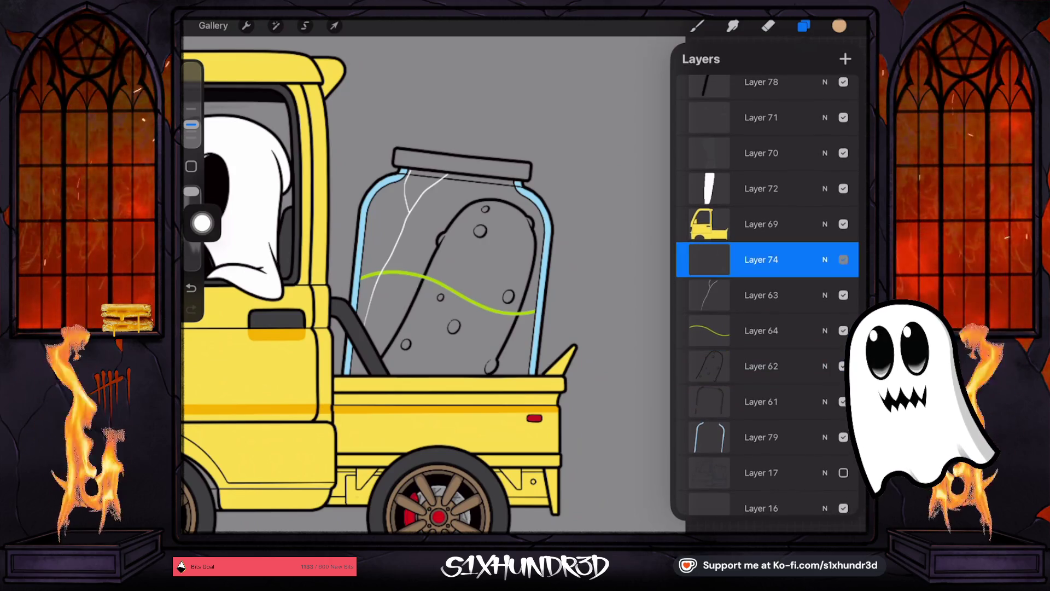
{"action": "left_click", "coordinate": [843, 259]}
{"action": "scroll", "coordinate": [764, 296], "scroll_direction": "up", "scroll_amount": 3}
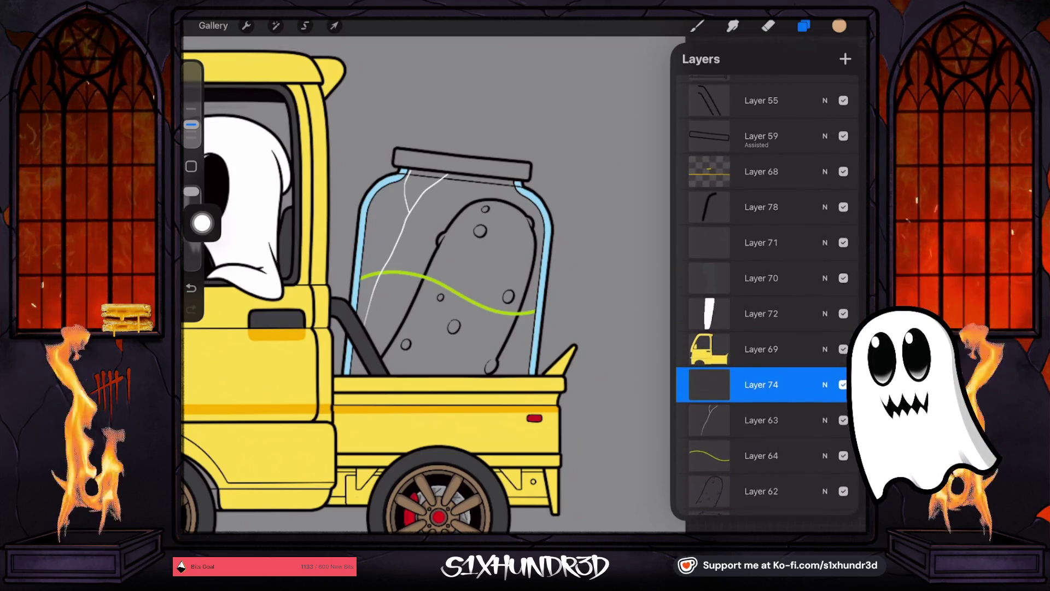
{"action": "left_click", "coordinate": [825, 386]}
{"action": "left_click", "coordinate": [825, 496]}
Step: Set Layer 59 as the reference layer and check Layer 68's orange stripe
{"action": "left_click", "coordinate": [761, 136]}
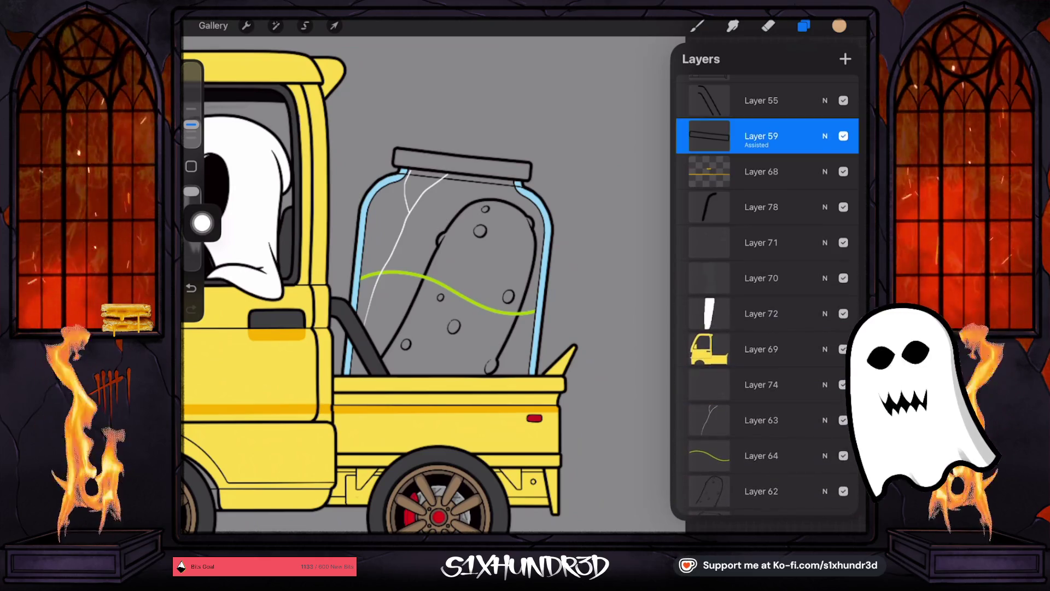
{"action": "left_click", "coordinate": [761, 135]}
{"action": "left_click", "coordinate": [601, 251]}
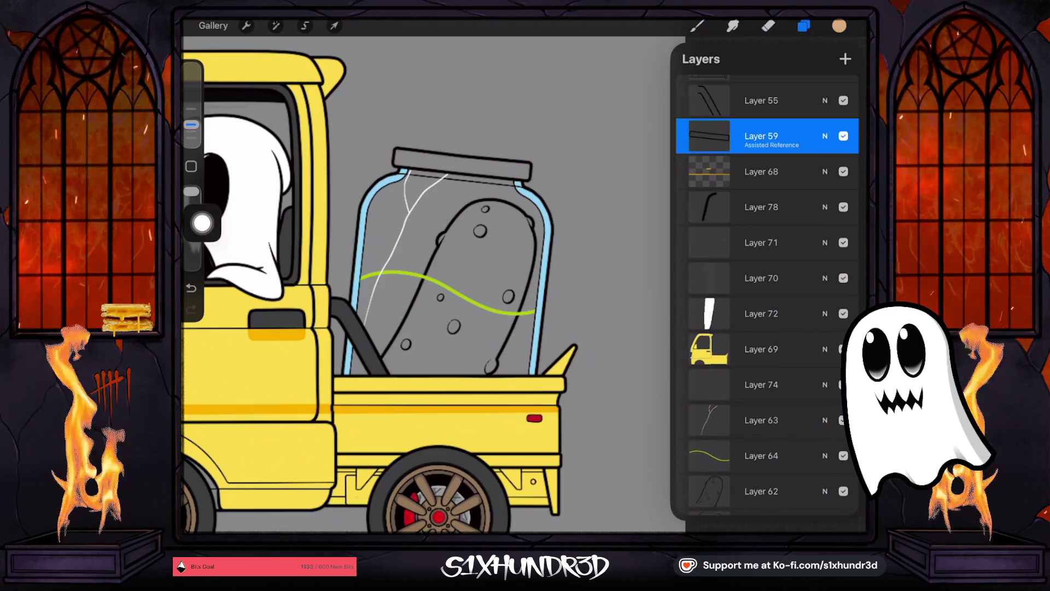
{"action": "left_click", "coordinate": [761, 171]}
{"action": "left_click", "coordinate": [843, 171]}
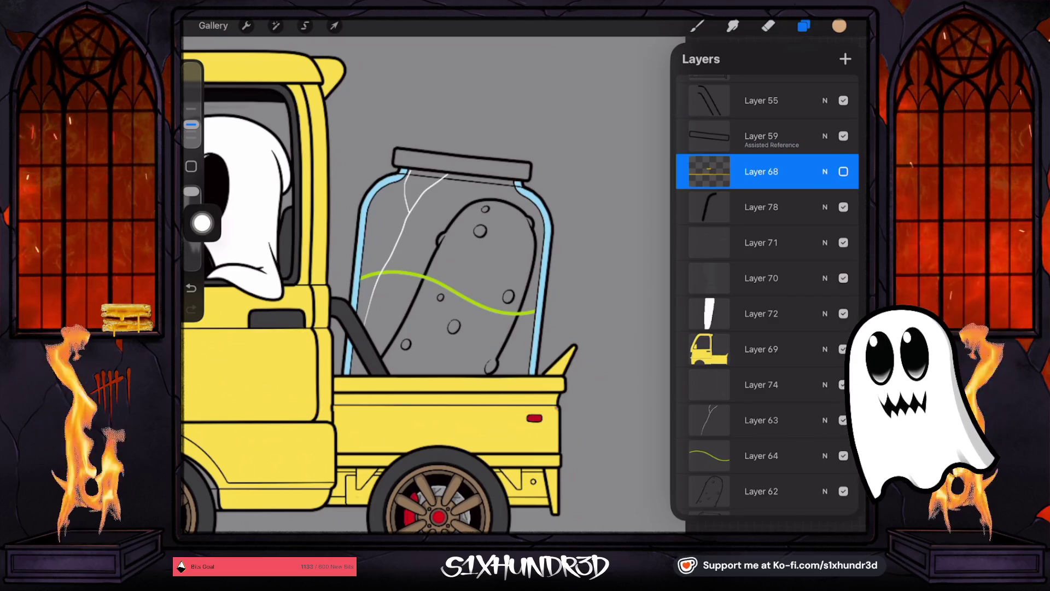
{"action": "left_click", "coordinate": [843, 171]}
{"action": "left_click", "coordinate": [804, 26]}
Step: ColorDrop the jar lid, shift it to a lighter yellow-orange tan, and refill it
{"action": "left_click_drag", "start_coordinate": [839, 26], "coordinate": [487, 168]}
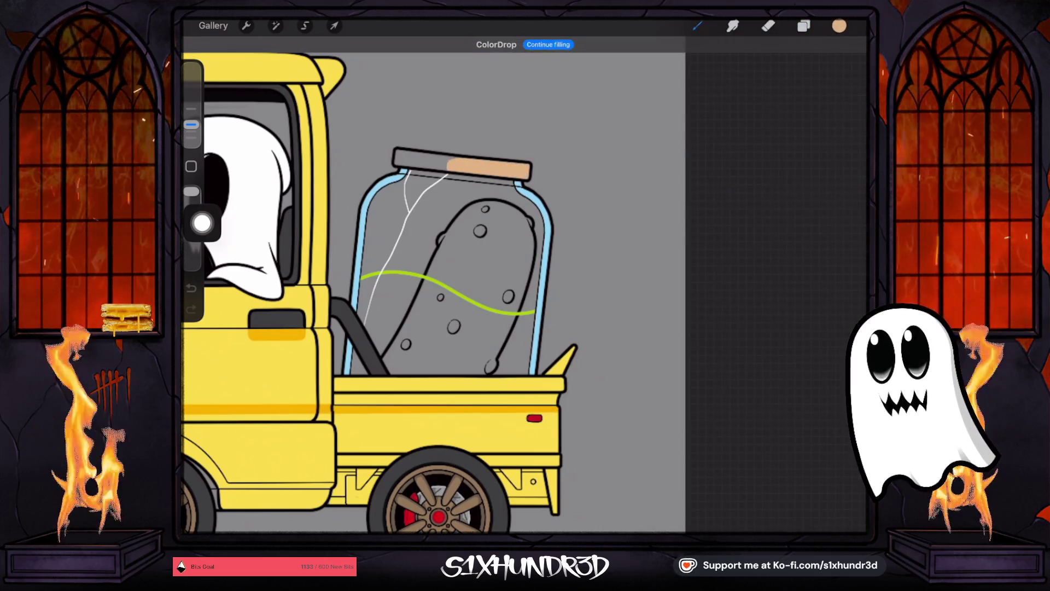
{"action": "scroll", "coordinate": [378, 293], "scroll_direction": "down", "scroll_amount": 3}
{"action": "left_click", "coordinate": [840, 25]}
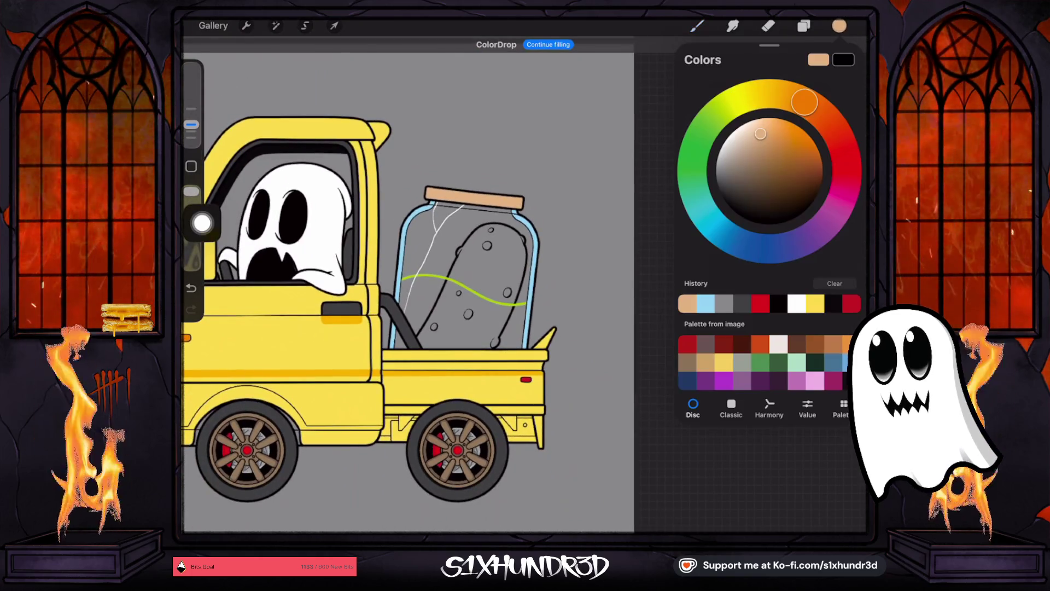
{"action": "left_click_drag", "start_coordinate": [804, 102], "coordinate": [783, 95]}
{"action": "left_click_drag", "start_coordinate": [760, 134], "coordinate": [766, 150]}
{"action": "left_click_drag", "start_coordinate": [840, 25], "coordinate": [509, 202]}
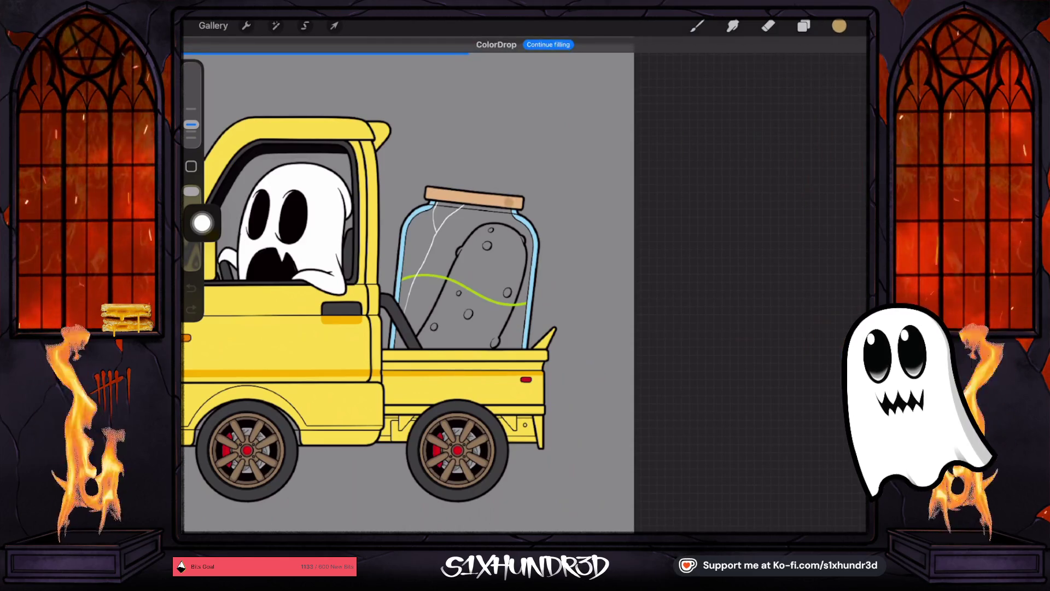
{"action": "scroll", "coordinate": [383, 295], "scroll_direction": "down", "scroll_amount": 2}
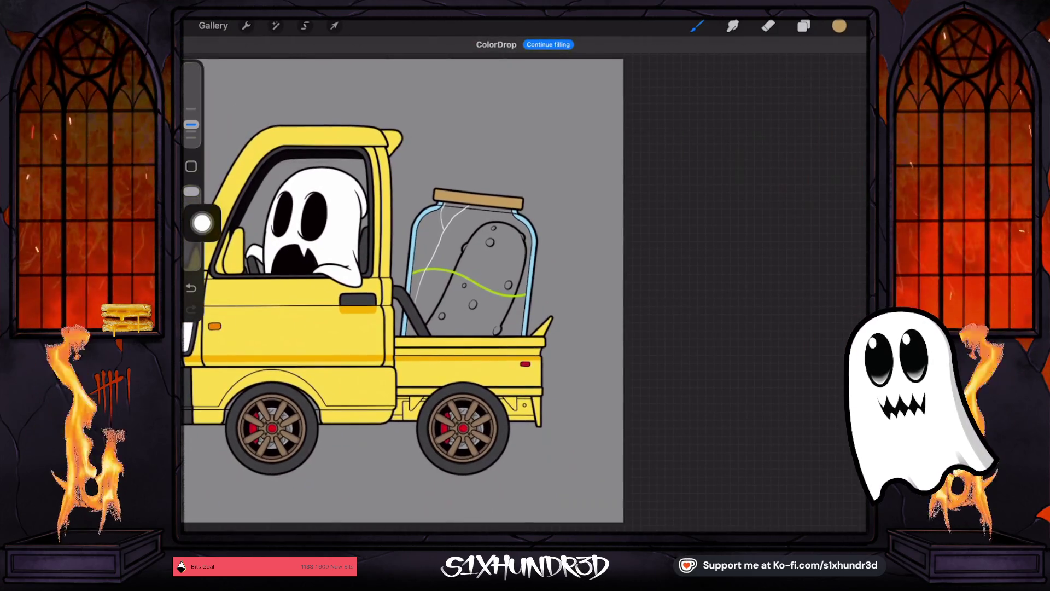
{"action": "left_click_drag", "start_coordinate": [408, 281], "coordinate": [410, 266]}
Step: Deepen the sampled jar blue and add a new Layer 81 above Layer 17
{"action": "left_click", "coordinate": [839, 26]}
{"action": "mouse_move", "coordinate": [770, 158]}
{"action": "left_mouse_down"}
{"action": "mouse_move", "coordinate": [774, 135]}
{"action": "mouse_move", "coordinate": [762, 155]}
{"action": "left_mouse_up"}
{"action": "left_click", "coordinate": [804, 25]}
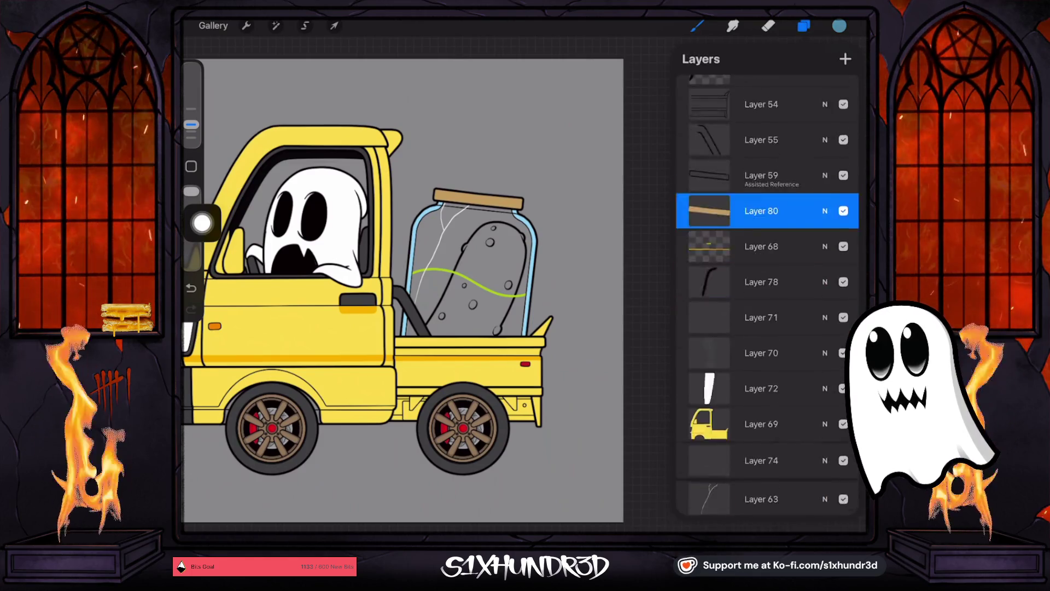
{"action": "scroll", "coordinate": [766, 274], "scroll_direction": "down", "scroll_amount": 10}
{"action": "left_click", "coordinate": [761, 293]}
{"action": "left_click", "coordinate": [846, 59]}
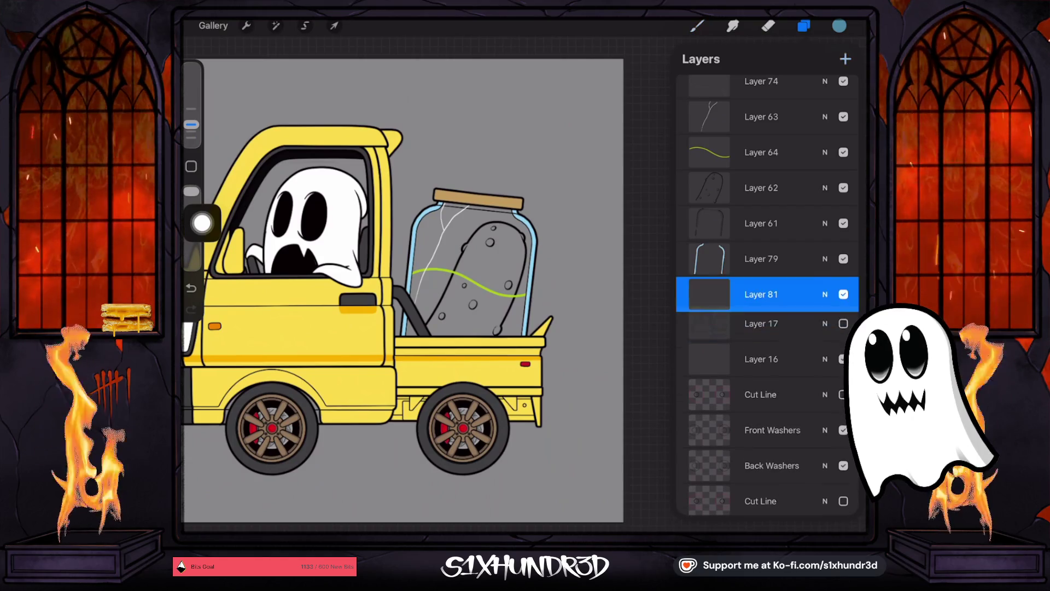
{"action": "left_click", "coordinate": [697, 25]}
{"action": "left_click", "coordinate": [697, 26]}
{"action": "scroll", "coordinate": [474, 268], "scroll_direction": "up", "scroll_amount": 5}
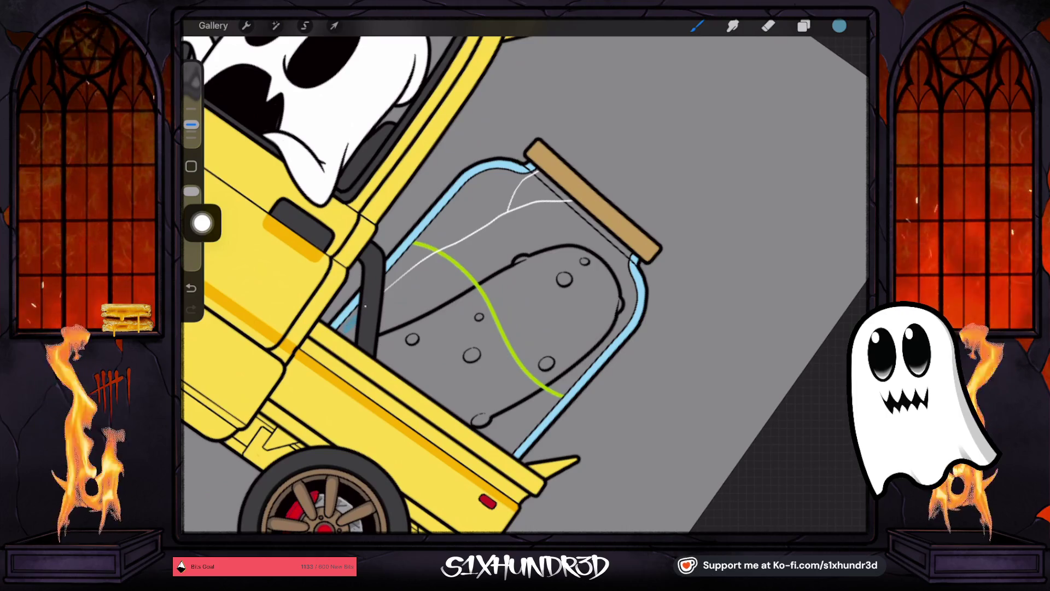
Step: Paint the jar's interior around the pickle in lighter blue with an enlarged brush
{"action": "left_click", "coordinate": [840, 26]}
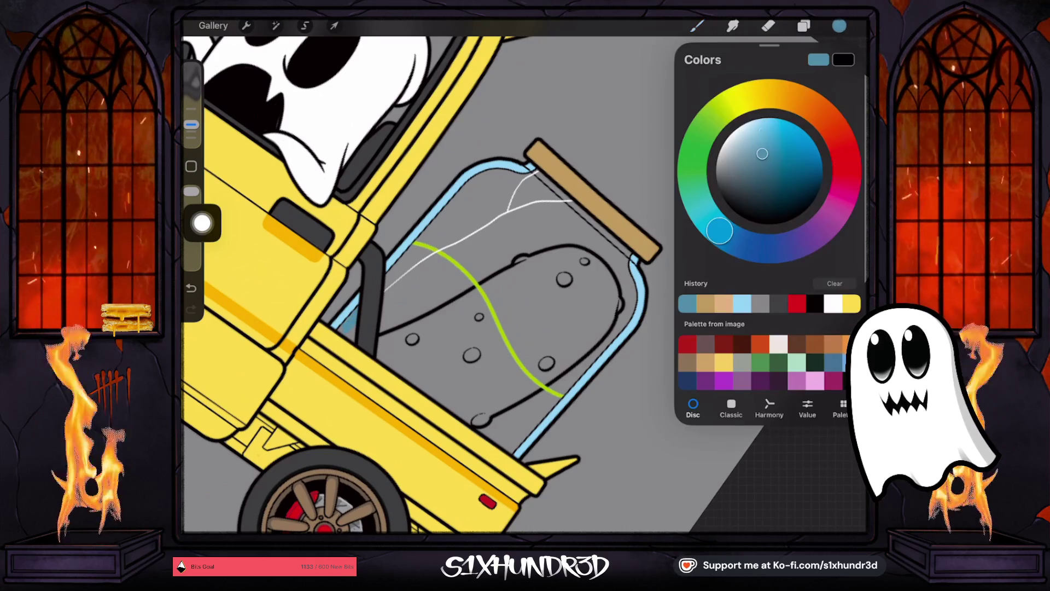
{"action": "left_click_drag", "start_coordinate": [762, 154], "coordinate": [769, 133]}
{"action": "mouse_move", "coordinate": [429, 255]}
{"action": "left_mouse_down"}
{"action": "mouse_move", "coordinate": [386, 305]}
{"action": "mouse_move", "coordinate": [443, 232]}
{"action": "mouse_move", "coordinate": [340, 331]}
{"action": "left_mouse_up"}
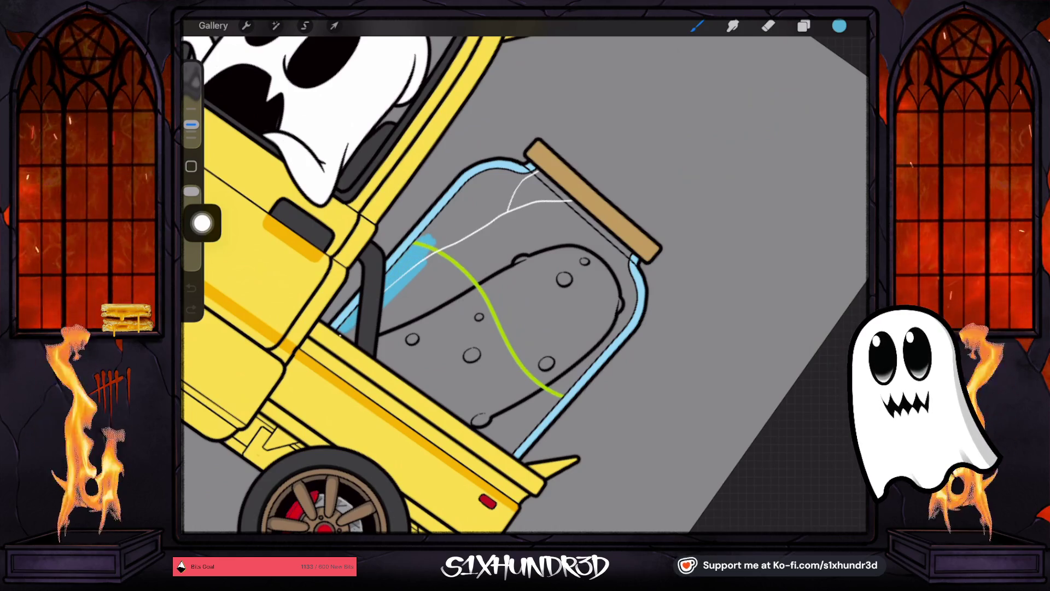
{"action": "left_click_drag", "start_coordinate": [191, 125], "coordinate": [191, 118]}
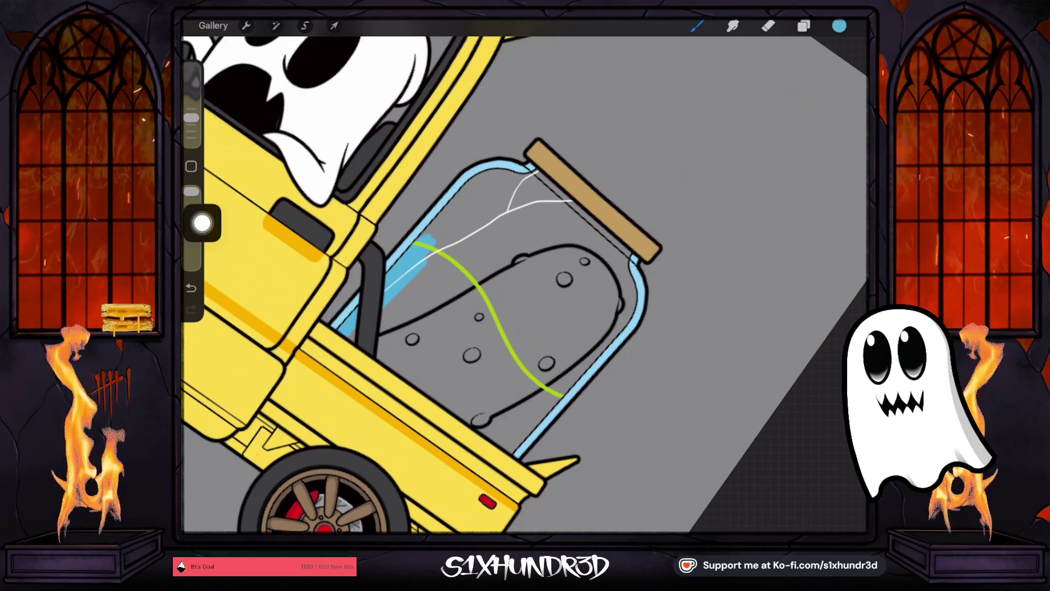
{"action": "mouse_move", "coordinate": [378, 326]}
{"action": "left_mouse_down"}
{"action": "mouse_move", "coordinate": [528, 247]}
{"action": "mouse_move", "coordinate": [569, 239]}
{"action": "mouse_move", "coordinate": [624, 275]}
{"action": "mouse_move", "coordinate": [625, 306]}
{"action": "mouse_move", "coordinate": [567, 381]}
{"action": "mouse_move", "coordinate": [509, 413]}
{"action": "mouse_move", "coordinate": [501, 442]}
{"action": "mouse_move", "coordinate": [572, 384]}
{"action": "left_mouse_up"}
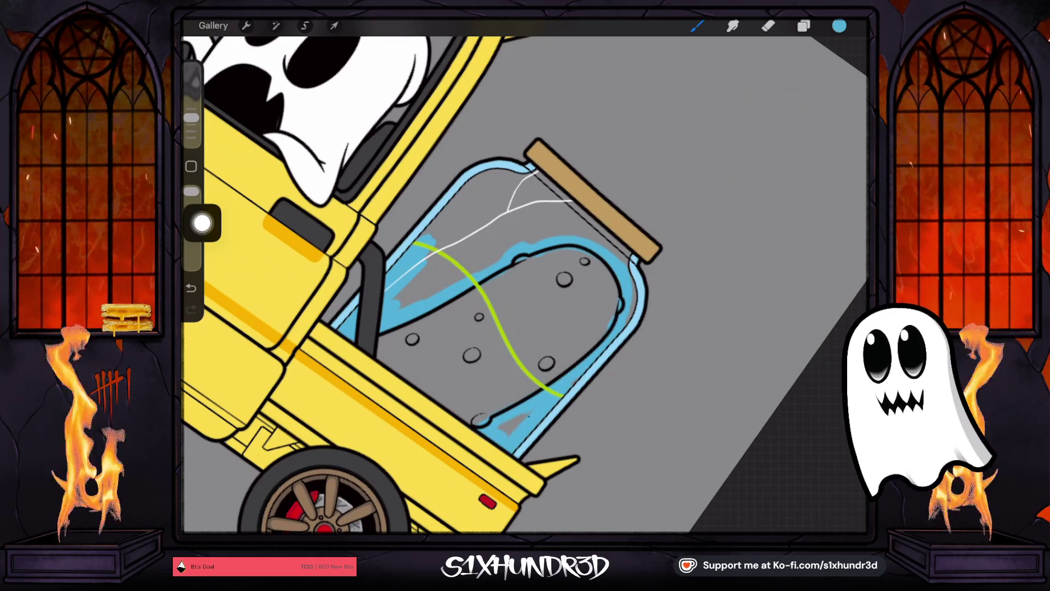
{"action": "left_click_drag", "start_coordinate": [500, 432], "coordinate": [526, 414]}
{"action": "mouse_move", "coordinate": [609, 335]}
{"action": "left_mouse_down"}
{"action": "mouse_move", "coordinate": [631, 276]}
{"action": "mouse_move", "coordinate": [620, 247]}
{"action": "mouse_move", "coordinate": [536, 180]}
{"action": "mouse_move", "coordinate": [482, 174]}
{"action": "mouse_move", "coordinate": [432, 235]}
{"action": "left_mouse_up"}
{"action": "mouse_move", "coordinate": [495, 183]}
{"action": "left_mouse_down"}
{"action": "mouse_move", "coordinate": [438, 238]}
{"action": "mouse_move", "coordinate": [498, 183]}
{"action": "mouse_move", "coordinate": [410, 299]}
{"action": "mouse_move", "coordinate": [506, 192]}
{"action": "mouse_move", "coordinate": [433, 284]}
{"action": "left_mouse_up"}
{"action": "mouse_move", "coordinate": [527, 199]}
{"action": "left_mouse_down"}
{"action": "mouse_move", "coordinate": [421, 293]}
{"action": "mouse_move", "coordinate": [454, 277]}
{"action": "left_mouse_up"}
{"action": "mouse_move", "coordinate": [511, 232]}
{"action": "left_mouse_down"}
{"action": "mouse_move", "coordinate": [444, 290]}
{"action": "mouse_move", "coordinate": [476, 271]}
{"action": "left_mouse_up"}
{"action": "mouse_move", "coordinate": [556, 206]}
{"action": "left_mouse_down"}
{"action": "mouse_move", "coordinate": [495, 260]}
{"action": "mouse_move", "coordinate": [549, 235]}
{"action": "left_mouse_up"}
{"action": "mouse_move", "coordinate": [604, 263]}
{"action": "left_mouse_down"}
{"action": "mouse_move", "coordinate": [609, 288]}
{"action": "mouse_move", "coordinate": [541, 383]}
{"action": "left_mouse_up"}
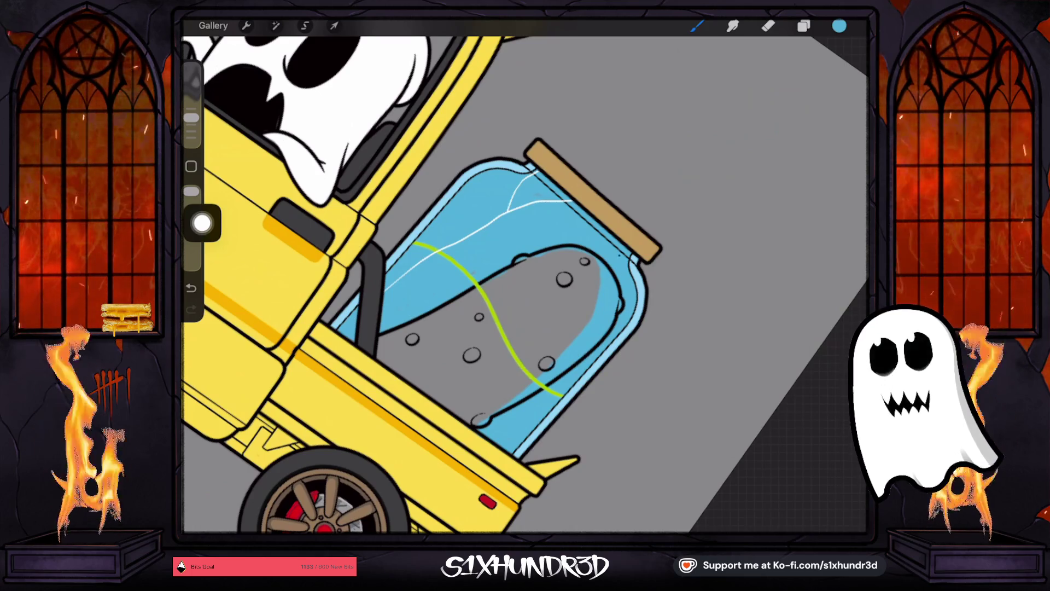
Step: Select Layer 79 and switch to the eraser
{"action": "left_click", "coordinate": [803, 26]}
{"action": "left_click", "coordinate": [761, 259]}
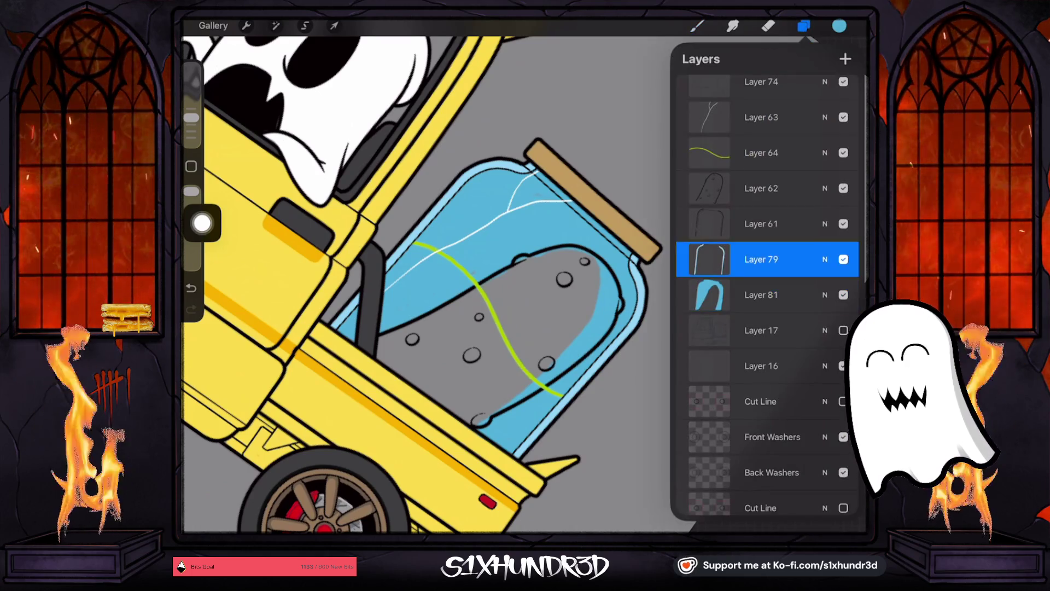
{"action": "key", "text": "e"}
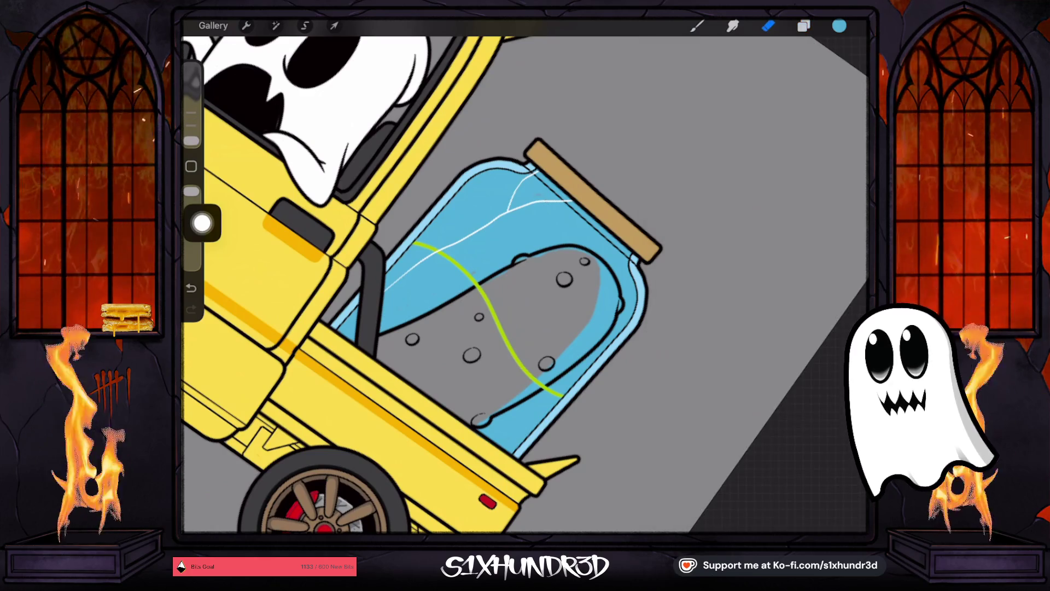
{"action": "scroll", "coordinate": [525, 285], "scroll_direction": "up", "scroll_amount": 5}
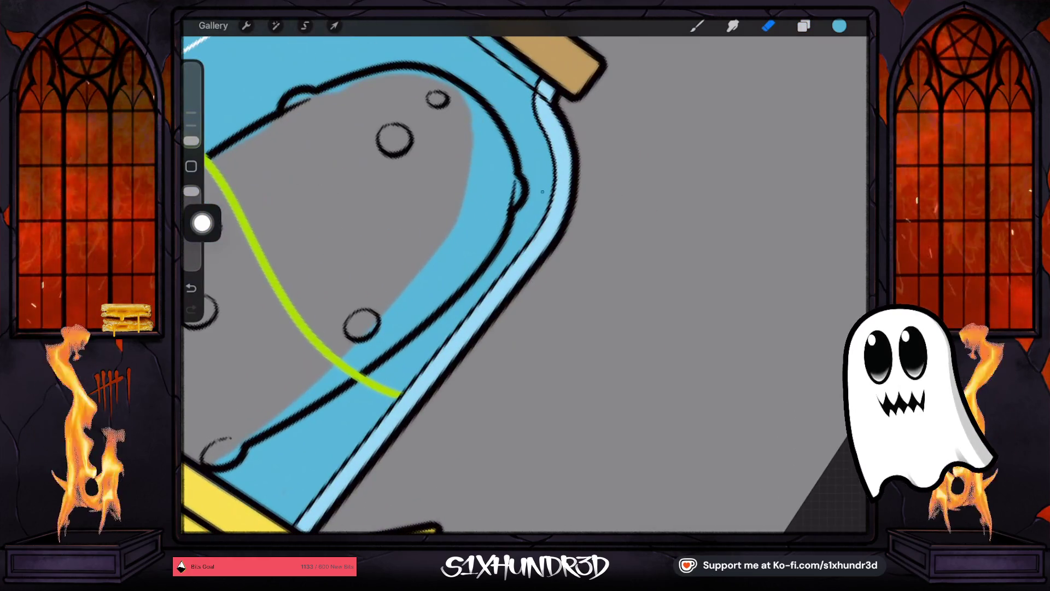
{"action": "scroll", "coordinate": [383, 285], "scroll_direction": "down", "scroll_amount": 5}
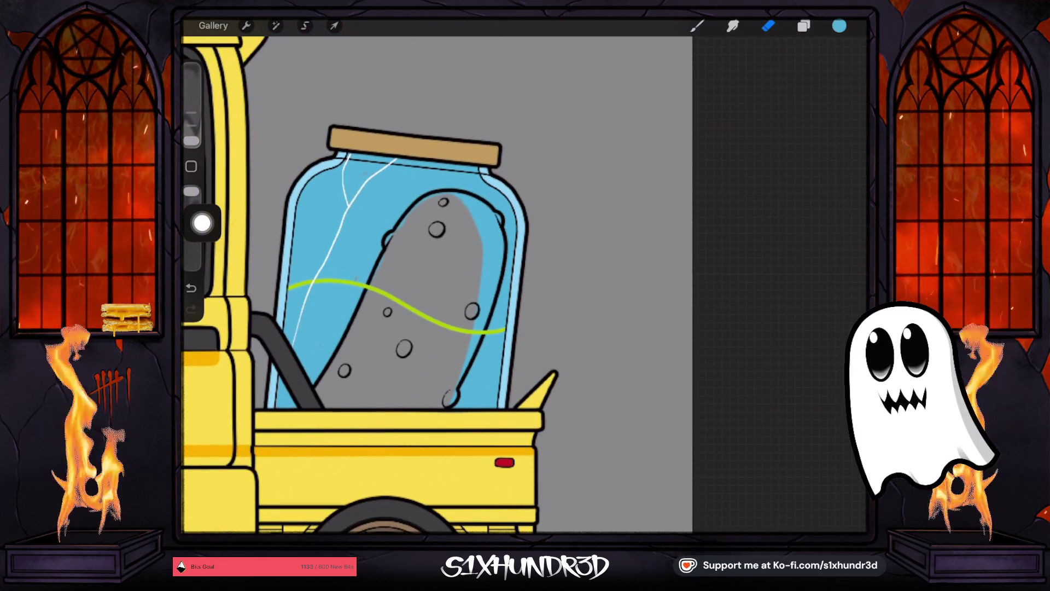
Step: Choose a yellow-green for the pickle and add a new Layer 82 above Layer 79
{"action": "left_click", "coordinate": [840, 26]}
{"action": "left_click", "coordinate": [692, 159]}
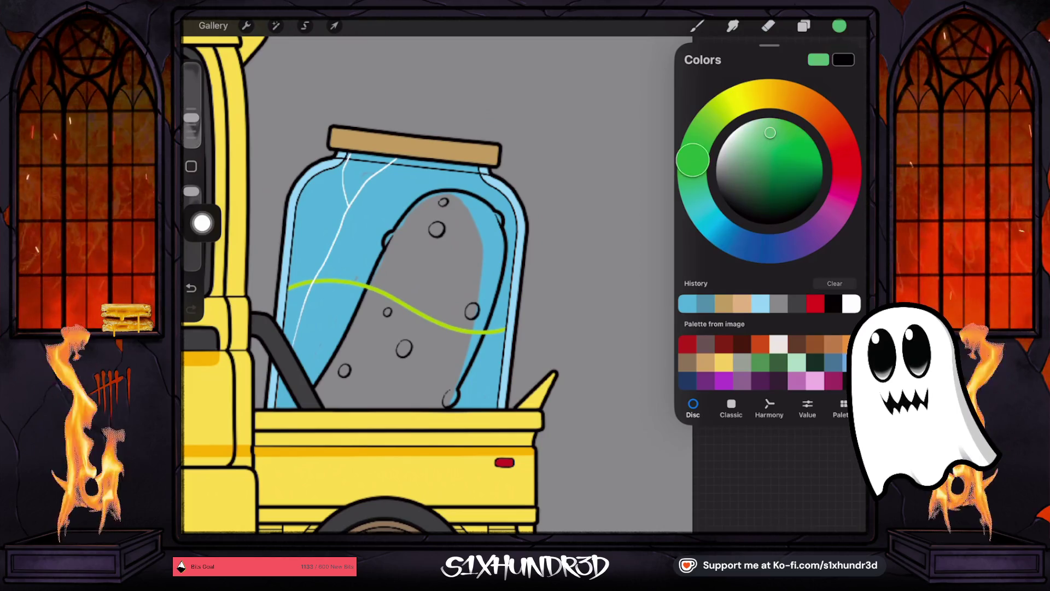
{"action": "left_click_drag", "start_coordinate": [693, 159], "coordinate": [711, 118]}
{"action": "left_click_drag", "start_coordinate": [771, 132], "coordinate": [779, 135]}
{"action": "left_click", "coordinate": [803, 26]}
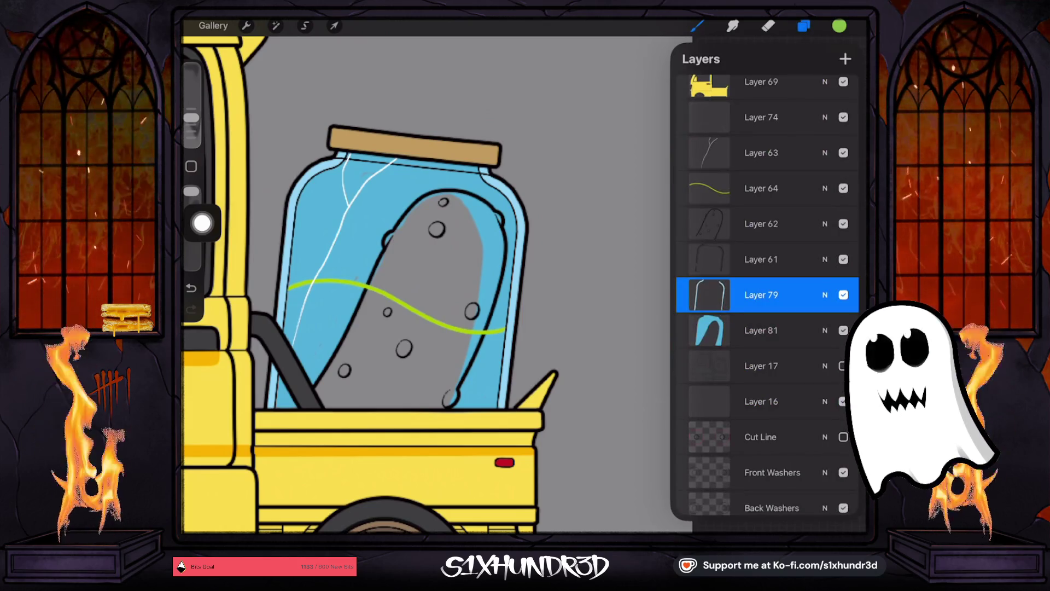
{"action": "left_click", "coordinate": [845, 59]}
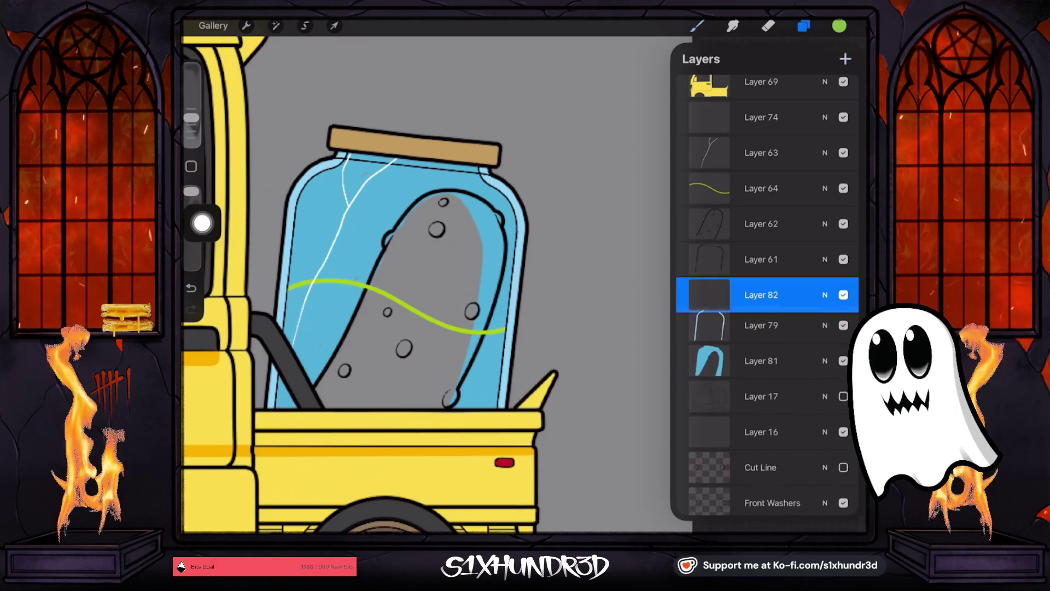
Step: Outline the pickle in green with a smaller brush on Layer 82
{"action": "left_click", "coordinate": [804, 25]}
{"action": "mouse_move", "coordinate": [389, 301]}
{"action": "left_mouse_down"}
{"action": "mouse_move", "coordinate": [342, 377]}
{"action": "mouse_move", "coordinate": [383, 280]}
{"action": "mouse_move", "coordinate": [320, 385]}
{"action": "mouse_move", "coordinate": [324, 405]}
{"action": "mouse_move", "coordinate": [342, 372]}
{"action": "mouse_move", "coordinate": [356, 394]}
{"action": "mouse_move", "coordinate": [372, 345]}
{"action": "mouse_move", "coordinate": [345, 405]}
{"action": "mouse_move", "coordinate": [440, 401]}
{"action": "left_mouse_up"}
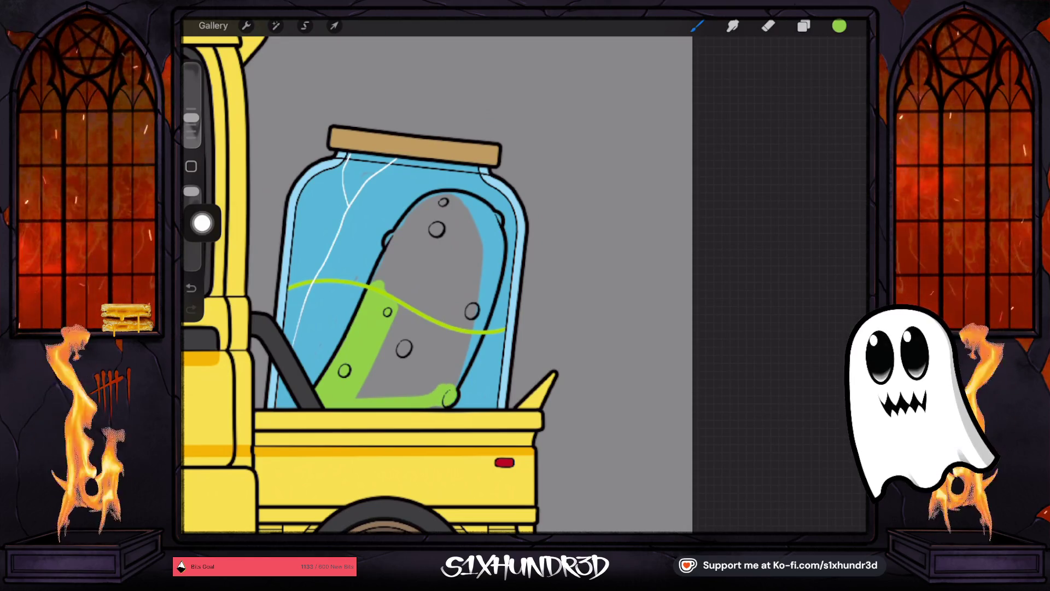
{"action": "scroll", "coordinate": [416, 274], "scroll_direction": "up", "scroll_amount": 3}
{"action": "left_click_drag", "start_coordinate": [191, 118], "coordinate": [191, 124]}
{"action": "left_click_drag", "start_coordinate": [386, 317], "coordinate": [391, 282]}
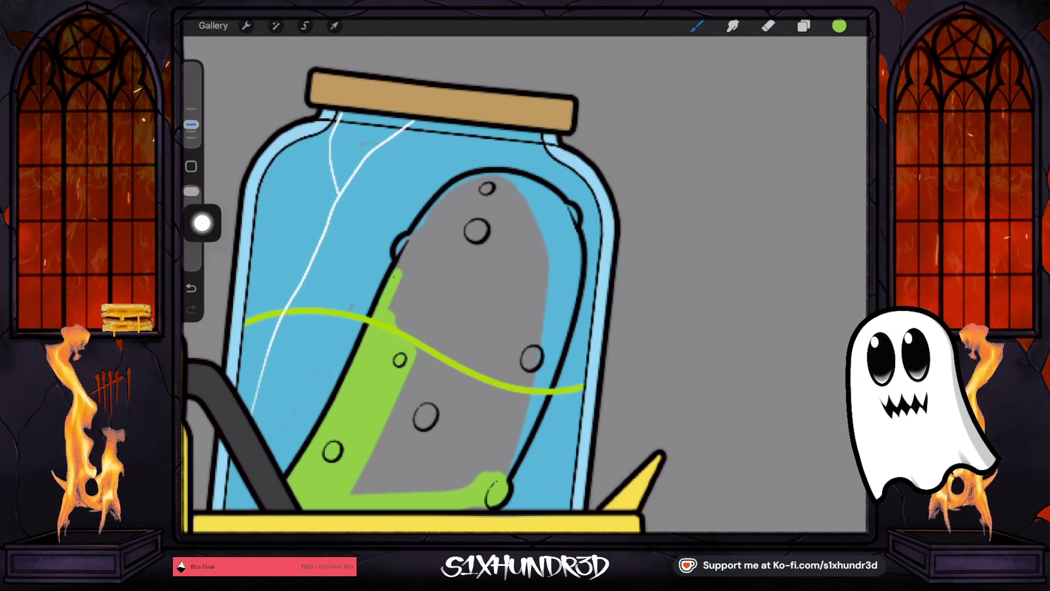
{"action": "mouse_move", "coordinate": [415, 236]}
{"action": "left_mouse_down"}
{"action": "mouse_move", "coordinate": [448, 196]}
{"action": "mouse_move", "coordinate": [484, 176]}
{"action": "mouse_move", "coordinate": [523, 178]}
{"action": "mouse_move", "coordinate": [566, 211]}
{"action": "left_mouse_up"}
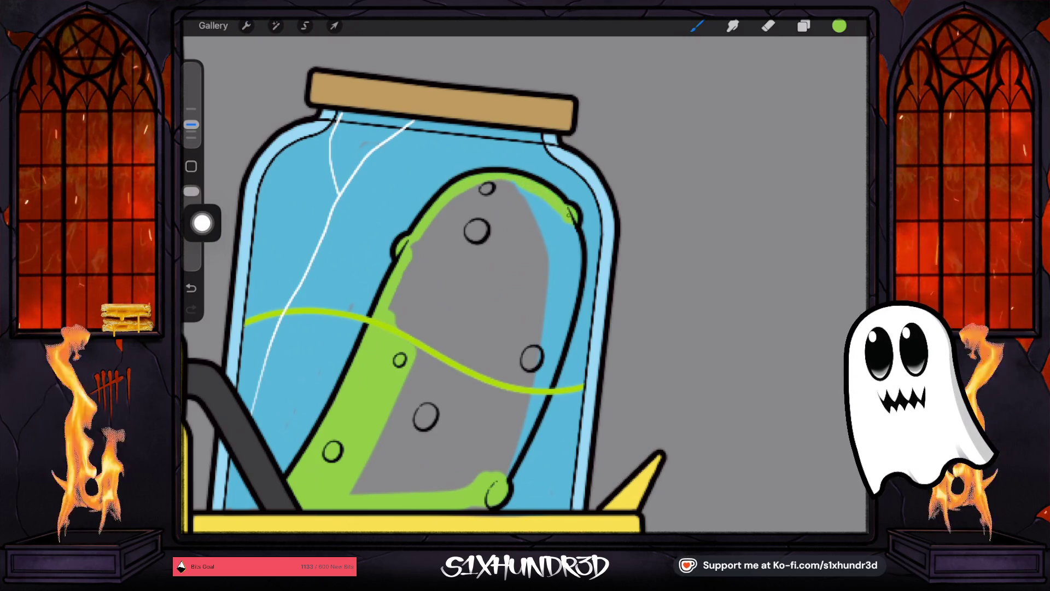
{"action": "mouse_move", "coordinate": [575, 250]}
{"action": "left_mouse_down"}
{"action": "mouse_move", "coordinate": [544, 386]}
{"action": "mouse_move", "coordinate": [499, 476]}
{"action": "left_mouse_up"}
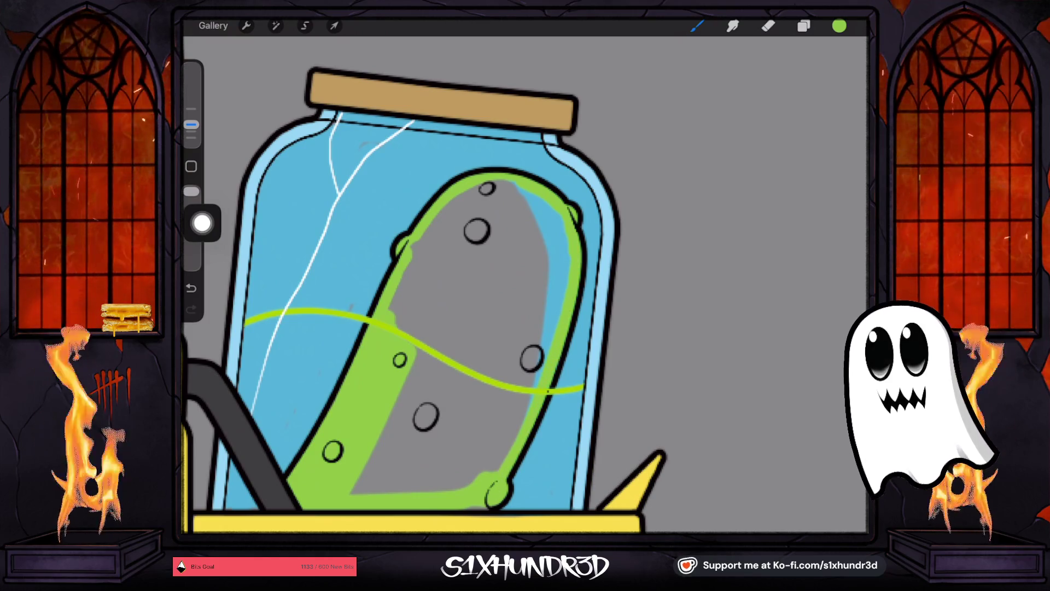
Step: Make Layer 82 a reference layer and fill the pickle's interior with green
{"action": "left_click_drag", "start_coordinate": [840, 26], "coordinate": [481, 262]}
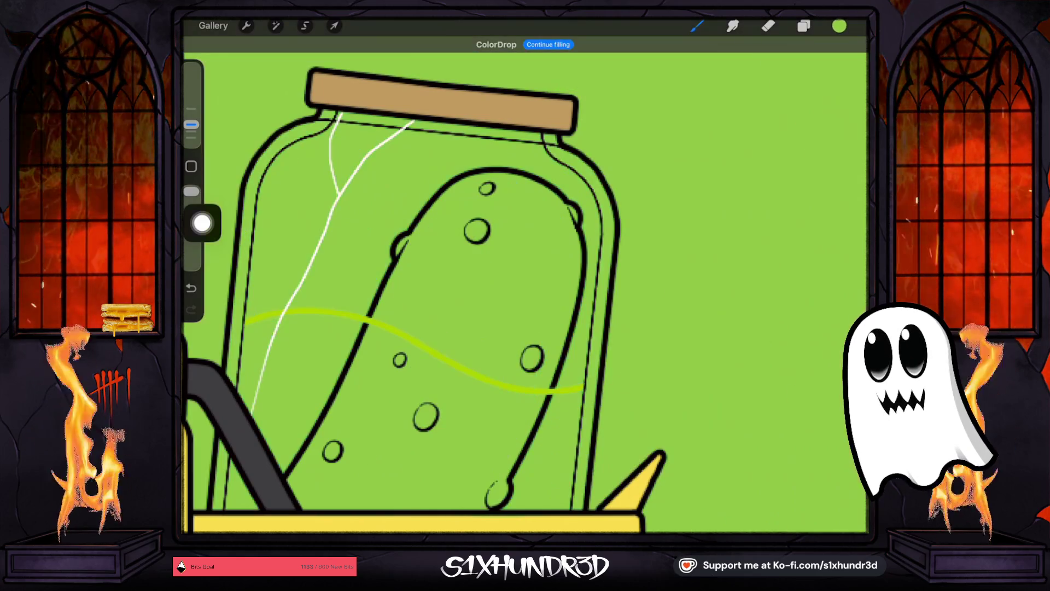
{"action": "key", "text": "ctrl+z"}
{"action": "left_click", "coordinate": [804, 26]}
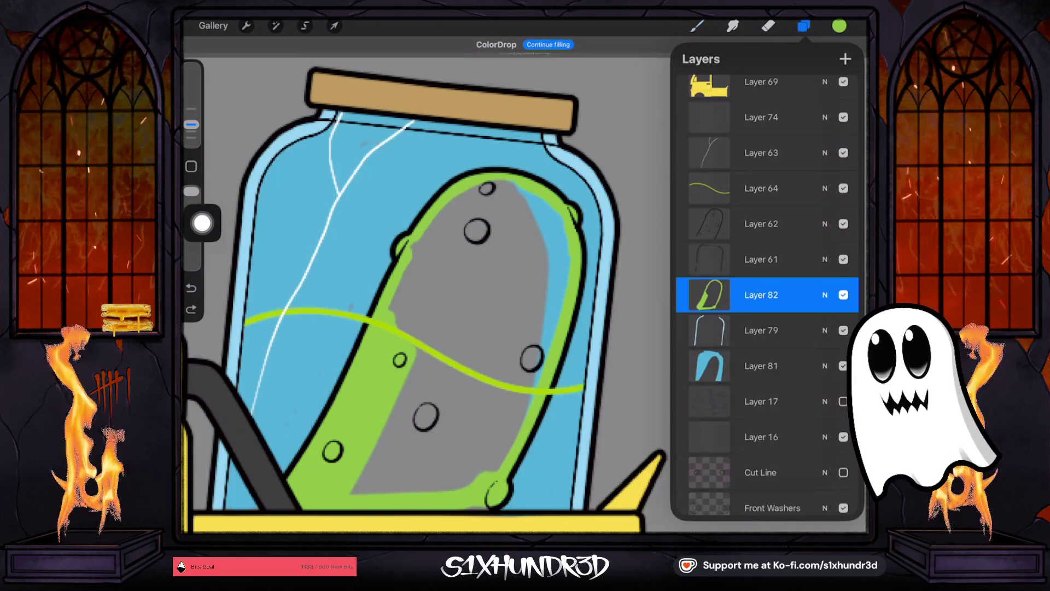
{"action": "left_click", "coordinate": [710, 295]}
{"action": "left_click", "coordinate": [710, 295]}
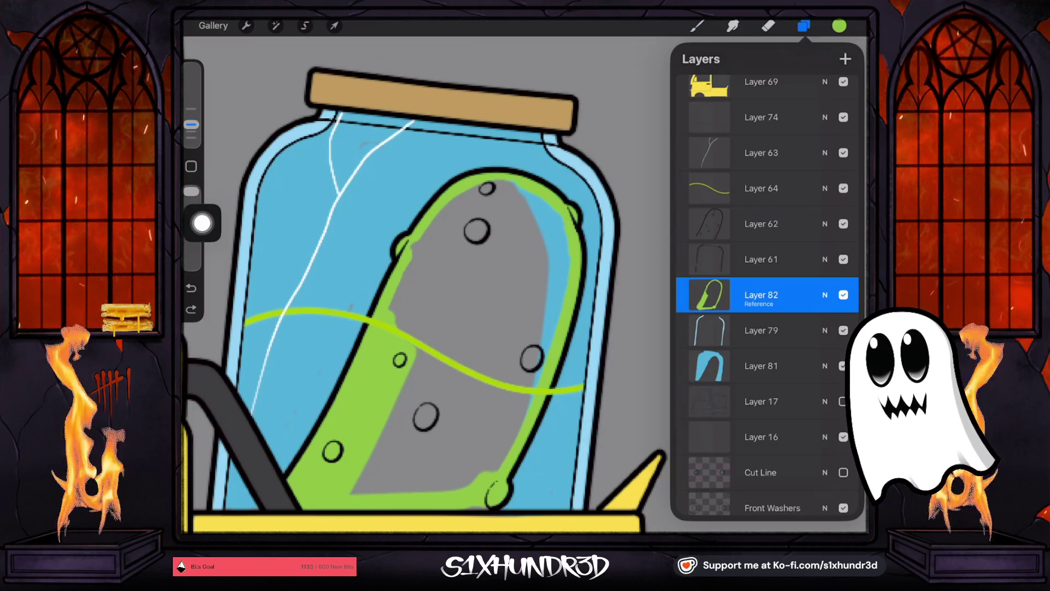
{"action": "left_click_drag", "start_coordinate": [839, 26], "coordinate": [482, 262]}
Step: Sample a colour from the jar and add a new Layer 83 above Layer 82
{"action": "scroll", "coordinate": [416, 285], "scroll_direction": "down", "scroll_amount": 3}
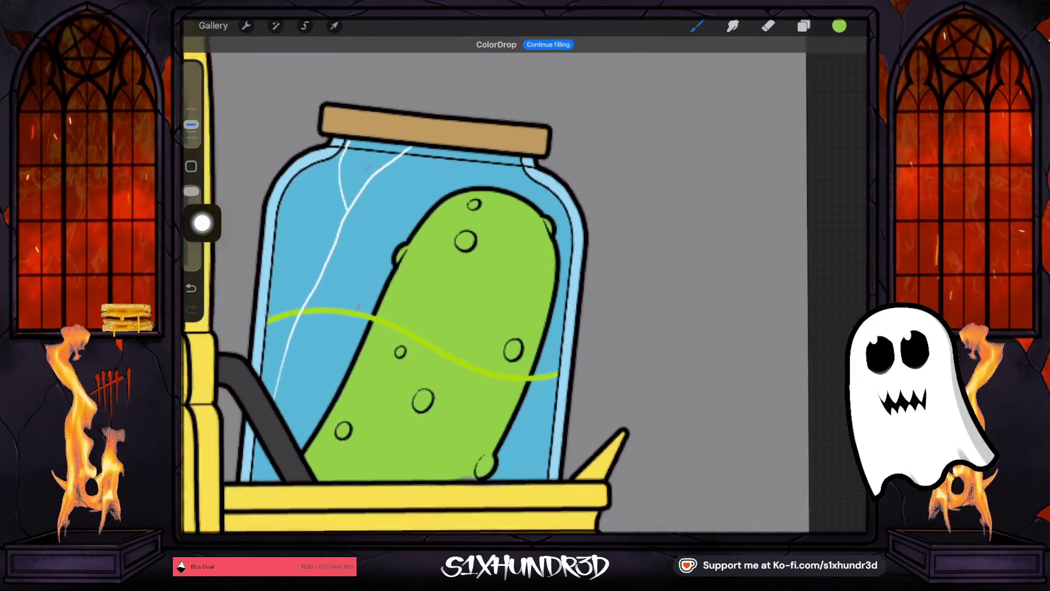
{"action": "left_click", "coordinate": [839, 26]}
{"action": "left_click_drag", "start_coordinate": [358, 298], "coordinate": [370, 271]}
{"action": "left_click", "coordinate": [803, 26]}
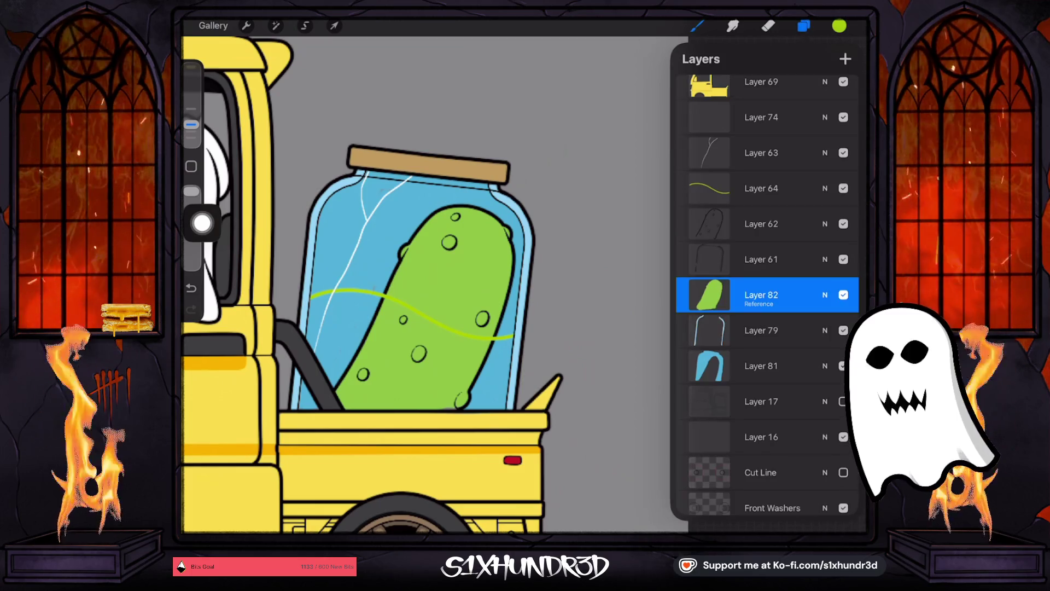
{"action": "left_click", "coordinate": [766, 188]}
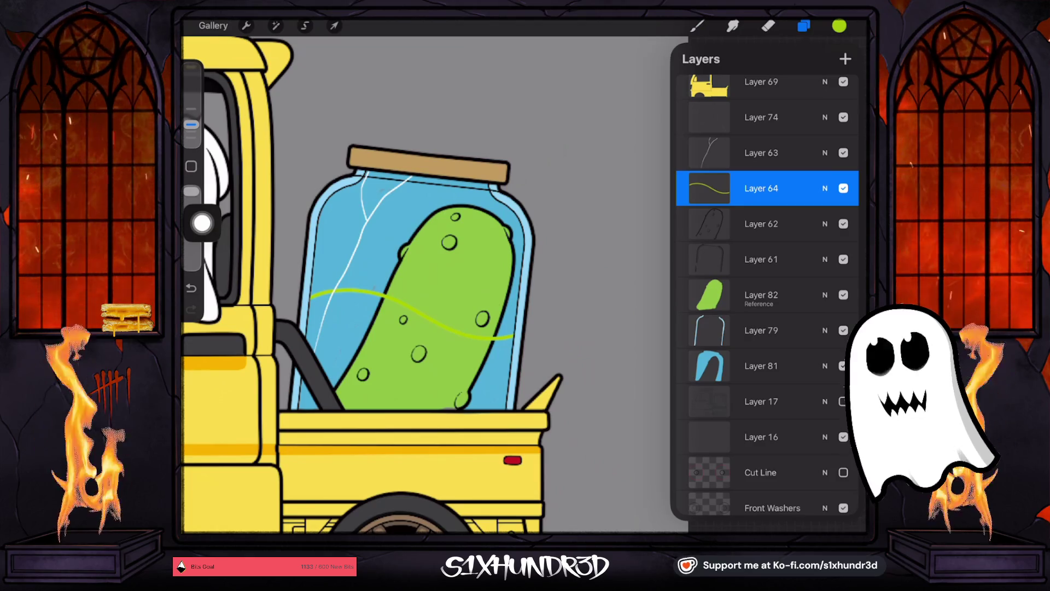
{"action": "left_click", "coordinate": [766, 294]}
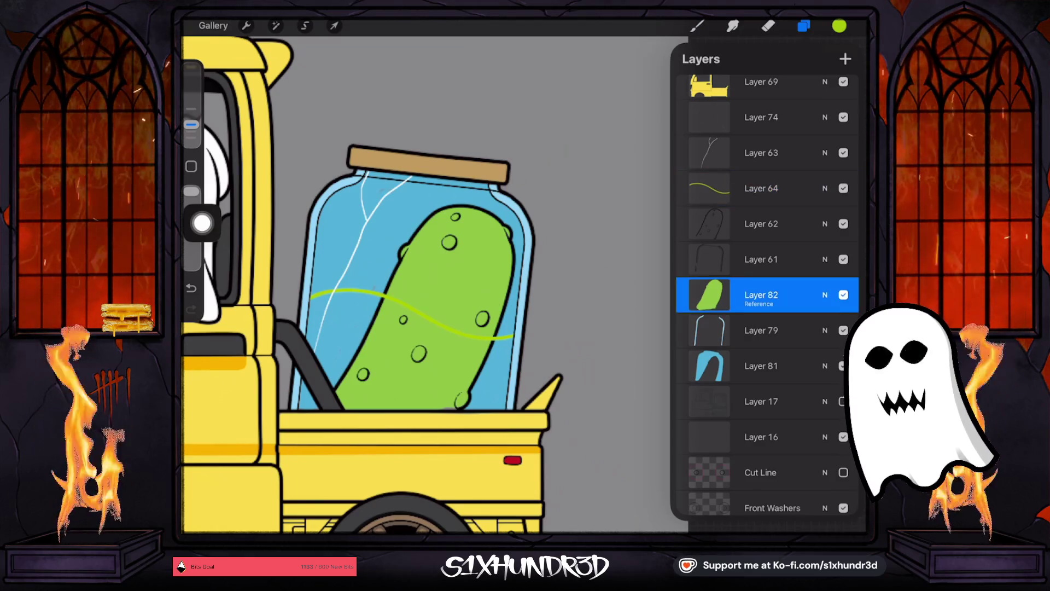
{"action": "left_click", "coordinate": [845, 59]}
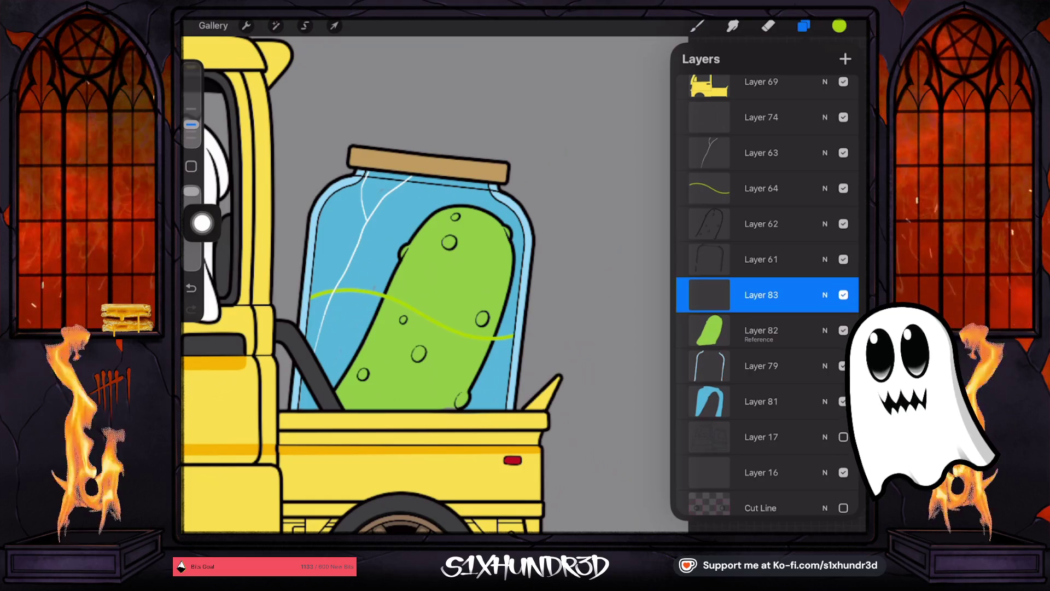
Step: On Layer 83, draw green brine outline strokes along the jar's left and right inner edges
{"action": "left_click", "coordinate": [804, 26]}
{"action": "scroll", "coordinate": [415, 284], "scroll_direction": "up", "scroll_amount": 5}
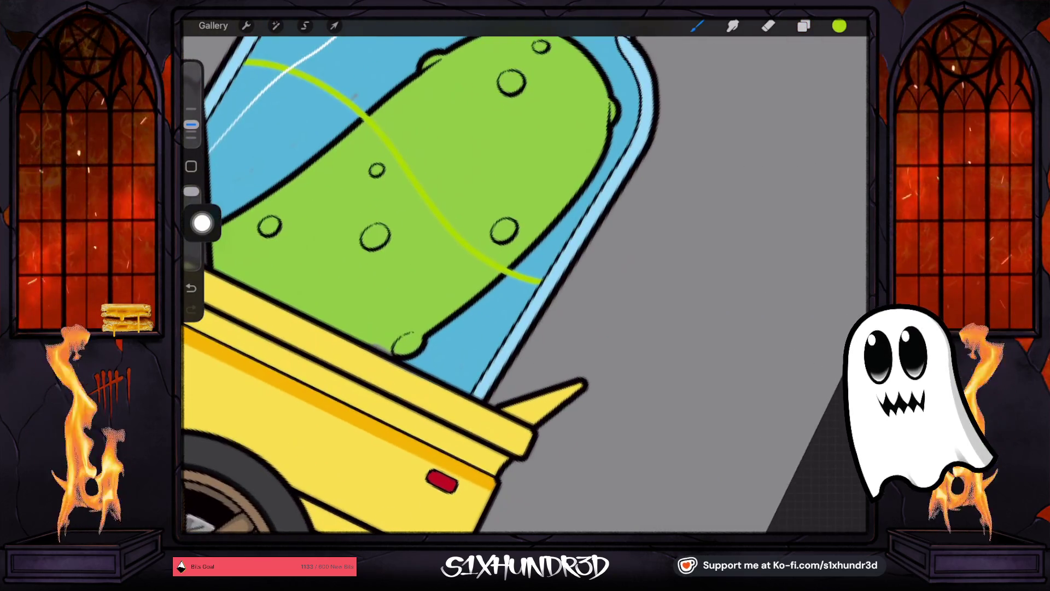
{"action": "left_click", "coordinate": [804, 26]}
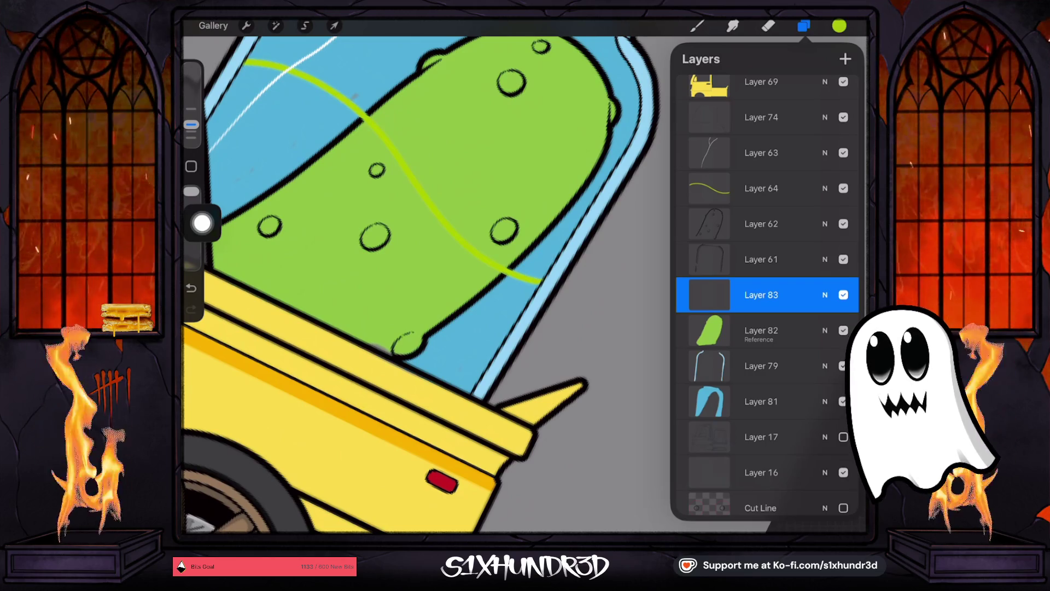
{"action": "left_click_drag", "start_coordinate": [507, 320], "coordinate": [470, 387]}
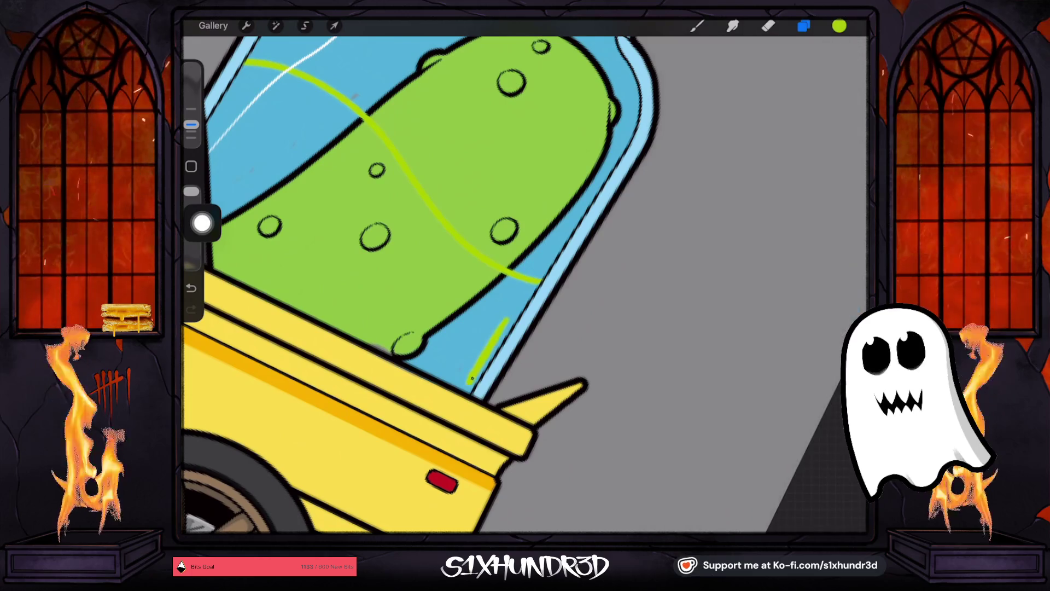
{"action": "left_click_drag", "start_coordinate": [517, 317], "coordinate": [539, 281]}
{"action": "scroll", "coordinate": [432, 284], "scroll_direction": "up", "scroll_amount": 1}
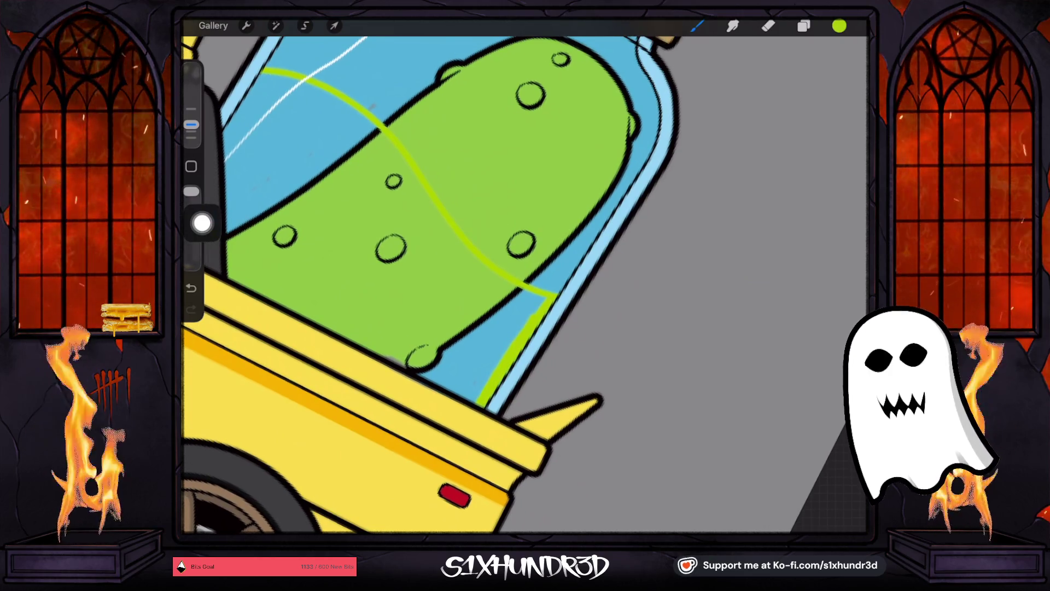
{"action": "scroll", "coordinate": [526, 285], "scroll_direction": "up", "scroll_amount": 2}
{"action": "left_click_drag", "start_coordinate": [420, 107], "coordinate": [361, 178]}
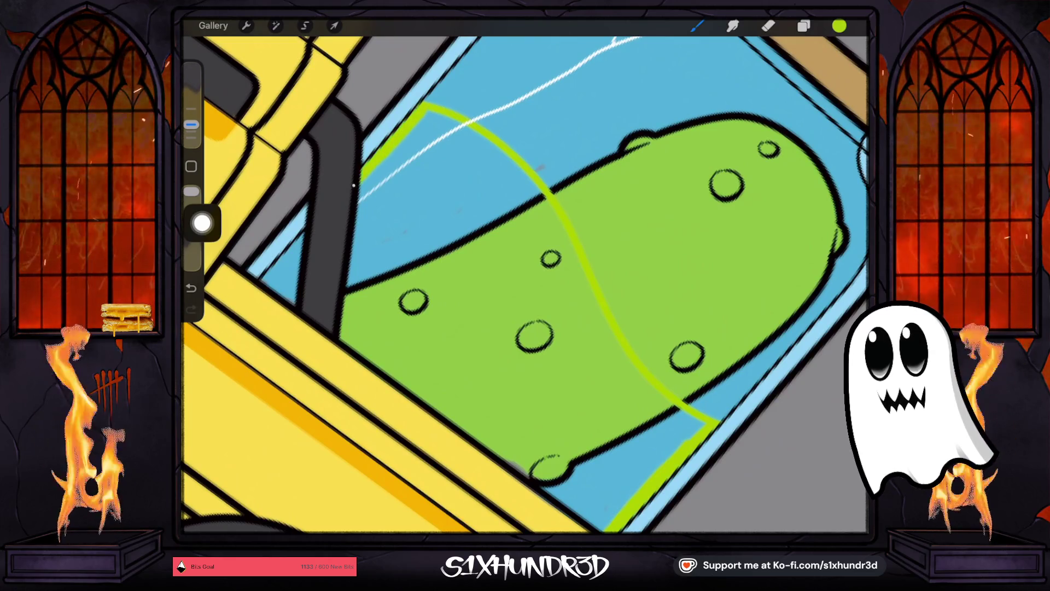
{"action": "left_click_drag", "start_coordinate": [295, 255], "coordinate": [262, 286]}
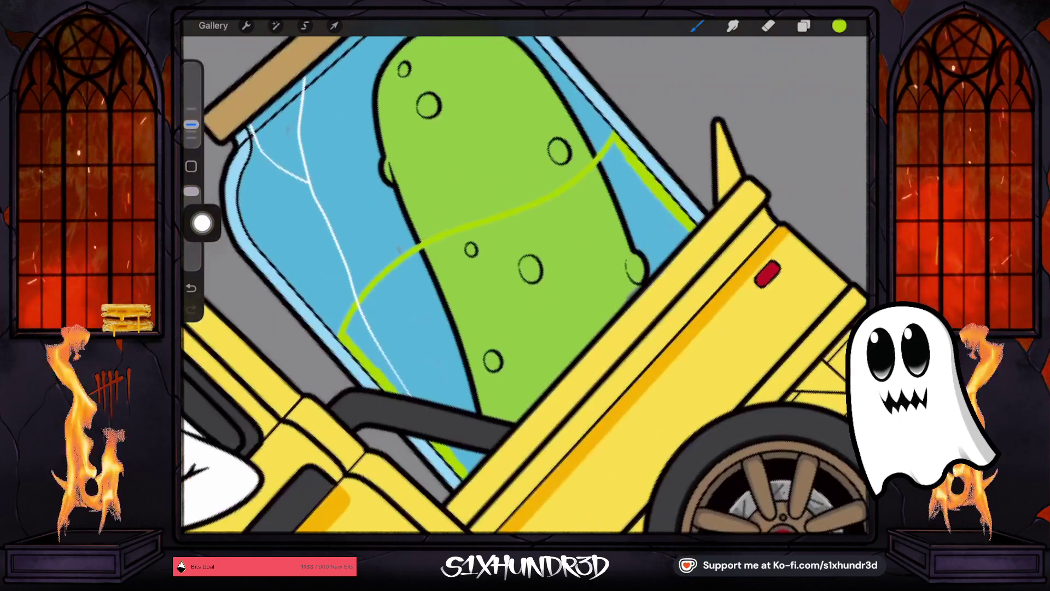
{"action": "mouse_move", "coordinate": [356, 311]}
{"action": "left_mouse_down"}
{"action": "mouse_move", "coordinate": [398, 265]}
{"action": "mouse_move", "coordinate": [495, 224]}
{"action": "mouse_move", "coordinate": [613, 152]}
{"action": "left_mouse_up"}
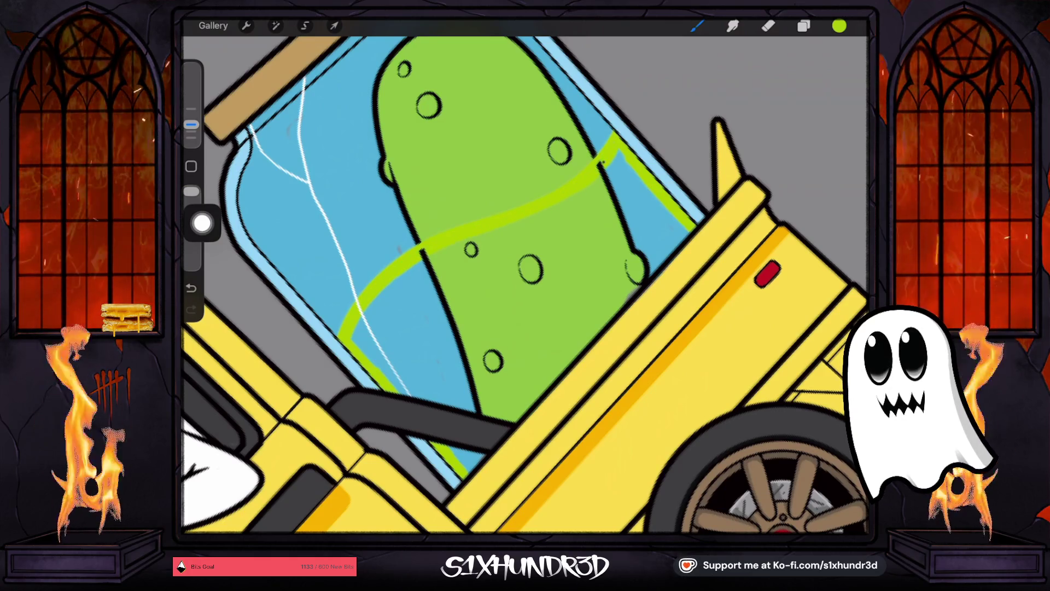
Step: Move Layer 62 below Layer 83, reselect Layer 83, and close the outline on the right edge
{"action": "left_click", "coordinate": [804, 26]}
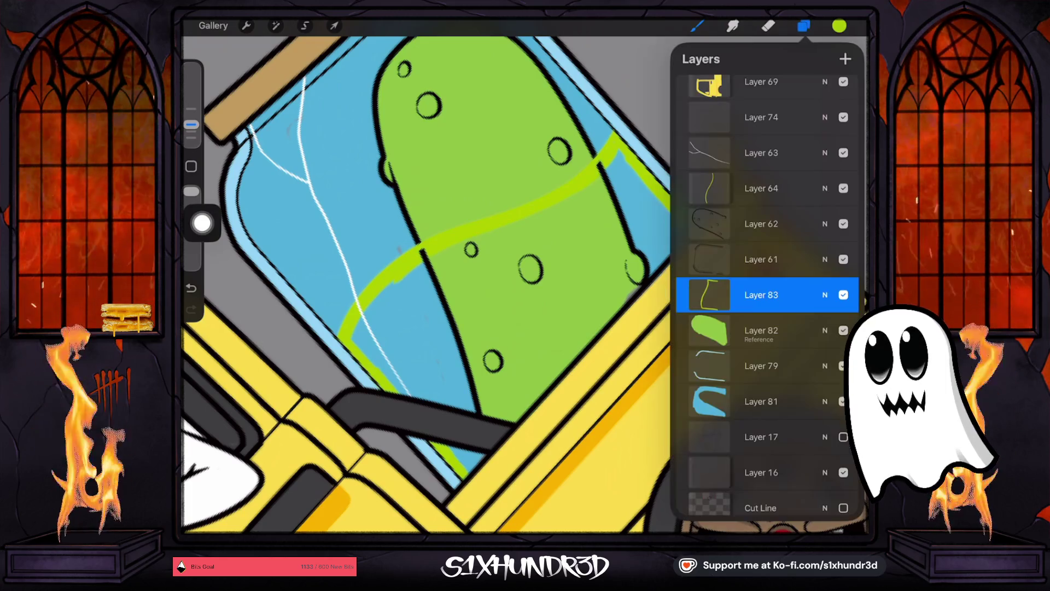
{"action": "left_click", "coordinate": [760, 224]}
{"action": "mouse_move", "coordinate": [761, 224]}
{"action": "left_mouse_down"}
{"action": "mouse_move", "coordinate": [766, 315]}
{"action": "mouse_move", "coordinate": [766, 289]}
{"action": "left_mouse_up"}
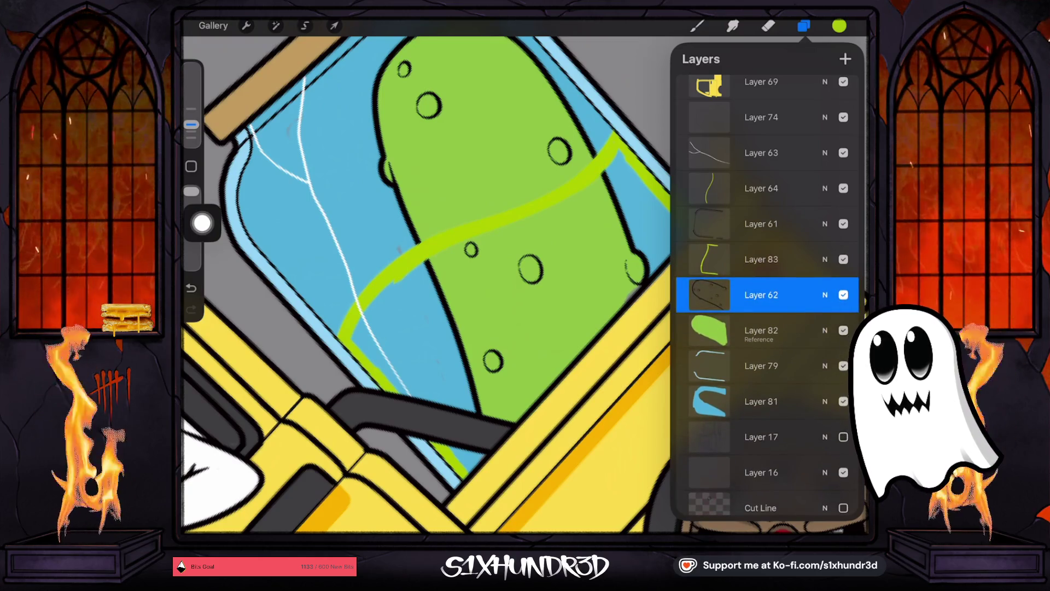
{"action": "left_click", "coordinate": [760, 330]}
{"action": "left_click", "coordinate": [761, 259]}
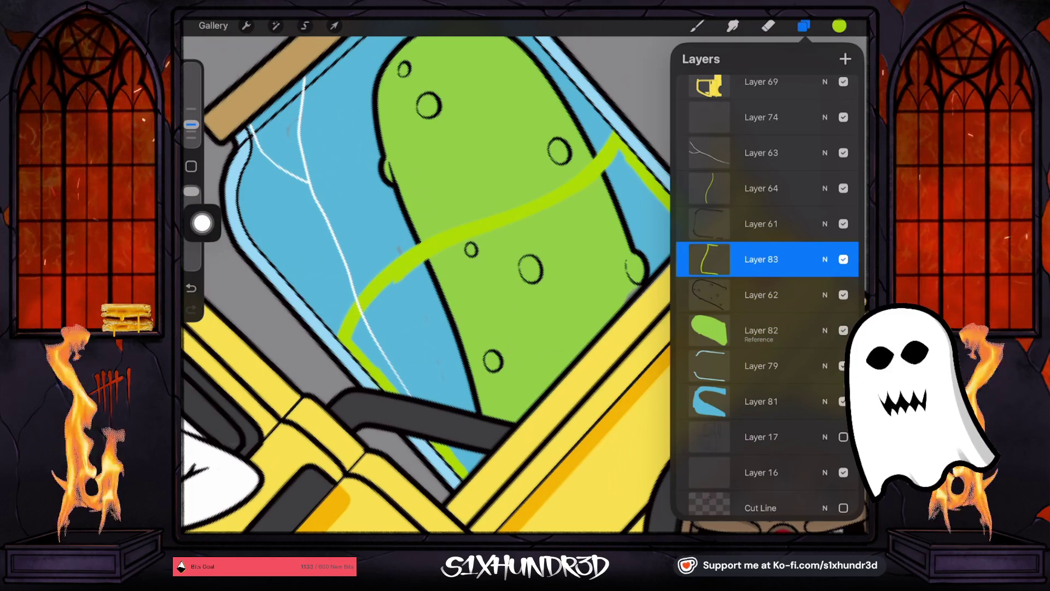
{"action": "left_click", "coordinate": [803, 26]}
{"action": "left_click_drag", "start_coordinate": [615, 314], "coordinate": [687, 227]}
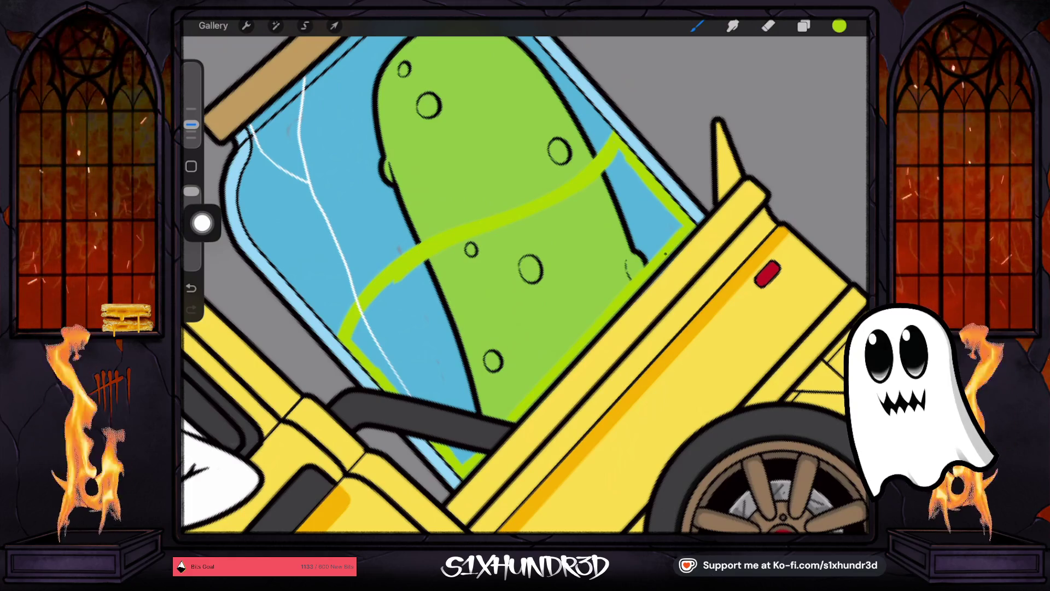
Step: Set Layer 83 as Reference and ColorDrop lime green into the jar, undoing the background flood
{"action": "left_click_drag", "start_coordinate": [840, 26], "coordinate": [793, 109]}
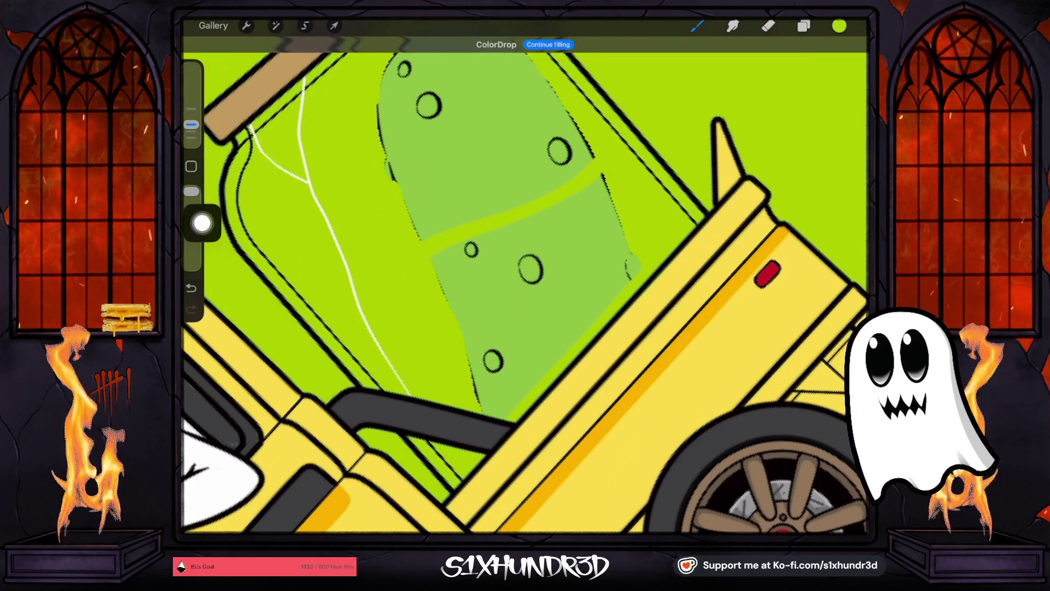
{"action": "key", "text": "ctrl+z"}
{"action": "left_click", "coordinate": [803, 25]}
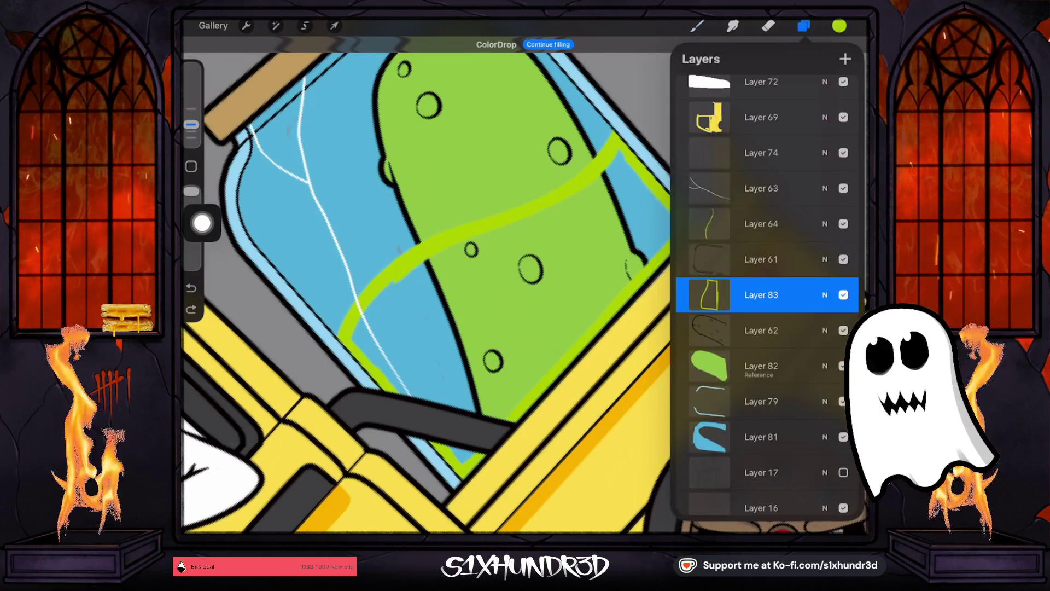
{"action": "left_click", "coordinate": [710, 295]}
{"action": "left_click", "coordinate": [604, 371]}
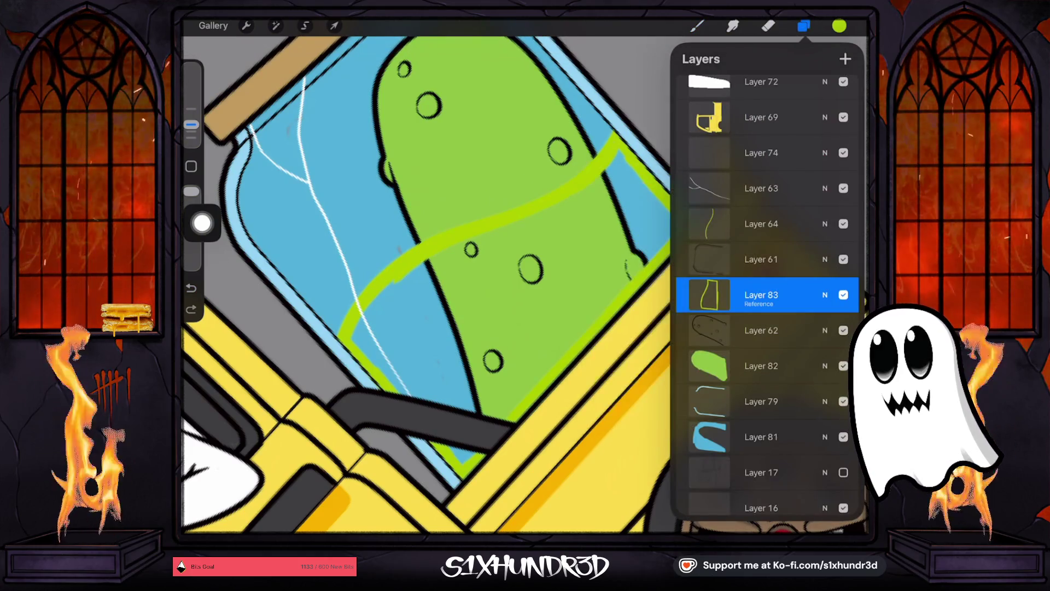
{"action": "left_click", "coordinate": [710, 295]}
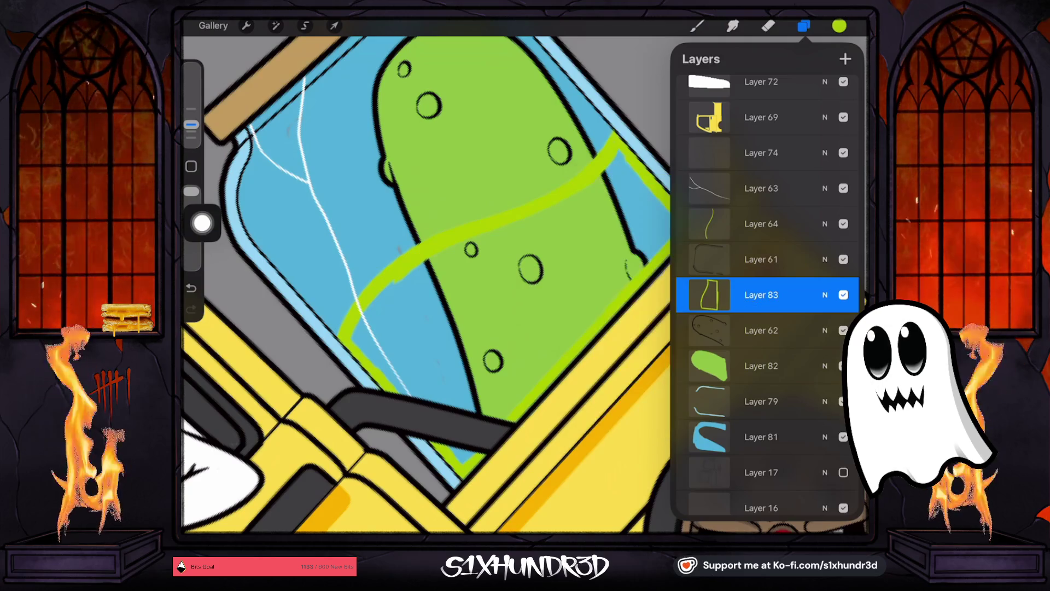
{"action": "left_click_drag", "start_coordinate": [840, 26], "coordinate": [493, 301]}
{"action": "scroll", "coordinate": [525, 285], "scroll_direction": "down", "scroll_amount": 5}
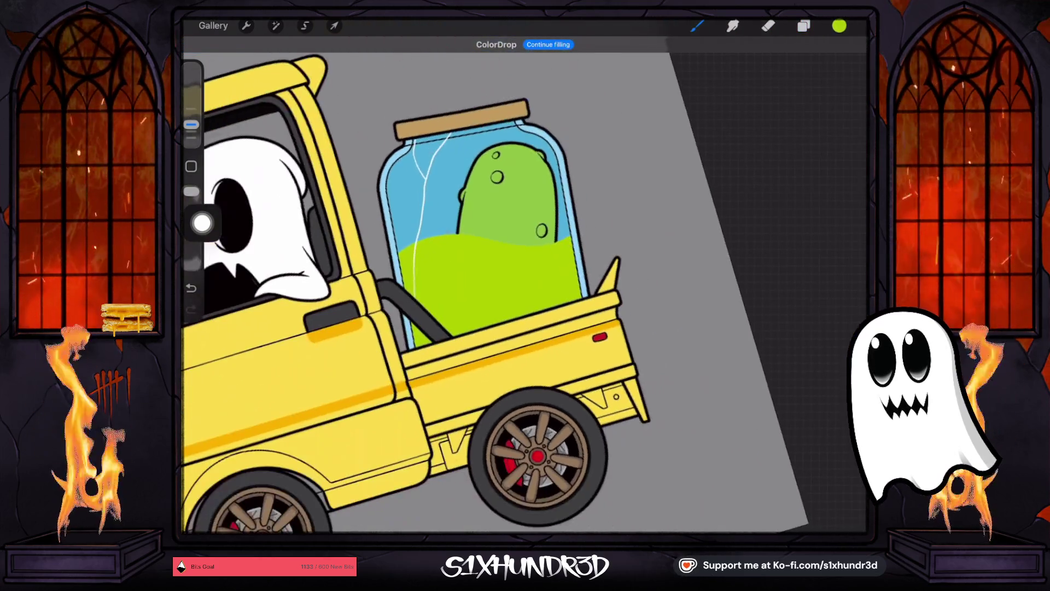
Step: Adjust Layer 83's opacity, lowering then raising it so the brine looks more solid
{"action": "left_click", "coordinate": [804, 26]}
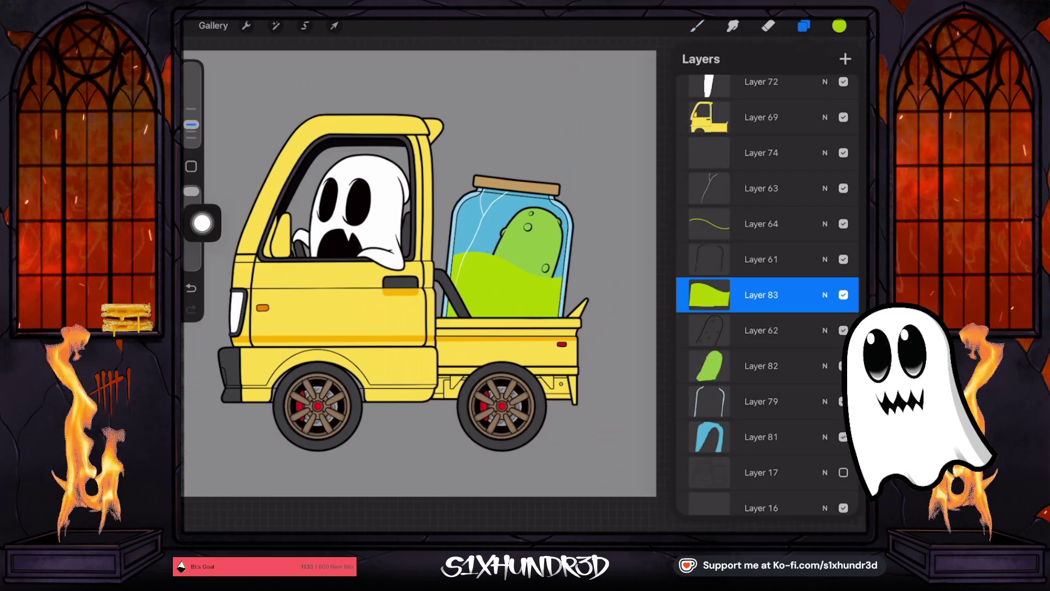
{"action": "left_click", "coordinate": [825, 273]}
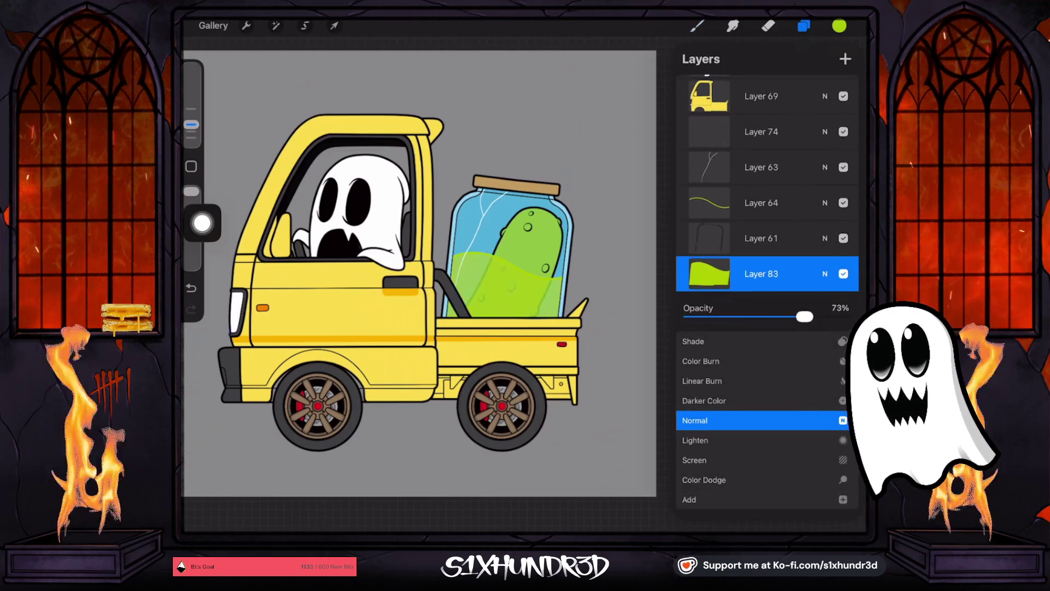
{"action": "left_click_drag", "start_coordinate": [807, 317], "coordinate": [785, 317]}
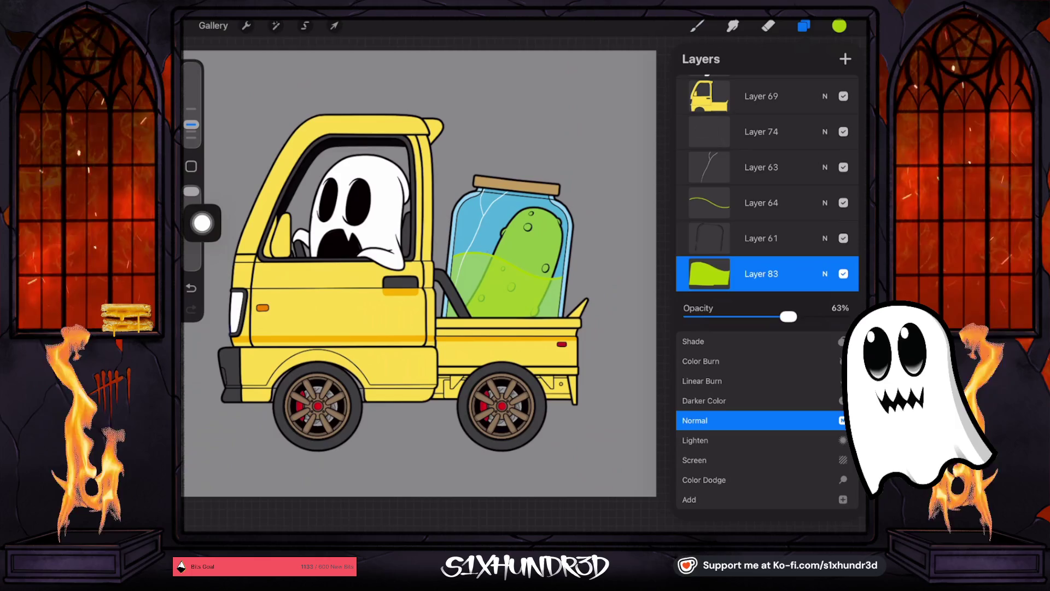
{"action": "left_click_drag", "start_coordinate": [788, 316], "coordinate": [830, 316]}
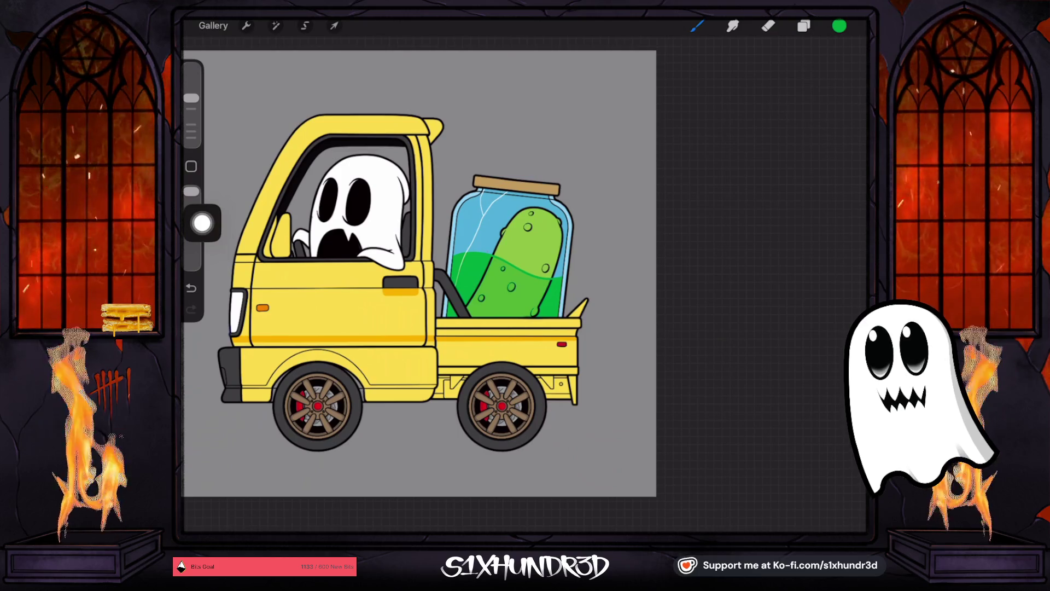
{"action": "scroll", "coordinate": [465, 285], "scroll_direction": "up", "scroll_amount": 3}
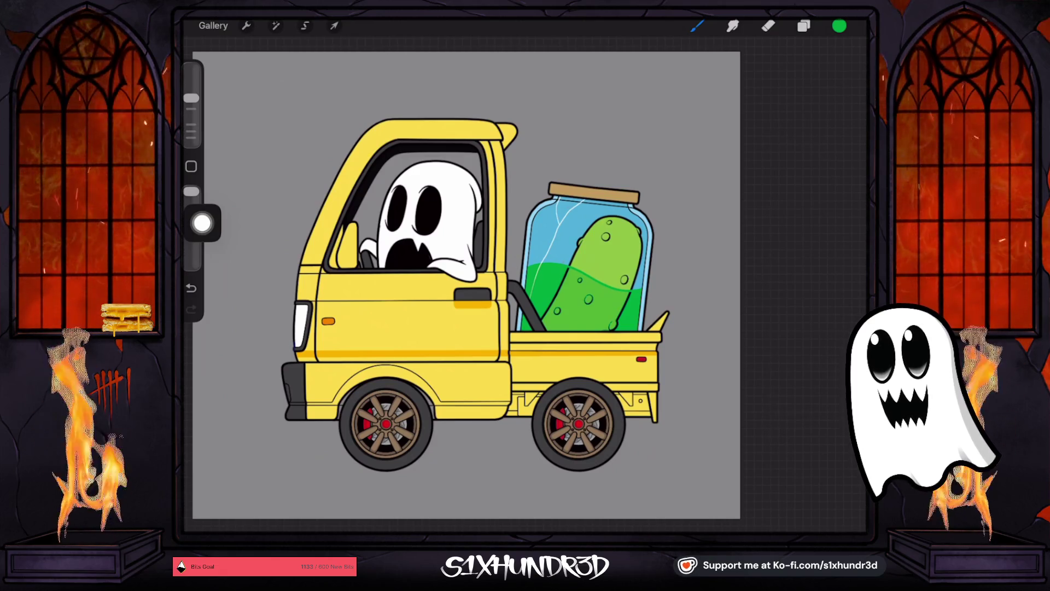
Step: Choose white and turn on Alpha Lock for the truck body Layer 69
{"action": "left_click", "coordinate": [840, 26]}
{"action": "left_click", "coordinate": [732, 133]}
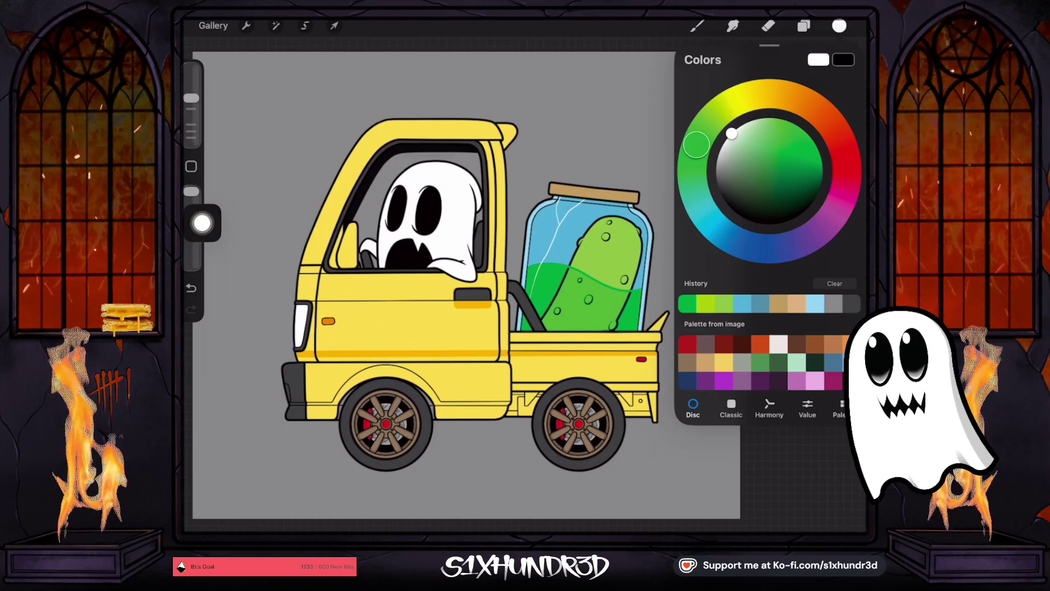
{"action": "left_click", "coordinate": [839, 26]}
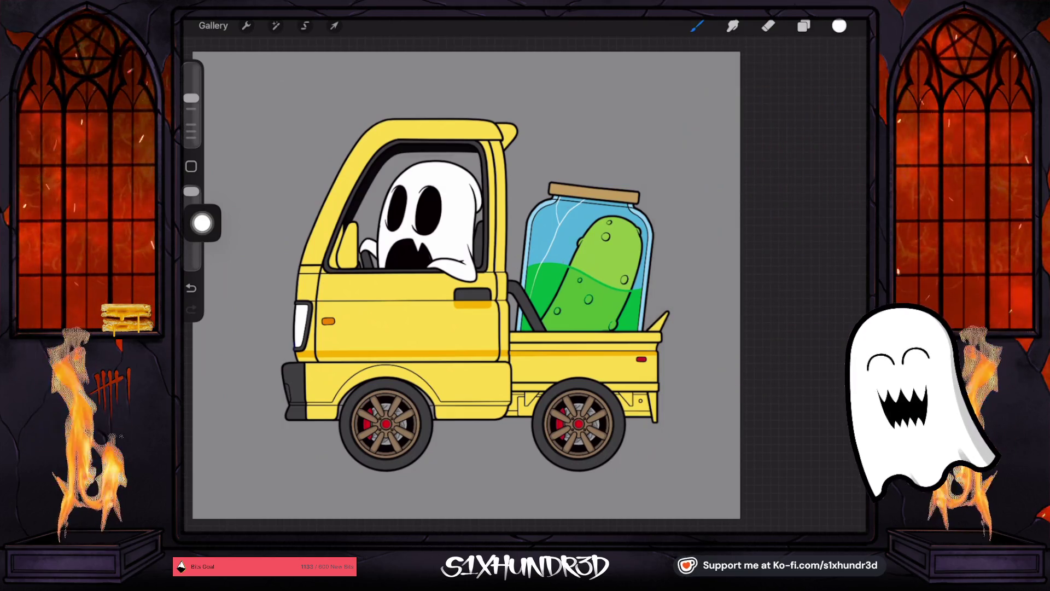
{"action": "left_click", "coordinate": [804, 25]}
{"action": "scroll", "coordinate": [763, 296], "scroll_direction": "down", "scroll_amount": 5}
{"action": "scroll", "coordinate": [763, 295], "scroll_direction": "up", "scroll_amount": 5}
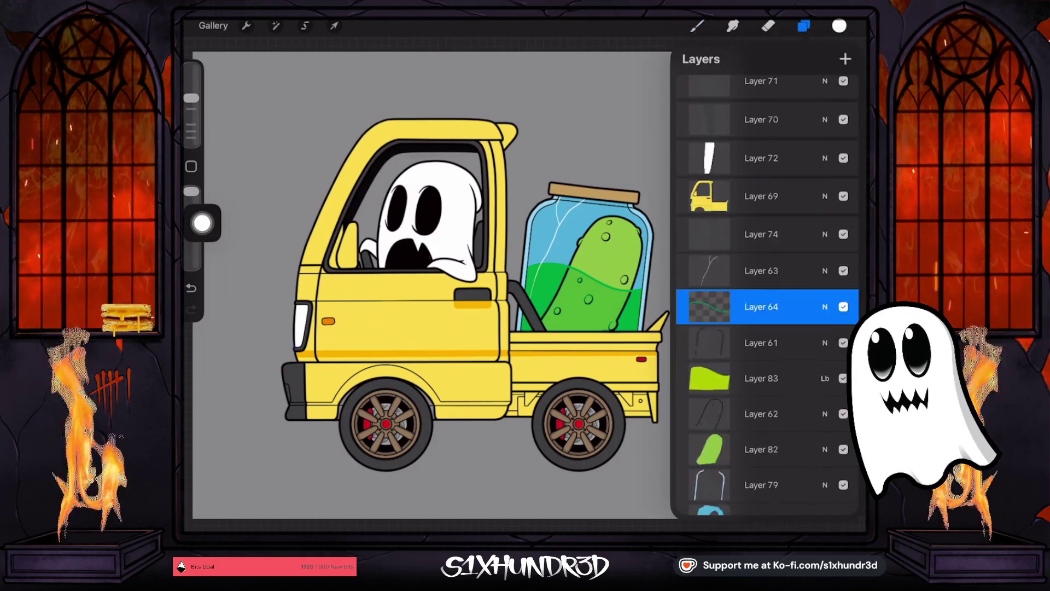
{"action": "left_click", "coordinate": [761, 234]}
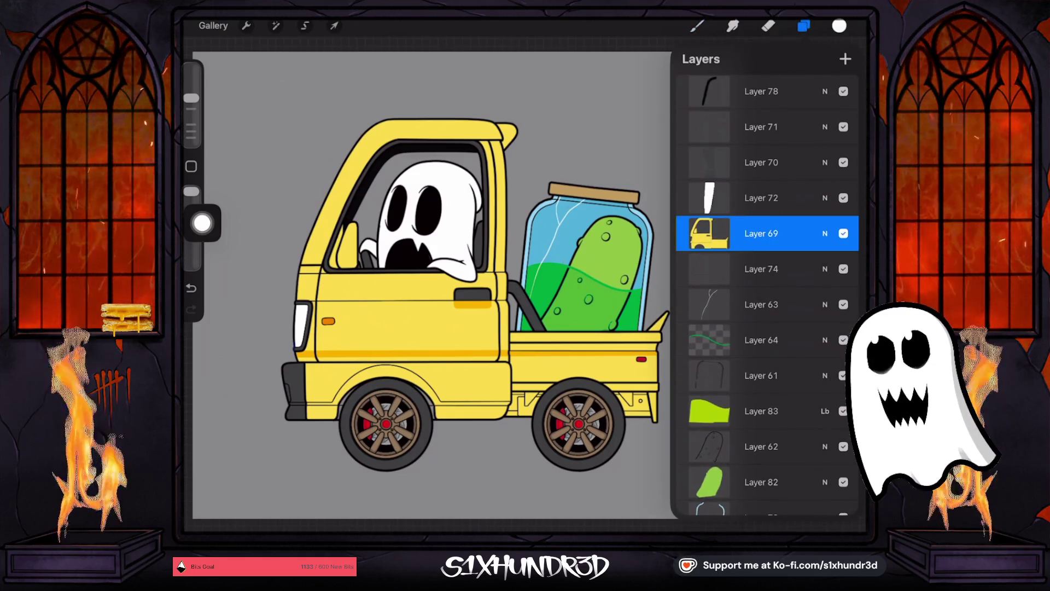
{"action": "left_click", "coordinate": [760, 234]}
{"action": "left_click", "coordinate": [607, 214]}
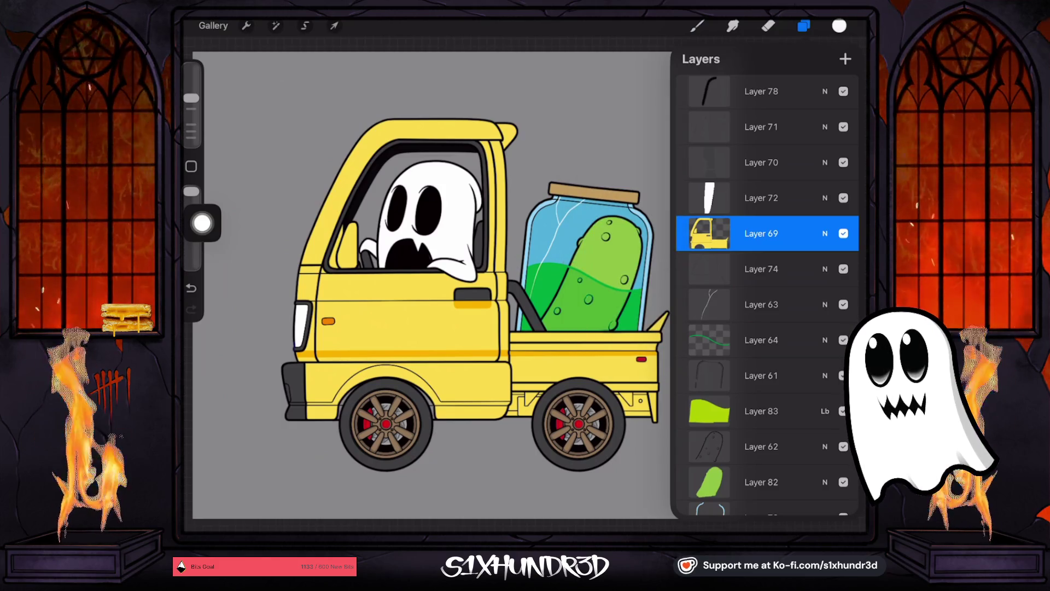
Step: Paint the truck body white with the Textured Coloring Tool brush
{"action": "left_click", "coordinate": [697, 26]}
{"action": "scroll", "coordinate": [739, 284], "scroll_direction": "down", "scroll_amount": 10}
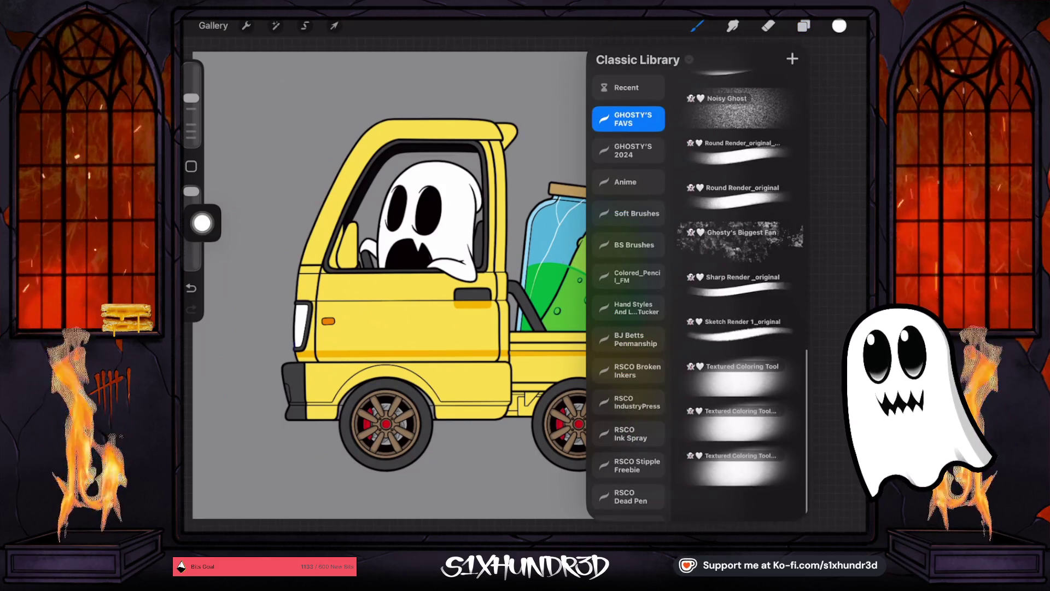
{"action": "left_click", "coordinate": [739, 405]}
{"action": "left_click", "coordinate": [383, 274]}
{"action": "mouse_move", "coordinate": [482, 142]}
{"action": "left_mouse_down"}
{"action": "mouse_move", "coordinate": [445, 234]}
{"action": "mouse_move", "coordinate": [375, 329]}
{"action": "mouse_move", "coordinate": [572, 286]}
{"action": "mouse_move", "coordinate": [504, 270]}
{"action": "mouse_move", "coordinate": [363, 329]}
{"action": "mouse_move", "coordinate": [493, 234]}
{"action": "mouse_move", "coordinate": [383, 383]}
{"action": "mouse_move", "coordinate": [474, 176]}
{"action": "mouse_move", "coordinate": [481, 469]}
{"action": "mouse_move", "coordinate": [422, 199]}
{"action": "mouse_move", "coordinate": [449, 285]}
{"action": "left_mouse_up"}
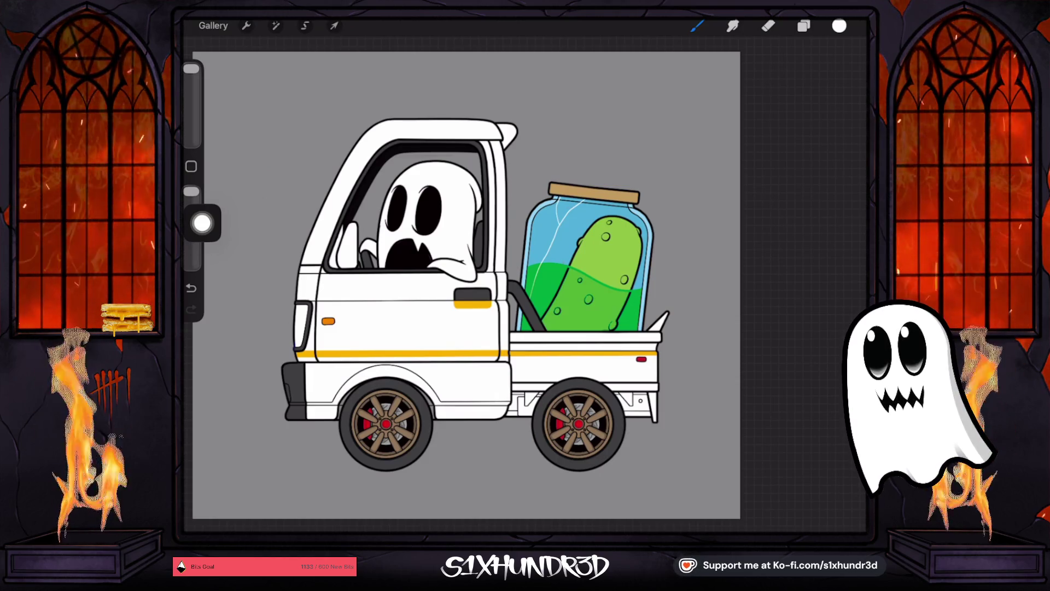
{"action": "left_click", "coordinate": [839, 26]}
Step: Try grey paint and a red fill sampled from the wheel on the truck body, undoing both
{"action": "left_click_drag", "start_coordinate": [731, 133], "coordinate": [716, 161]}
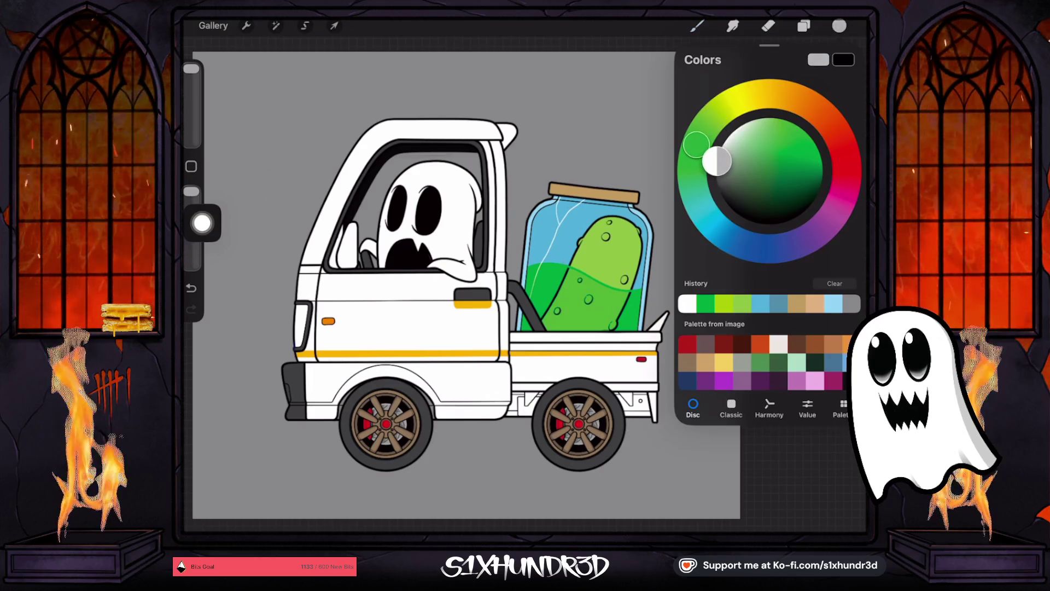
{"action": "mouse_move", "coordinate": [416, 262]}
{"action": "left_mouse_down"}
{"action": "mouse_move", "coordinate": [352, 305]}
{"action": "mouse_move", "coordinate": [376, 317]}
{"action": "mouse_move", "coordinate": [646, 339]}
{"action": "mouse_move", "coordinate": [304, 223]}
{"action": "mouse_move", "coordinate": [563, 328]}
{"action": "left_mouse_up"}
{"action": "key", "text": "ctrl+z"}
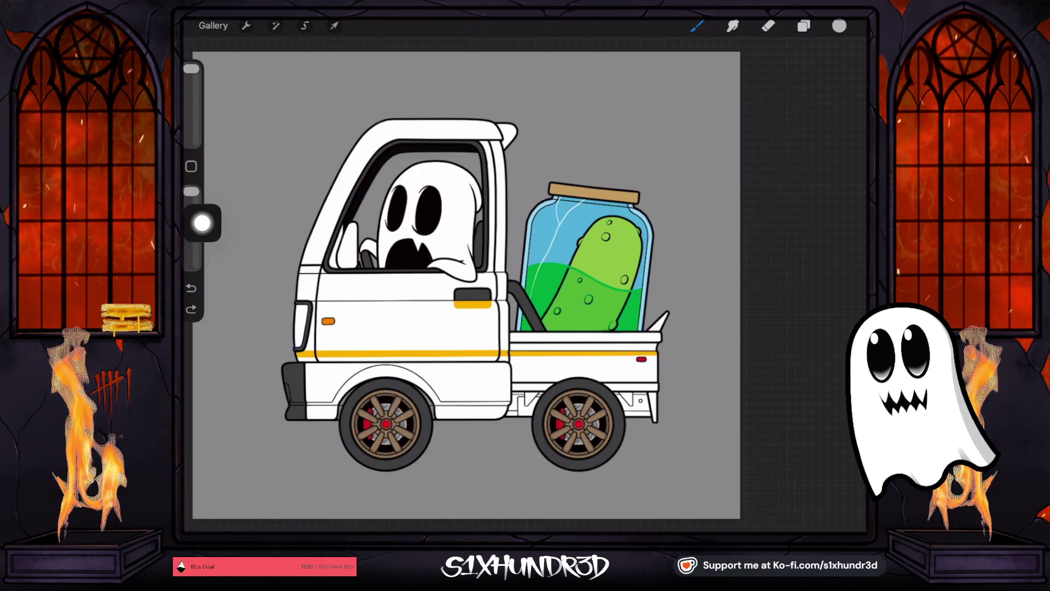
{"action": "left_click_drag", "start_coordinate": [379, 429], "coordinate": [387, 410]}
{"action": "mouse_move", "coordinate": [383, 329]}
{"action": "left_mouse_down"}
{"action": "mouse_move", "coordinate": [351, 246]}
{"action": "mouse_move", "coordinate": [438, 262]}
{"action": "mouse_move", "coordinate": [668, 246]}
{"action": "mouse_move", "coordinate": [365, 229]}
{"action": "left_mouse_up"}
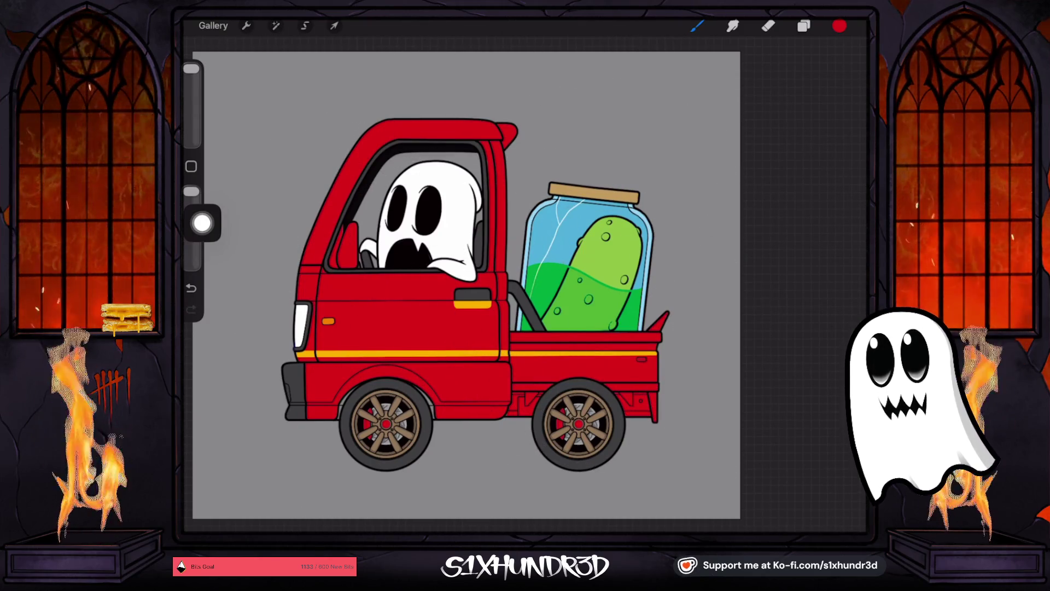
{"action": "key", "text": "ctrl+z"}
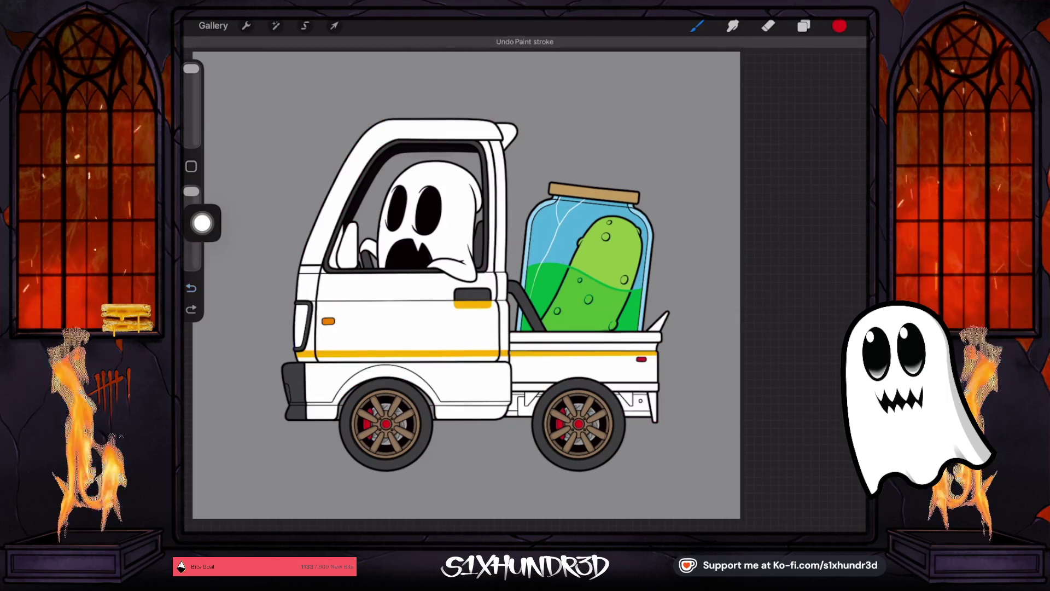
Step: Pick a blue on the colour disc and ColorDrop it onto the truck body
{"action": "left_click", "coordinate": [840, 26]}
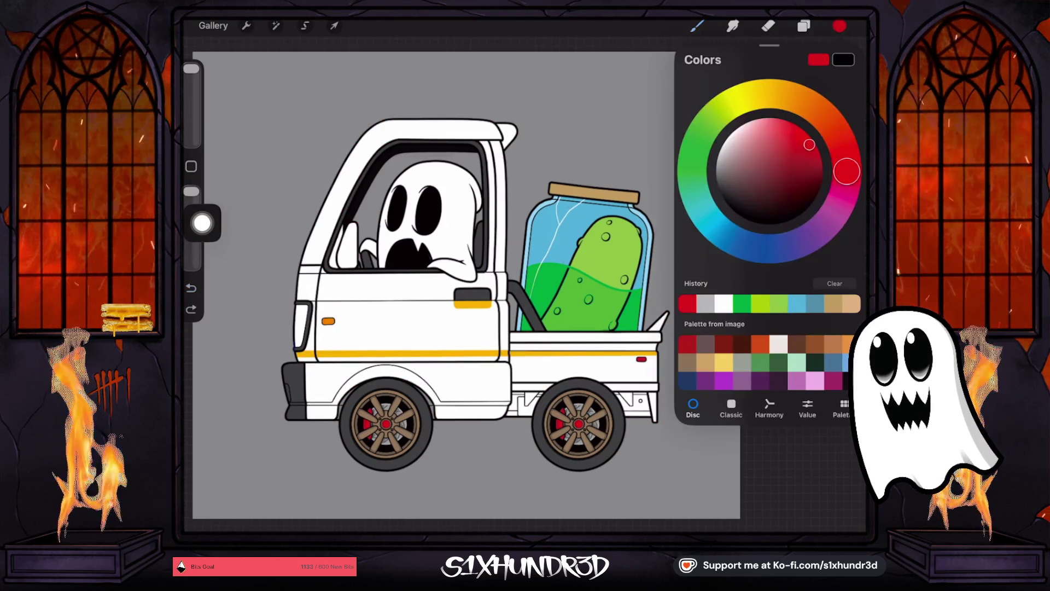
{"action": "left_click_drag", "start_coordinate": [847, 172], "coordinate": [723, 234]}
{"action": "mouse_move", "coordinate": [771, 163]}
{"action": "left_mouse_down"}
{"action": "mouse_move", "coordinate": [776, 143]}
{"action": "mouse_move", "coordinate": [797, 166]}
{"action": "mouse_move", "coordinate": [805, 156]}
{"action": "left_mouse_up"}
{"action": "left_click_drag", "start_coordinate": [840, 25], "coordinate": [405, 328]}
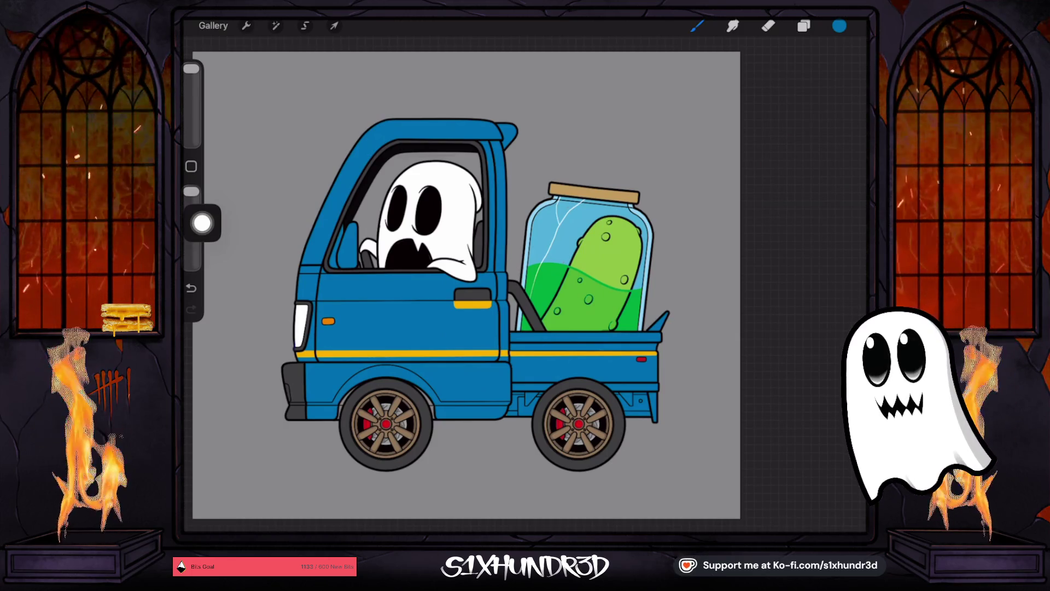
Step: Lighten the colour to light blue and fill the truck body with it
{"action": "left_click", "coordinate": [840, 25]}
{"action": "left_click_drag", "start_coordinate": [763, 140], "coordinate": [758, 119]}
{"action": "mouse_move", "coordinate": [840, 26]}
{"action": "left_mouse_down"}
{"action": "mouse_move", "coordinate": [465, 316]}
{"action": "mouse_move", "coordinate": [547, 307]}
{"action": "mouse_move", "coordinate": [492, 274]}
{"action": "mouse_move", "coordinate": [465, 328]}
{"action": "mouse_move", "coordinate": [465, 315]}
{"action": "left_mouse_up"}
{"action": "left_click", "coordinate": [839, 26]}
{"action": "left_click_drag", "start_coordinate": [752, 125], "coordinate": [751, 121]}
Step: Sample green from the pickle and fill the truck body with it
{"action": "left_click", "coordinate": [697, 26]}
{"action": "mouse_move", "coordinate": [552, 40]}
{"action": "left_mouse_down"}
{"action": "mouse_move", "coordinate": [342, 274]}
{"action": "mouse_move", "coordinate": [602, 435]}
{"action": "mouse_move", "coordinate": [629, 52]}
{"action": "mouse_move", "coordinate": [585, 154]}
{"action": "mouse_move", "coordinate": [353, 33]}
{"action": "mouse_move", "coordinate": [236, 536]}
{"action": "mouse_move", "coordinate": [670, 39]}
{"action": "left_mouse_up"}
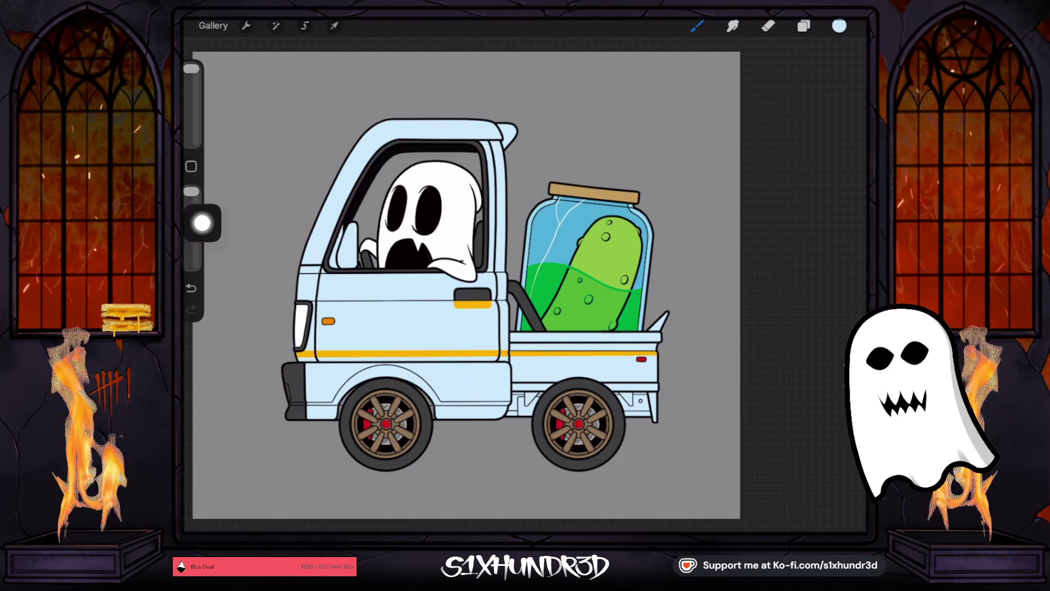
{"action": "left_click", "coordinate": [619, 253]}
{"action": "mouse_move", "coordinate": [416, 263]}
{"action": "left_mouse_down"}
{"action": "mouse_move", "coordinate": [399, 281]}
{"action": "mouse_move", "coordinate": [355, 279]}
{"action": "mouse_move", "coordinate": [375, 352]}
{"action": "mouse_move", "coordinate": [445, 235]}
{"action": "mouse_move", "coordinate": [399, 377]}
{"action": "left_mouse_up"}
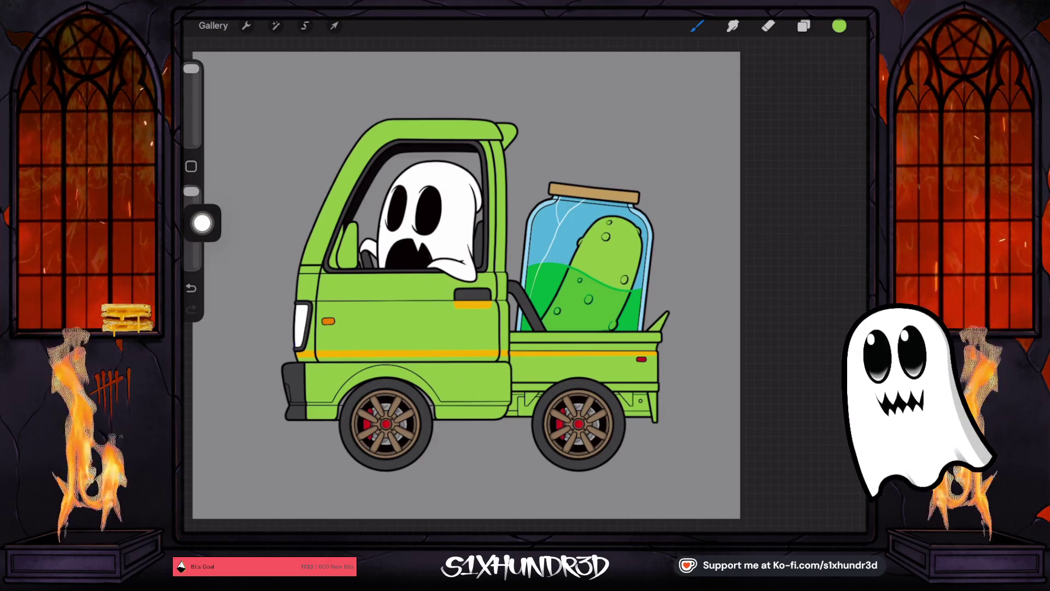
Step: Shift the hue to a teal shade and ColorDrop it onto the truck body
{"action": "left_click", "coordinate": [839, 25]}
{"action": "left_click_drag", "start_coordinate": [712, 119], "coordinate": [715, 225]}
{"action": "left_click_drag", "start_coordinate": [779, 134], "coordinate": [797, 158]}
{"action": "left_click_drag", "start_coordinate": [839, 26], "coordinate": [404, 323]}
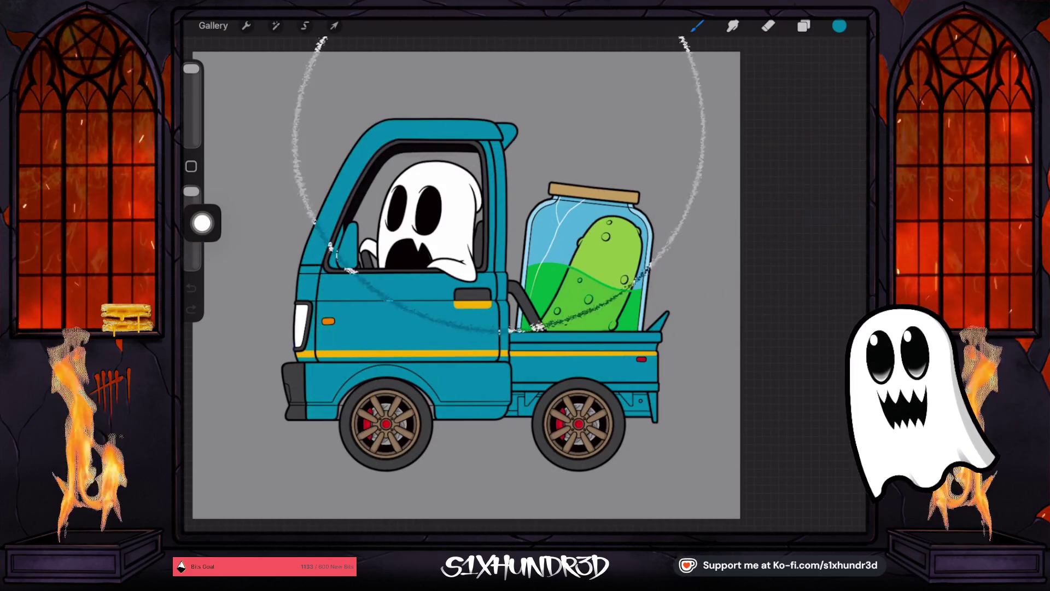
{"action": "left_click", "coordinate": [839, 25]}
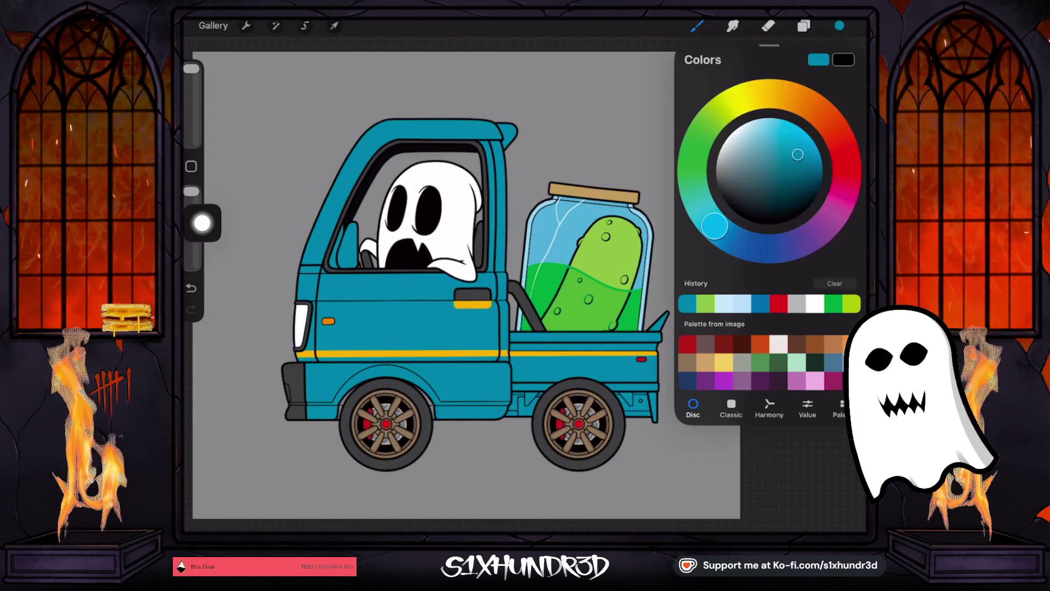
{"action": "left_click", "coordinate": [800, 150]}
{"action": "left_click", "coordinate": [697, 26]}
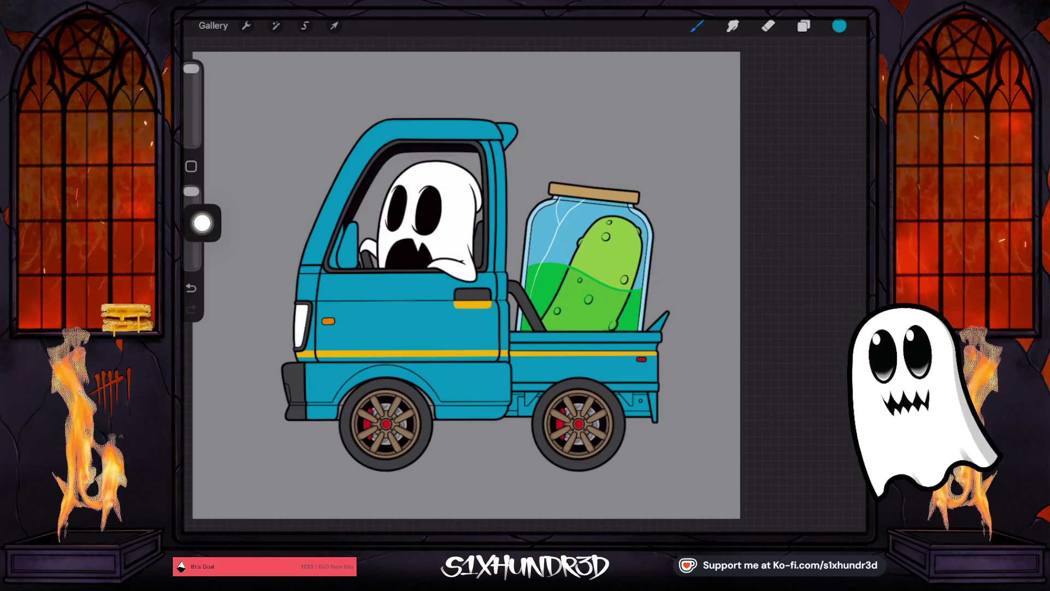
Step: Darken the teal slightly and paint over the gold stripe and door handle on Layer 68
{"action": "left_click", "coordinate": [840, 26]}
{"action": "left_click_drag", "start_coordinate": [802, 156], "coordinate": [800, 171]}
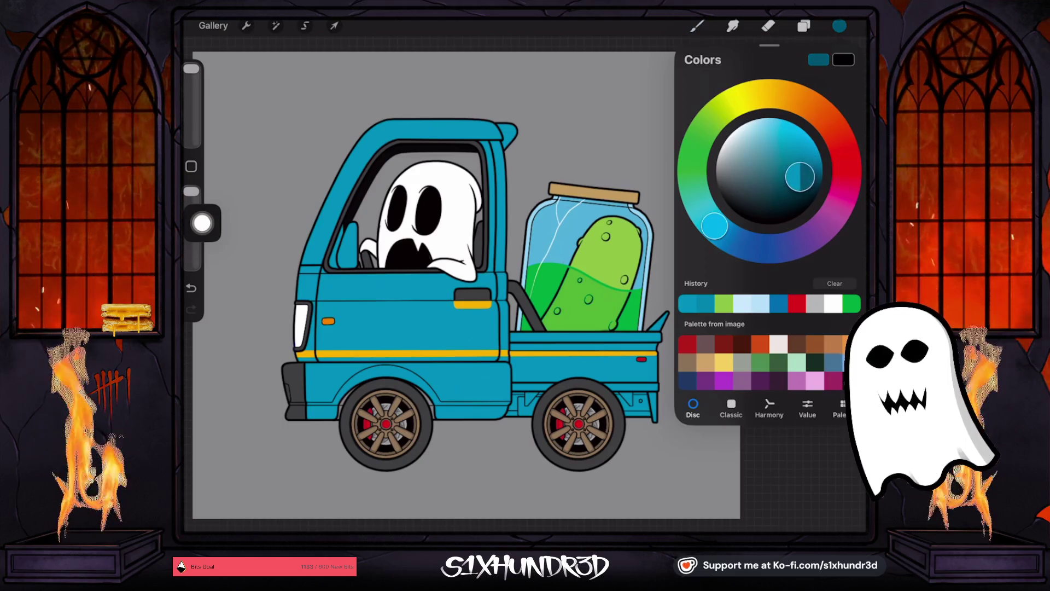
{"action": "left_click", "coordinate": [804, 26]}
{"action": "left_click", "coordinate": [710, 117]}
{"action": "left_click", "coordinate": [710, 117]}
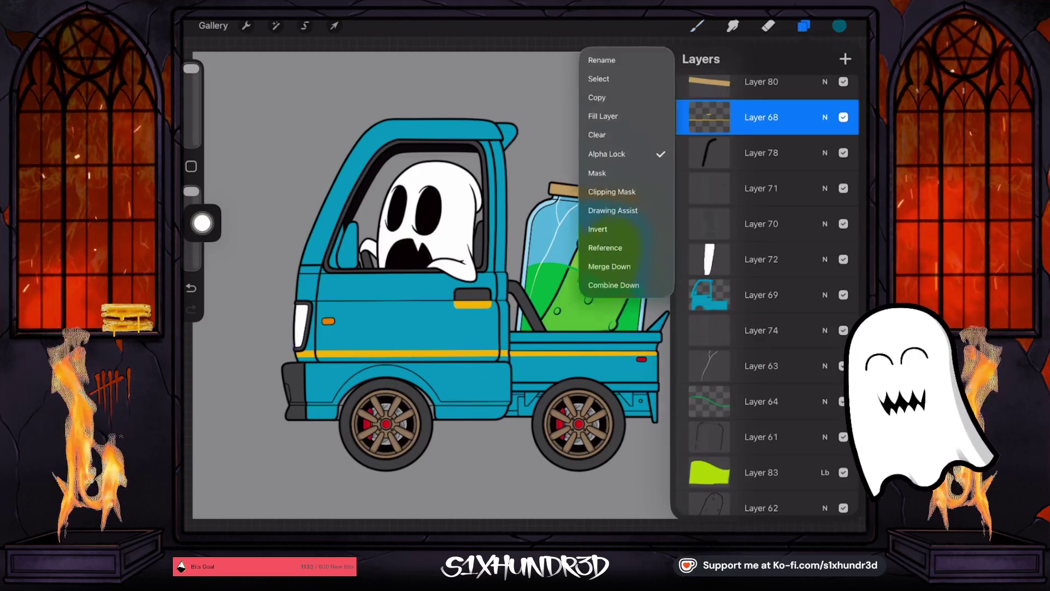
{"action": "left_click", "coordinate": [709, 117]}
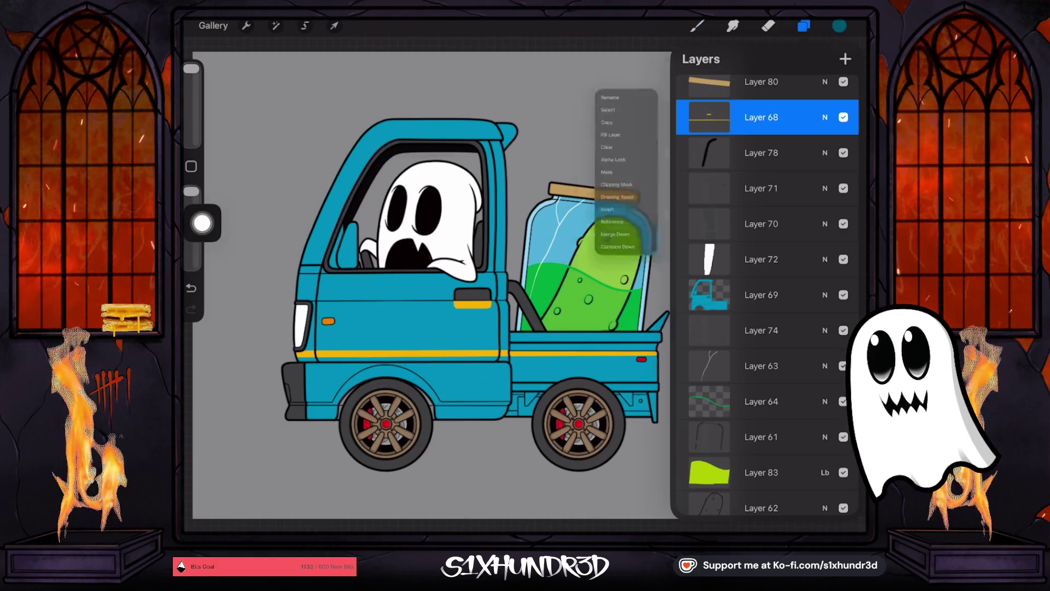
{"action": "left_click", "coordinate": [709, 117]}
{"action": "left_click_drag", "start_coordinate": [547, 340], "coordinate": [383, 333]}
{"action": "left_click", "coordinate": [697, 26]}
{"action": "mouse_move", "coordinate": [738, 304]}
{"action": "left_mouse_down"}
{"action": "mouse_move", "coordinate": [383, 307]}
{"action": "mouse_move", "coordinate": [739, 301]}
{"action": "mouse_move", "coordinate": [391, 281]}
{"action": "mouse_move", "coordinate": [681, 262]}
{"action": "mouse_move", "coordinate": [328, 263]}
{"action": "mouse_move", "coordinate": [433, 285]}
{"action": "left_mouse_up"}
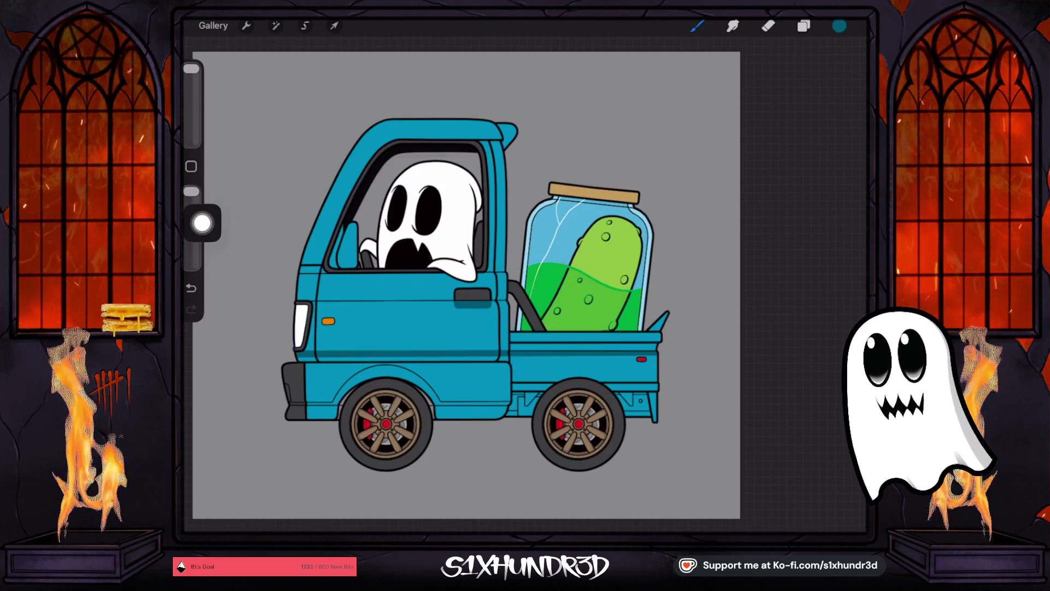
{"action": "scroll", "coordinate": [378, 416], "scroll_direction": "up", "scroll_amount": 5}
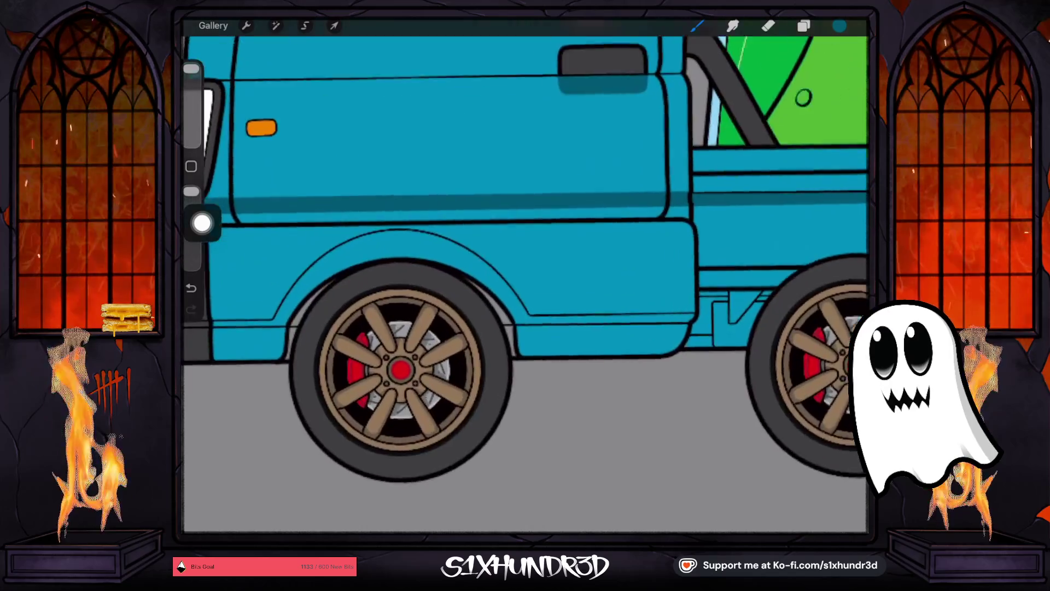
Step: Sample black from the tyre edge and set outline Layer 17 as the Reference layer
{"action": "left_click_drag", "start_coordinate": [504, 389], "coordinate": [514, 375]}
{"action": "left_click", "coordinate": [804, 25]}
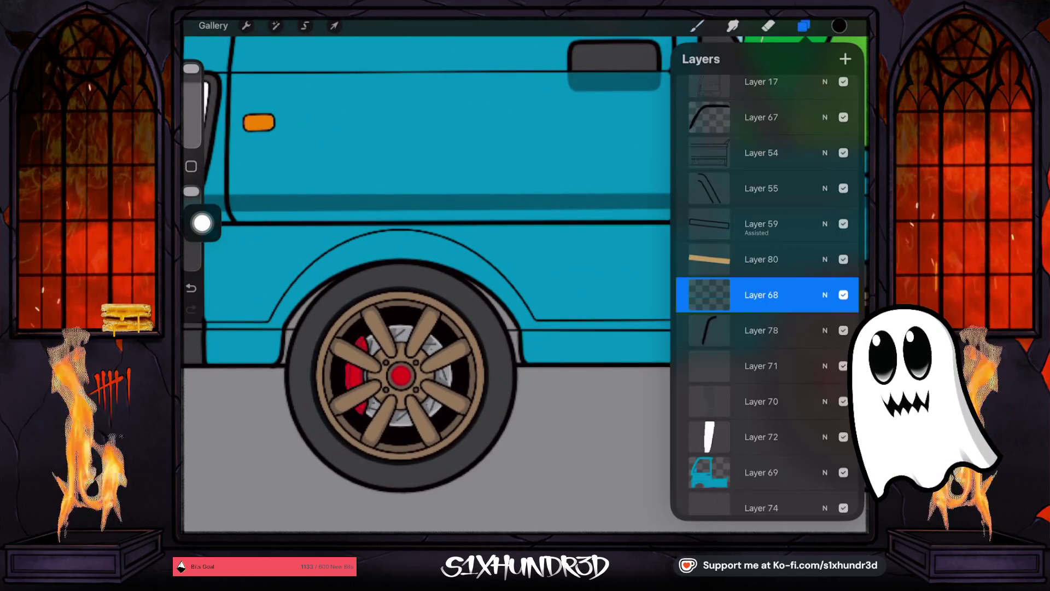
{"action": "scroll", "coordinate": [766, 274], "scroll_direction": "down", "scroll_amount": 3}
{"action": "scroll", "coordinate": [766, 295], "scroll_direction": "down", "scroll_amount": 3}
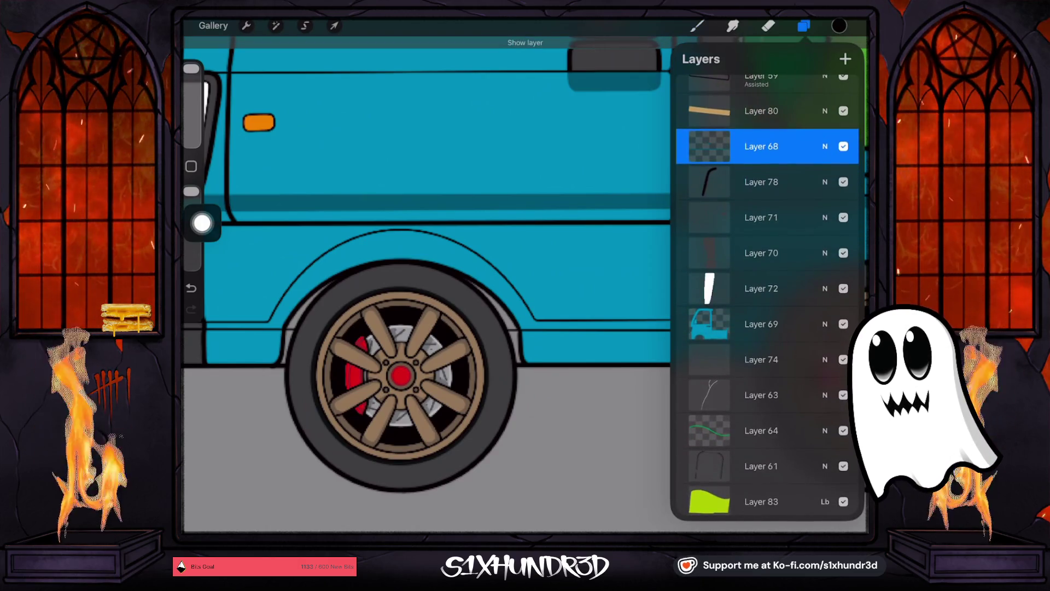
{"action": "left_click", "coordinate": [762, 360]}
{"action": "left_click", "coordinate": [762, 395]}
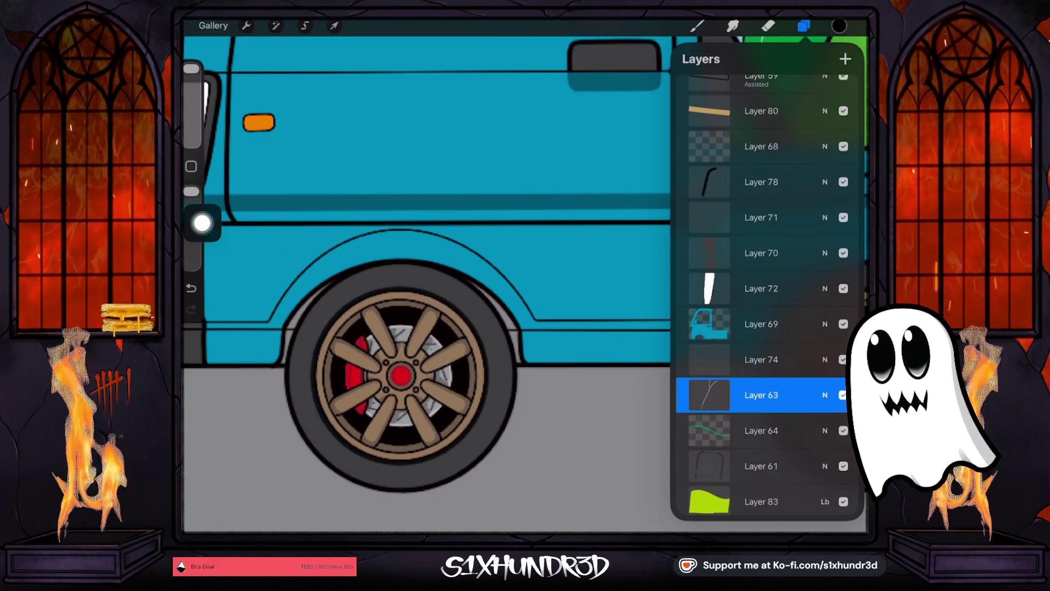
{"action": "scroll", "coordinate": [766, 295], "scroll_direction": "up", "scroll_amount": 3}
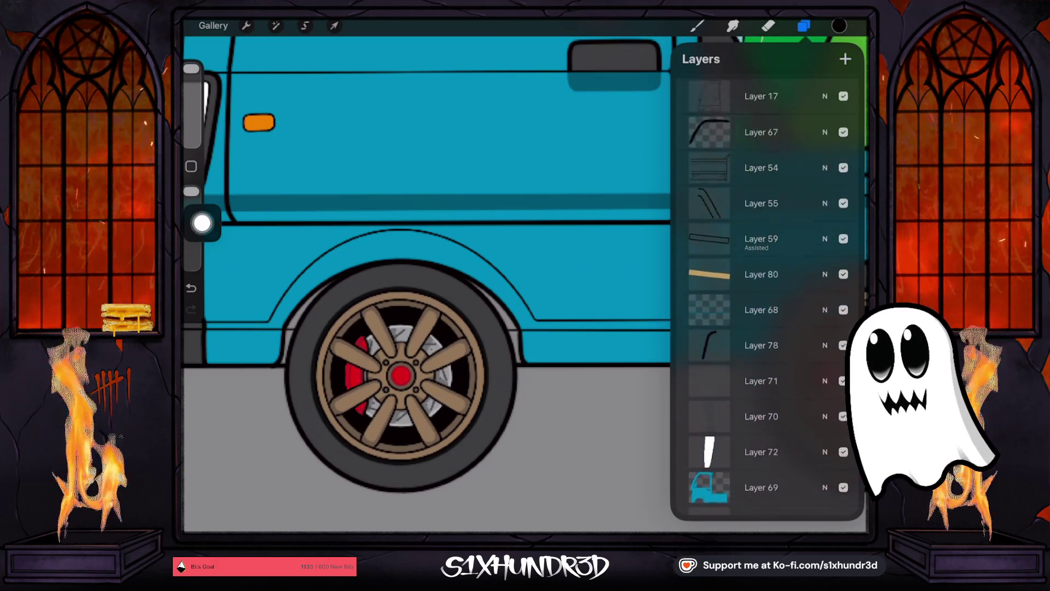
{"action": "scroll", "coordinate": [766, 295], "scroll_direction": "up", "scroll_amount": 3}
{"action": "left_click", "coordinate": [761, 182]}
{"action": "left_click", "coordinate": [844, 181]}
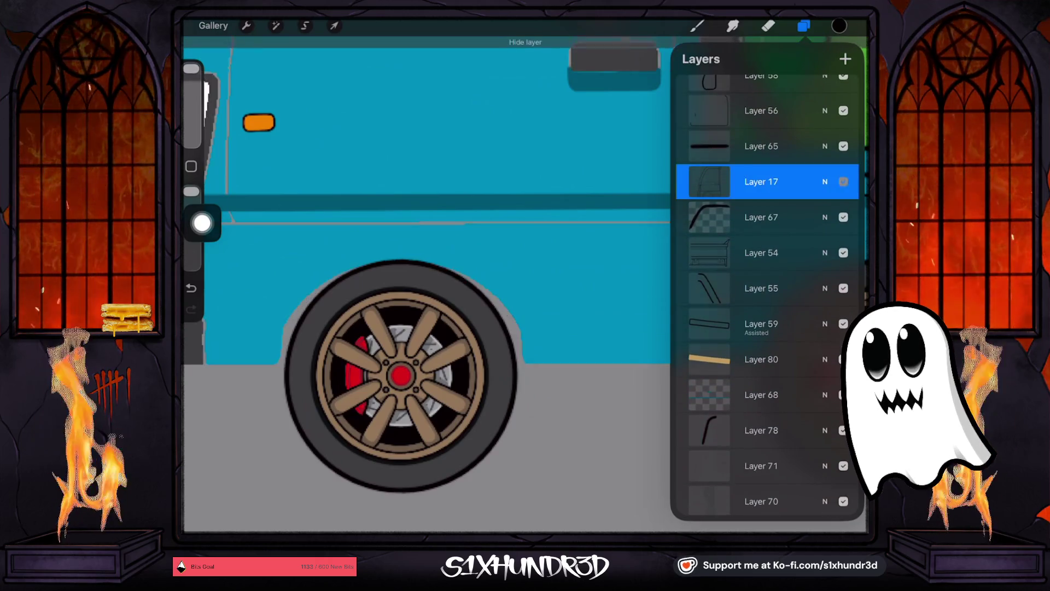
{"action": "left_click", "coordinate": [844, 181]}
{"action": "left_click", "coordinate": [762, 181]}
{"action": "left_click", "coordinate": [602, 253]}
Step: Select Layer 74 and ColorDrop the dark colour onto the fender area
{"action": "scroll", "coordinate": [766, 295], "scroll_direction": "down", "scroll_amount": 2}
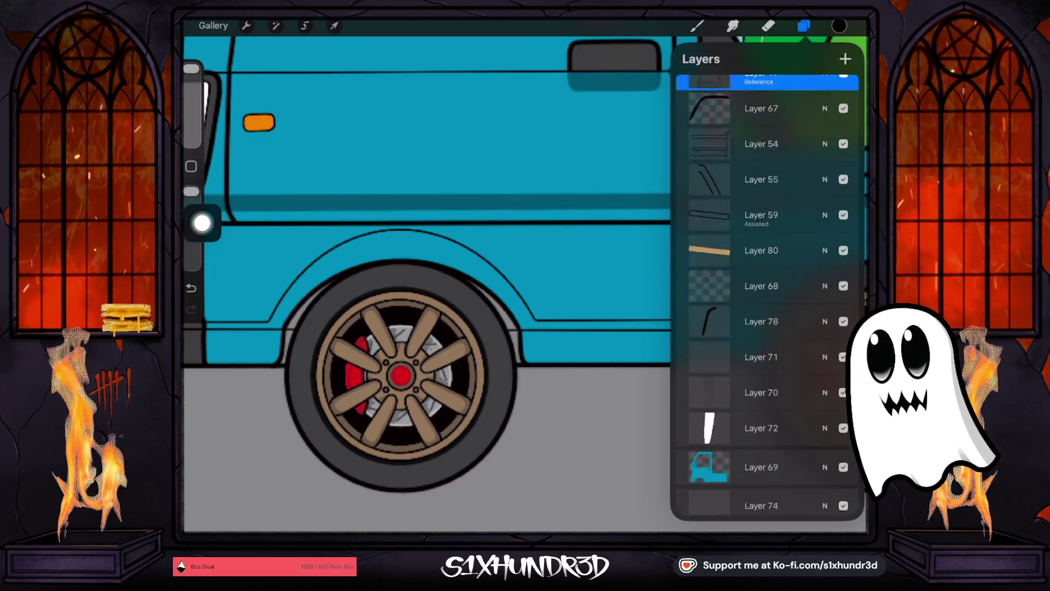
{"action": "scroll", "coordinate": [765, 295], "scroll_direction": "down", "scroll_amount": 3}
{"action": "left_click", "coordinate": [761, 338]}
{"action": "left_click_drag", "start_coordinate": [839, 25], "coordinate": [507, 292]}
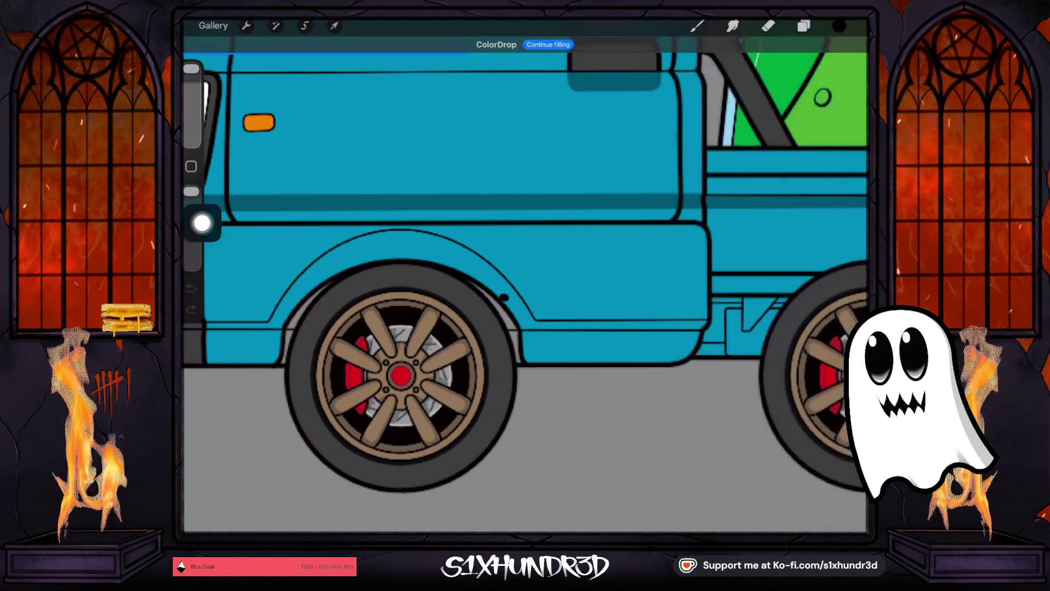
{"action": "left_click_drag", "start_coordinate": [840, 25], "coordinate": [818, 45]}
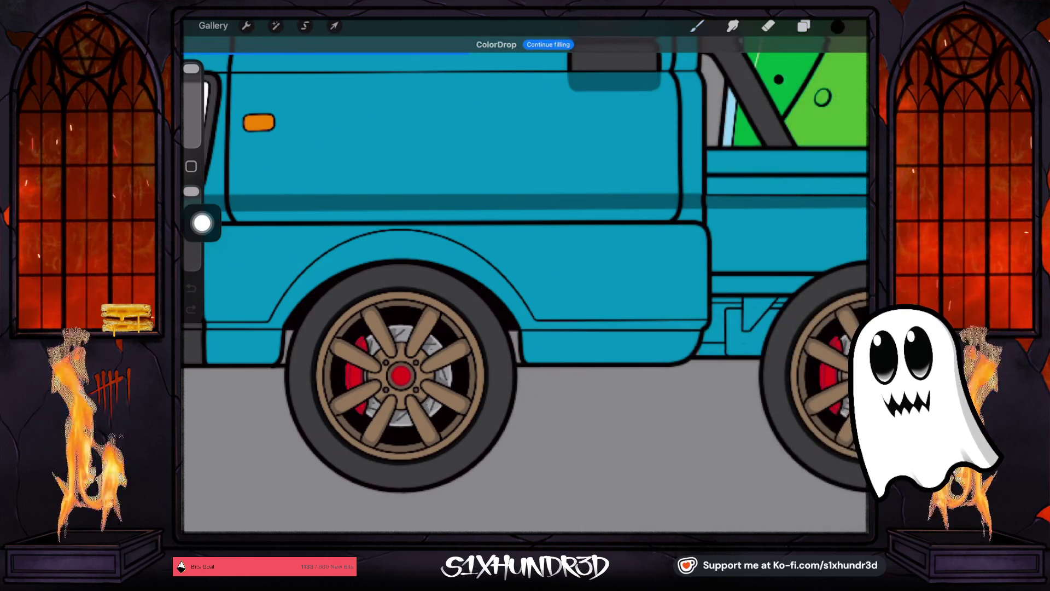
{"action": "scroll", "coordinate": [525, 274], "scroll_direction": "down", "scroll_amount": 5}
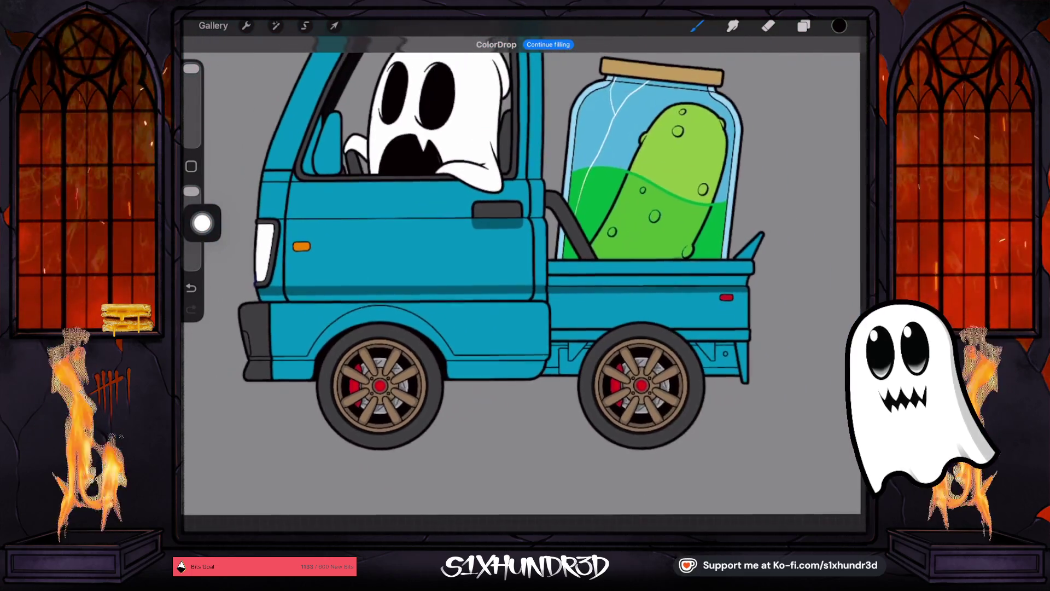
{"action": "scroll", "coordinate": [509, 262], "scroll_direction": "down", "scroll_amount": 2}
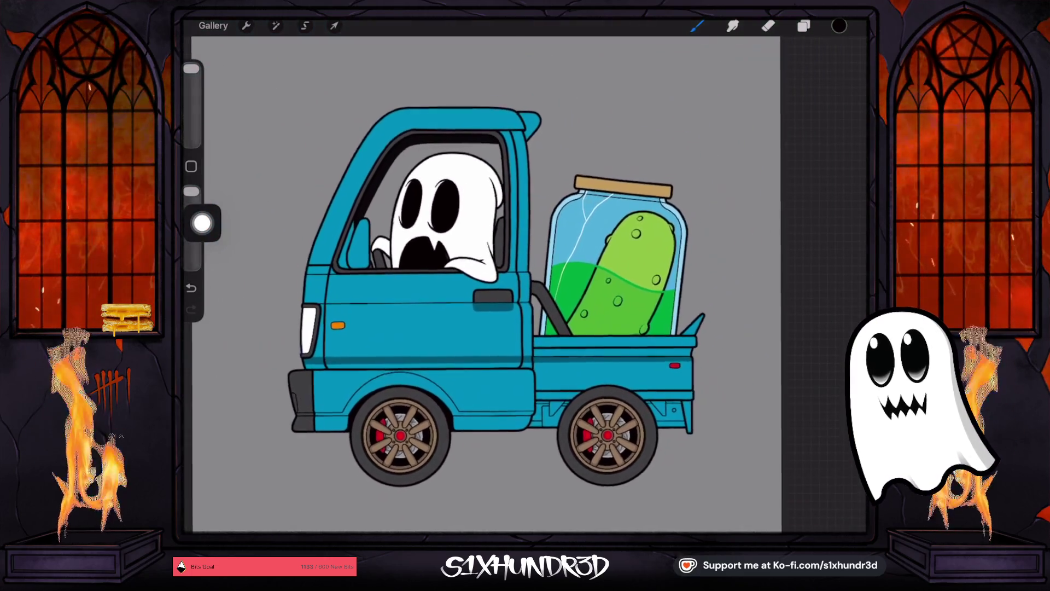
{"action": "scroll", "coordinate": [498, 285], "scroll_direction": "up", "scroll_amount": 2}
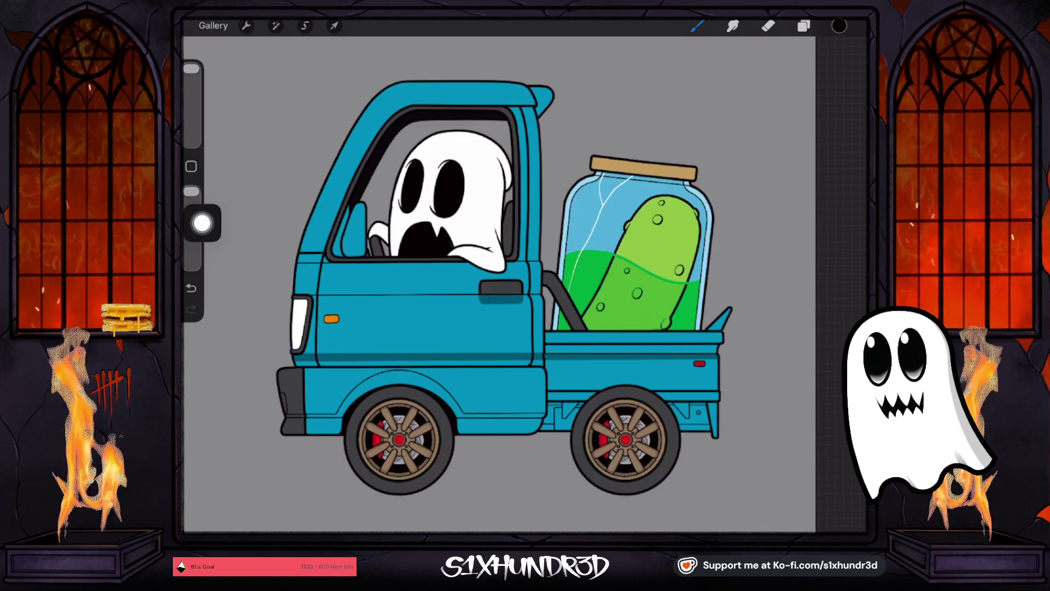
{"action": "scroll", "coordinate": [526, 284], "scroll_direction": "up", "scroll_amount": 5}
{"action": "scroll", "coordinate": [526, 285], "scroll_direction": "down", "scroll_amount": 3}
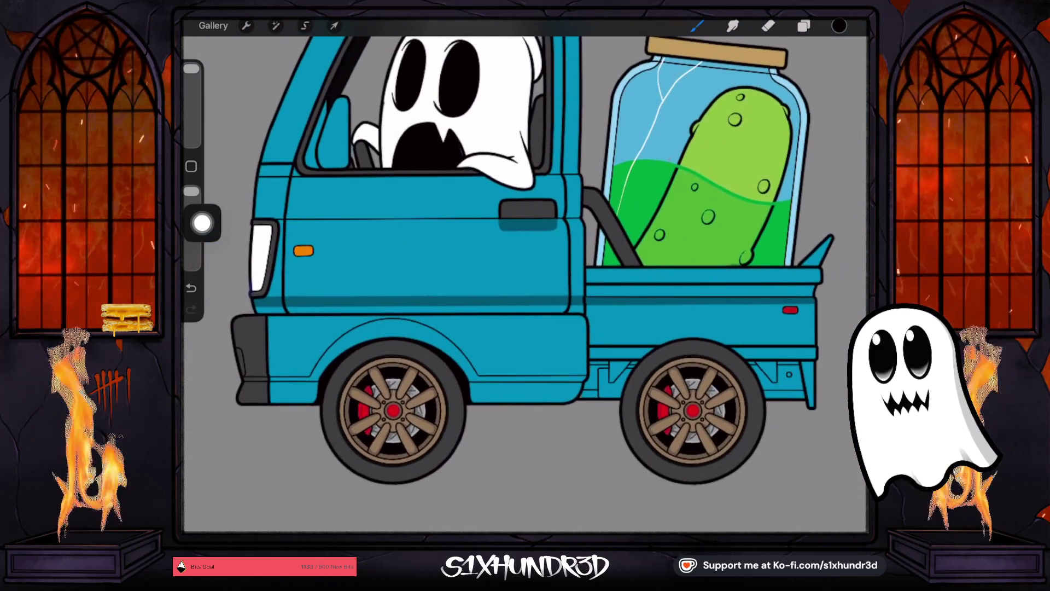
{"action": "scroll", "coordinate": [523, 263], "scroll_direction": "down", "scroll_amount": 4}
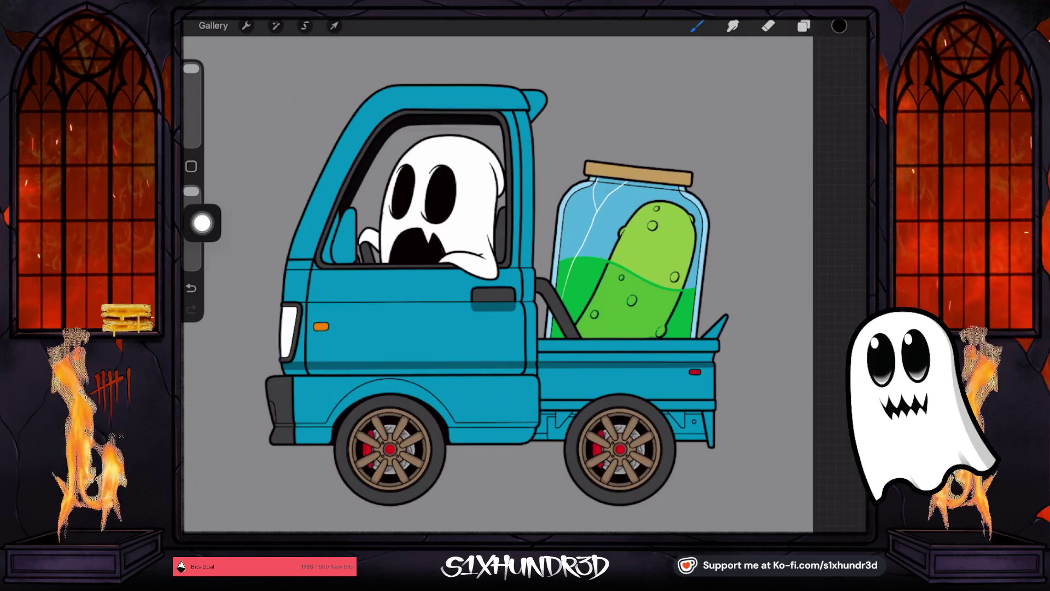
{"action": "scroll", "coordinate": [525, 273], "scroll_direction": "up", "scroll_amount": 3}
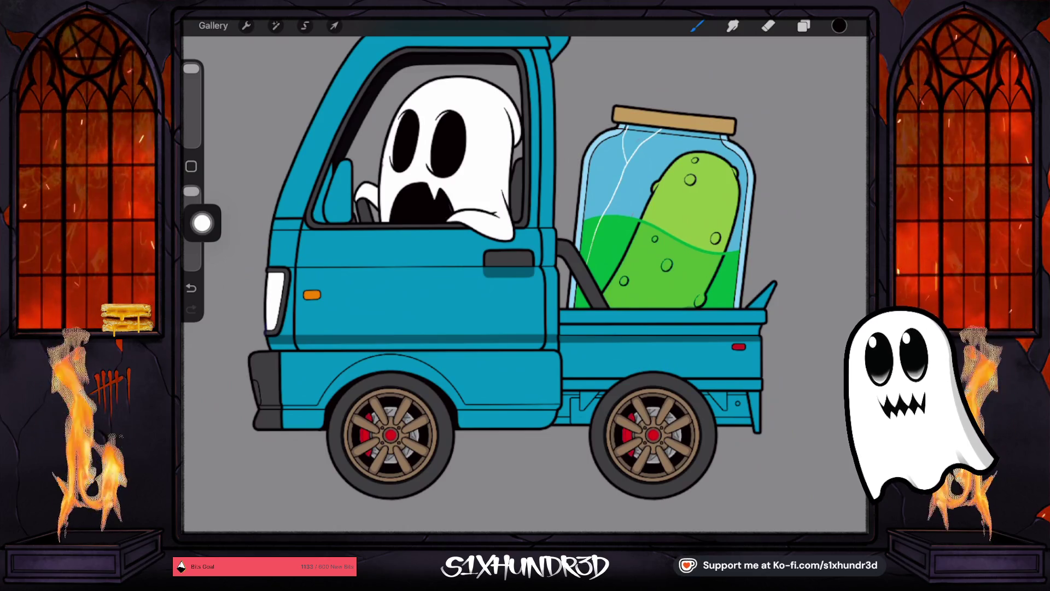
Step: Sample the teal of the truck door as the active painting colour
{"action": "scroll", "coordinate": [525, 274], "scroll_direction": "down", "scroll_amount": 2}
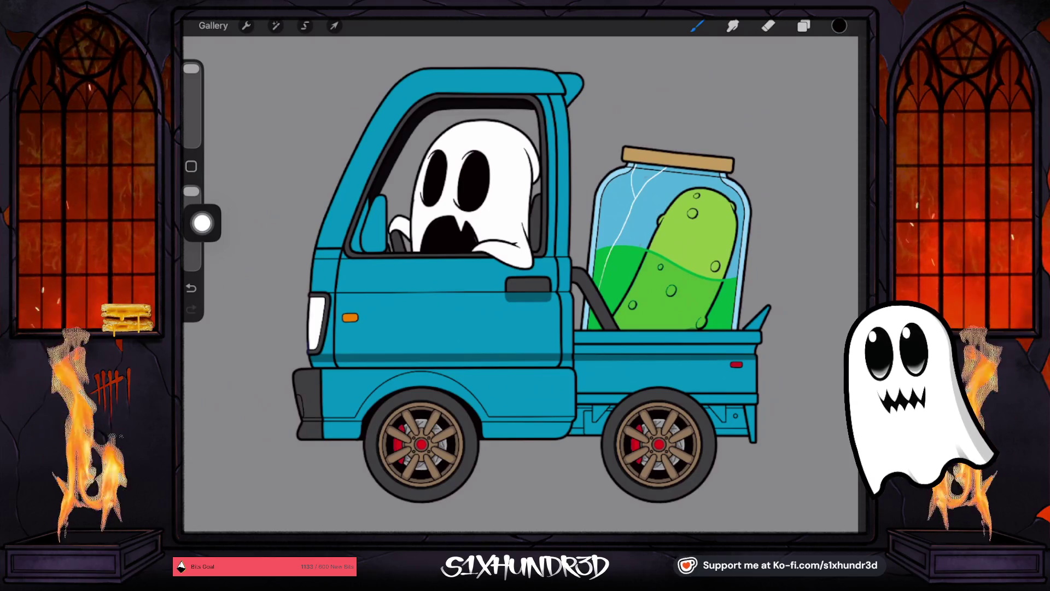
{"action": "left_click", "coordinate": [482, 348]}
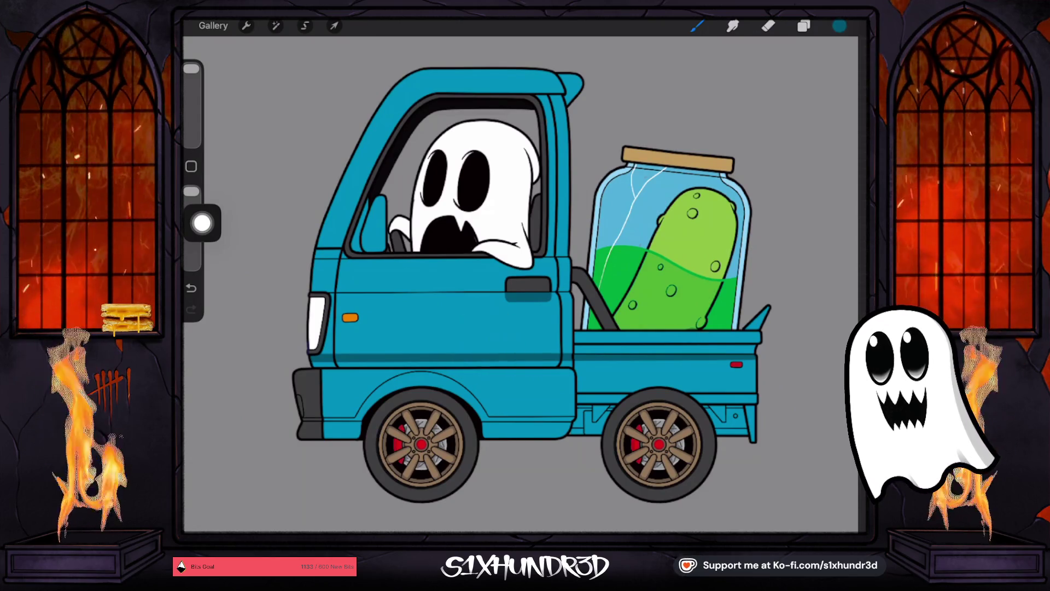
{"action": "left_click", "coordinate": [840, 26]}
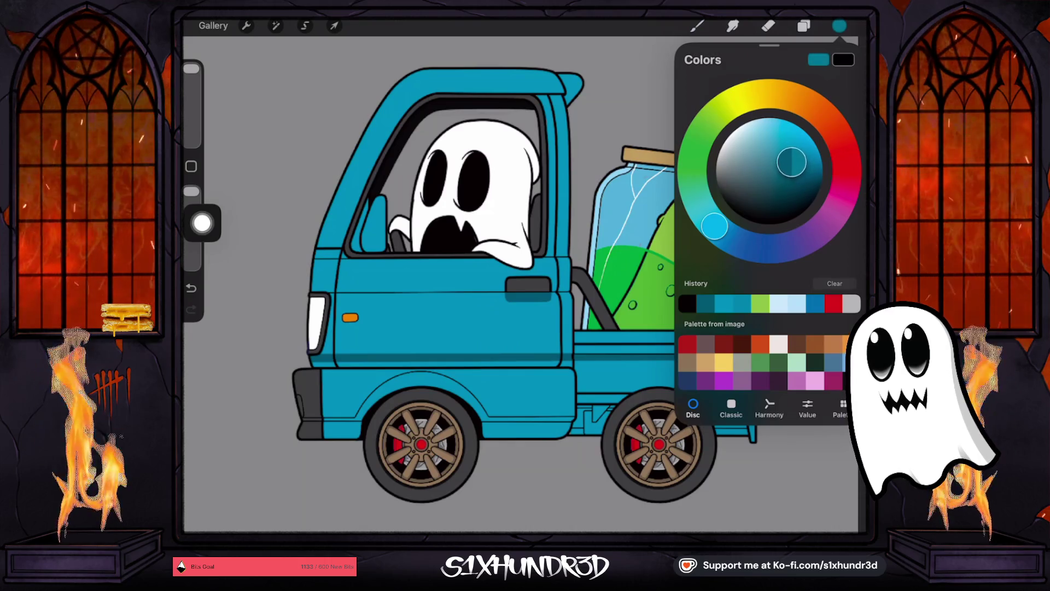
{"action": "left_click", "coordinate": [803, 26]}
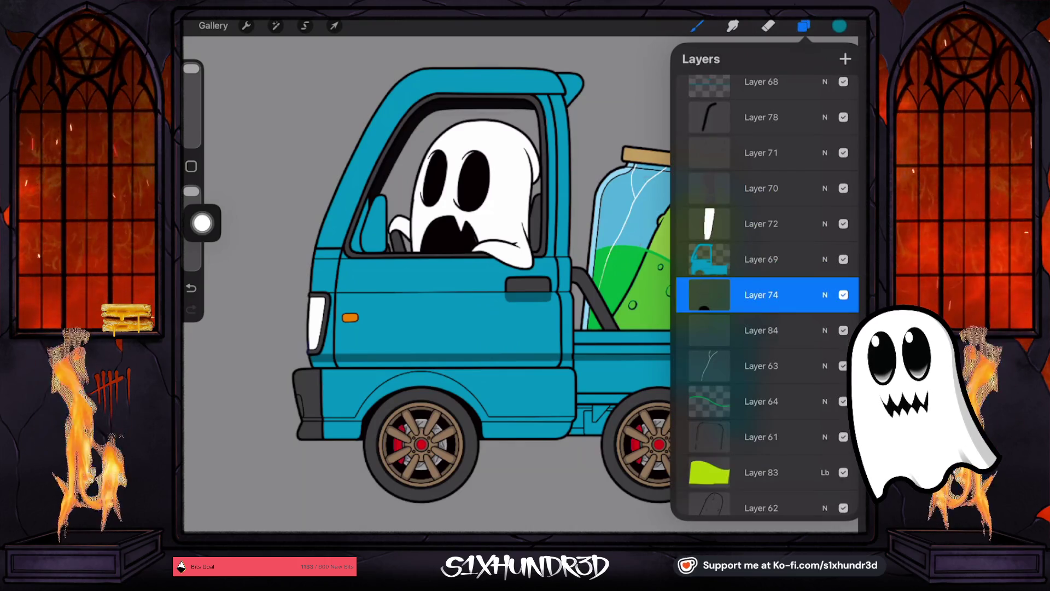
{"action": "scroll", "coordinate": [766, 296], "scroll_direction": "down", "scroll_amount": 1}
{"action": "scroll", "coordinate": [766, 296], "scroll_direction": "up", "scroll_amount": 5}
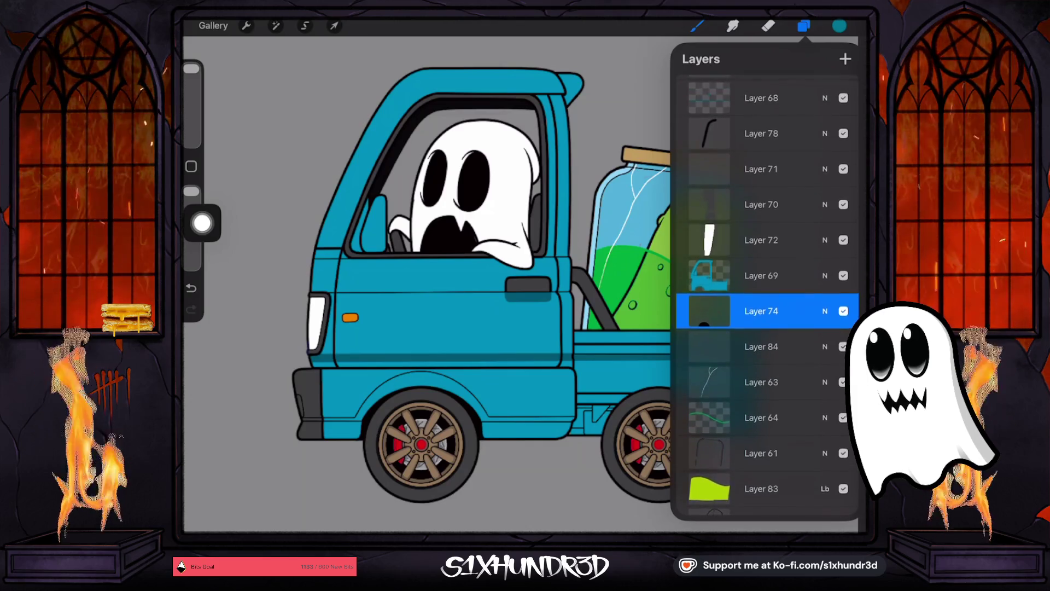
{"action": "scroll", "coordinate": [766, 296], "scroll_direction": "up", "scroll_amount": 3}
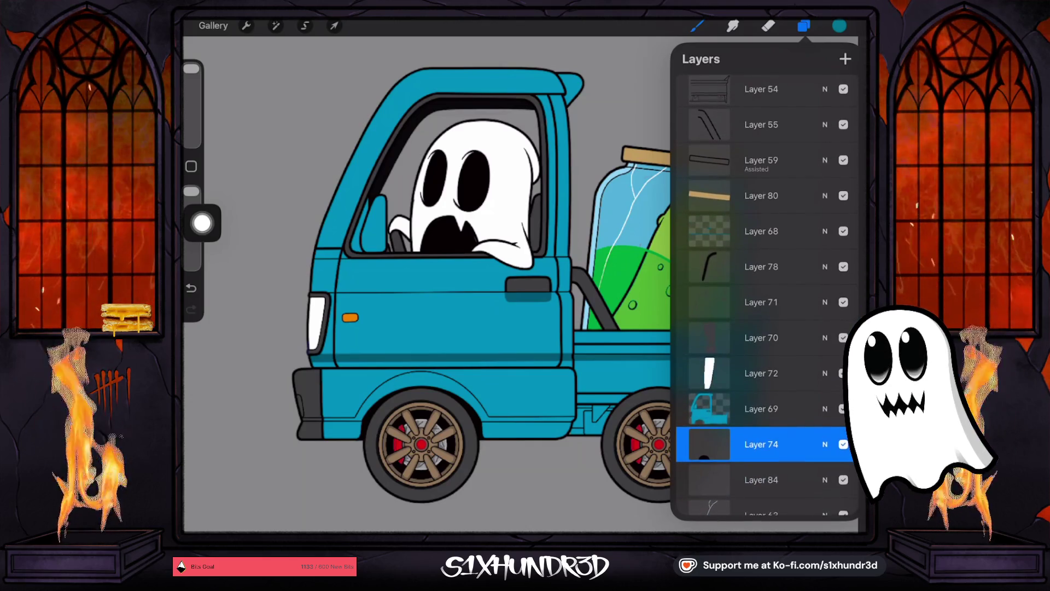
{"action": "left_click", "coordinate": [760, 302]}
{"action": "left_click", "coordinate": [844, 302]}
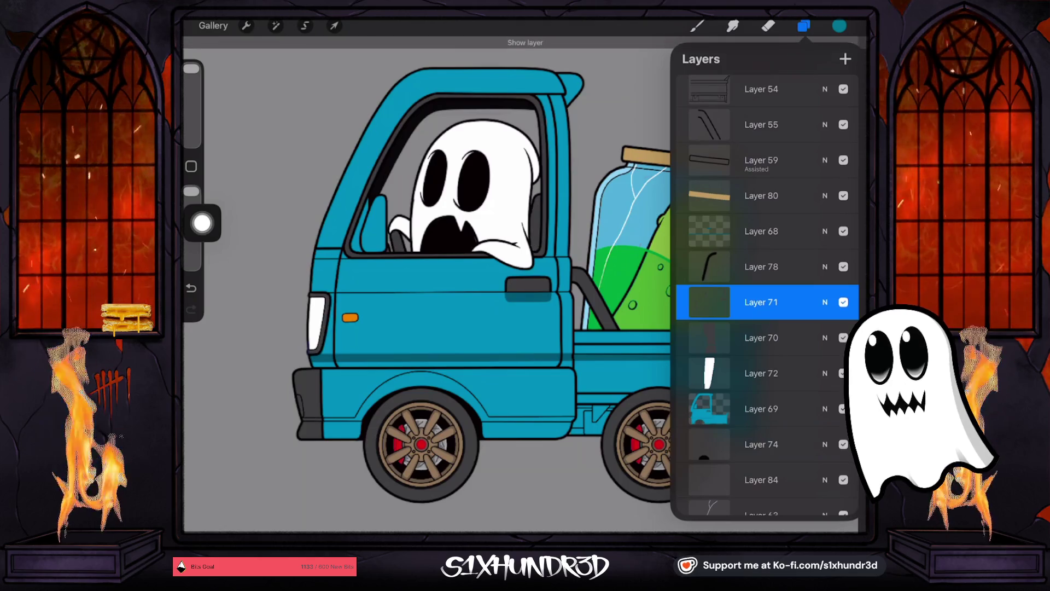
{"action": "scroll", "coordinate": [765, 328], "scroll_direction": "up", "scroll_amount": 4}
{"action": "scroll", "coordinate": [763, 295], "scroll_direction": "up", "scroll_amount": 8}
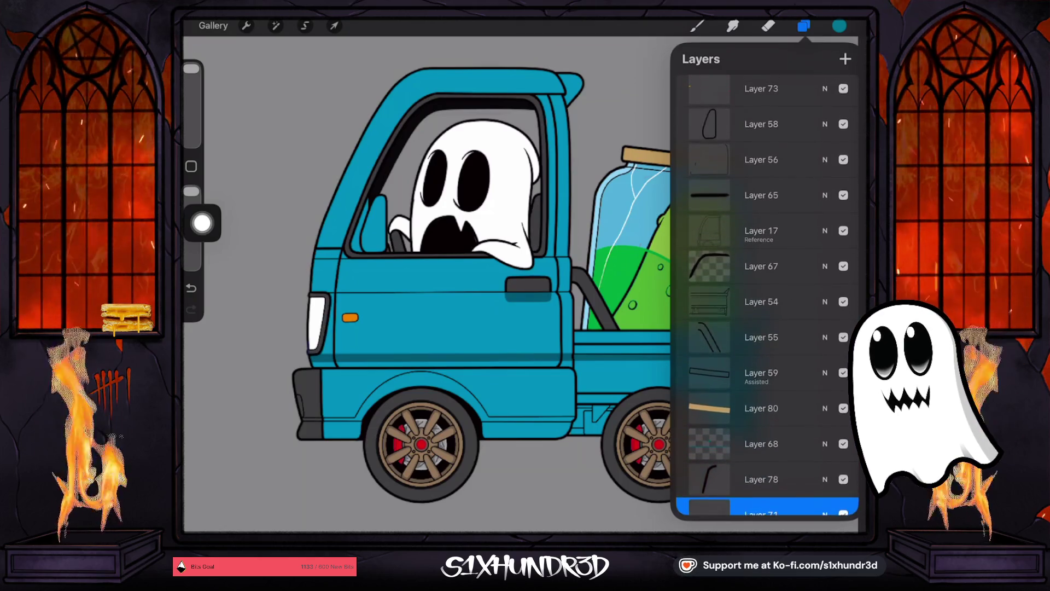
{"action": "scroll", "coordinate": [766, 295], "scroll_direction": "down", "scroll_amount": 4}
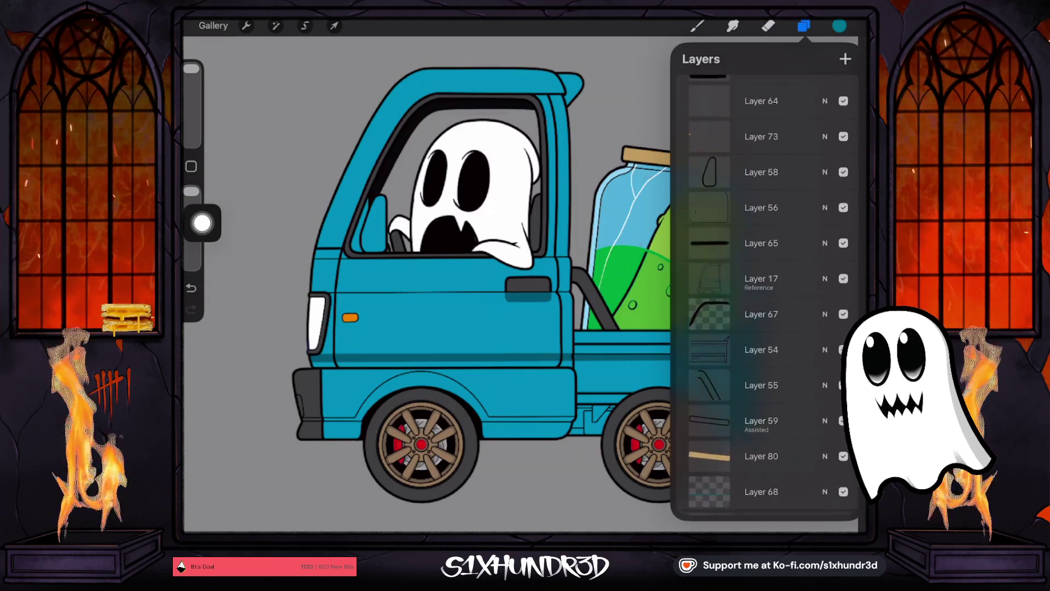
{"action": "scroll", "coordinate": [766, 296], "scroll_direction": "down", "scroll_amount": 2}
{"action": "left_click", "coordinate": [761, 385]}
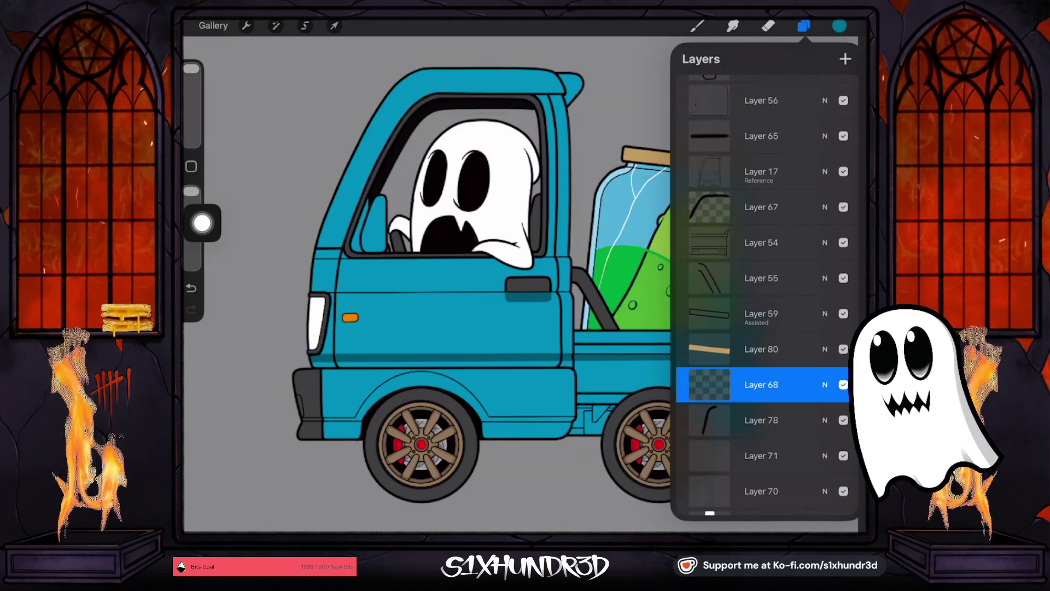
{"action": "left_click", "coordinate": [842, 384]}
{"action": "left_click", "coordinate": [842, 385]}
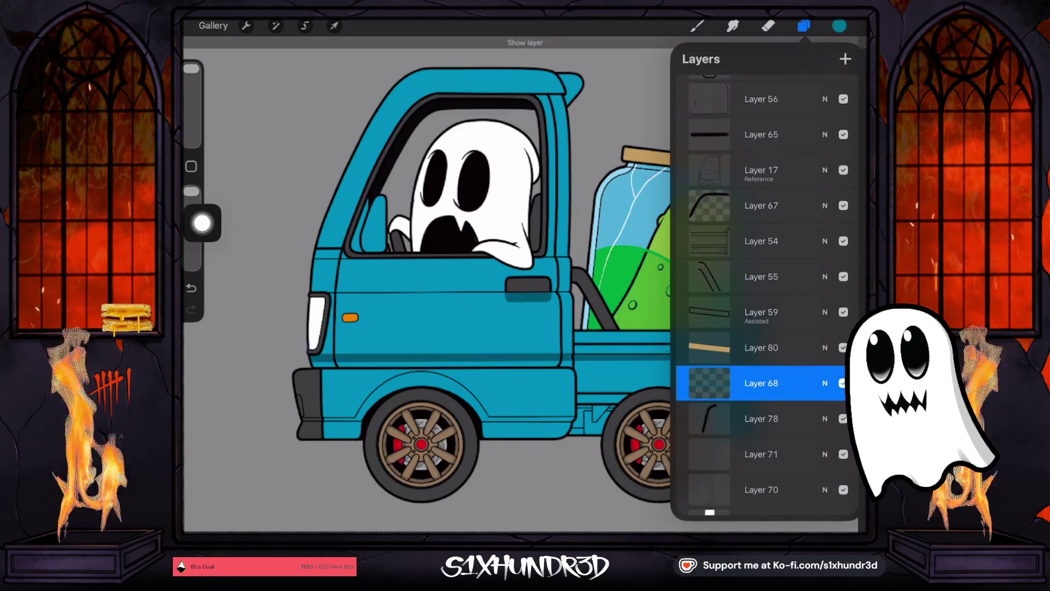
{"action": "left_click", "coordinate": [804, 26]}
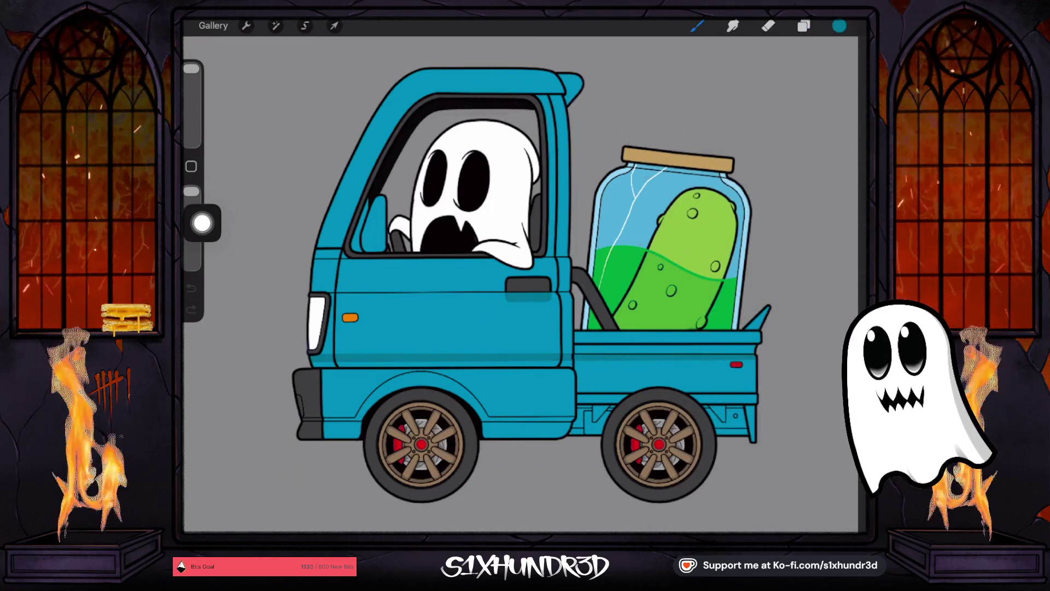
{"action": "left_click", "coordinate": [839, 25]}
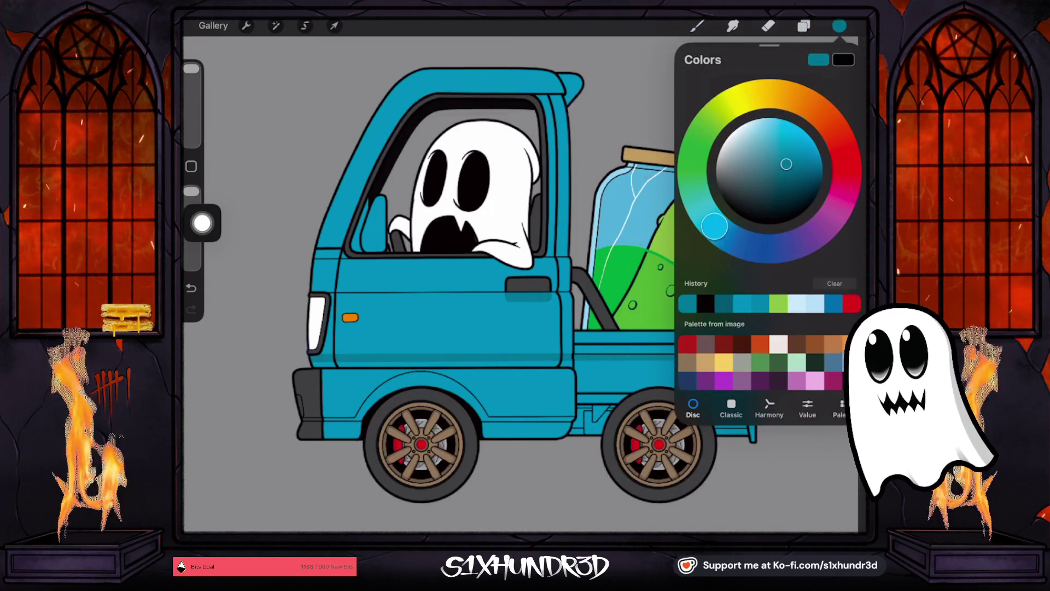
{"action": "left_click", "coordinate": [839, 25]}
{"action": "left_click", "coordinate": [840, 25]}
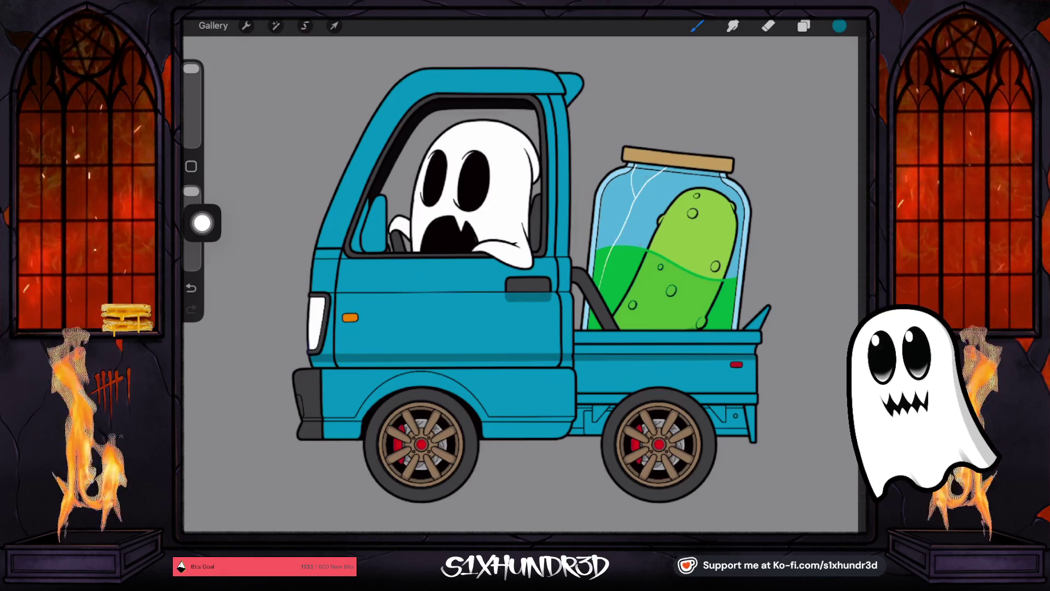
{"action": "left_click", "coordinate": [803, 26]}
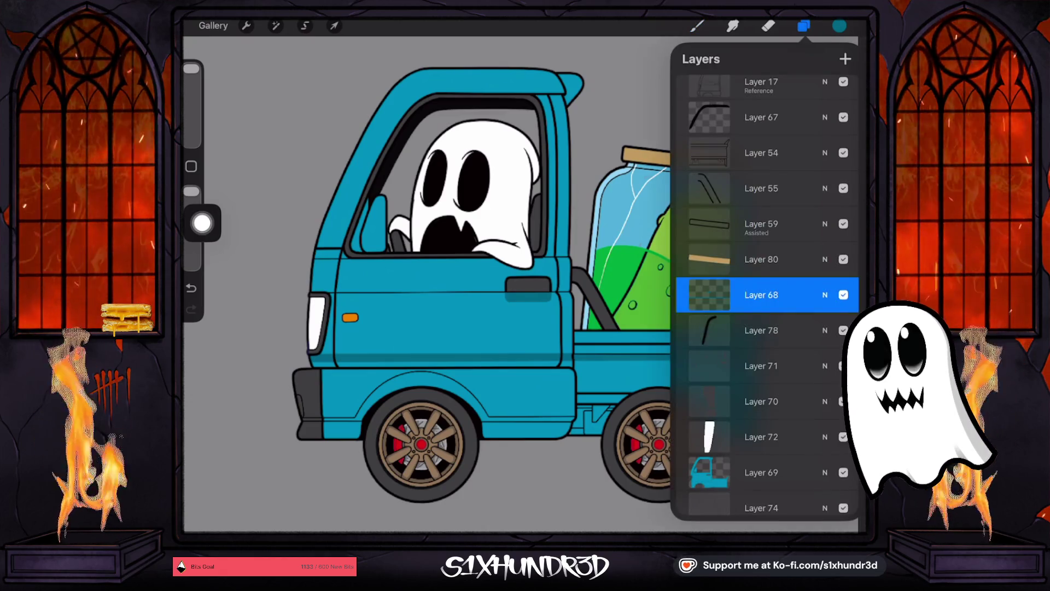
{"action": "key", "text": "b"}
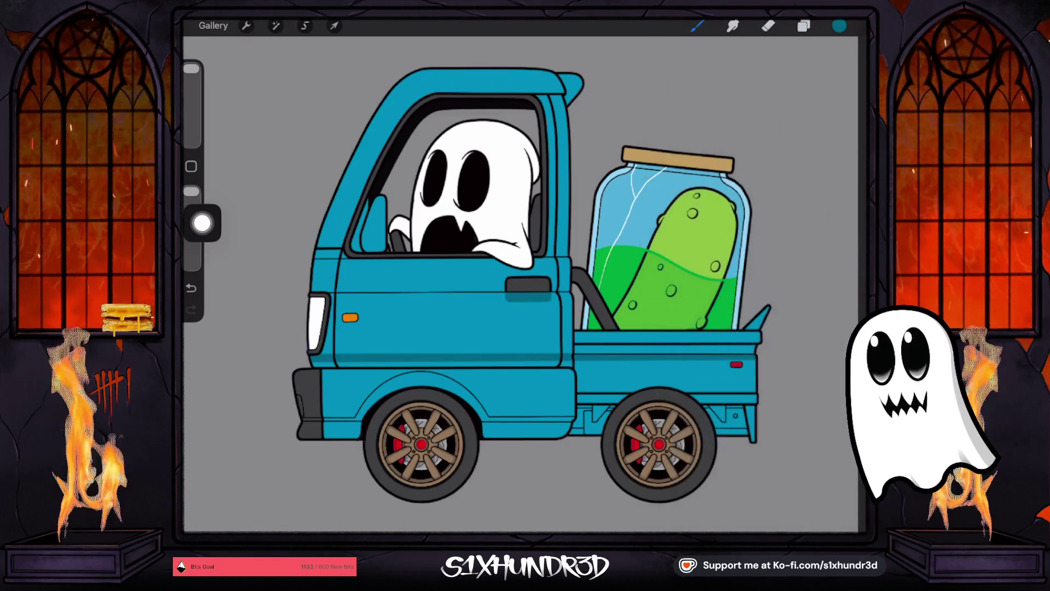
{"action": "scroll", "coordinate": [520, 285], "scroll_direction": "down", "scroll_amount": 3}
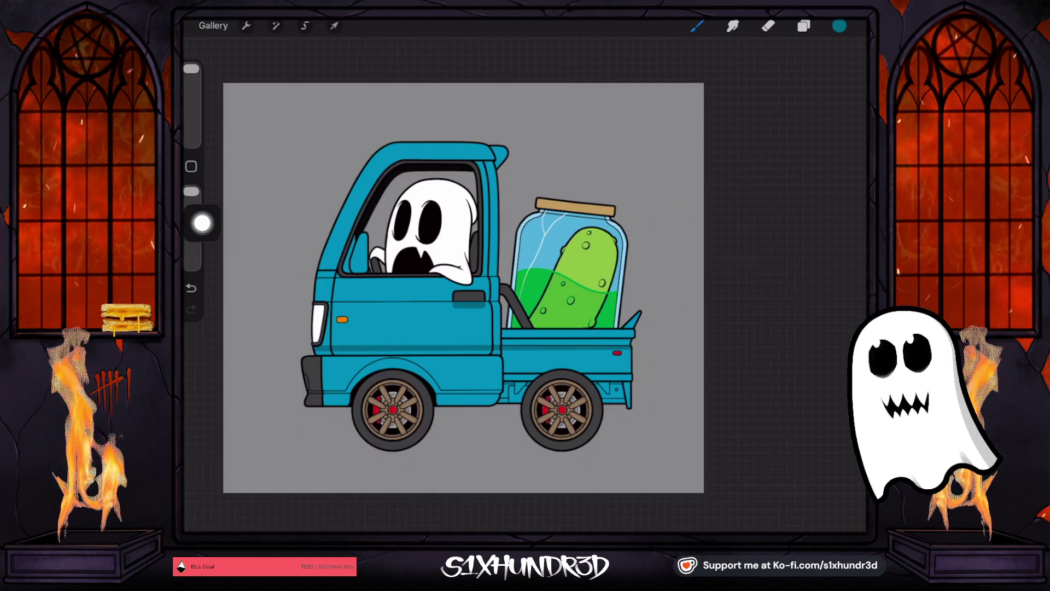
{"action": "scroll", "coordinate": [536, 299], "scroll_direction": "up", "scroll_amount": 3}
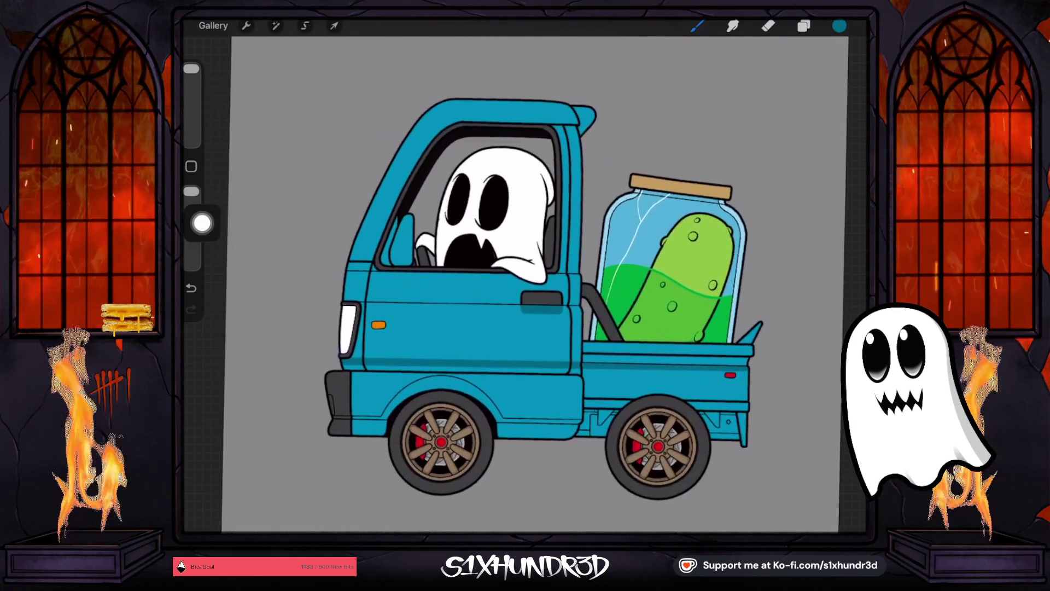
{"action": "scroll", "coordinate": [525, 284], "scroll_direction": "up", "scroll_amount": 1}
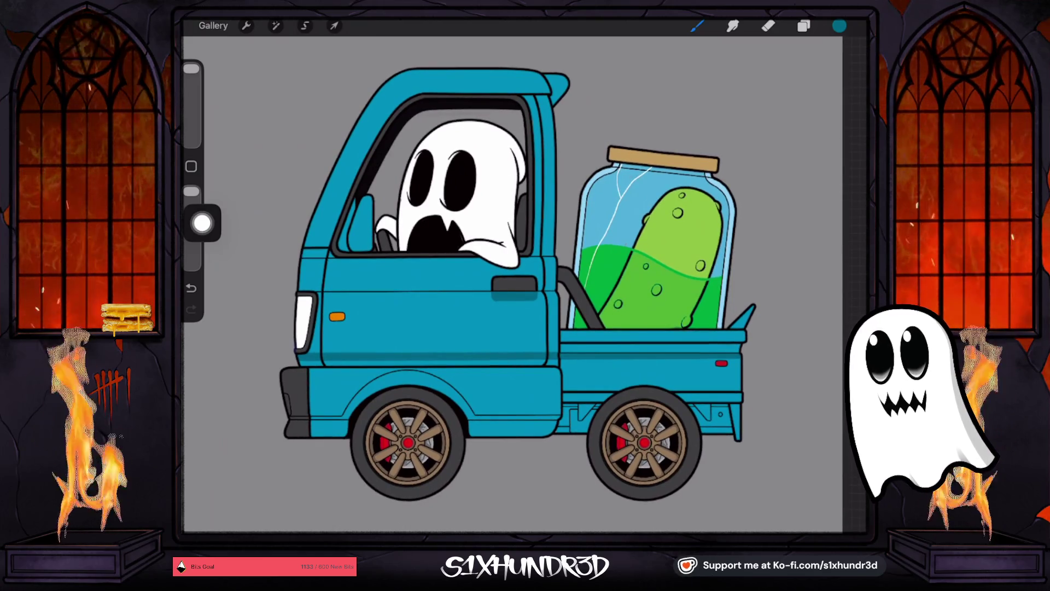
{"action": "left_click", "coordinate": [803, 26]}
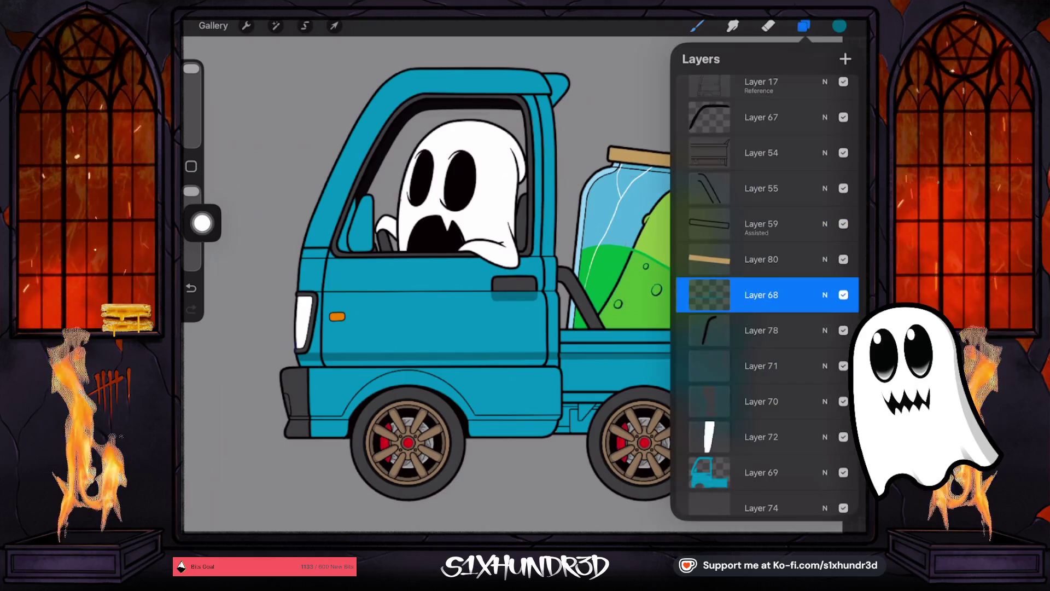
Step: Add Layer 85 above truck body Layer 69 and make it a Clipping Mask
{"action": "scroll", "coordinate": [766, 295], "scroll_direction": "down", "scroll_amount": 3}
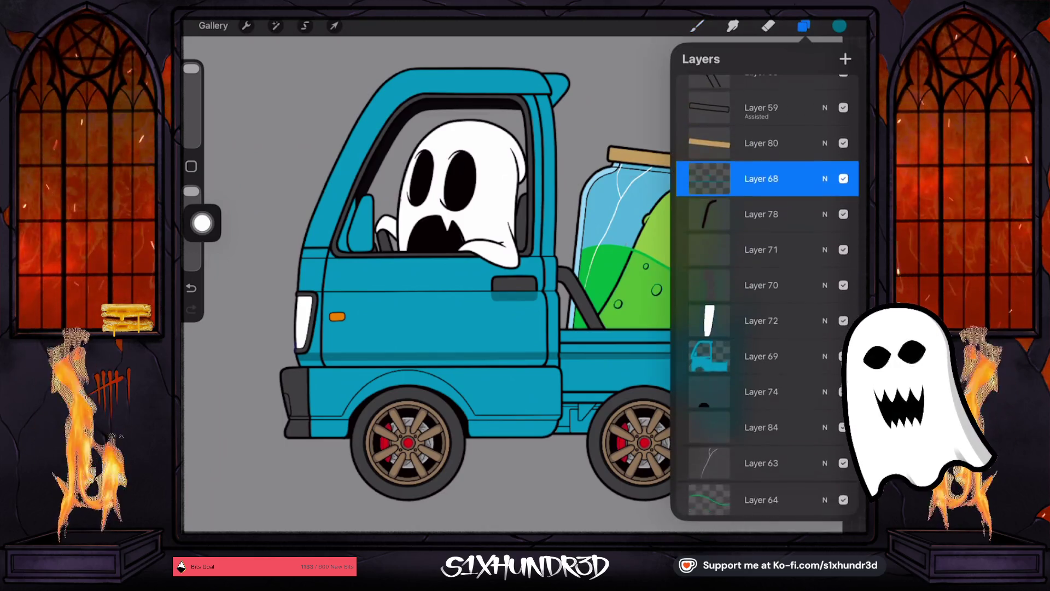
{"action": "left_click", "coordinate": [761, 322]}
{"action": "left_click", "coordinate": [846, 59]}
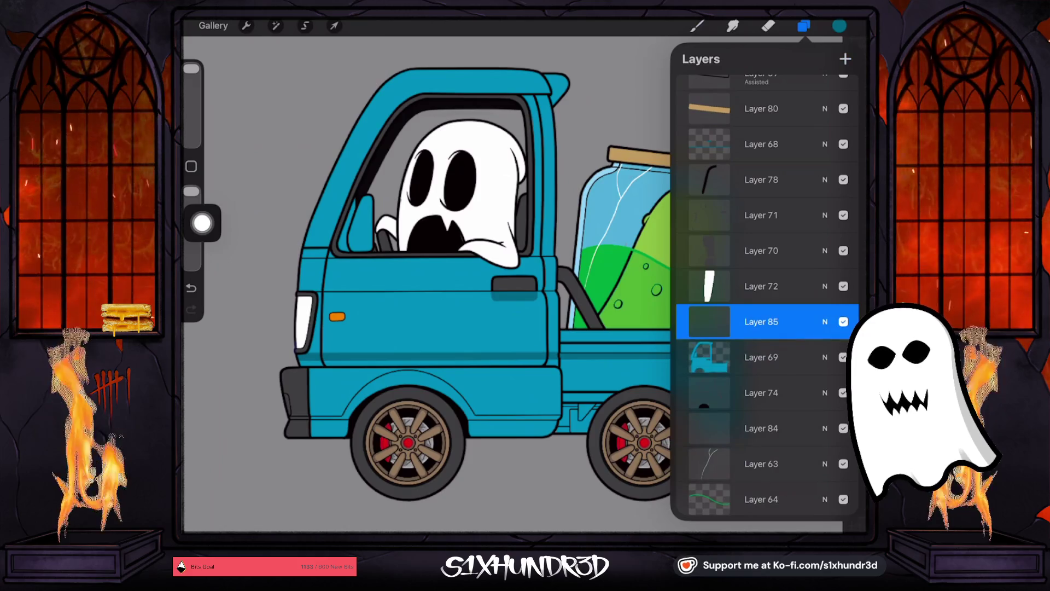
{"action": "left_click", "coordinate": [709, 322]}
{"action": "left_click", "coordinate": [709, 321]}
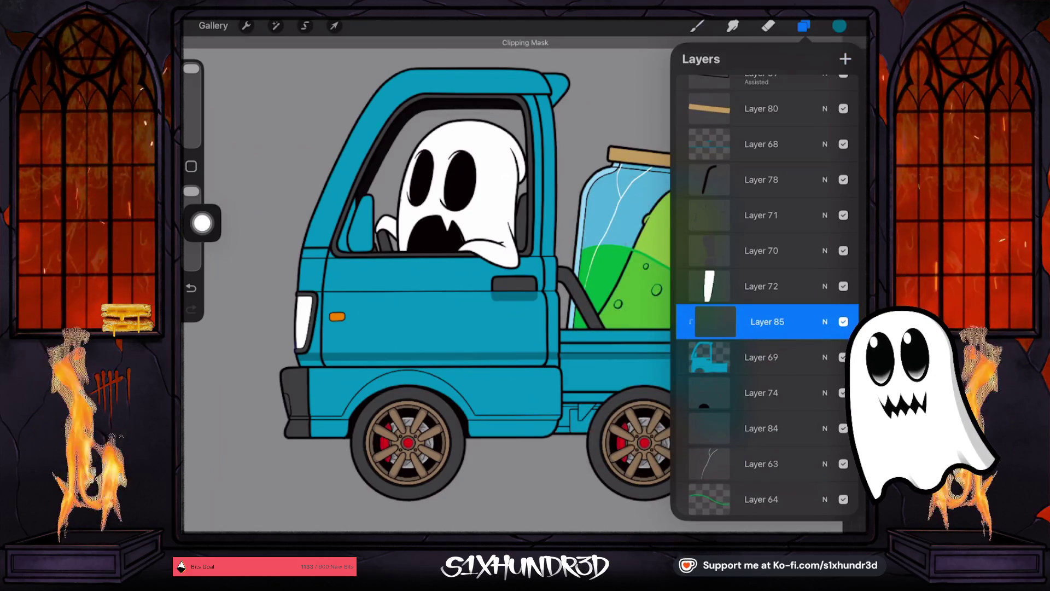
Step: Choose the Ghosty Tech Pen brush and increase its size
{"action": "left_click", "coordinate": [697, 26]}
{"action": "left_click", "coordinate": [697, 26]}
{"action": "left_click", "coordinate": [804, 26]}
{"action": "scroll", "coordinate": [766, 296], "scroll_direction": "up", "scroll_amount": 3}
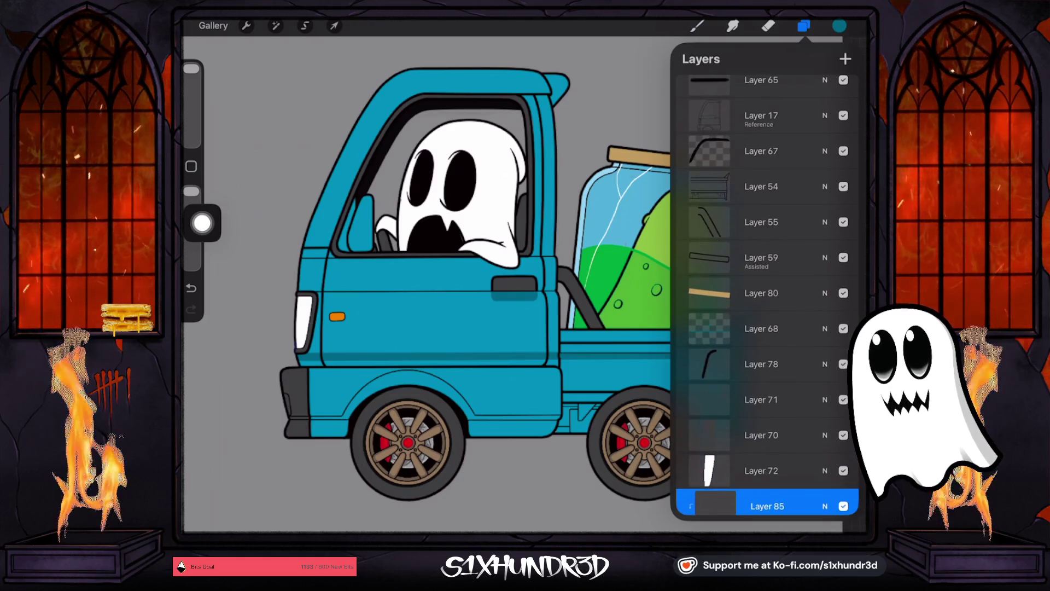
{"action": "left_click", "coordinate": [697, 26]}
{"action": "scroll", "coordinate": [742, 302], "scroll_direction": "up", "scroll_amount": 10}
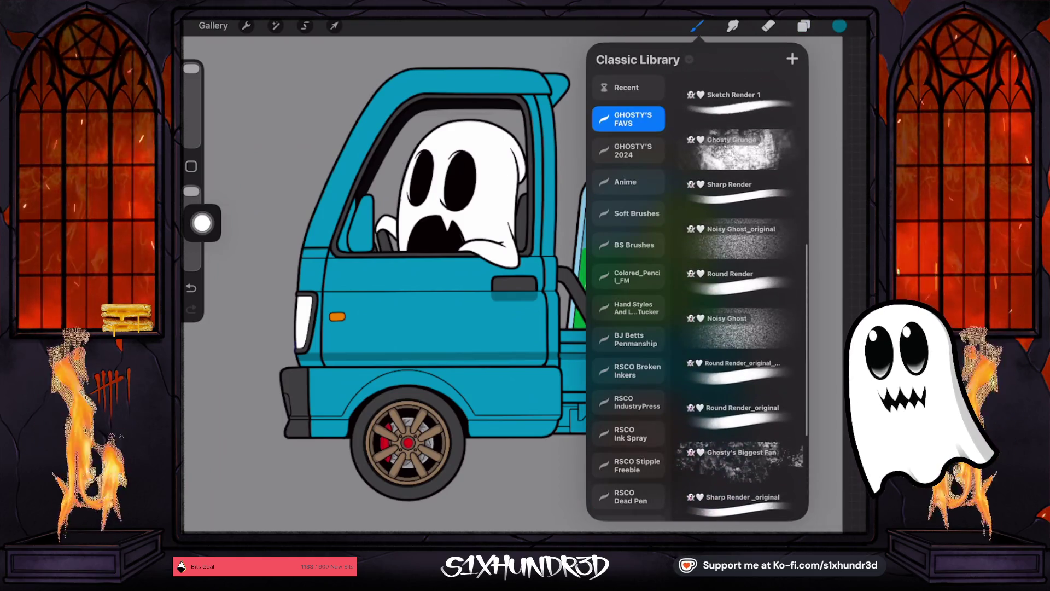
{"action": "left_click", "coordinate": [740, 200]}
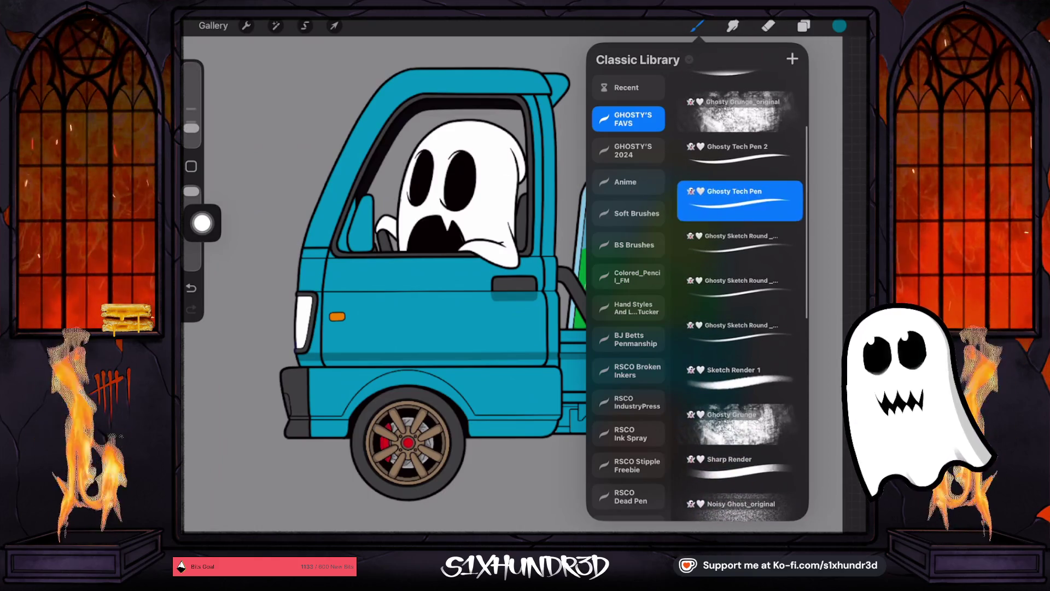
{"action": "left_click_drag", "start_coordinate": [191, 127], "coordinate": [192, 121]}
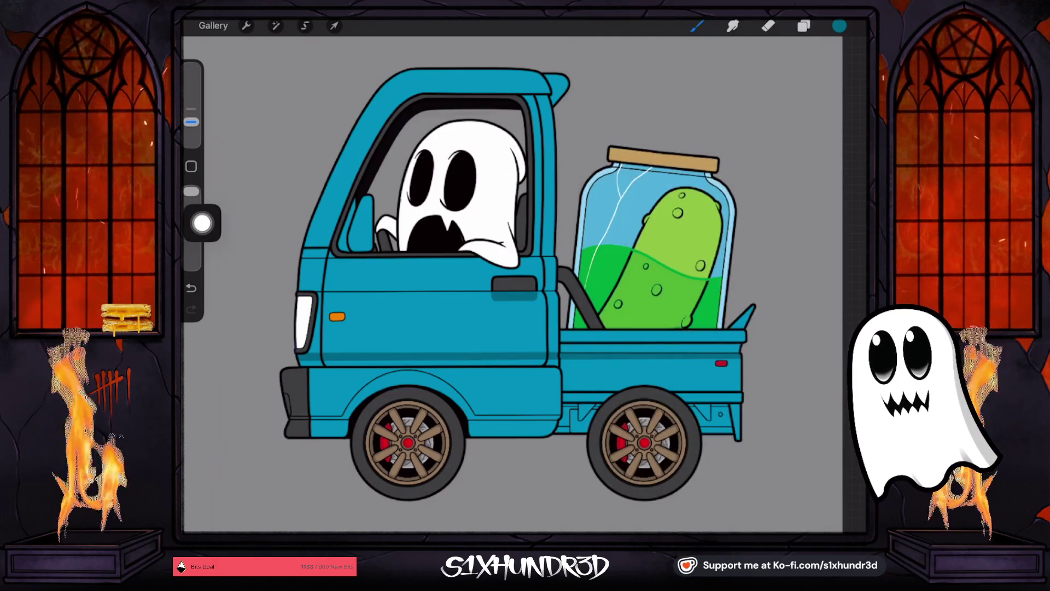
{"action": "scroll", "coordinate": [547, 356], "scroll_direction": "up", "scroll_amount": 5}
{"action": "scroll", "coordinate": [588, 378], "scroll_direction": "up", "scroll_amount": 3}
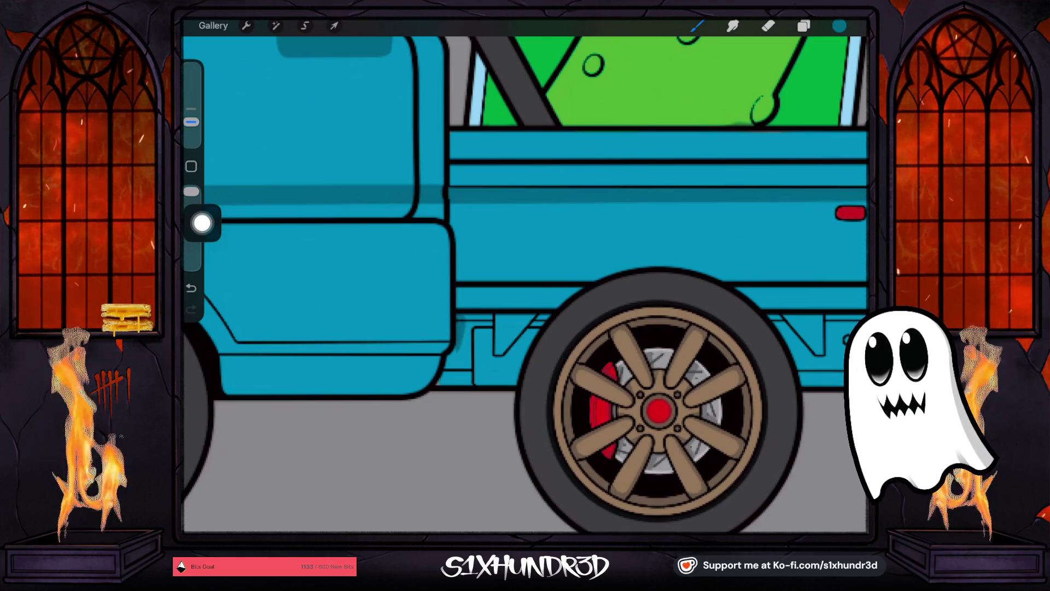
{"action": "left_click", "coordinate": [697, 26]}
{"action": "left_click", "coordinate": [741, 290]}
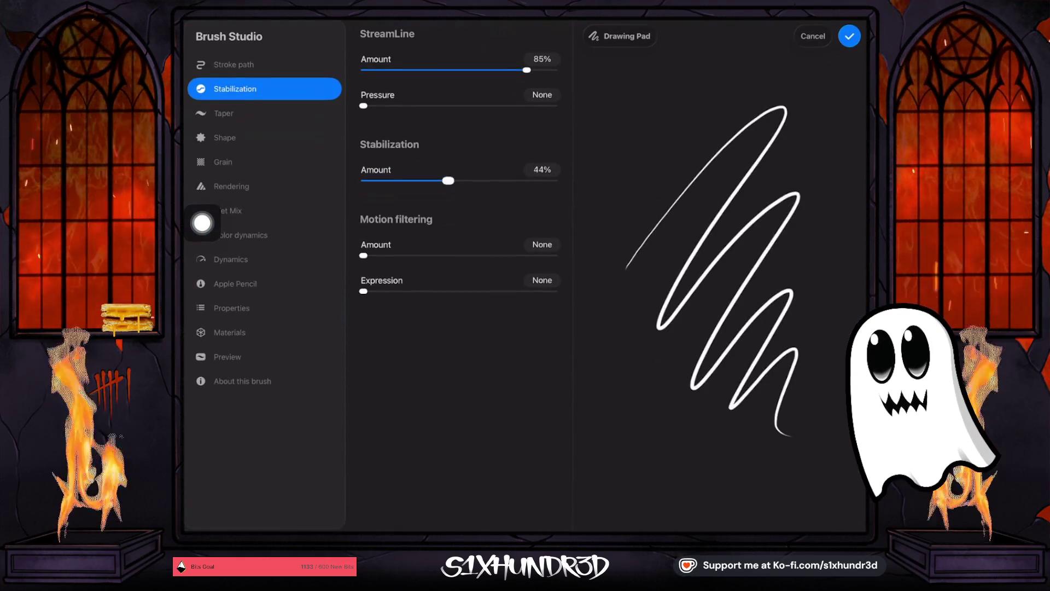
{"action": "left_click_drag", "start_coordinate": [448, 181], "coordinate": [364, 181]}
{"action": "left_click", "coordinate": [849, 37]}
{"action": "left_click", "coordinate": [697, 25]}
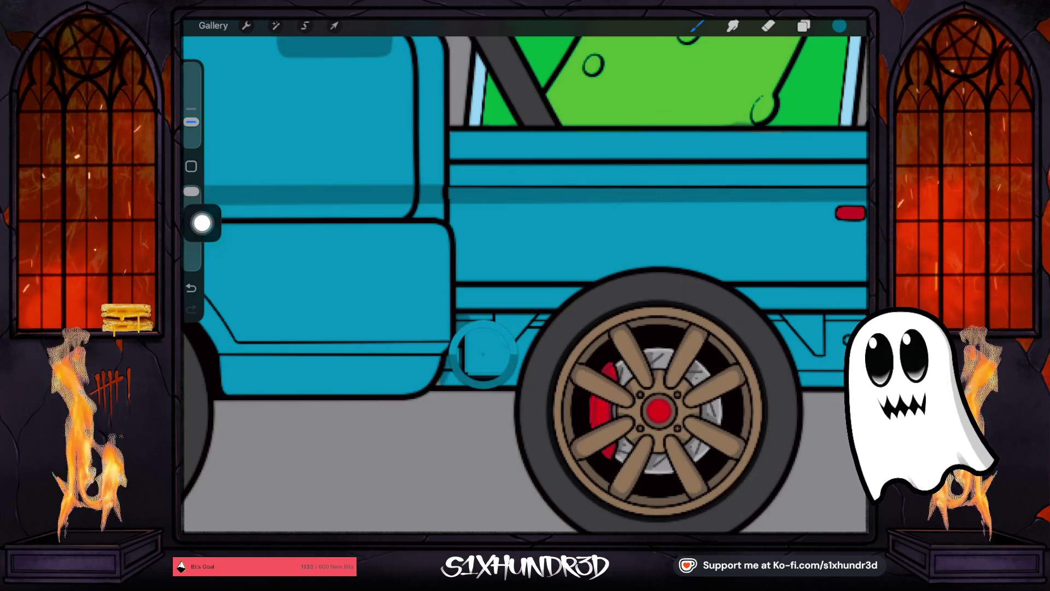
{"action": "left_click", "coordinate": [839, 25]}
{"action": "left_click", "coordinate": [804, 25]}
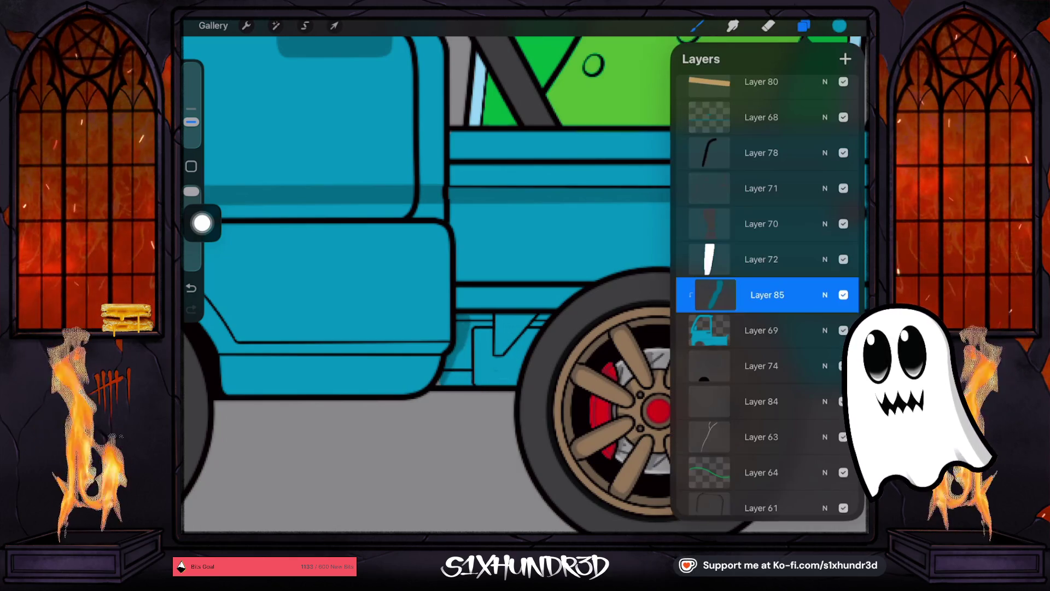
{"action": "left_click", "coordinate": [761, 330]}
{"action": "left_click", "coordinate": [761, 331]}
{"action": "left_click", "coordinate": [761, 330]}
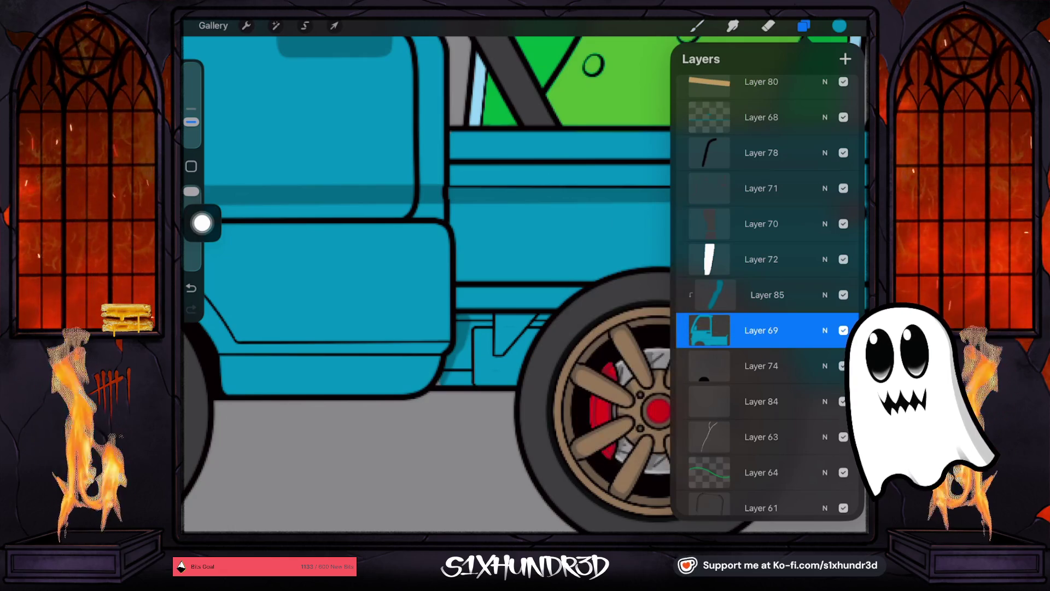
{"action": "left_click", "coordinate": [697, 26]}
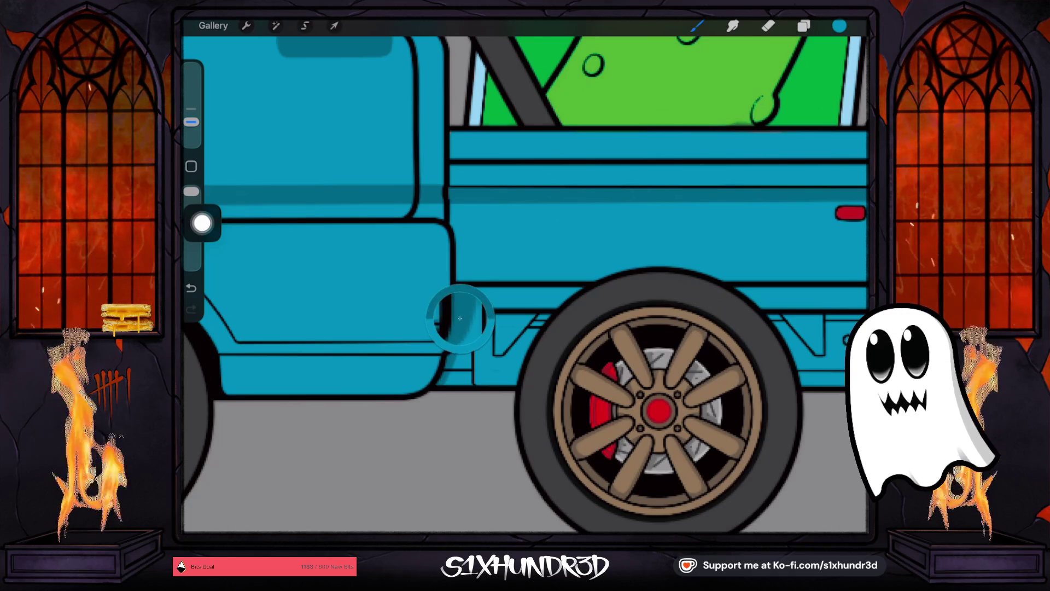
{"action": "left_click", "coordinate": [804, 26]}
{"action": "left_click_drag", "start_coordinate": [766, 293], "coordinate": [771, 259]}
{"action": "left_click", "coordinate": [804, 25]}
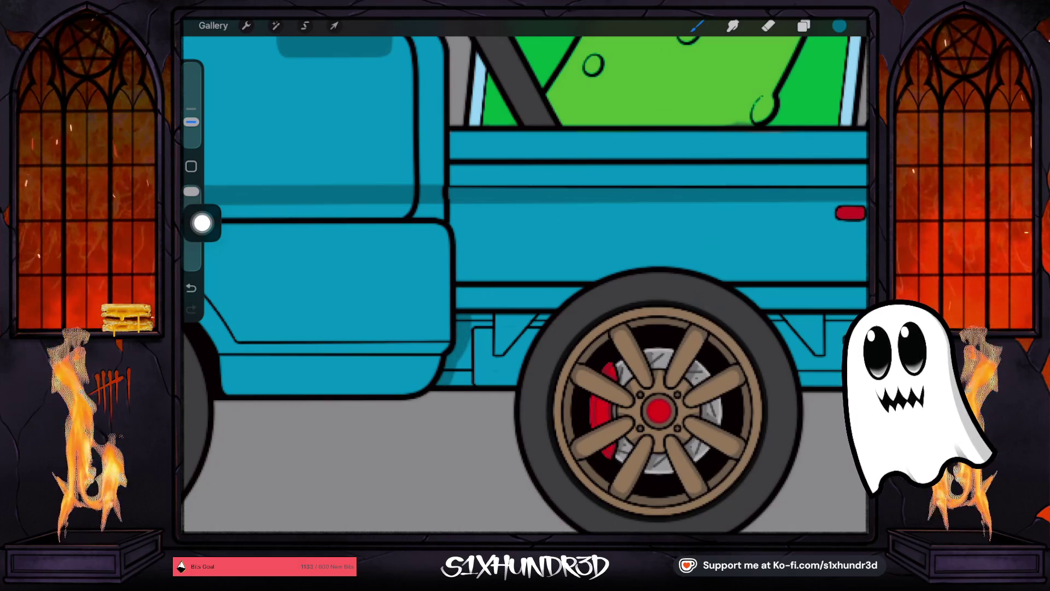
{"action": "left_click_drag", "start_coordinate": [468, 338], "coordinate": [461, 361]}
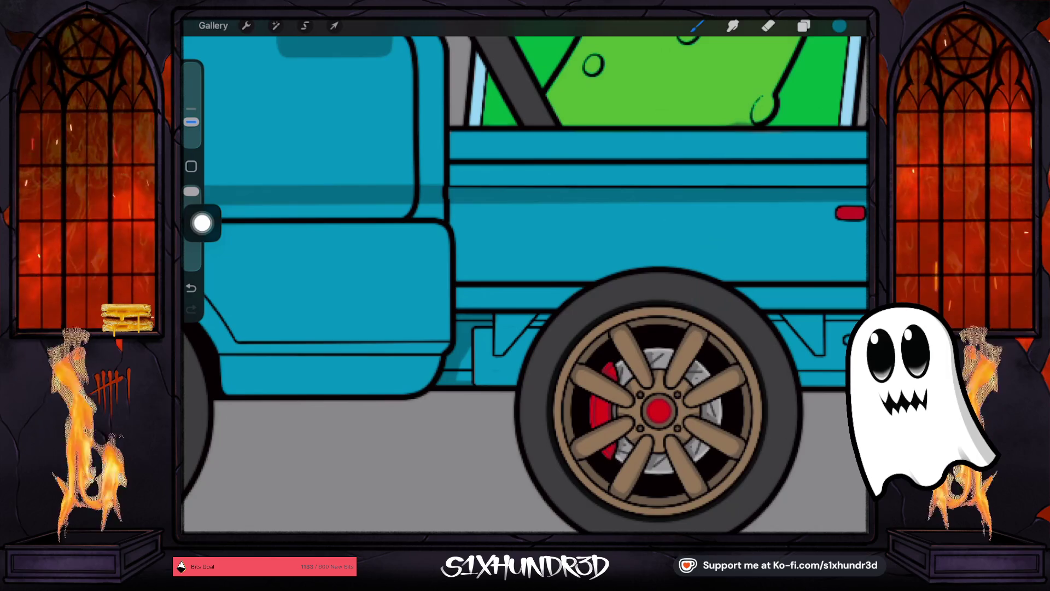
{"action": "left_click_drag", "start_coordinate": [528, 318], "coordinate": [499, 354]}
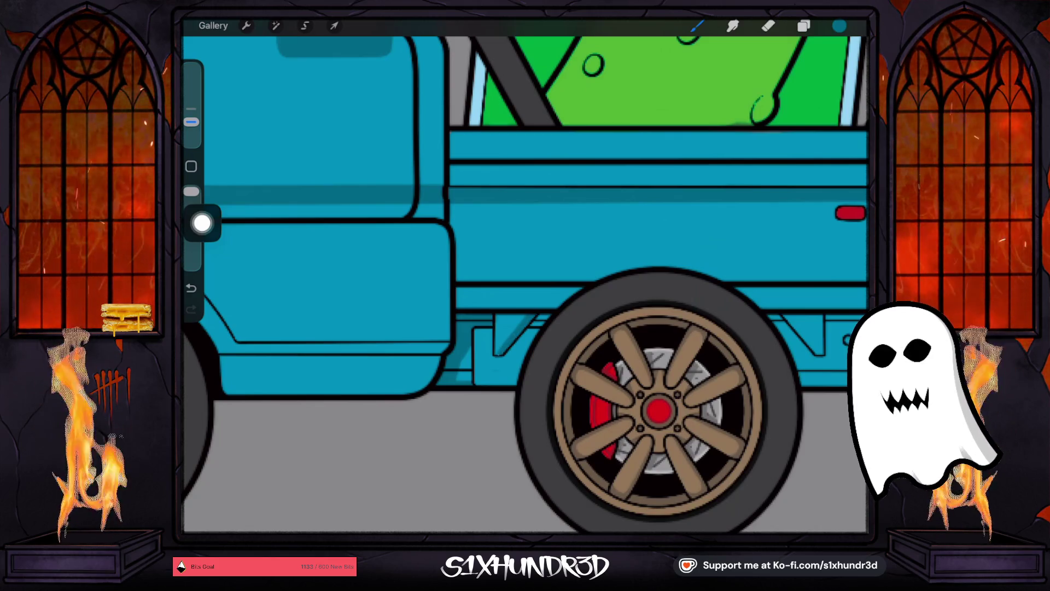
{"action": "scroll", "coordinate": [525, 285], "scroll_direction": "up", "scroll_amount": 3}
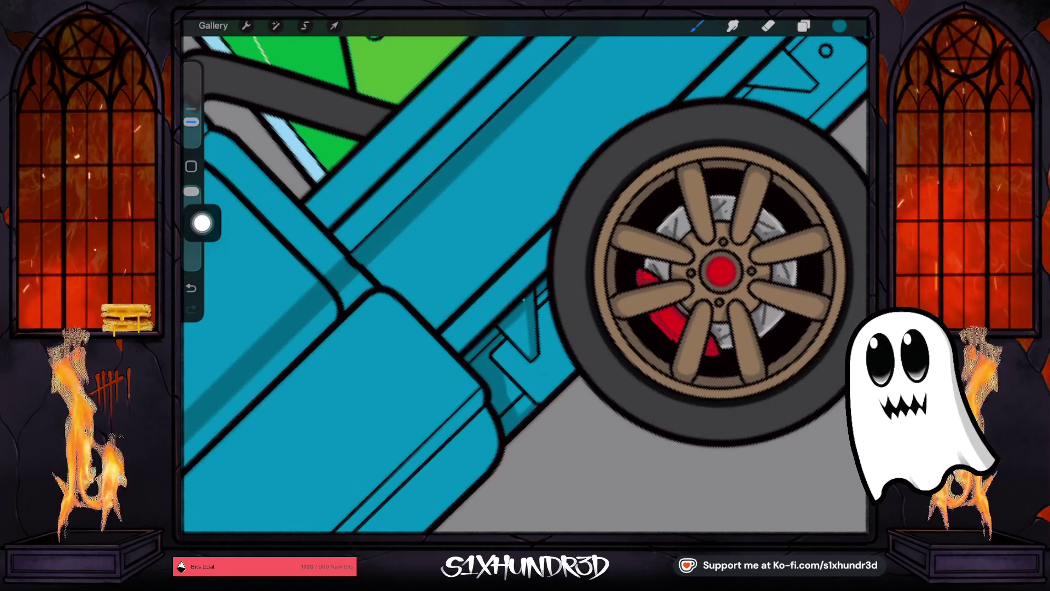
Step: Hide the Back Wheels group to expose the wheel outline circles under the bed
{"action": "scroll", "coordinate": [525, 284], "scroll_direction": "down", "scroll_amount": 3}
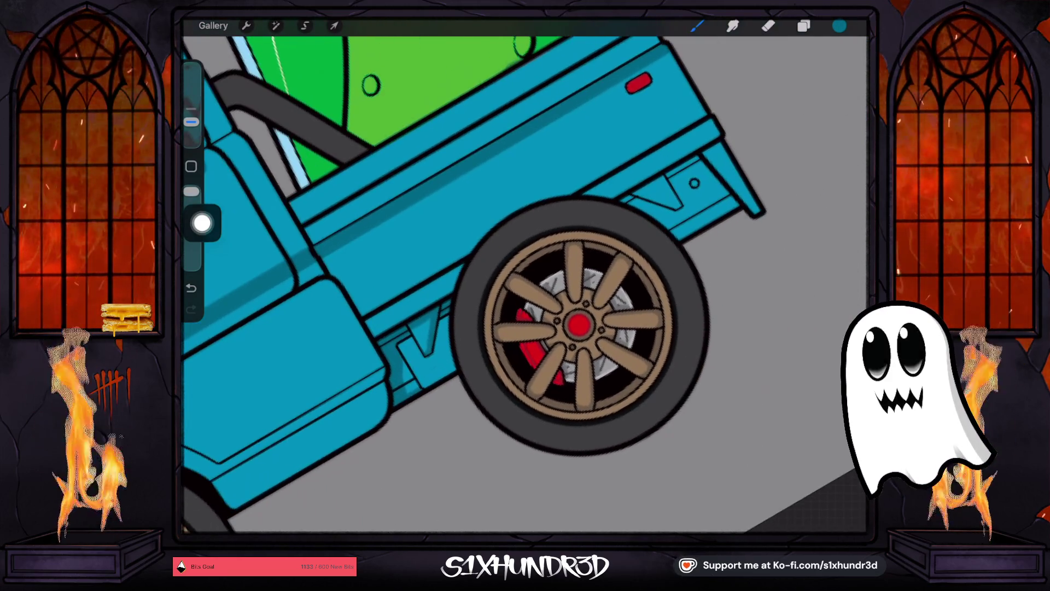
{"action": "left_click", "coordinate": [804, 26]}
{"action": "scroll", "coordinate": [766, 284], "scroll_direction": "up", "scroll_amount": 5}
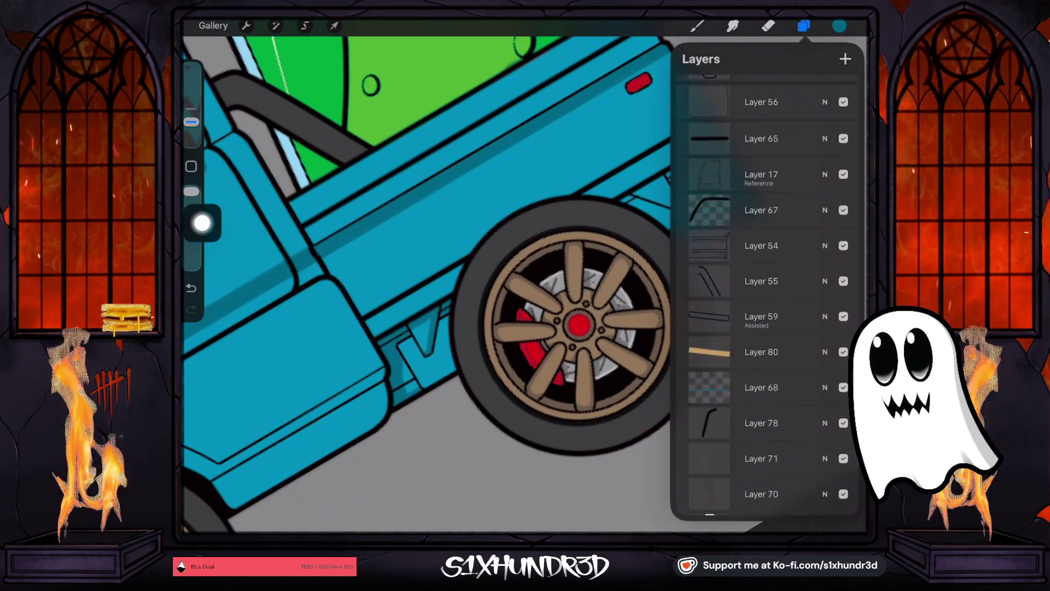
{"action": "scroll", "coordinate": [766, 285], "scroll_direction": "up", "scroll_amount": 5}
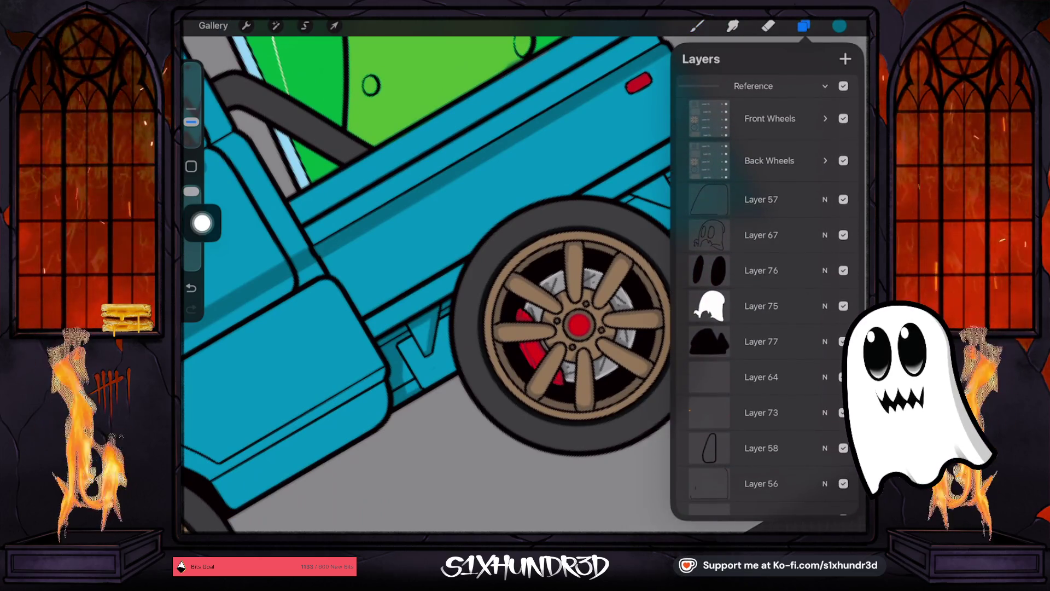
{"action": "left_click", "coordinate": [843, 160]}
{"action": "left_click", "coordinate": [804, 26]}
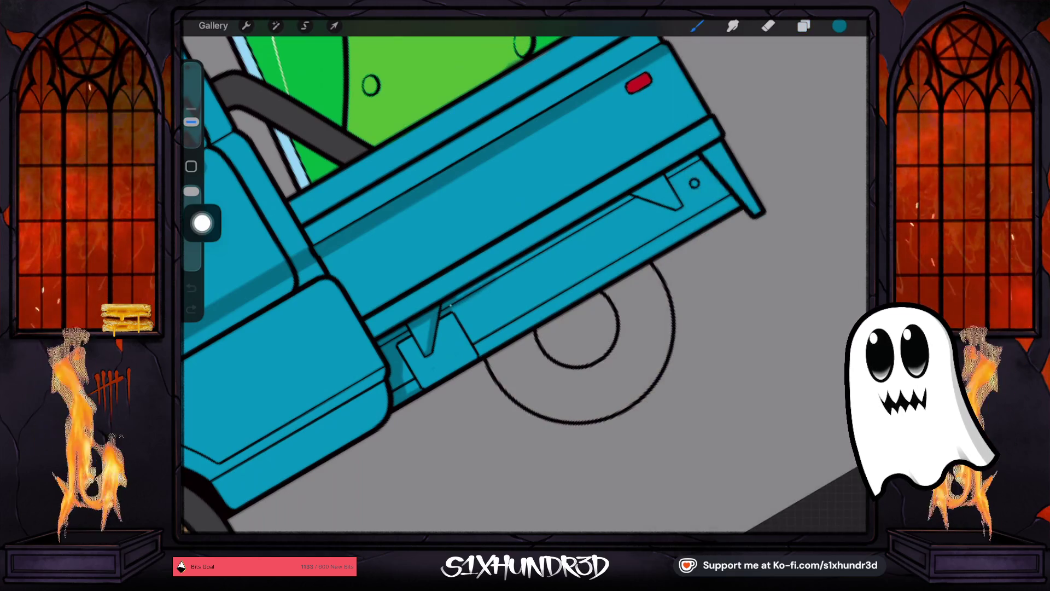
Step: Ink a thin line along the bracket's top edge
{"action": "left_click", "coordinate": [466, 284]}
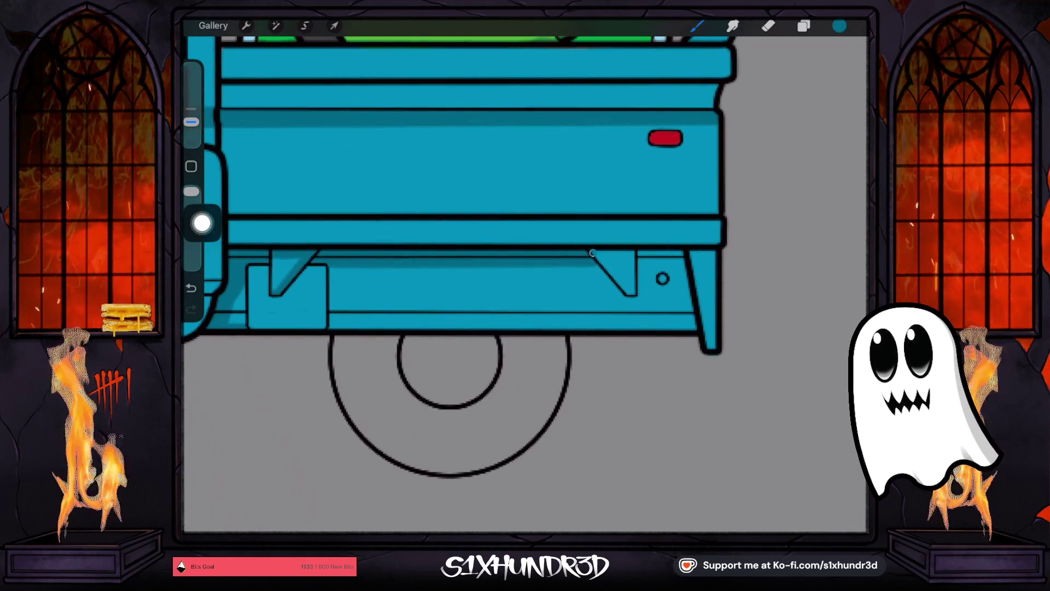
{"action": "left_click_drag", "start_coordinate": [592, 253], "coordinate": [635, 252]}
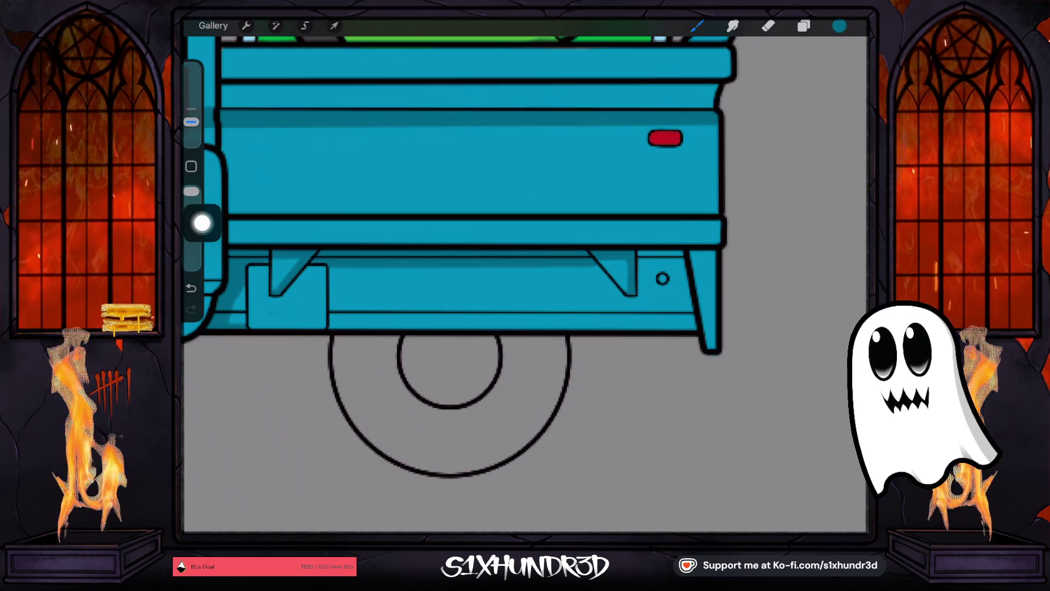
{"action": "scroll", "coordinate": [454, 258], "scroll_direction": "down", "scroll_amount": 2}
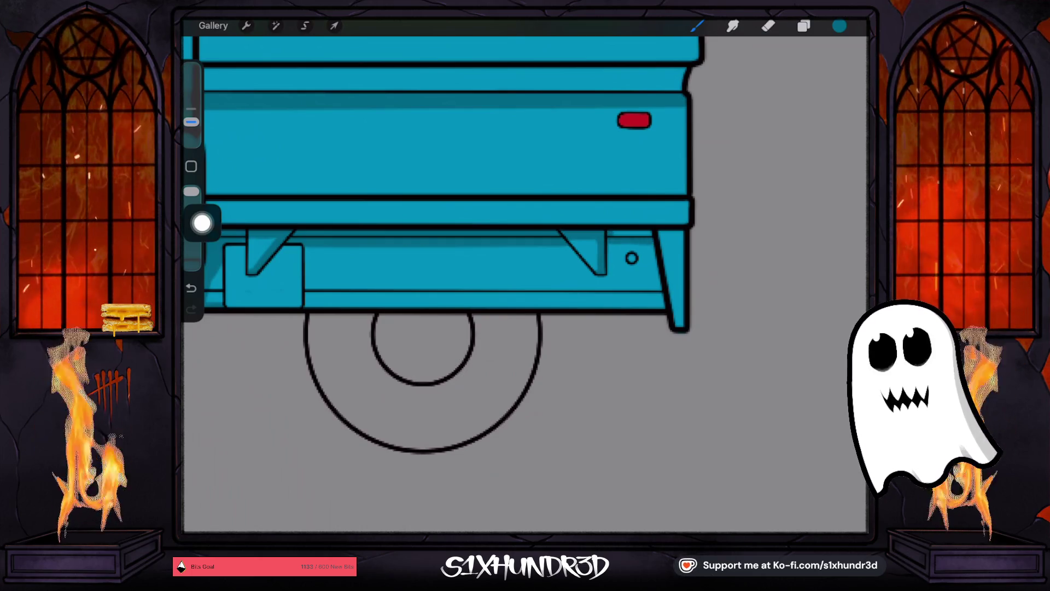
{"action": "scroll", "coordinate": [444, 276], "scroll_direction": "up", "scroll_amount": 2}
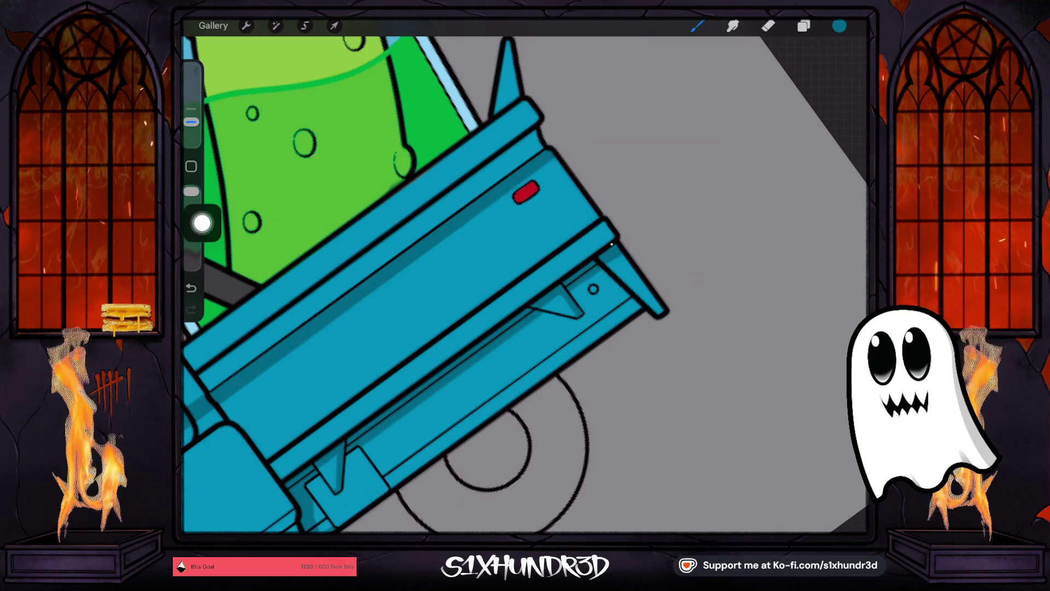
{"action": "scroll", "coordinate": [524, 285], "scroll_direction": "up", "scroll_amount": 3}
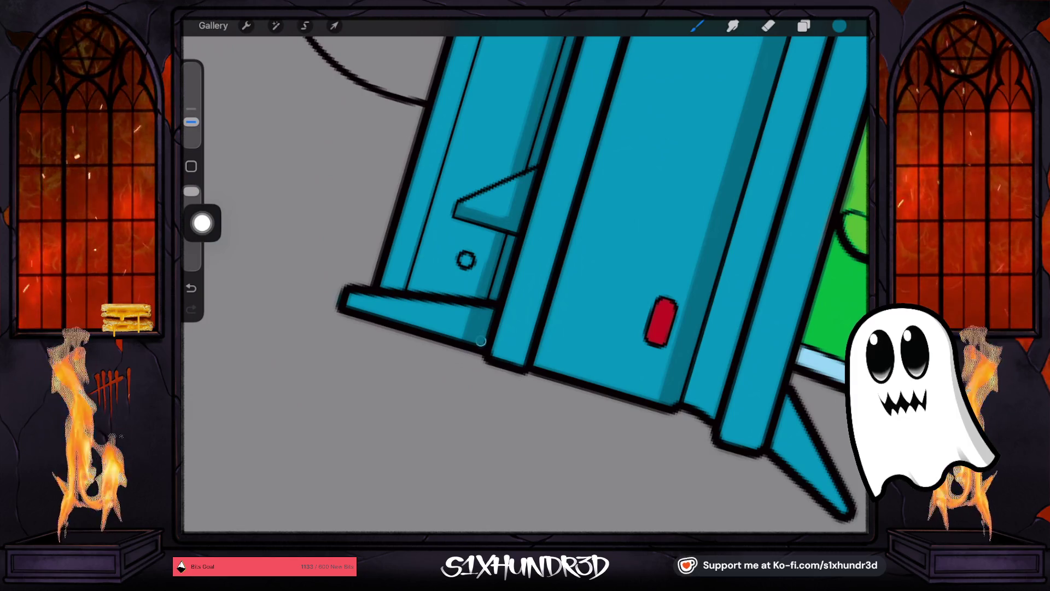
{"action": "scroll", "coordinate": [524, 285], "scroll_direction": "down", "scroll_amount": 3}
Step: Shrink the brush to about 2% size, fine-tuning it up and down
{"action": "left_click_drag", "start_coordinate": [192, 121], "coordinate": [191, 133]}
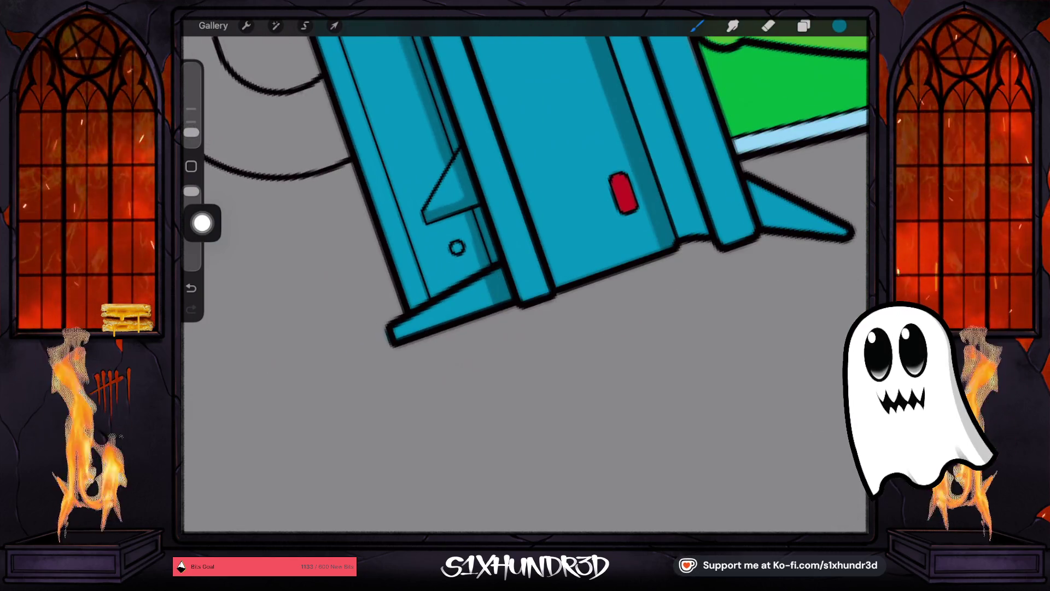
{"action": "left_click", "coordinate": [697, 26]}
{"action": "scroll", "coordinate": [525, 273], "scroll_direction": "up", "scroll_amount": 3}
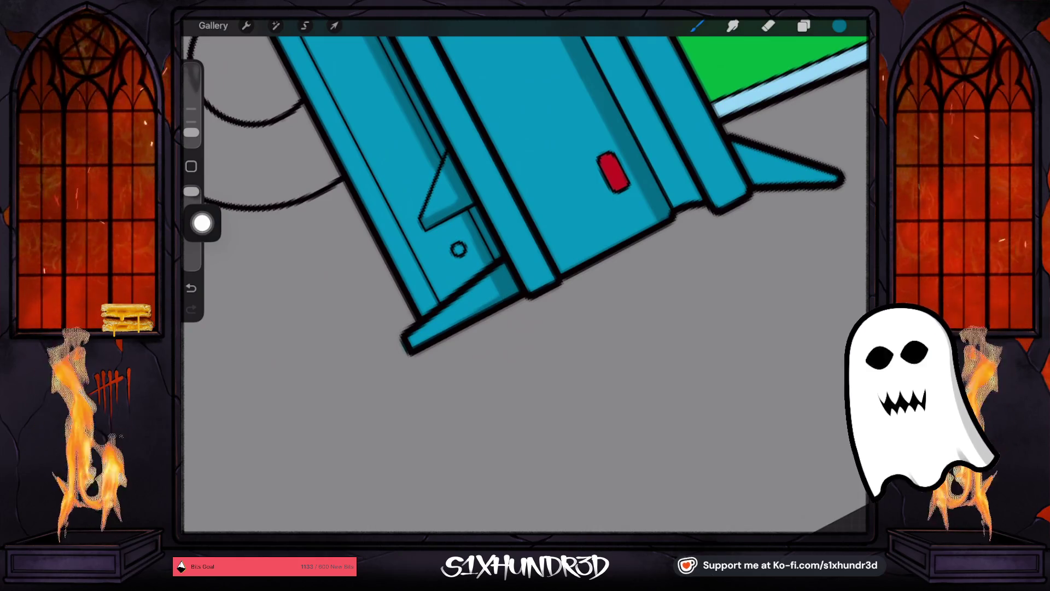
{"action": "left_click_drag", "start_coordinate": [192, 133], "coordinate": [192, 121]}
{"action": "scroll", "coordinate": [525, 219], "scroll_direction": "down", "scroll_amount": 2}
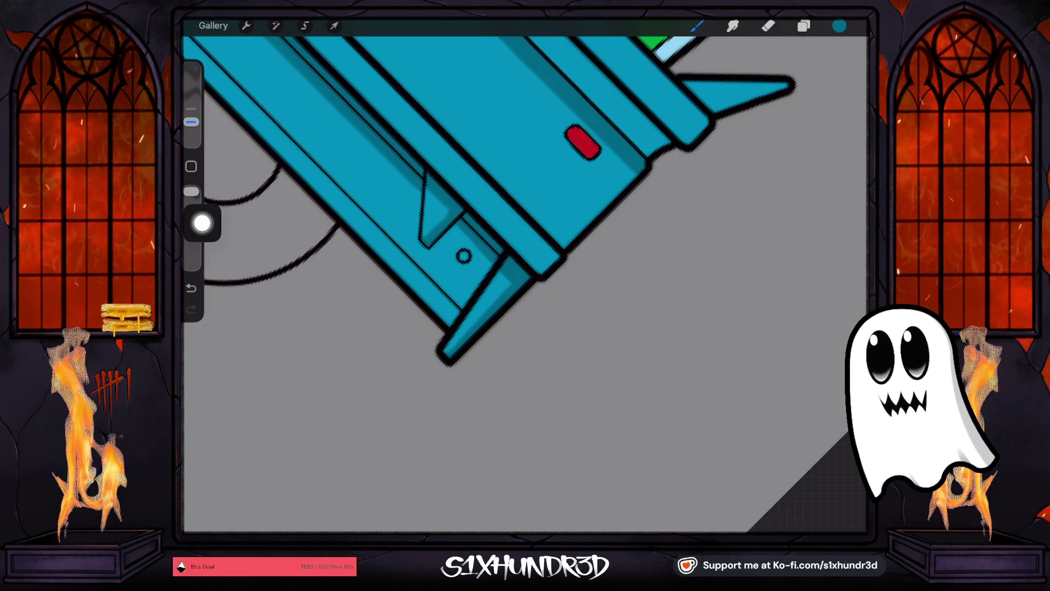
{"action": "scroll", "coordinate": [427, 213], "scroll_direction": "down", "scroll_amount": 3}
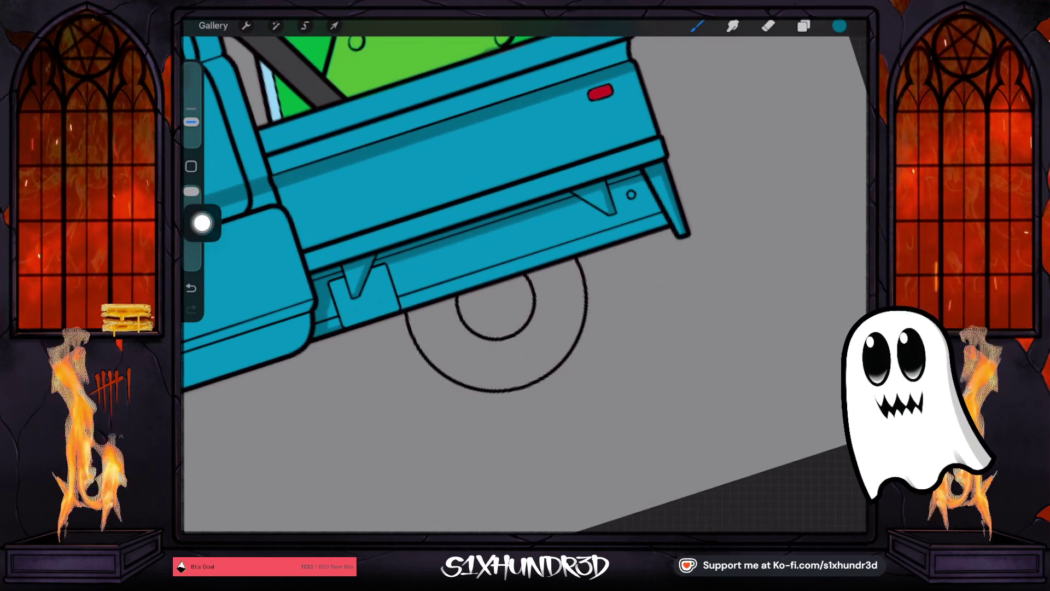
{"action": "scroll", "coordinate": [438, 213], "scroll_direction": "down", "scroll_amount": 3}
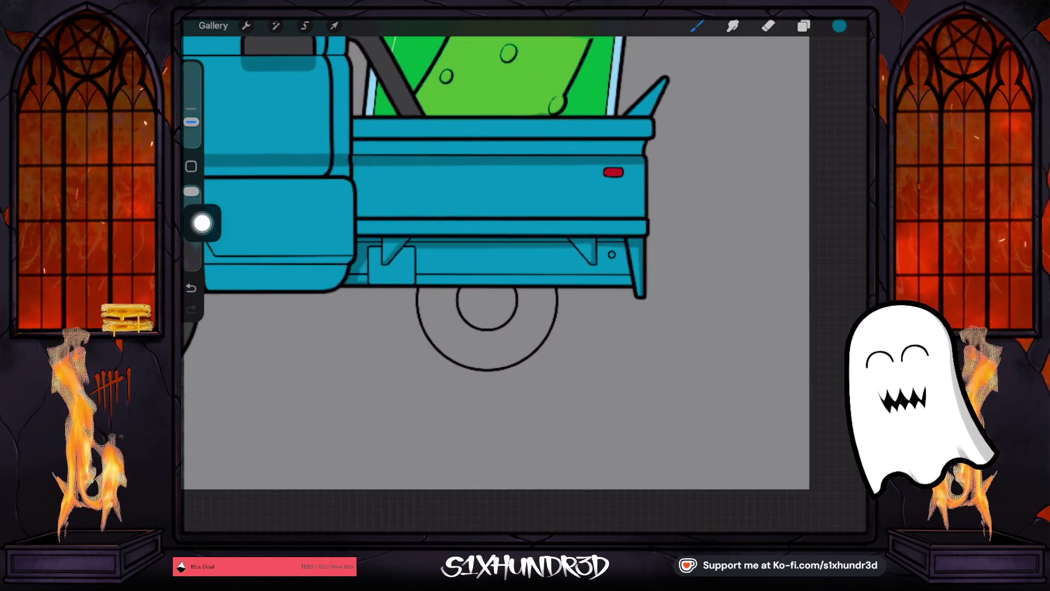
{"action": "scroll", "coordinate": [460, 202], "scroll_direction": "up", "scroll_amount": 3}
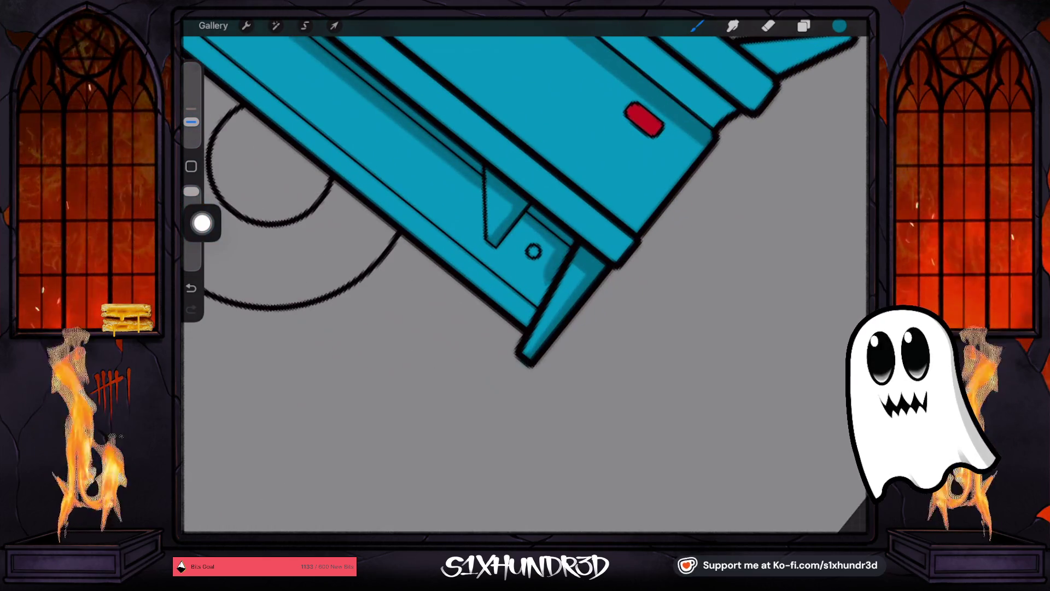
{"action": "left_click_drag", "start_coordinate": [191, 121], "coordinate": [191, 132]}
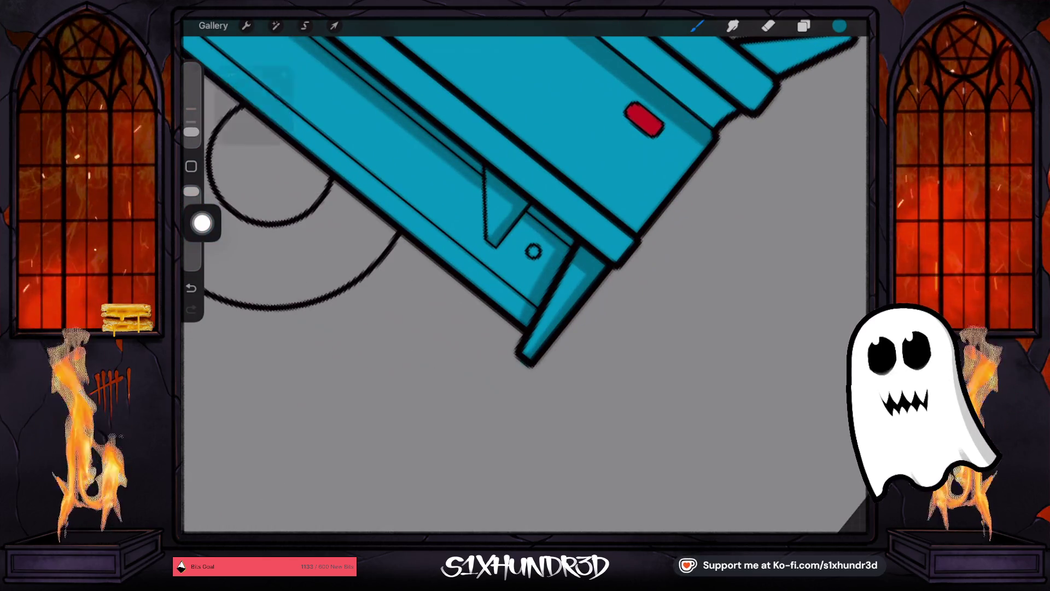
Step: Undo the stray stroke and a test line along the truck's lower edge
{"action": "key", "text": "ctrl+z"}
{"action": "left_click_drag", "start_coordinate": [567, 250], "coordinate": [527, 325]}
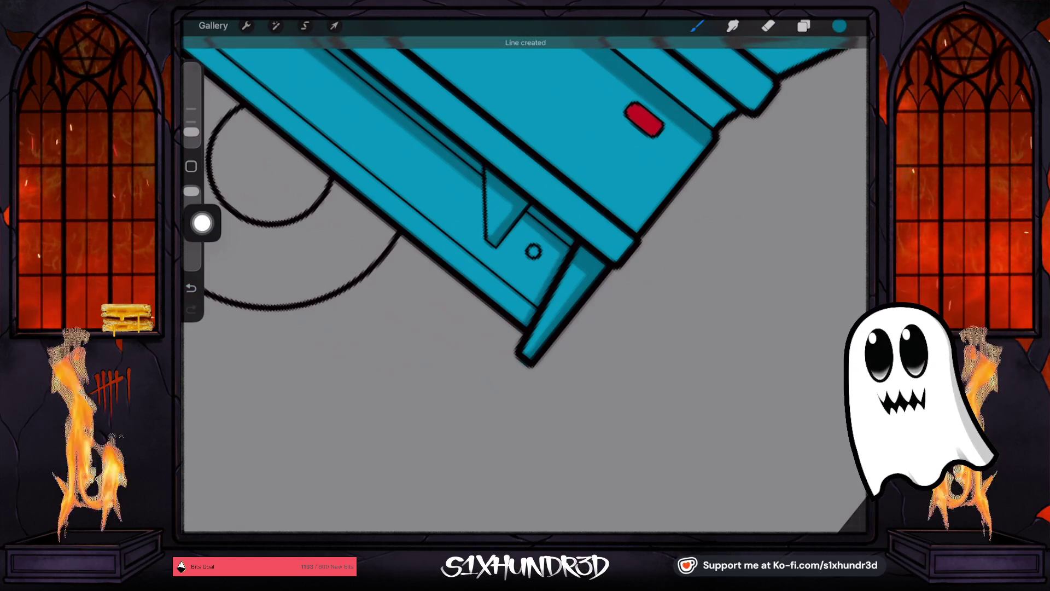
{"action": "key", "text": "ctrl+z"}
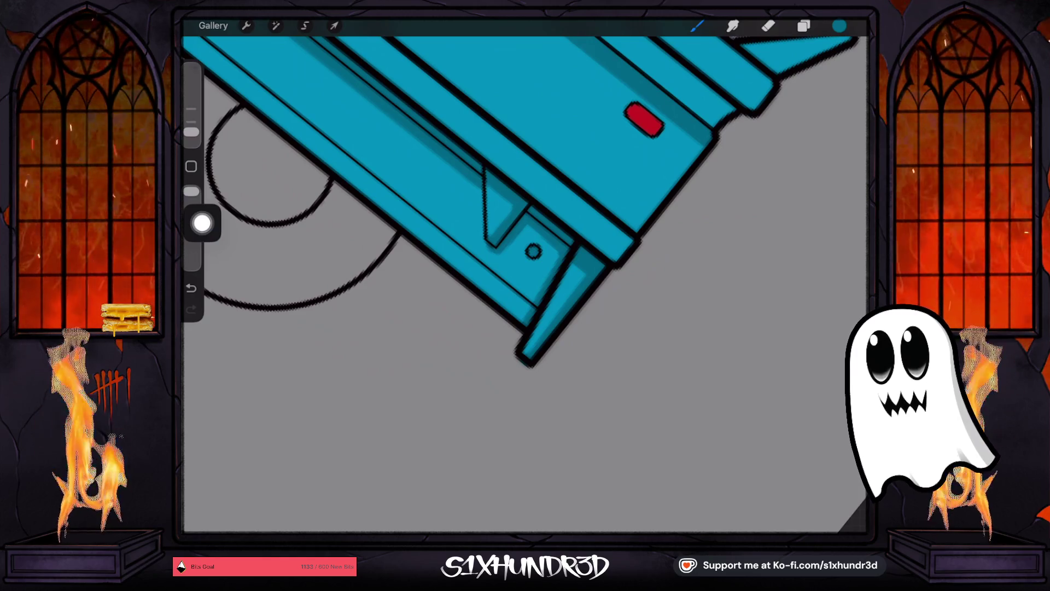
Step: Dab and shade dark teal along the diagonal bracket line and nearby panel
{"action": "scroll", "coordinate": [525, 274], "scroll_direction": "down", "scroll_amount": 3}
{"action": "scroll", "coordinate": [525, 273], "scroll_direction": "up", "scroll_amount": 10}
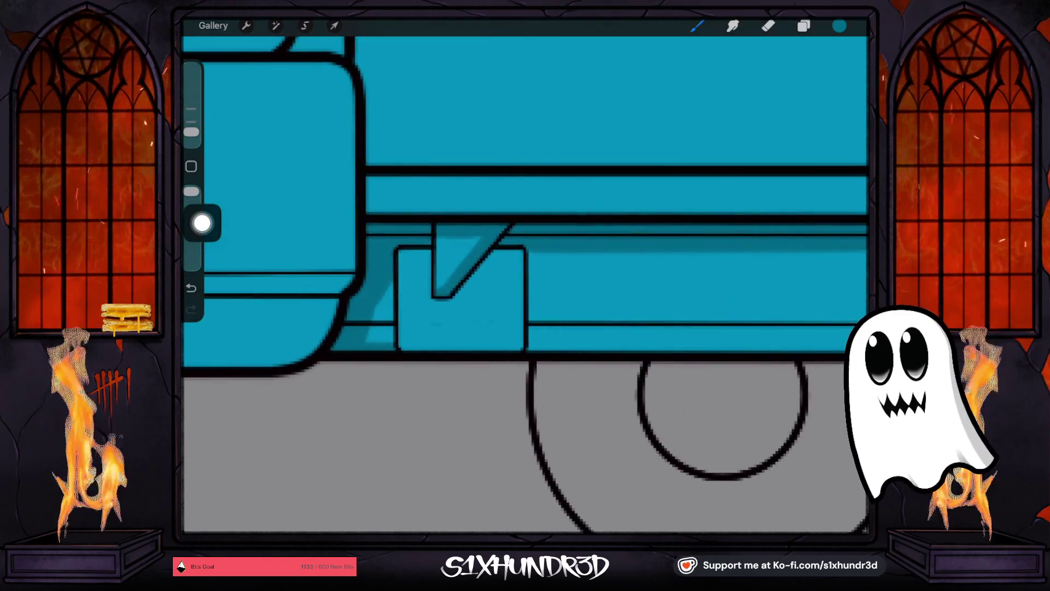
{"action": "left_click", "coordinate": [442, 302]}
{"action": "left_click_drag", "start_coordinate": [457, 302], "coordinate": [495, 254]}
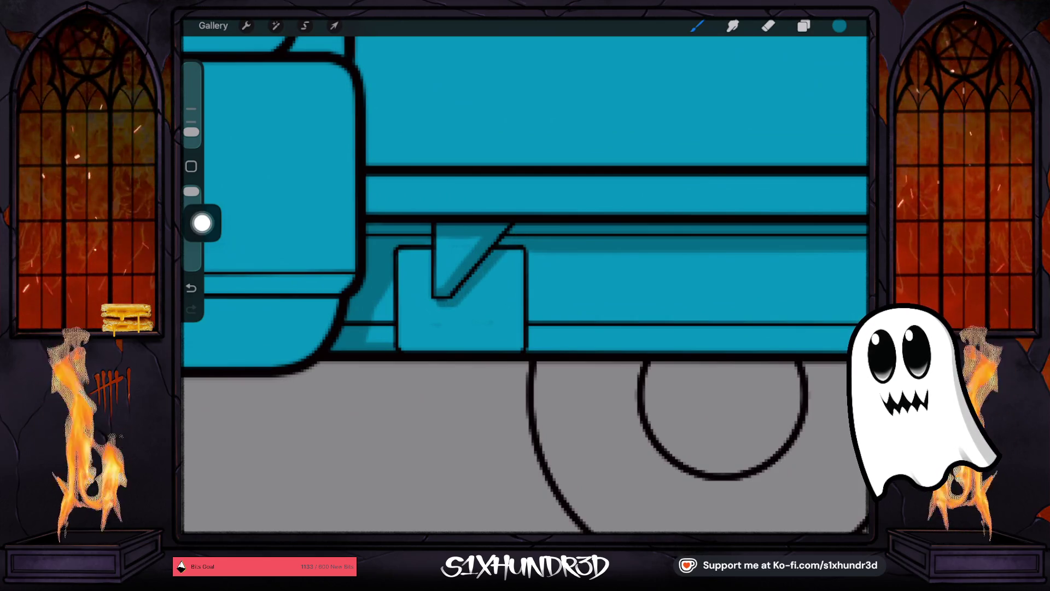
{"action": "scroll", "coordinate": [525, 274], "scroll_direction": "up", "scroll_amount": 2}
{"action": "mouse_move", "coordinate": [467, 335]}
{"action": "left_mouse_down"}
{"action": "mouse_move", "coordinate": [528, 265]}
{"action": "mouse_move", "coordinate": [435, 372]}
{"action": "left_mouse_up"}
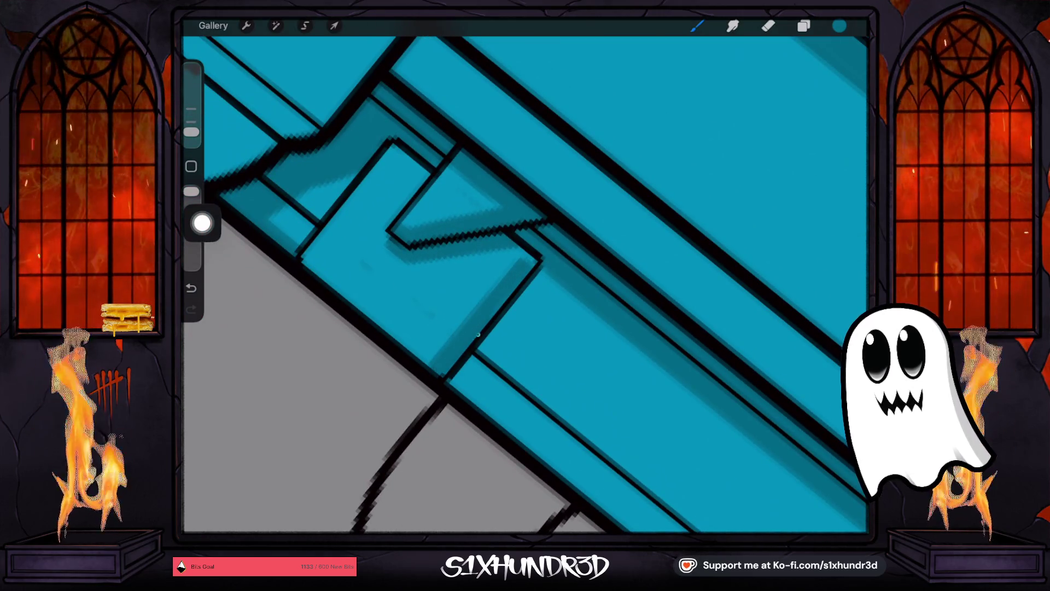
{"action": "left_click_drag", "start_coordinate": [509, 241], "coordinate": [522, 263]}
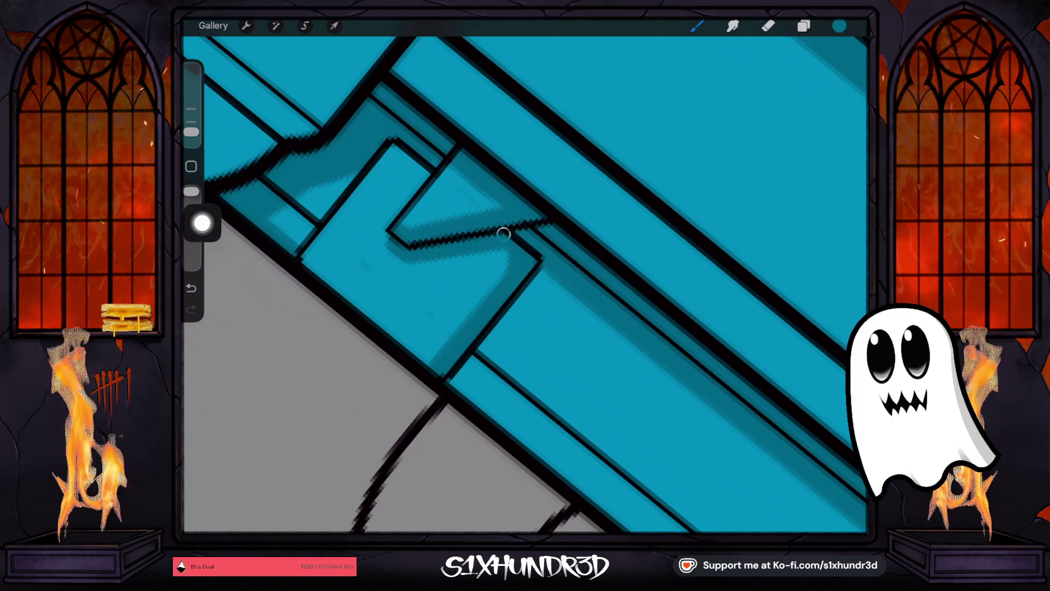
Step: Shade the bracket's lower-right edge, undoing a stray band line and vertical stroke
{"action": "scroll", "coordinate": [525, 285], "scroll_direction": "up", "scroll_amount": 2}
{"action": "scroll", "coordinate": [525, 284], "scroll_direction": "up", "scroll_amount": 2}
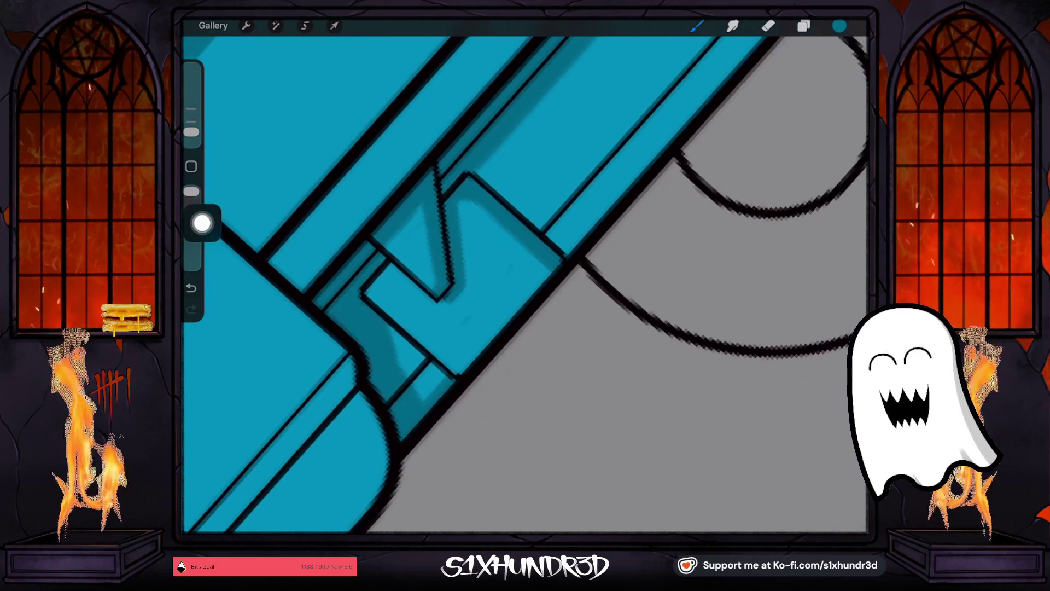
{"action": "left_click_drag", "start_coordinate": [547, 268], "coordinate": [452, 372]}
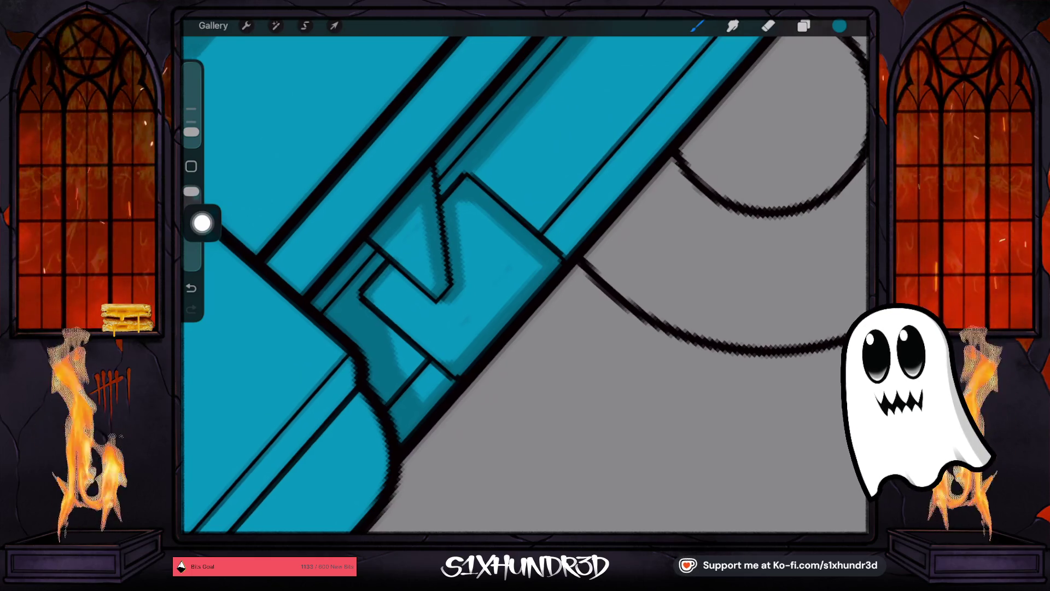
{"action": "scroll", "coordinate": [525, 285], "scroll_direction": "down", "scroll_amount": 2}
{"action": "scroll", "coordinate": [525, 284], "scroll_direction": "down", "scroll_amount": 3}
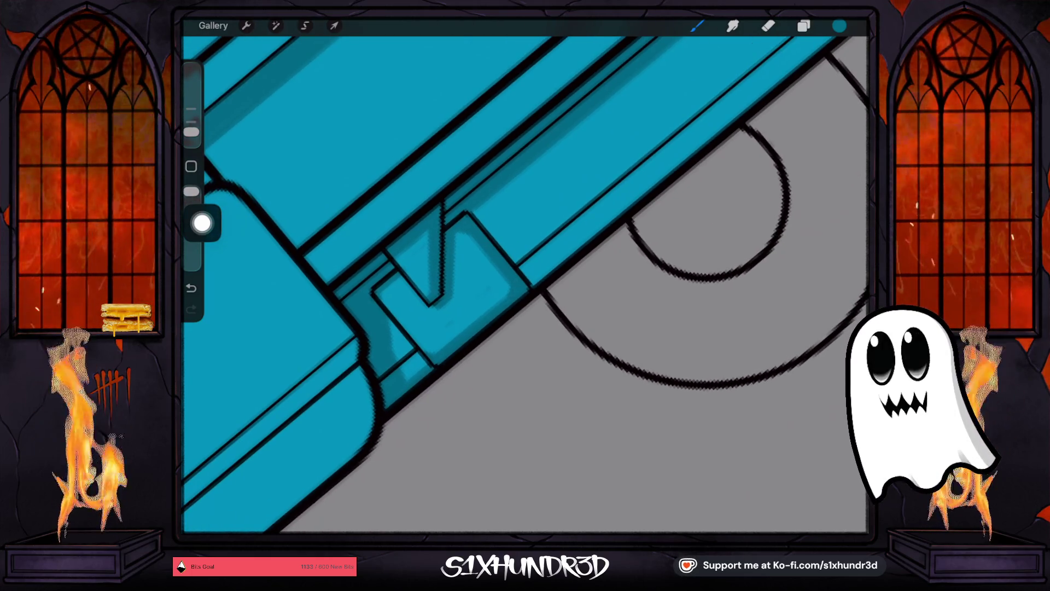
{"action": "left_click_drag", "start_coordinate": [466, 358], "coordinate": [760, 47]}
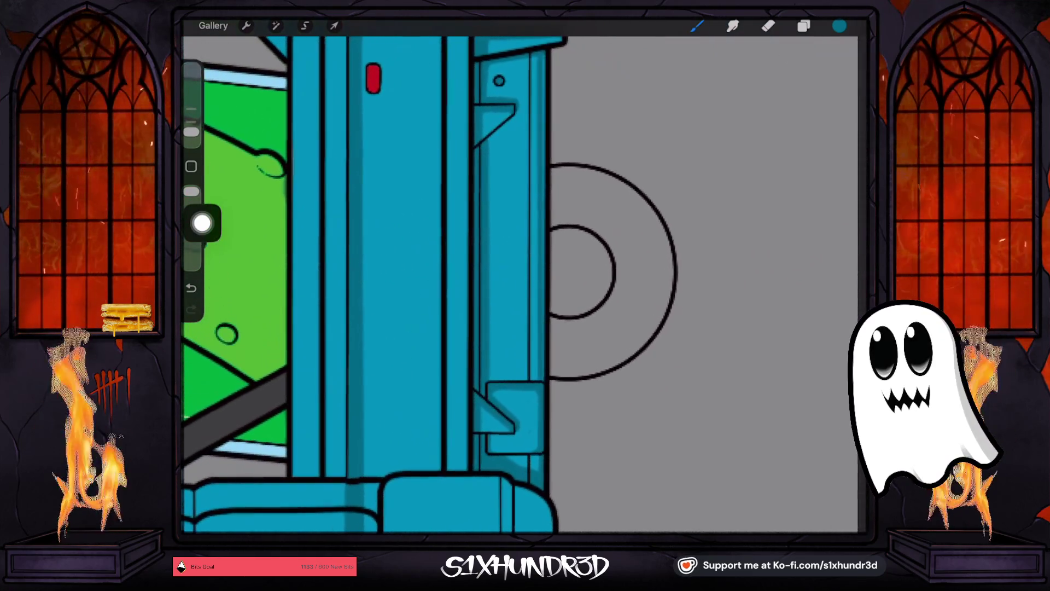
{"action": "key", "text": "ctrl+z"}
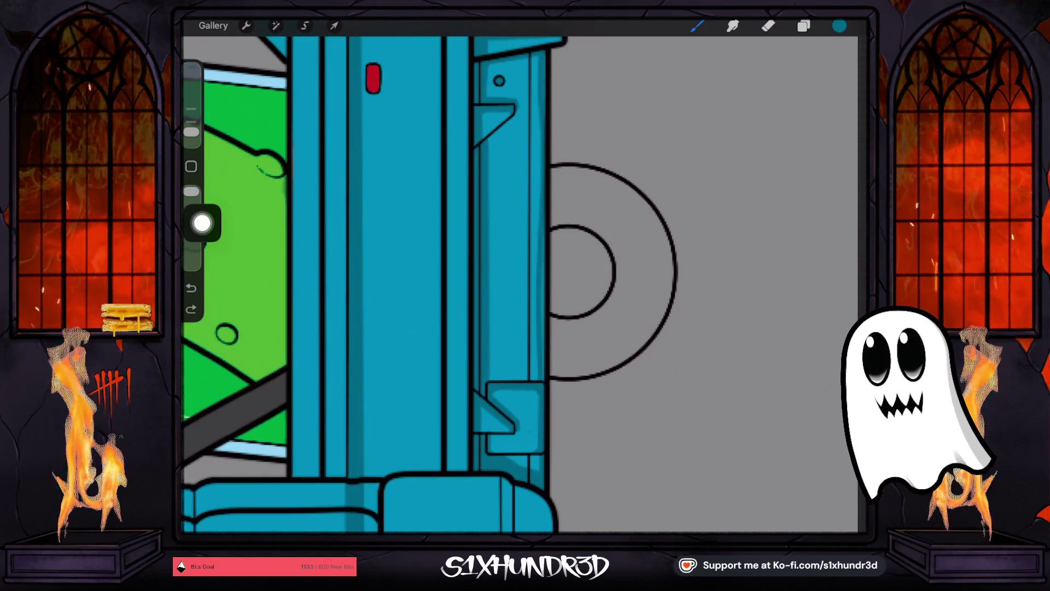
{"action": "key", "text": "ctrl+z"}
{"action": "left_click_drag", "start_coordinate": [543, 56], "coordinate": [539, 380]}
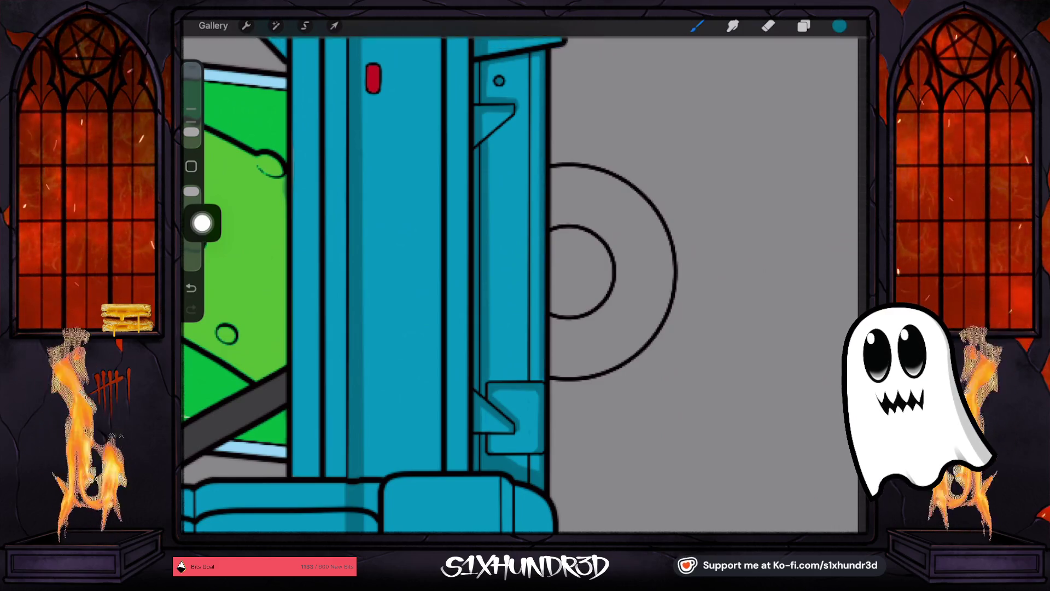
{"action": "key", "text": "ctrl+z"}
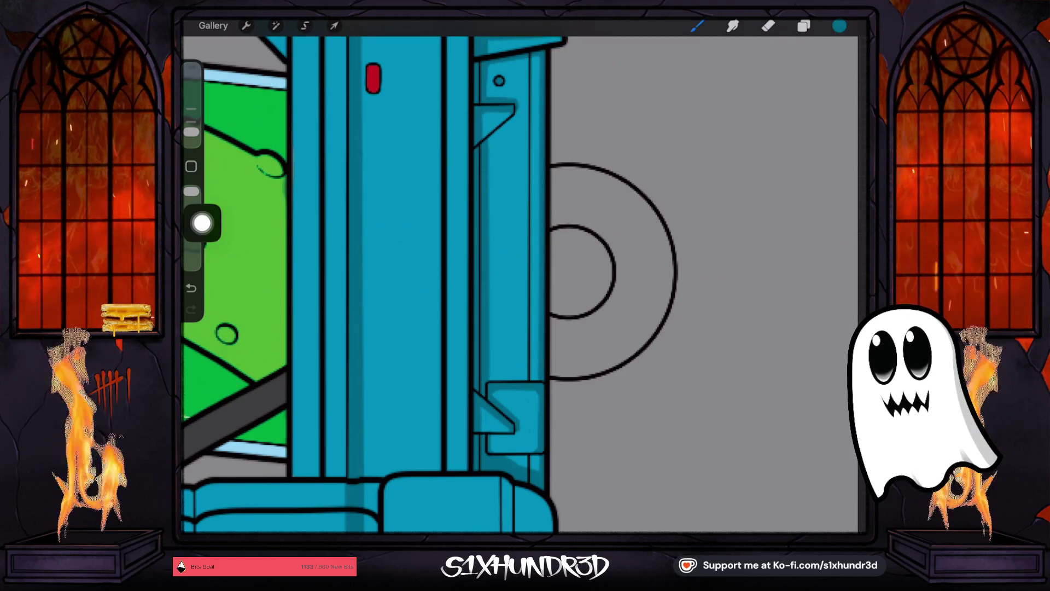
{"action": "scroll", "coordinate": [520, 285], "scroll_direction": "down", "scroll_amount": 5}
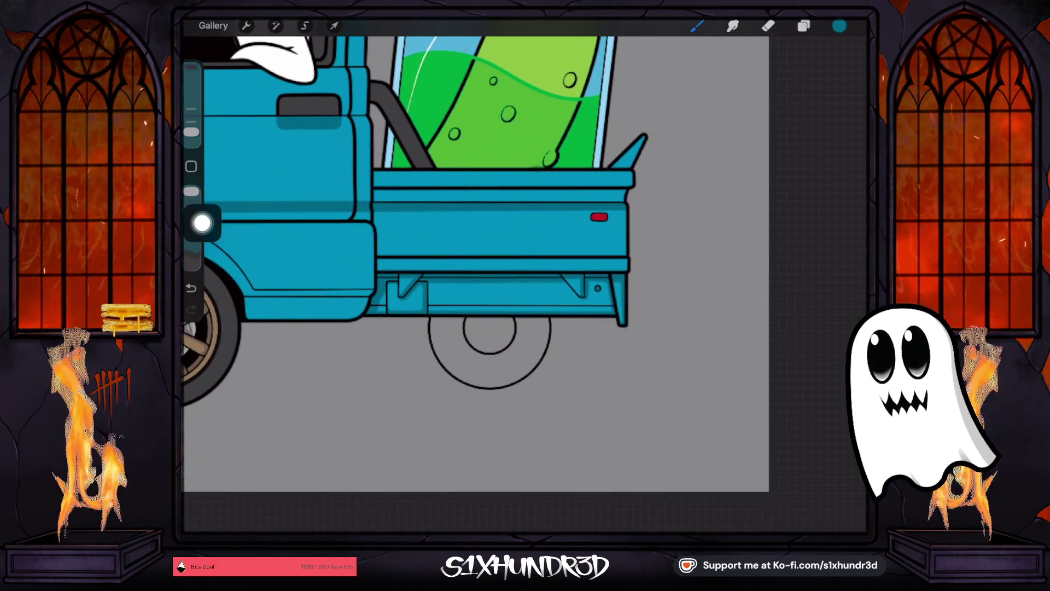
Step: Turn the Back Wheels group back on so the bronze rear wheel reappears
{"action": "left_click", "coordinate": [803, 26]}
{"action": "scroll", "coordinate": [766, 273], "scroll_direction": "up", "scroll_amount": 10}
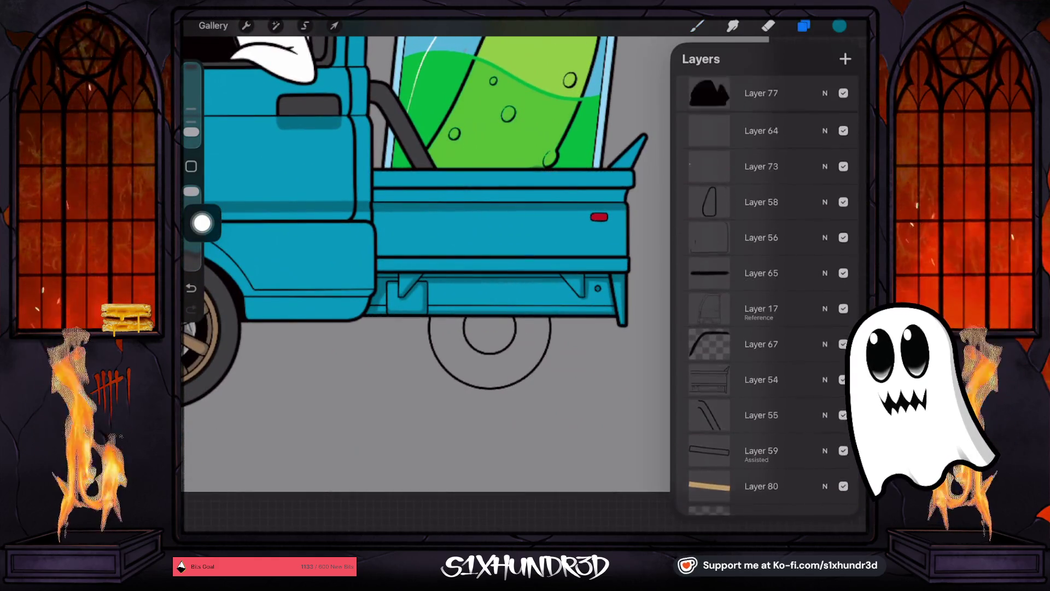
{"action": "scroll", "coordinate": [766, 274], "scroll_direction": "up", "scroll_amount": 6}
{"action": "left_click", "coordinate": [844, 160]}
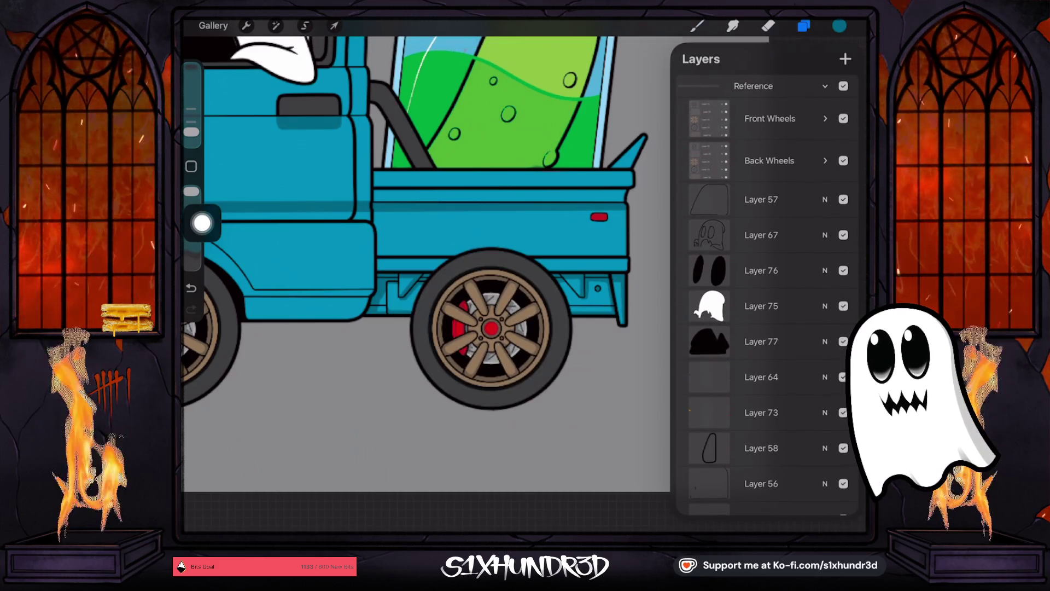
{"action": "scroll", "coordinate": [427, 246], "scroll_direction": "down", "scroll_amount": 3}
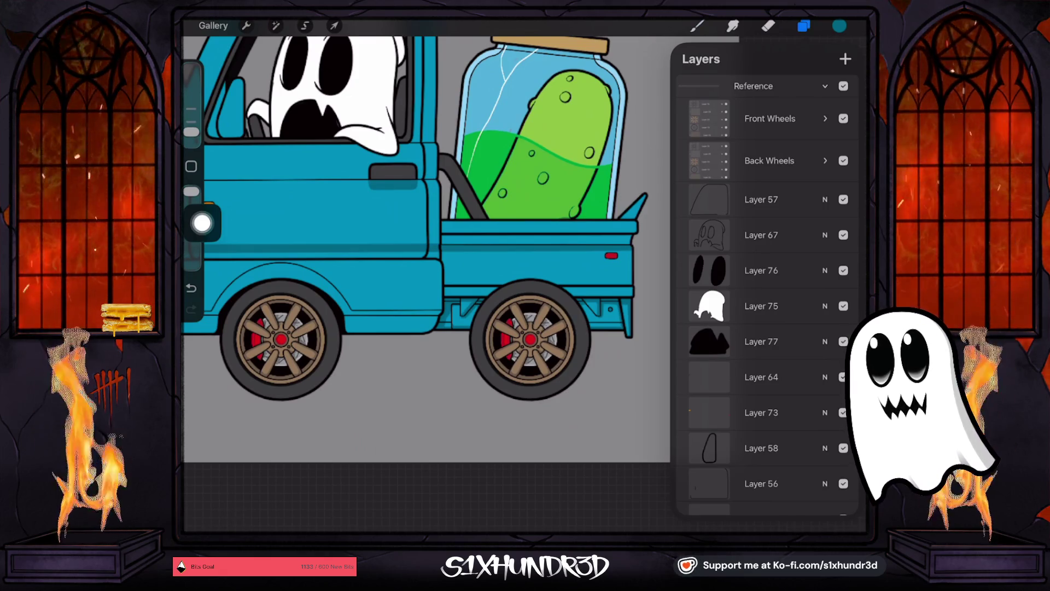
{"action": "scroll", "coordinate": [766, 296], "scroll_direction": "down", "scroll_amount": 10}
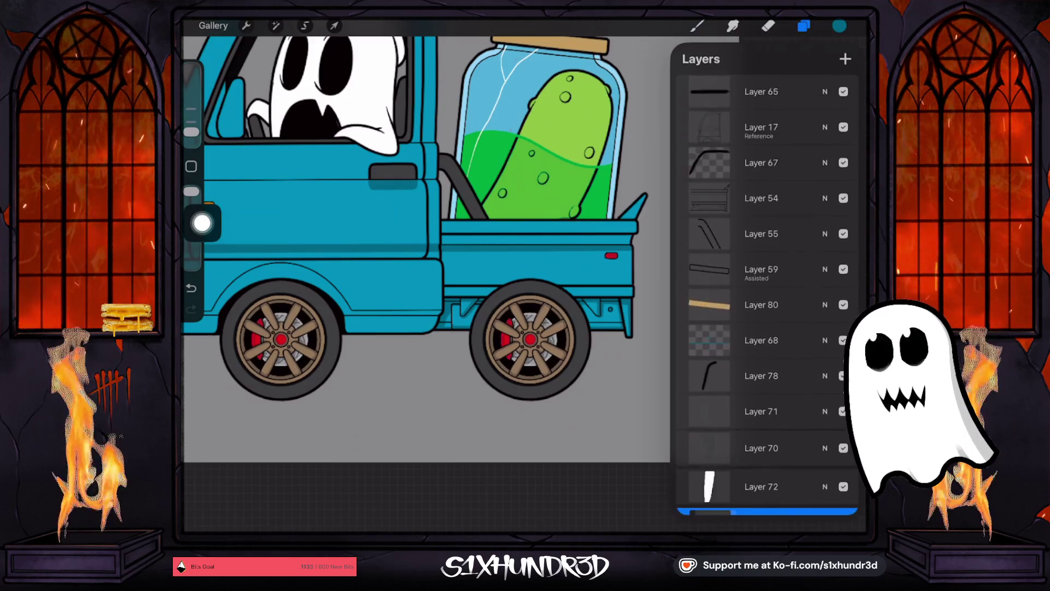
{"action": "scroll", "coordinate": [766, 296], "scroll_direction": "down", "scroll_amount": 3}
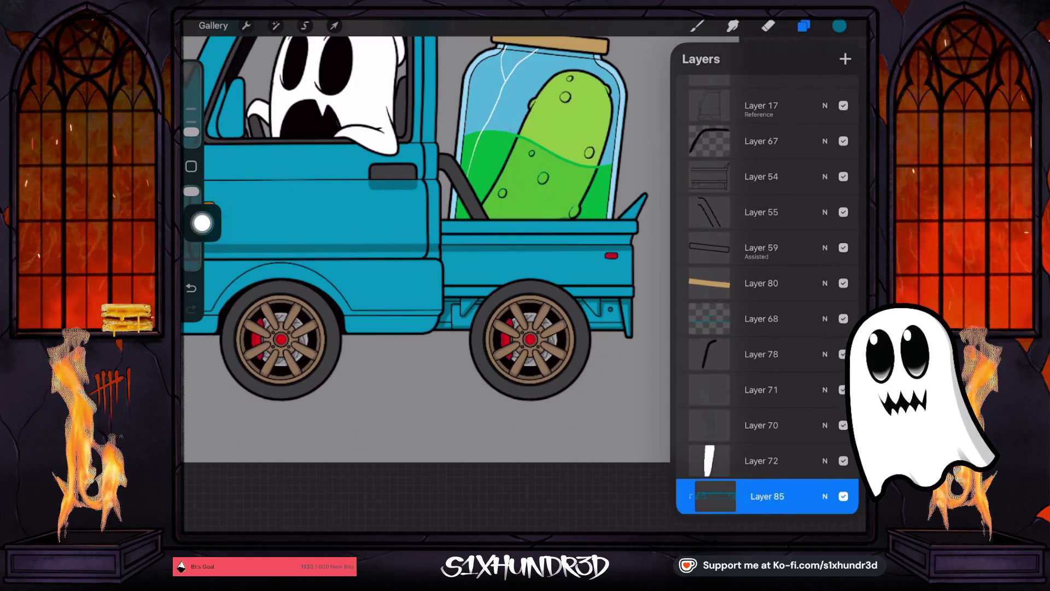
{"action": "key", "text": "b"}
{"action": "key", "text": "bracketright"}
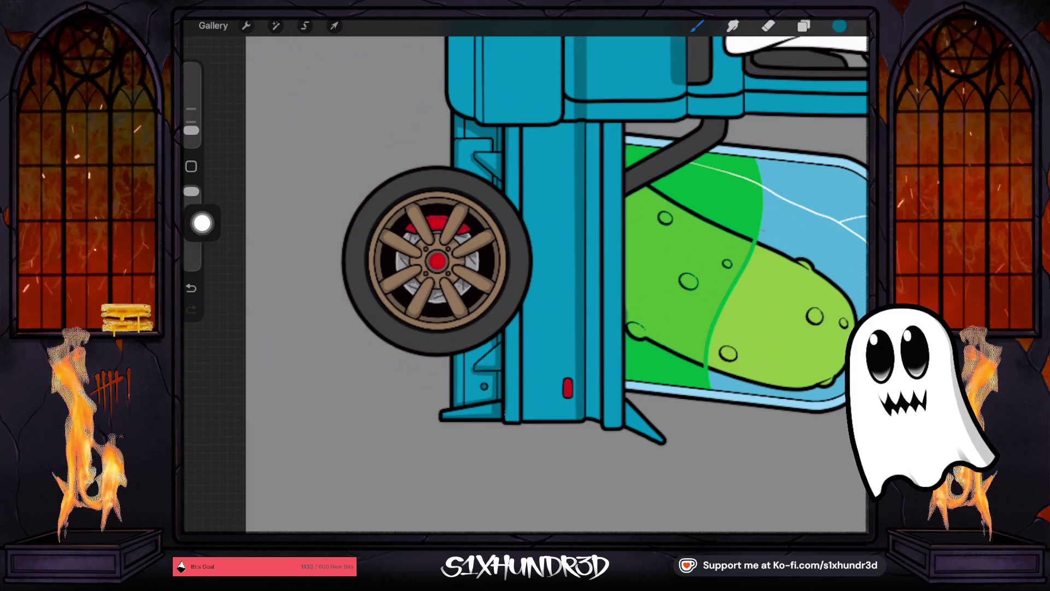
Step: Draw a thin dark shading line down the cab door's right edge after undoing trial strokes
{"action": "left_click_drag", "start_coordinate": [505, 420], "coordinate": [507, 325]}
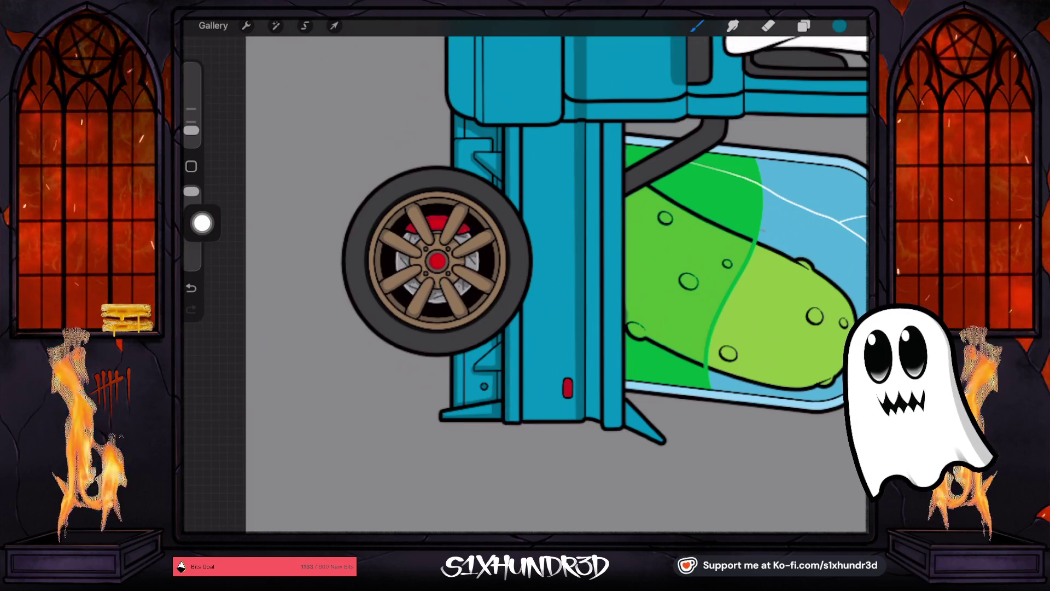
{"action": "key", "text": "ctrl+z"}
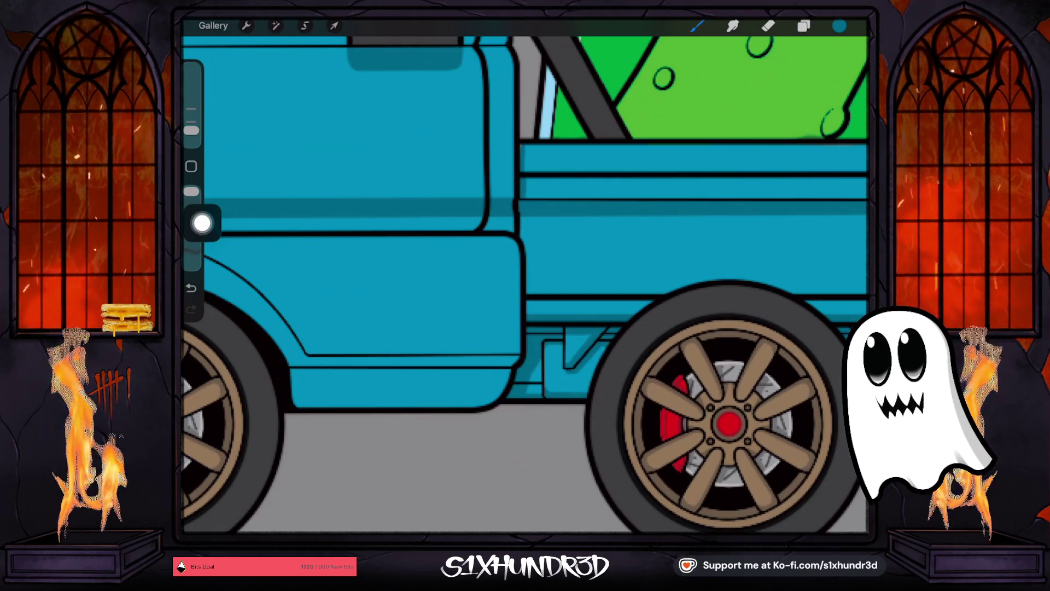
{"action": "key", "text": "ctrl+z"}
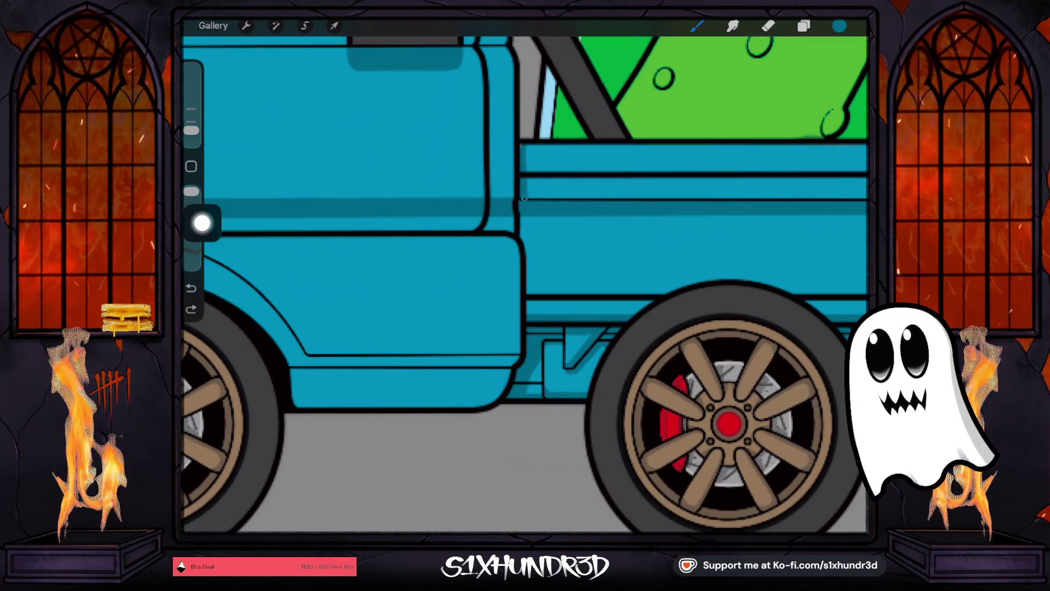
{"action": "key", "text": "ctrl+z"}
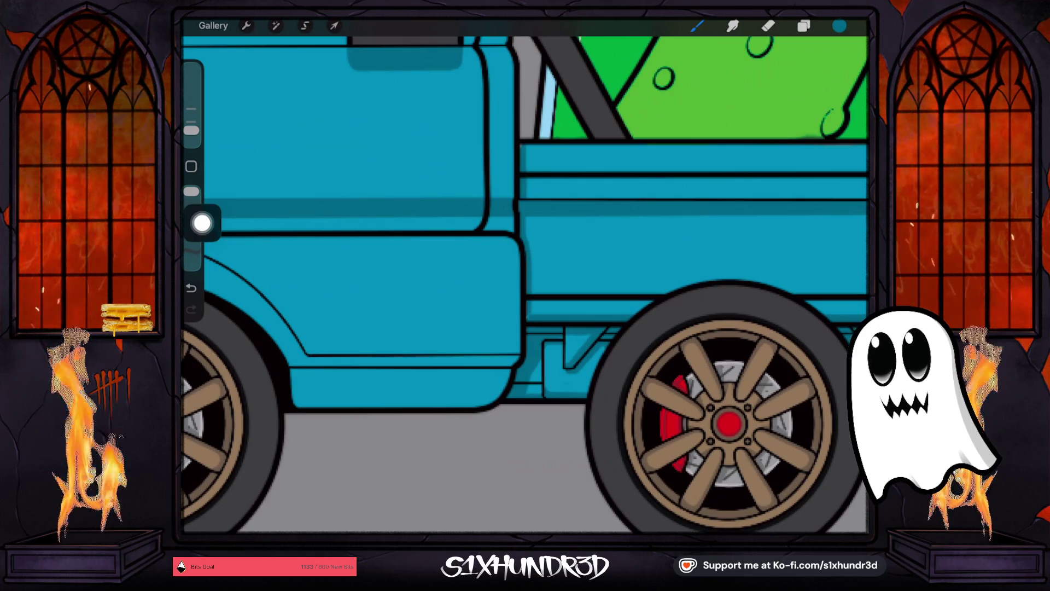
{"action": "key", "text": "ctrl+z"}
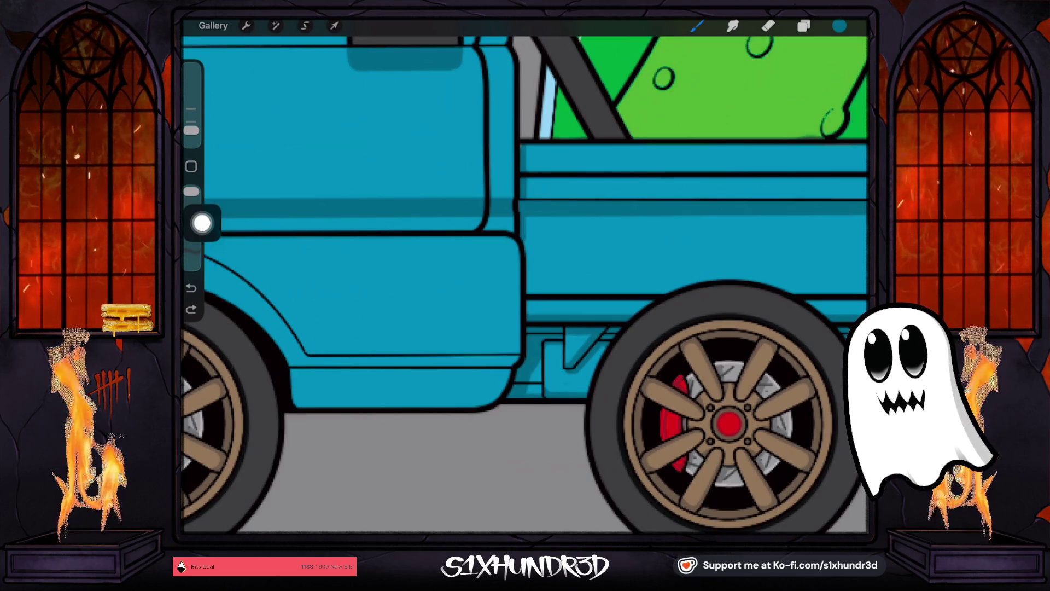
{"action": "key", "text": "ctrl+shift+z"}
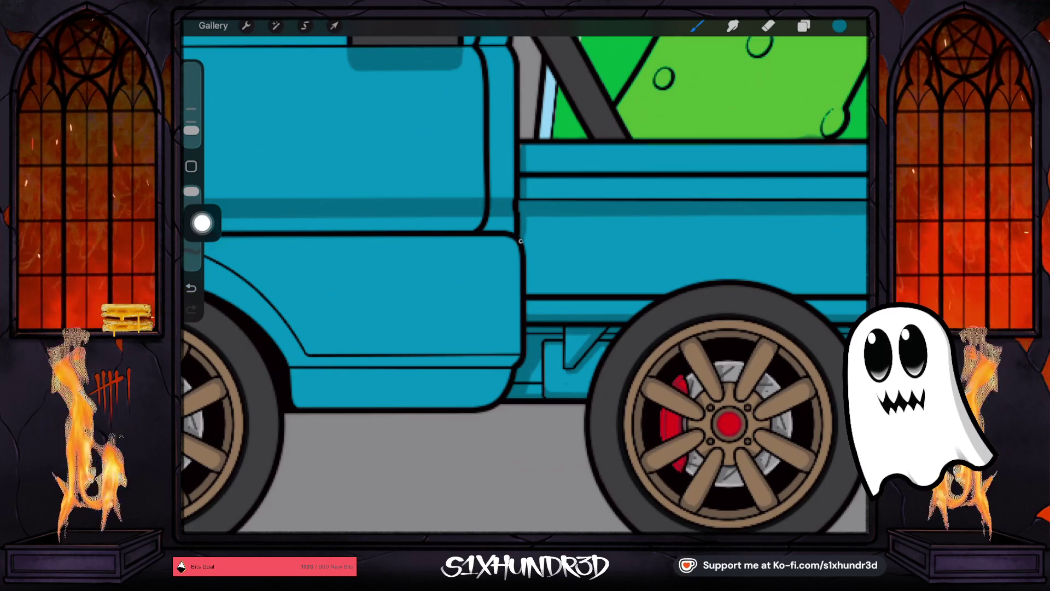
{"action": "left_click_drag", "start_coordinate": [529, 247], "coordinate": [529, 315]}
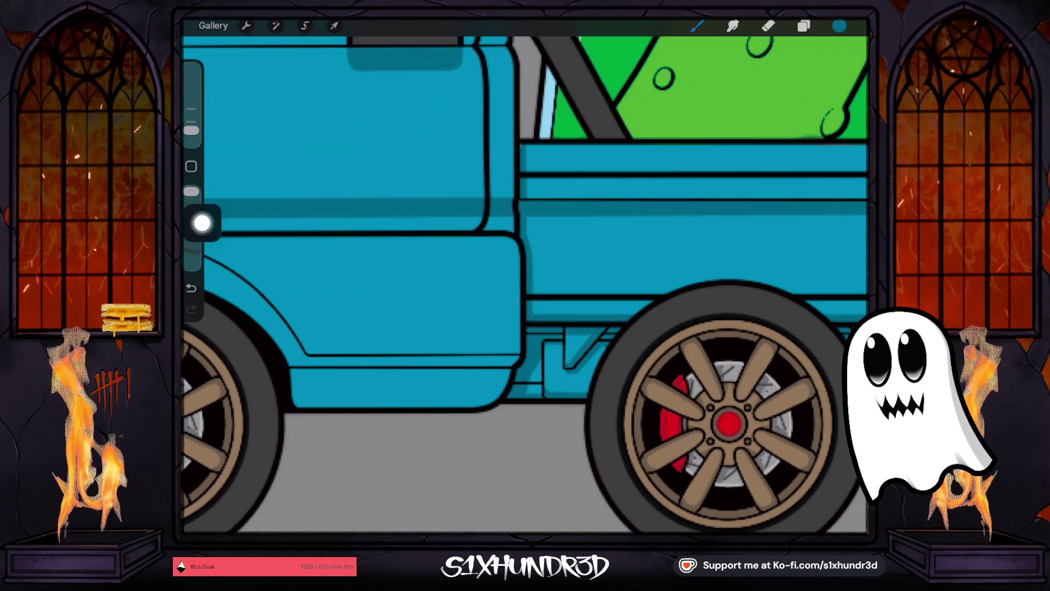
{"action": "scroll", "coordinate": [525, 284], "scroll_direction": "right", "scroll_amount": 5}
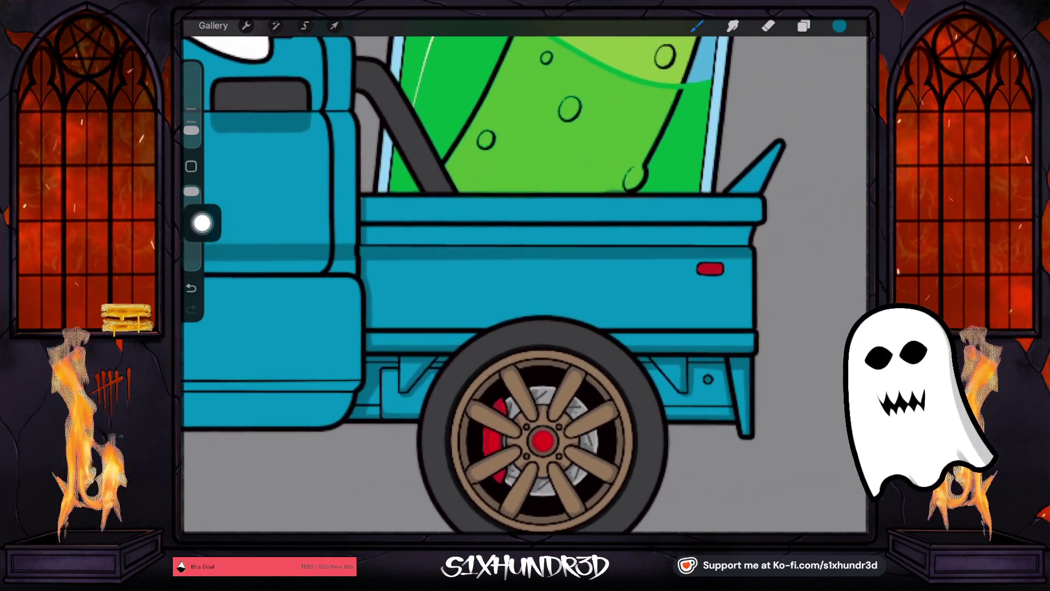
Step: Draw straight dark shading lines along the truck bed's side and lip
{"action": "scroll", "coordinate": [526, 285], "scroll_direction": "right", "scroll_amount": 1}
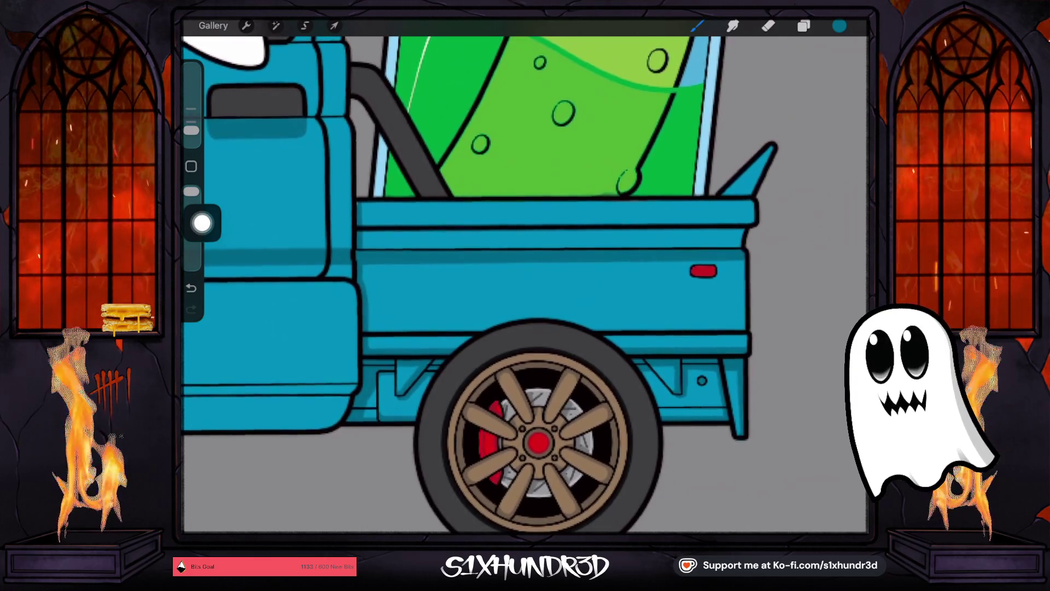
{"action": "scroll", "coordinate": [525, 285], "scroll_direction": "right", "scroll_amount": 1}
{"action": "left_click_drag", "start_coordinate": [359, 246], "coordinate": [724, 248]}
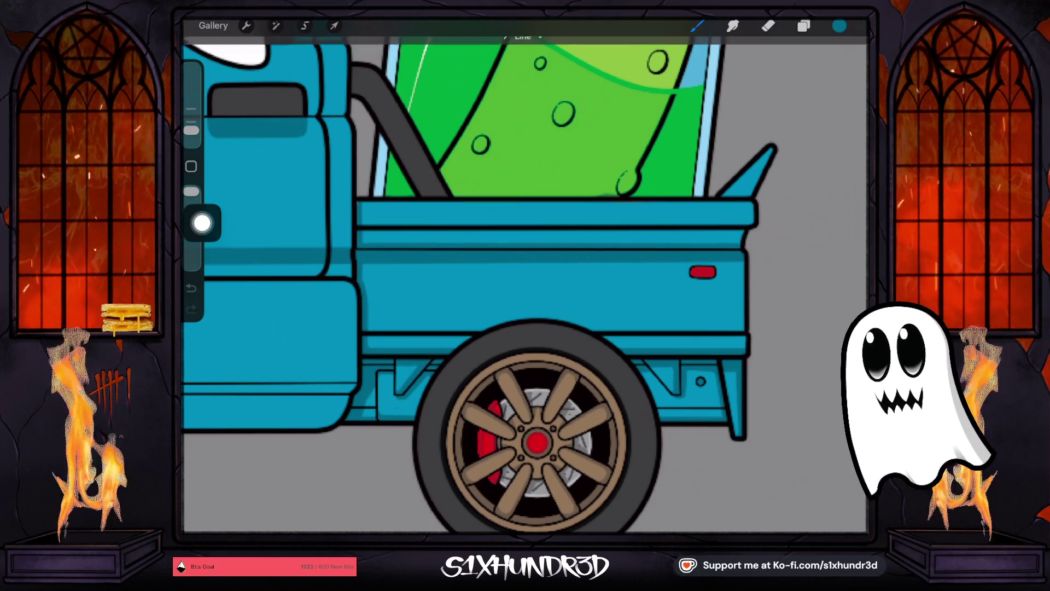
{"action": "left_click_drag", "start_coordinate": [361, 231], "coordinate": [744, 233]}
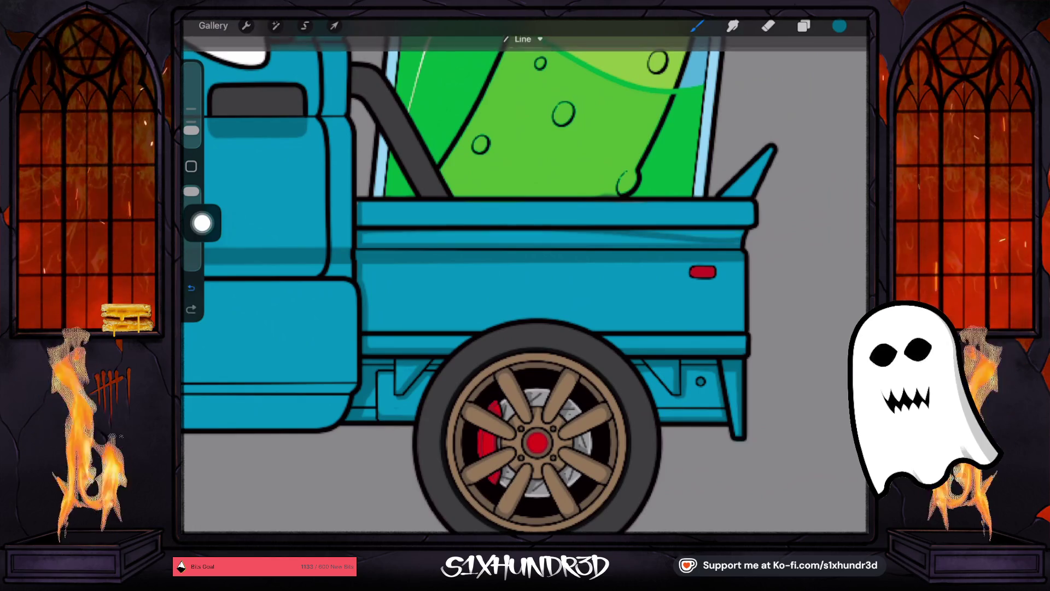
{"action": "key", "text": "ctrl+z"}
{"action": "left_click_drag", "start_coordinate": [360, 232], "coordinate": [743, 233]}
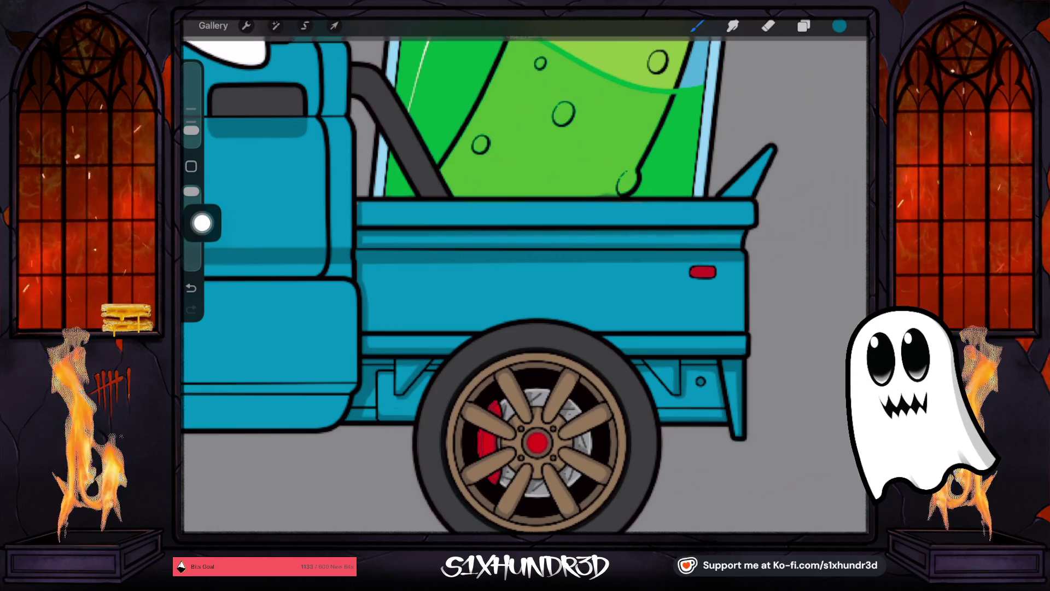
{"action": "key", "text": "ctrl+z"}
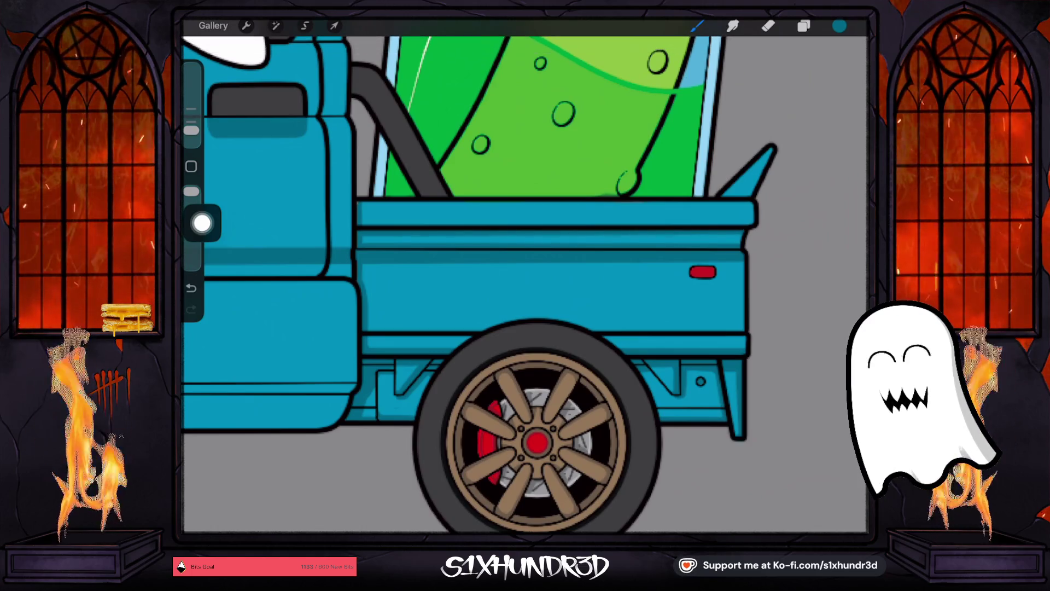
{"action": "scroll", "coordinate": [525, 284], "scroll_direction": "down", "scroll_amount": 5}
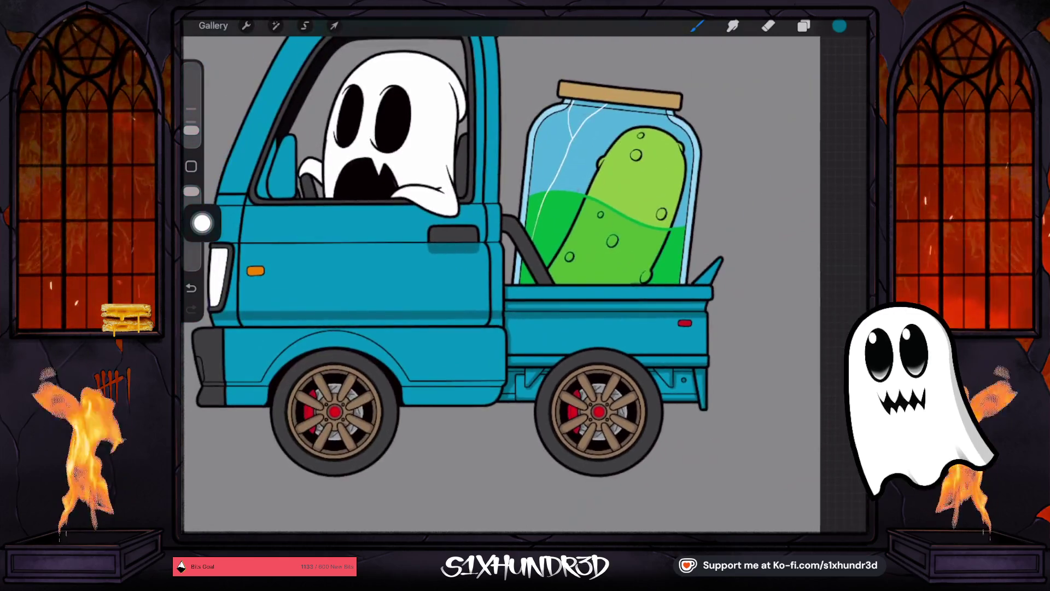
{"action": "scroll", "coordinate": [728, 326], "scroll_direction": "up", "scroll_amount": 5}
Step: Shade the bed's top rail and darken the tail fin's right outline
{"action": "left_click_drag", "start_coordinate": [351, 275], "coordinate": [700, 272]}
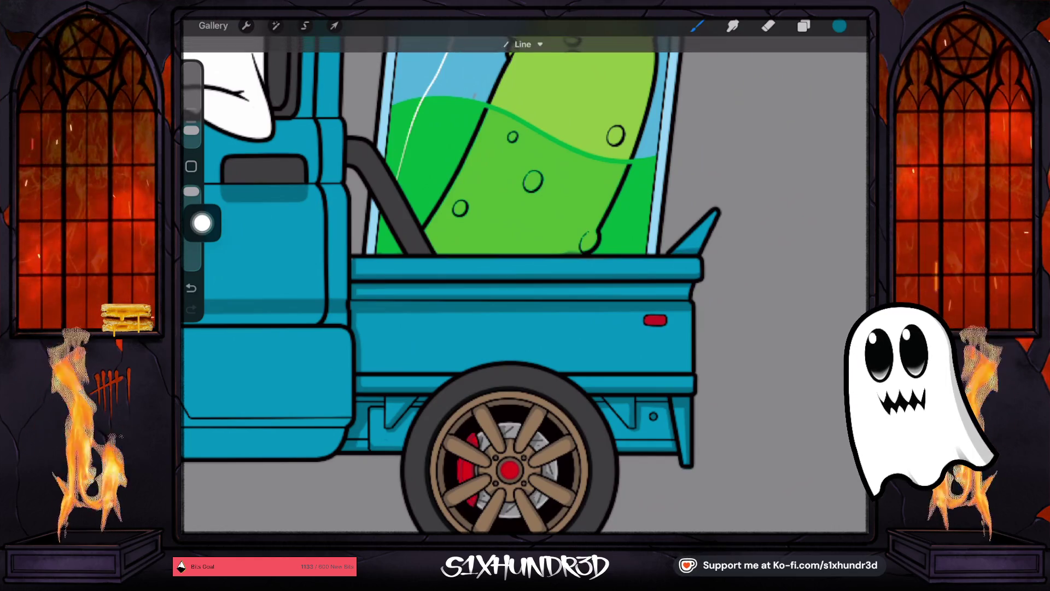
{"action": "scroll", "coordinate": [451, 273], "scroll_direction": "up", "scroll_amount": 3}
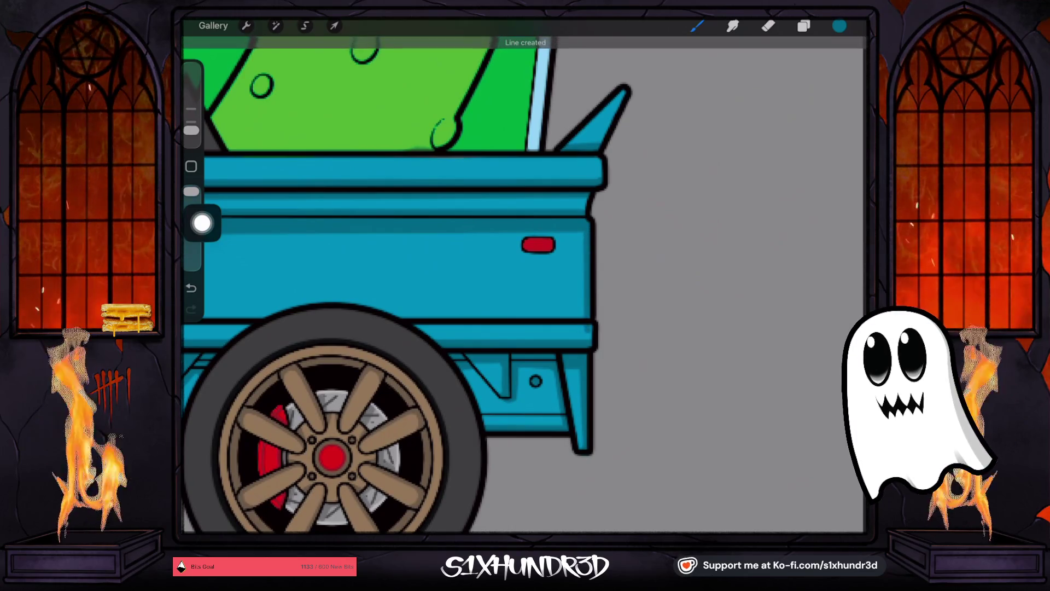
{"action": "key", "text": "ctrl+z"}
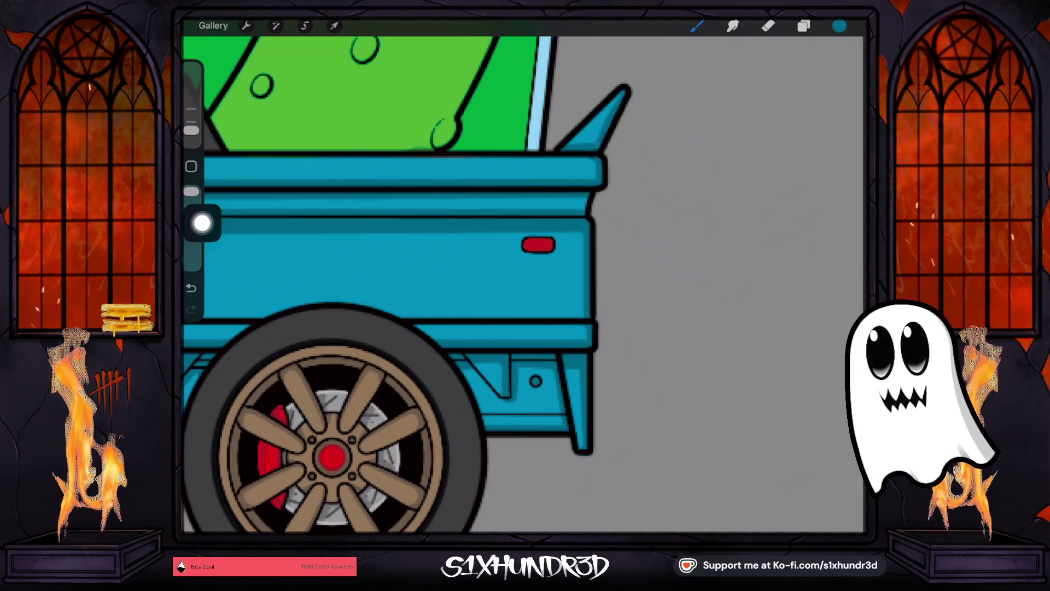
{"action": "left_click_drag", "start_coordinate": [561, 149], "coordinate": [597, 146]}
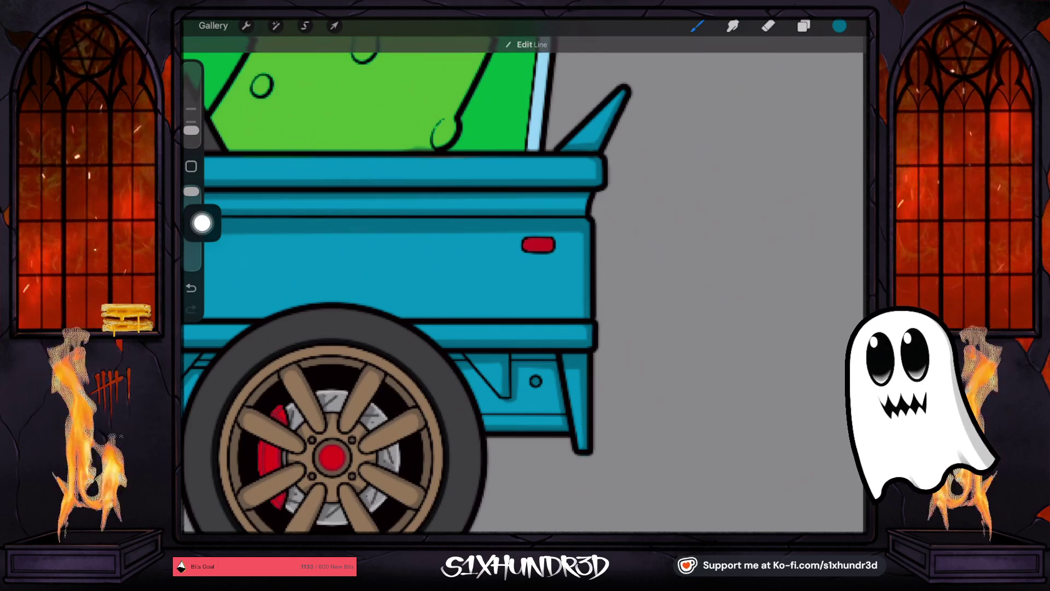
{"action": "key", "text": "ctrl+z"}
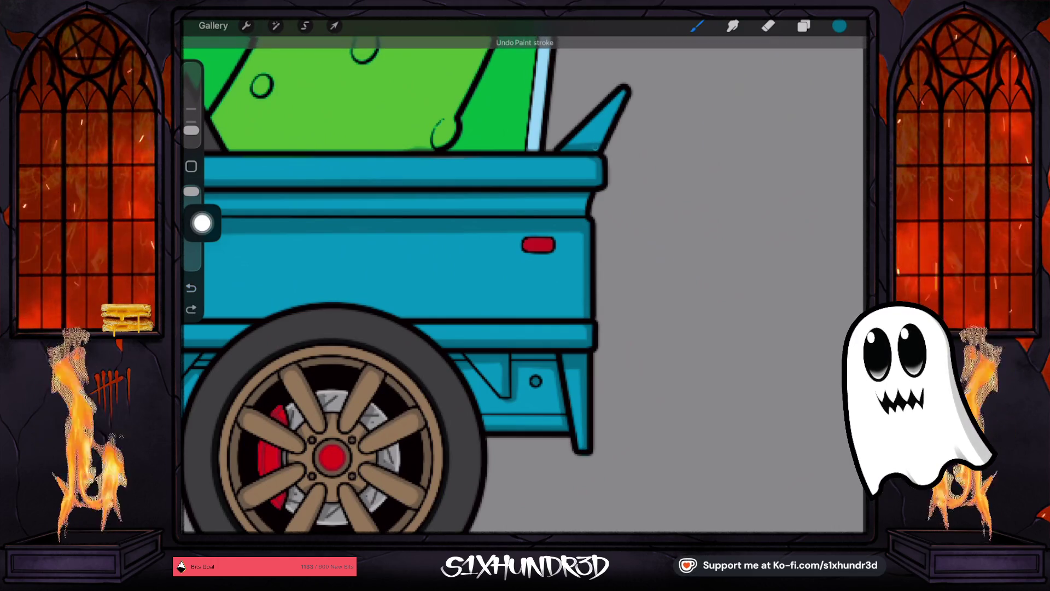
{"action": "left_click_drag", "start_coordinate": [627, 94], "coordinate": [602, 132]}
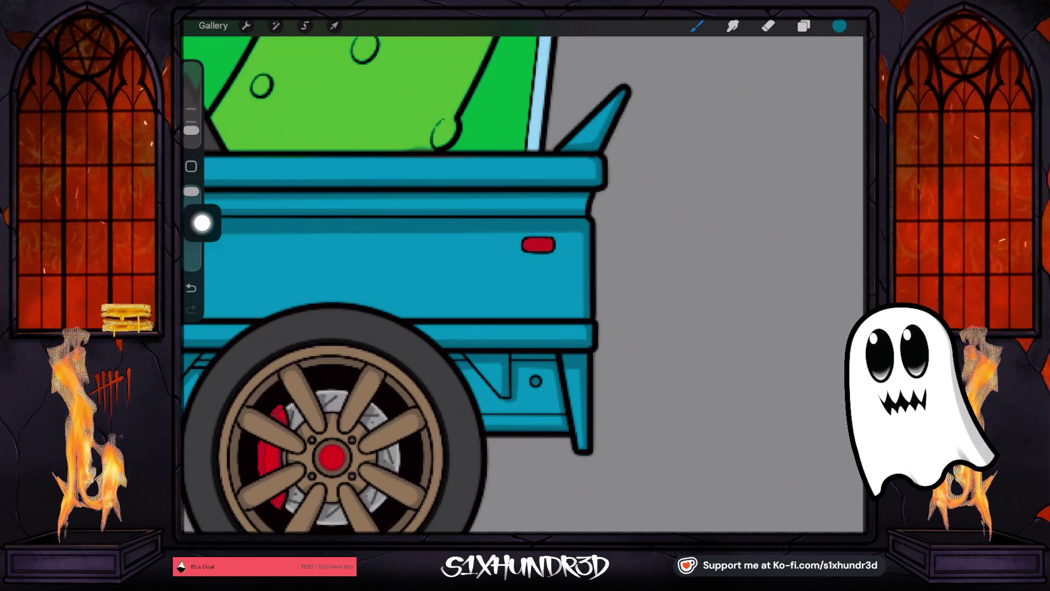
{"action": "scroll", "coordinate": [492, 274], "scroll_direction": "down", "scroll_amount": 5}
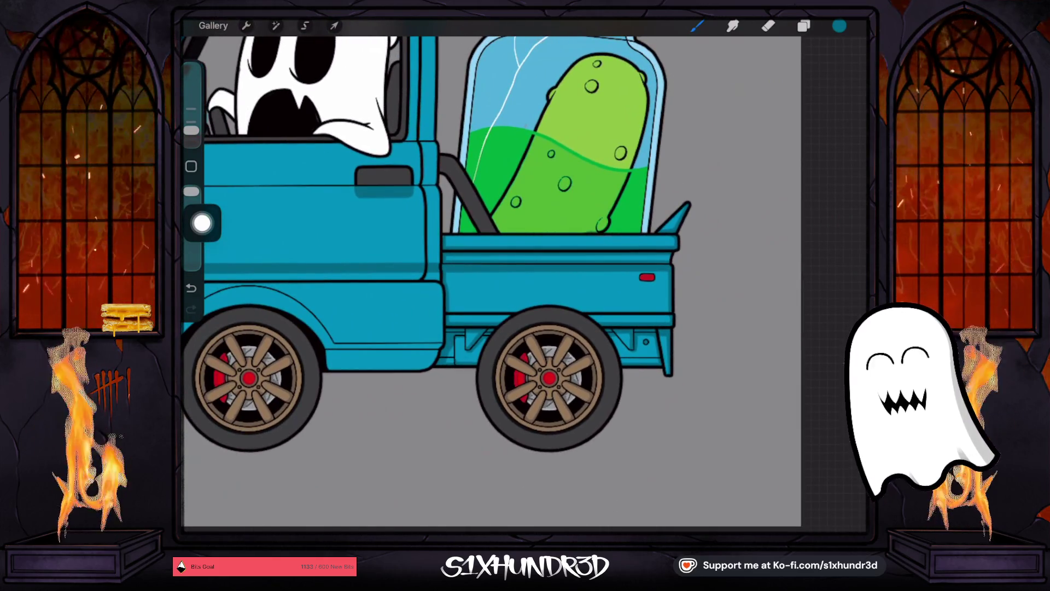
{"action": "scroll", "coordinate": [602, 246], "scroll_direction": "up", "scroll_amount": 5}
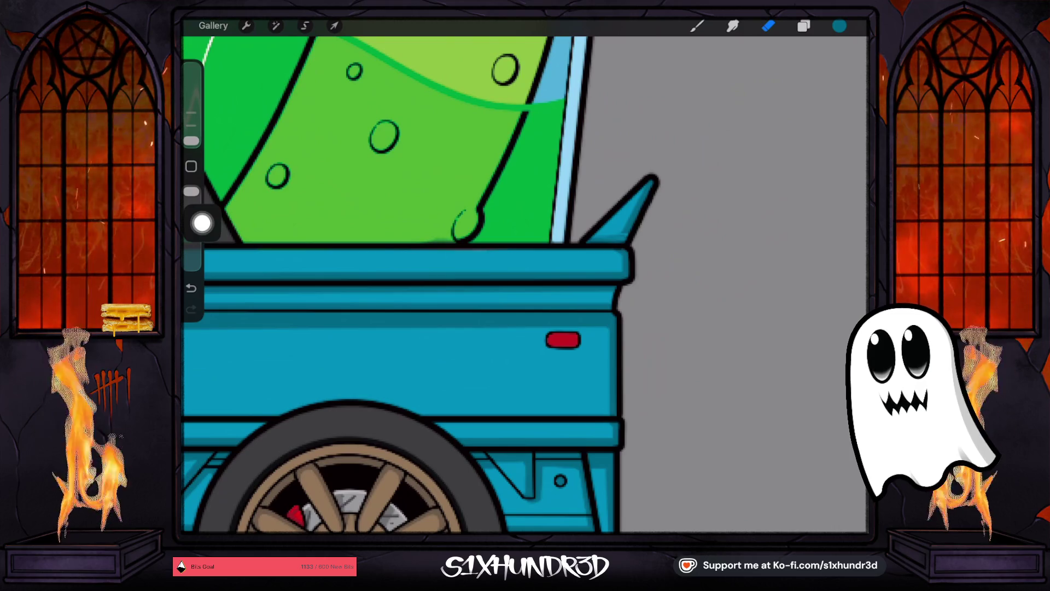
{"action": "left_click_drag", "start_coordinate": [191, 140], "coordinate": [191, 130]}
{"action": "left_click", "coordinate": [697, 26]}
{"action": "scroll", "coordinate": [525, 274], "scroll_direction": "up", "scroll_amount": 3}
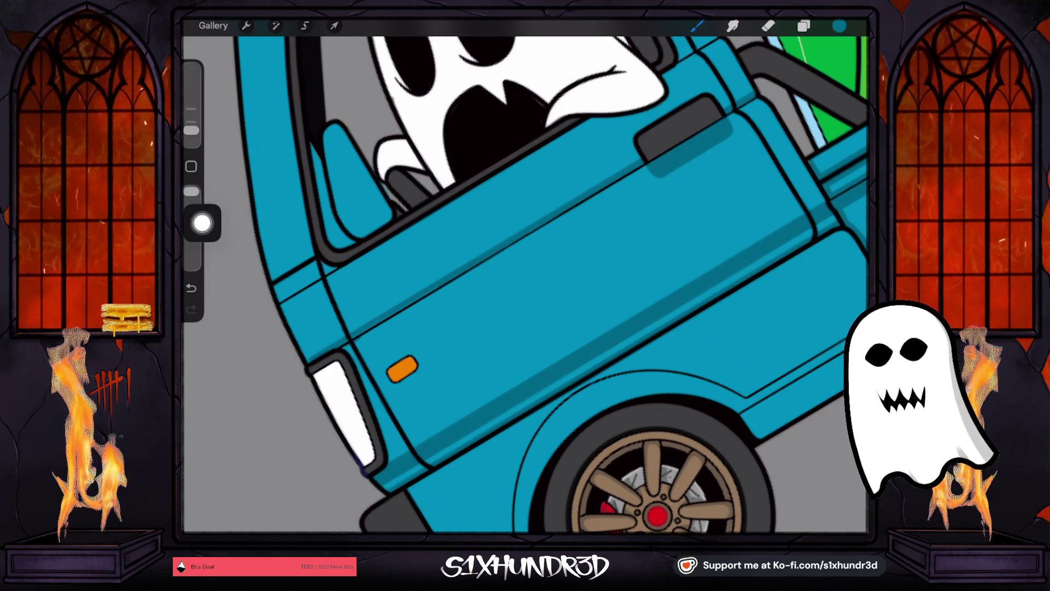
{"action": "key", "text": "ctrl+z"}
{"action": "scroll", "coordinate": [525, 274], "scroll_direction": "up", "scroll_amount": 3}
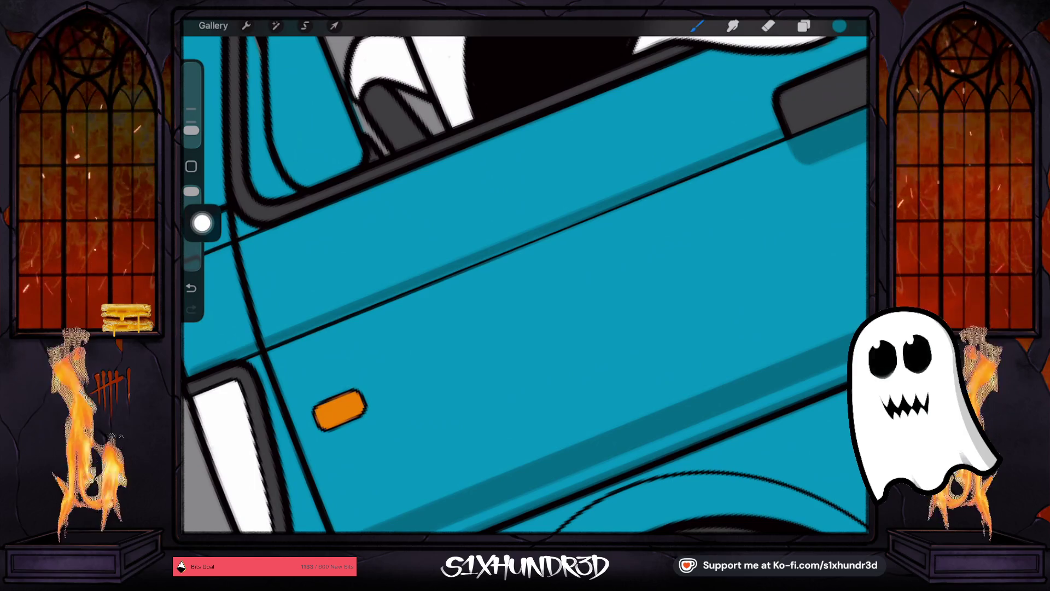
{"action": "scroll", "coordinate": [525, 284], "scroll_direction": "left", "scroll_amount": 3}
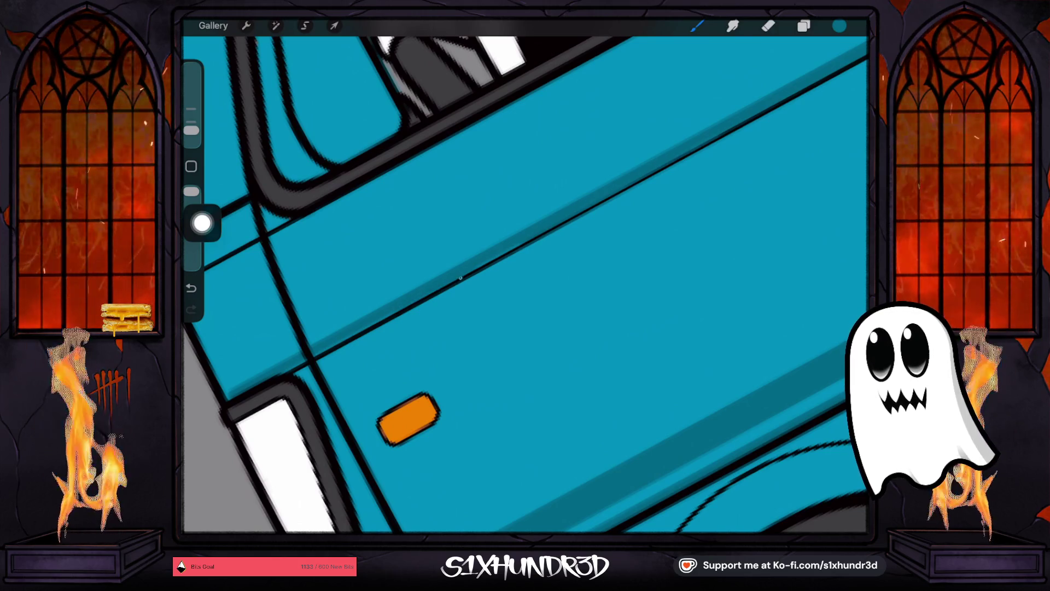
{"action": "scroll", "coordinate": [525, 284], "scroll_direction": "left", "scroll_amount": 3}
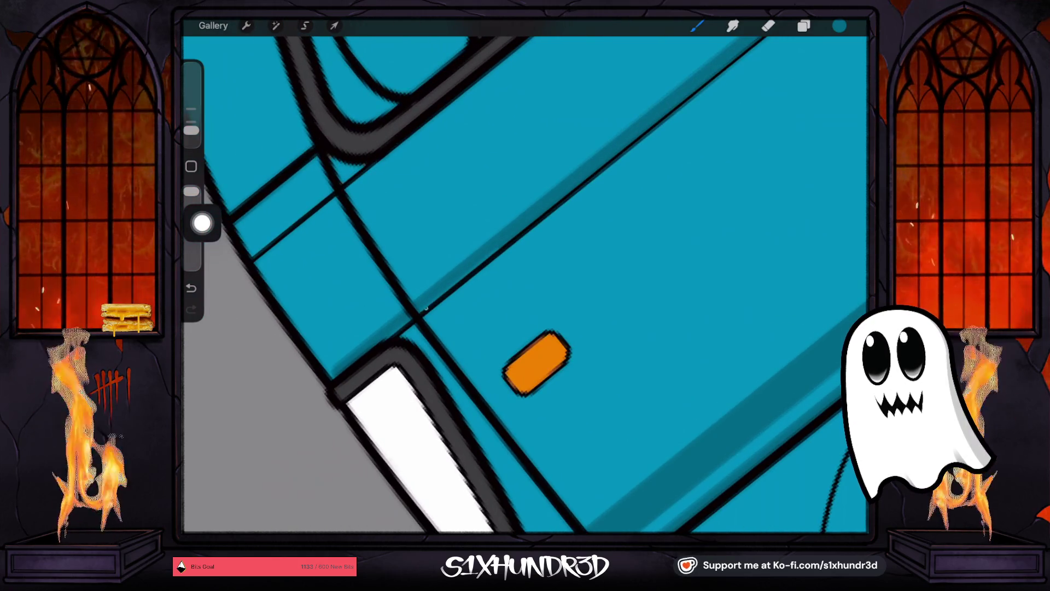
{"action": "scroll", "coordinate": [525, 284], "scroll_direction": "down", "scroll_amount": 10}
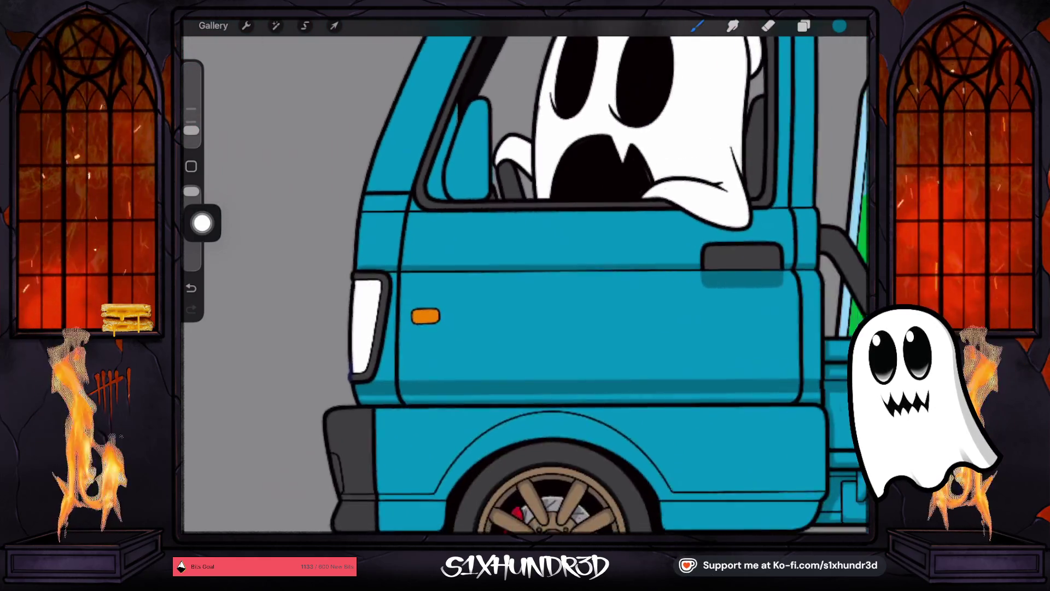
Step: Undo the straight line and the last shading stroke on the door
{"action": "scroll", "coordinate": [525, 284], "scroll_direction": "up", "scroll_amount": 10}
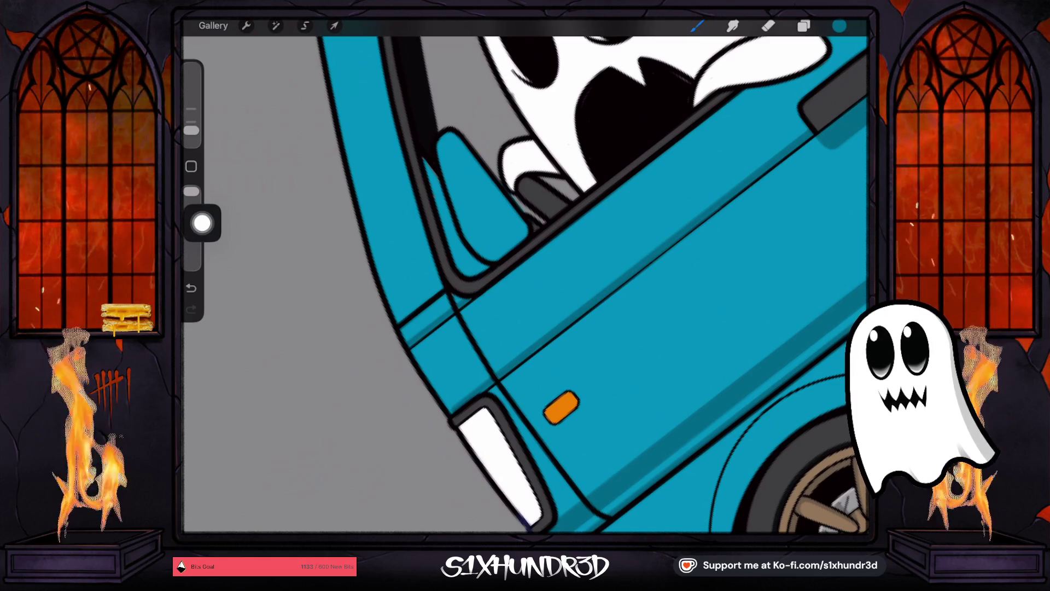
{"action": "scroll", "coordinate": [525, 285], "scroll_direction": "down", "scroll_amount": 5}
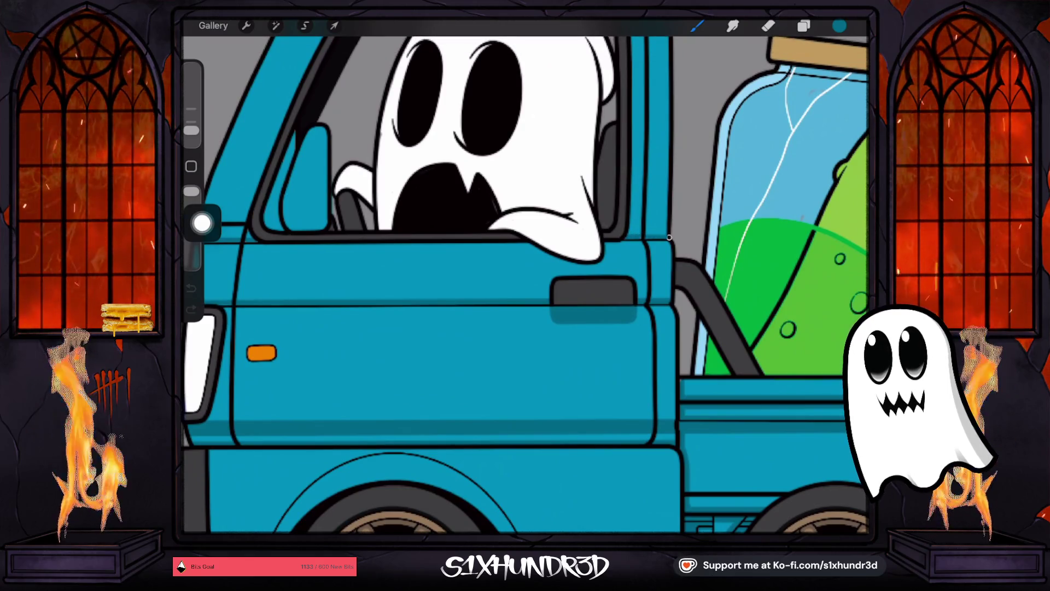
{"action": "key", "text": "ctrl+z"}
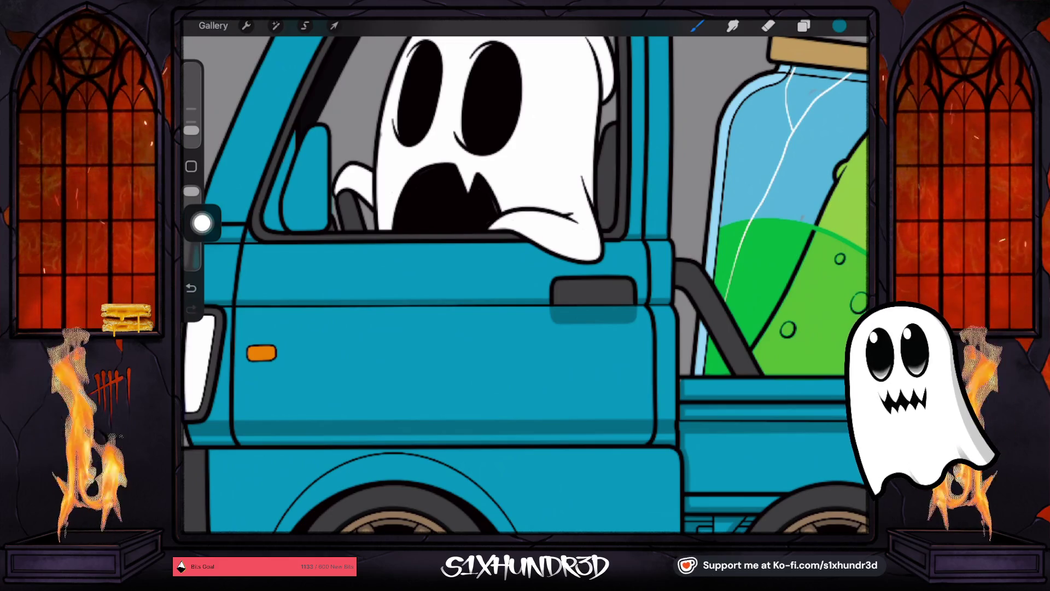
{"action": "scroll", "coordinate": [524, 276], "scroll_direction": "down", "scroll_amount": 5}
{"action": "scroll", "coordinate": [524, 276], "scroll_direction": "up", "scroll_amount": 5}
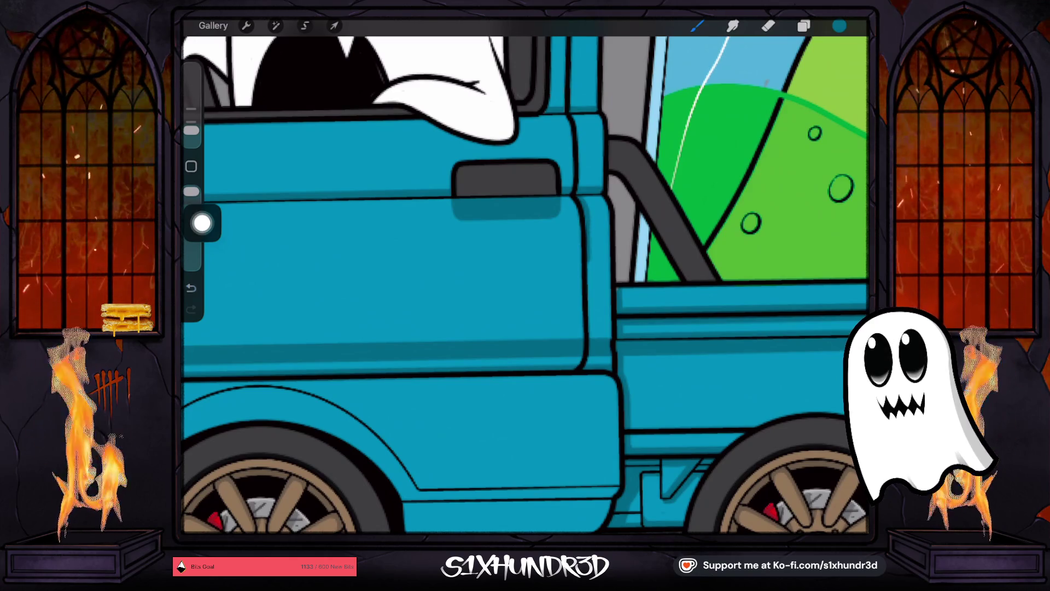
{"action": "scroll", "coordinate": [525, 277], "scroll_direction": "up", "scroll_amount": 3}
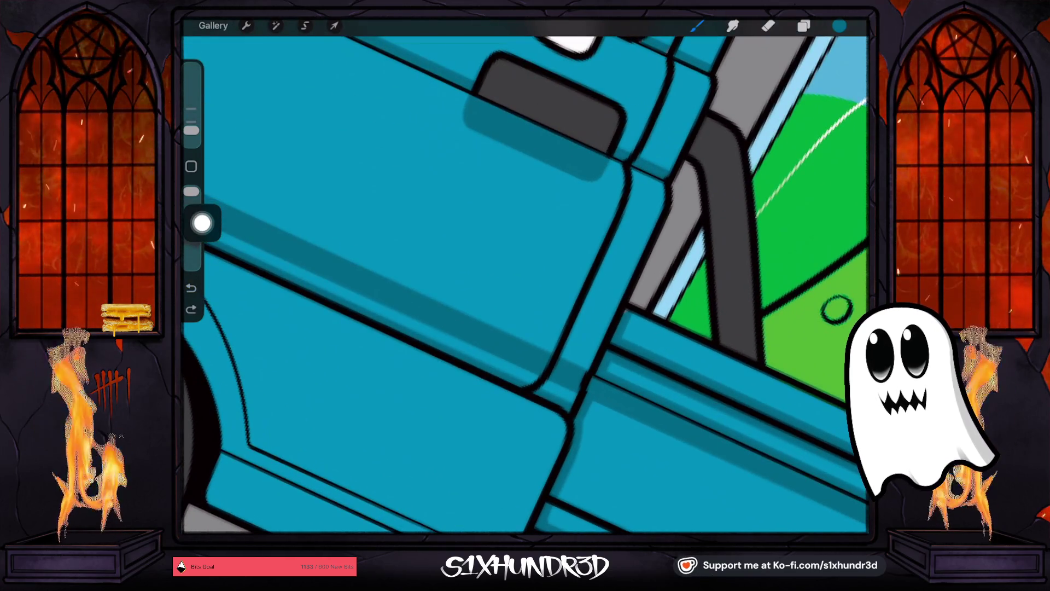
{"action": "scroll", "coordinate": [524, 276], "scroll_direction": "up", "scroll_amount": 3}
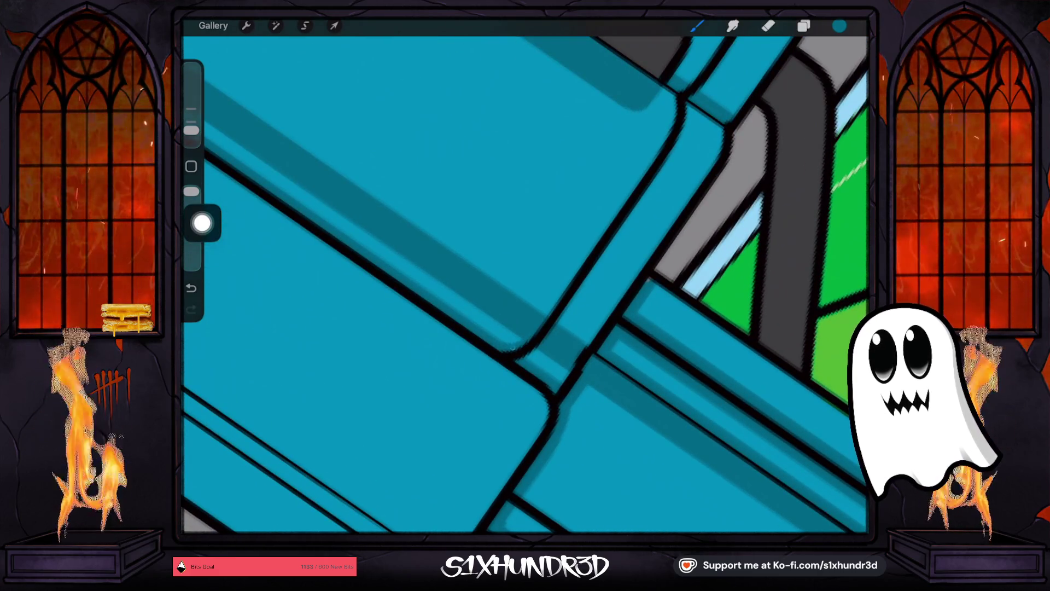
{"action": "scroll", "coordinate": [524, 276], "scroll_direction": "up", "scroll_amount": 2}
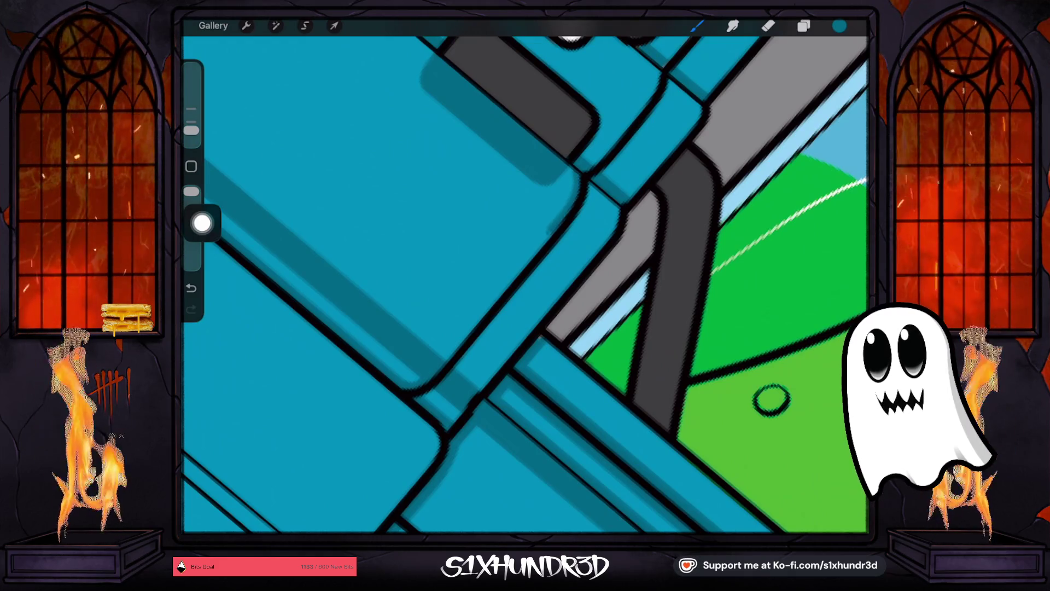
{"action": "key", "text": "ctrl+z"}
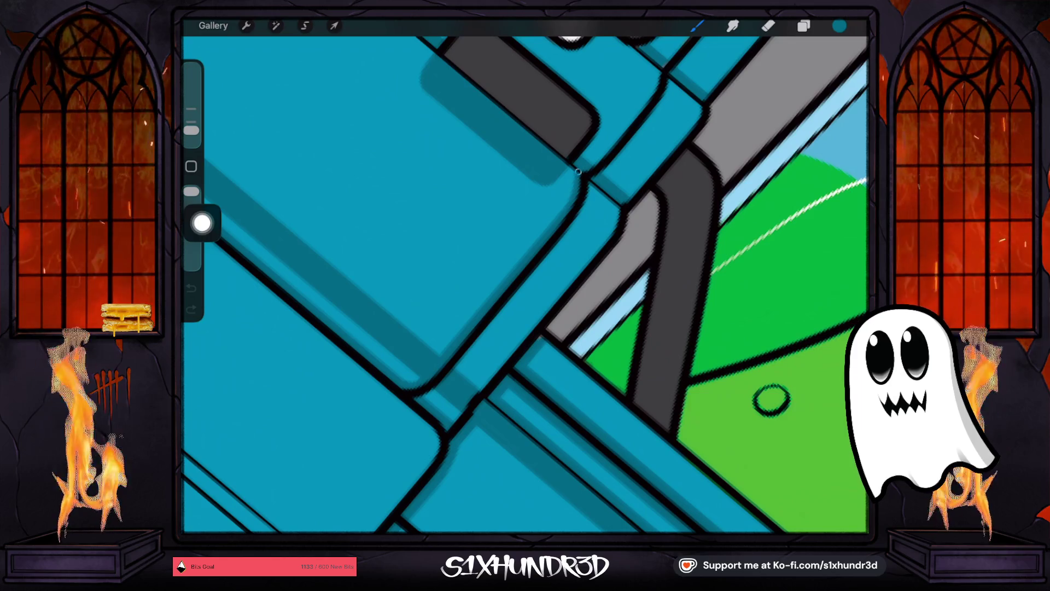
Step: Rotate the canvas upright and undo the remaining stray strokes on the door
{"action": "mouse_move", "coordinate": [525, 285]}
{"action": "left_mouse_down"}
{"action": "mouse_move", "coordinate": [471, 247]}
{"action": "mouse_move", "coordinate": [493, 219]}
{"action": "left_mouse_up"}
{"action": "scroll", "coordinate": [525, 285], "scroll_direction": "down", "scroll_amount": 5}
{"action": "scroll", "coordinate": [525, 284], "scroll_direction": "up", "scroll_amount": 6}
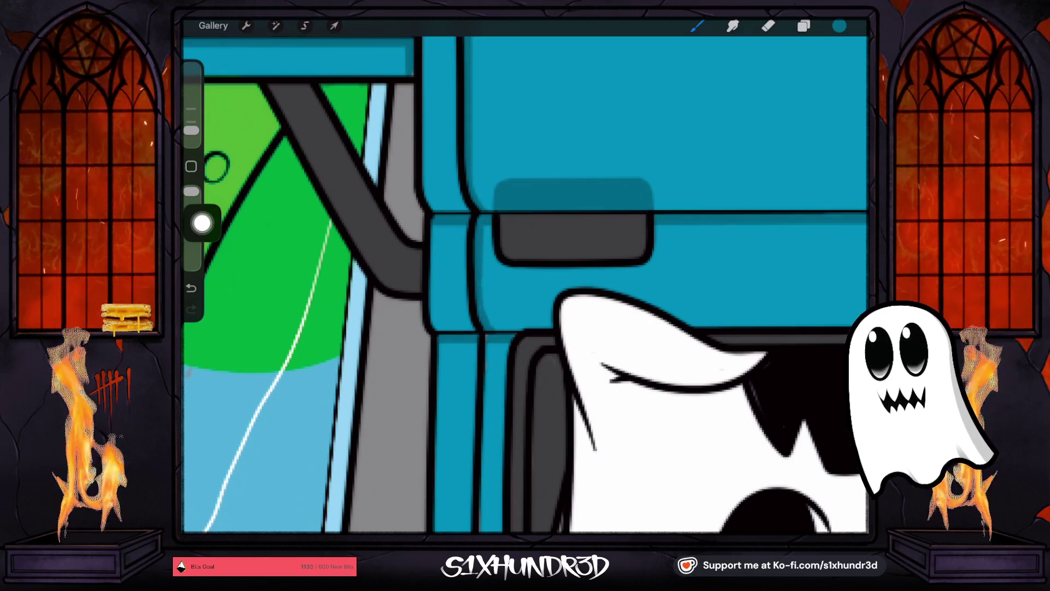
{"action": "key", "text": "ctrl+z"}
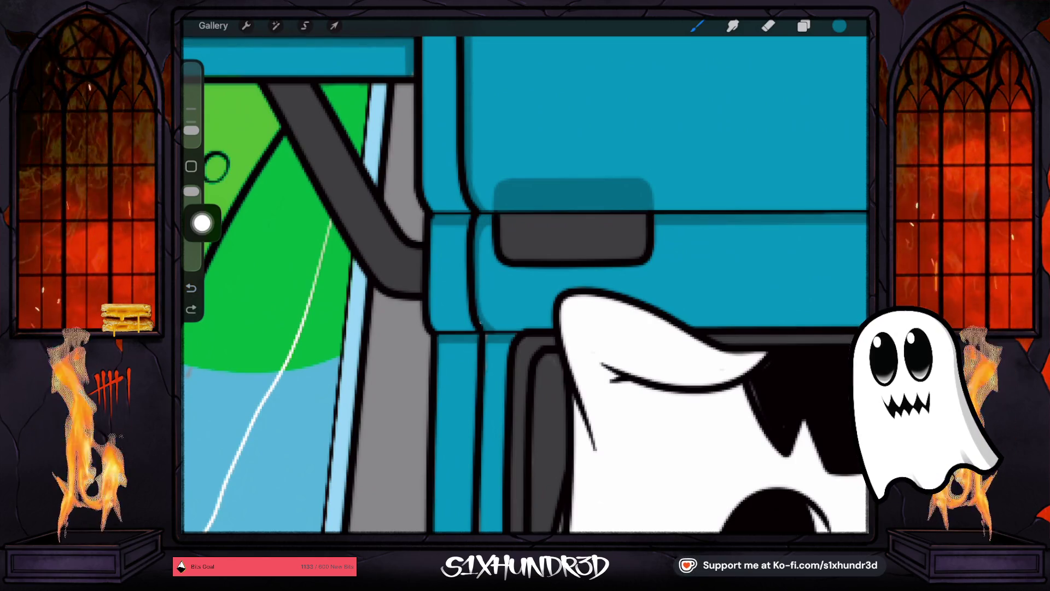
{"action": "scroll", "coordinate": [525, 284], "scroll_direction": "down", "scroll_amount": 3}
{"action": "scroll", "coordinate": [525, 284], "scroll_direction": "up", "scroll_amount": 3}
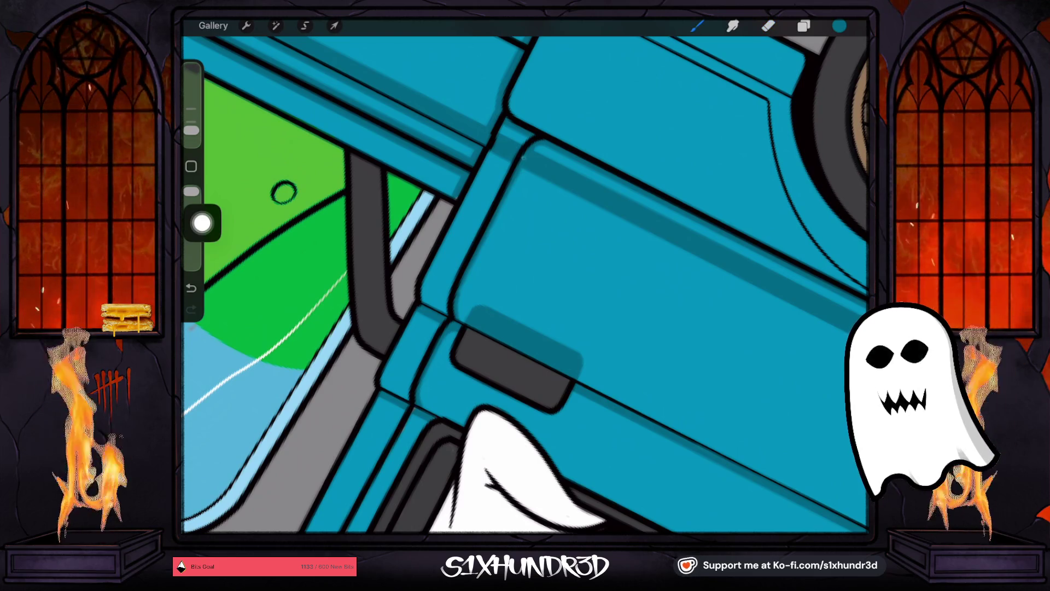
{"action": "left_click", "coordinate": [191, 288]}
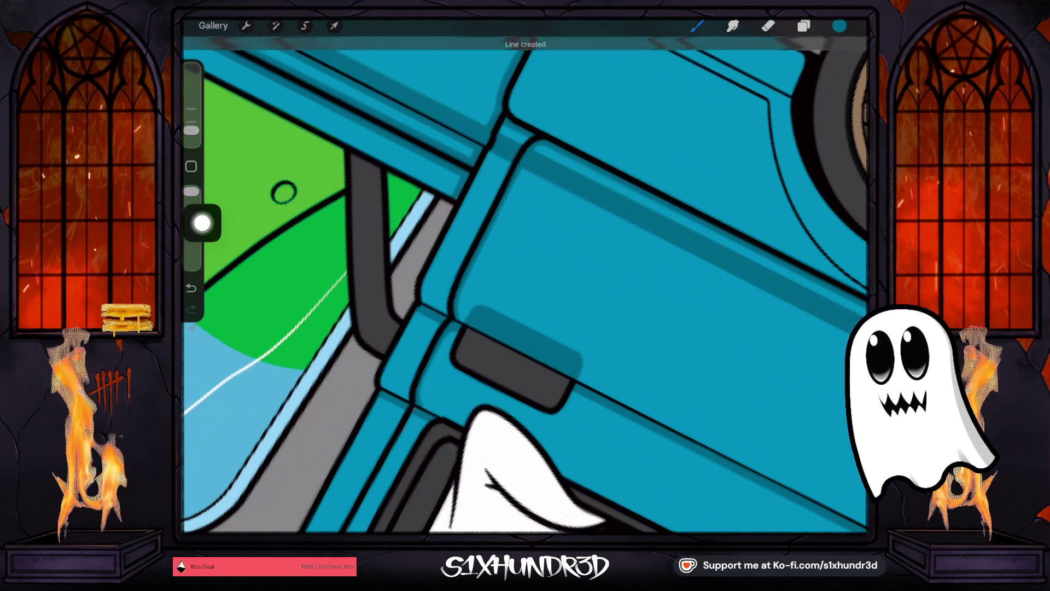
{"action": "scroll", "coordinate": [525, 284], "scroll_direction": "down", "scroll_amount": 10}
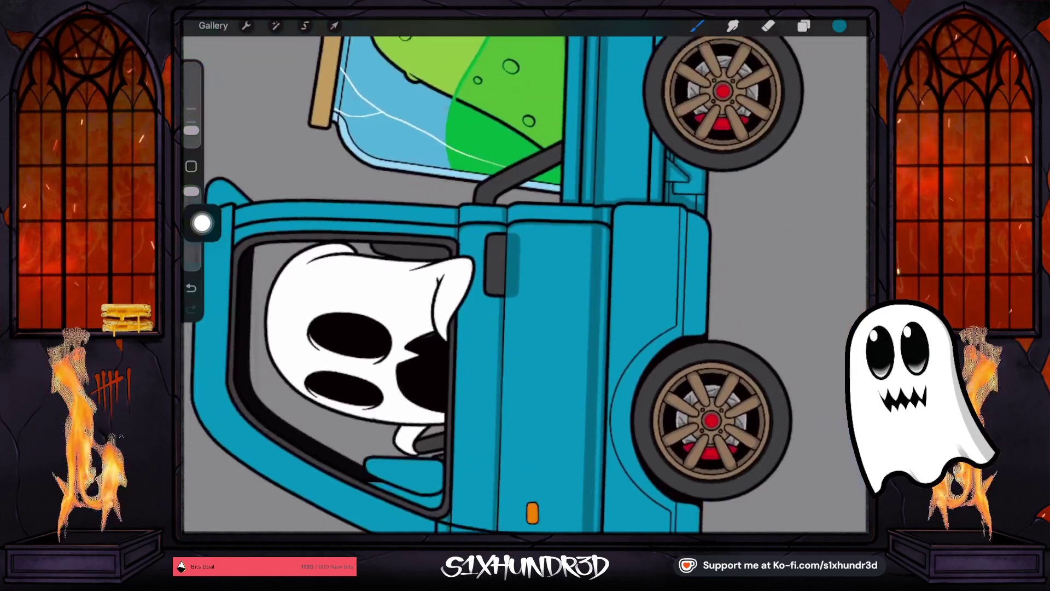
Step: Move the view to the ghost driver and open the brush library
{"action": "scroll", "coordinate": [524, 284], "scroll_direction": "up", "scroll_amount": 5}
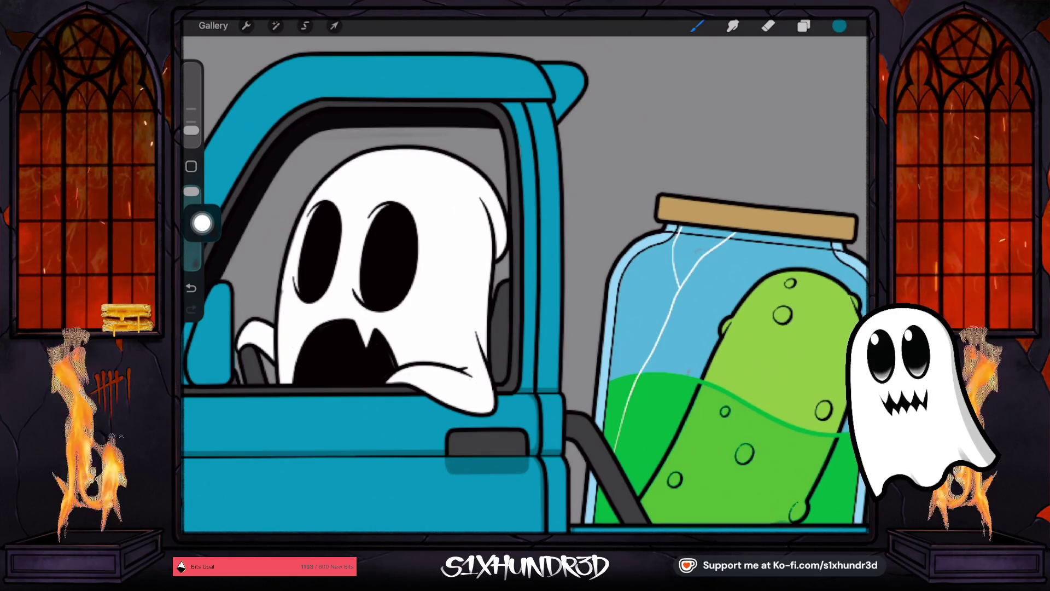
{"action": "scroll", "coordinate": [525, 284], "scroll_direction": "up", "scroll_amount": 5}
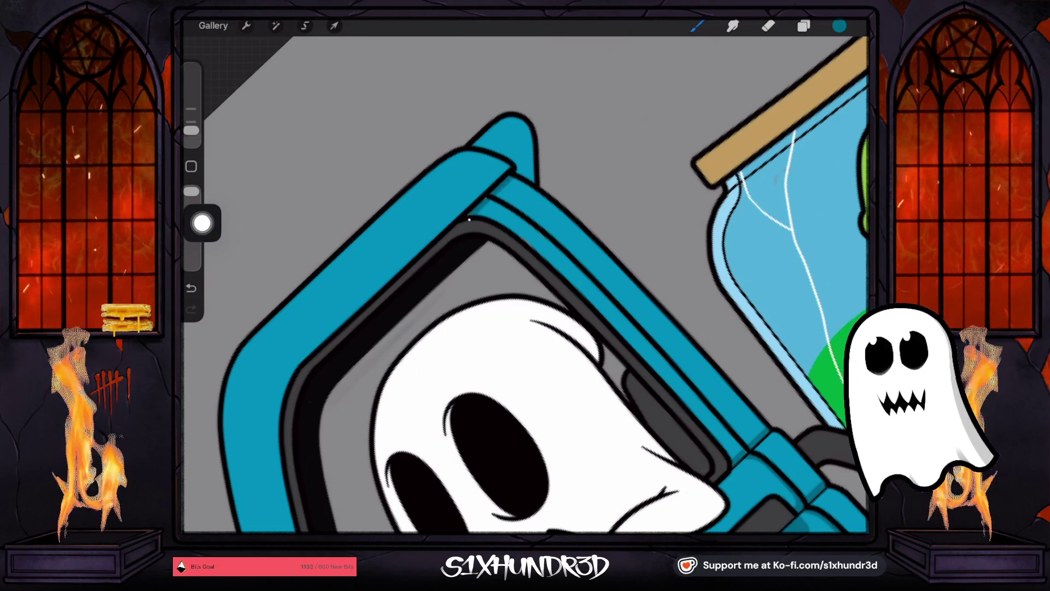
{"action": "scroll", "coordinate": [526, 284], "scroll_direction": "down", "scroll_amount": 2}
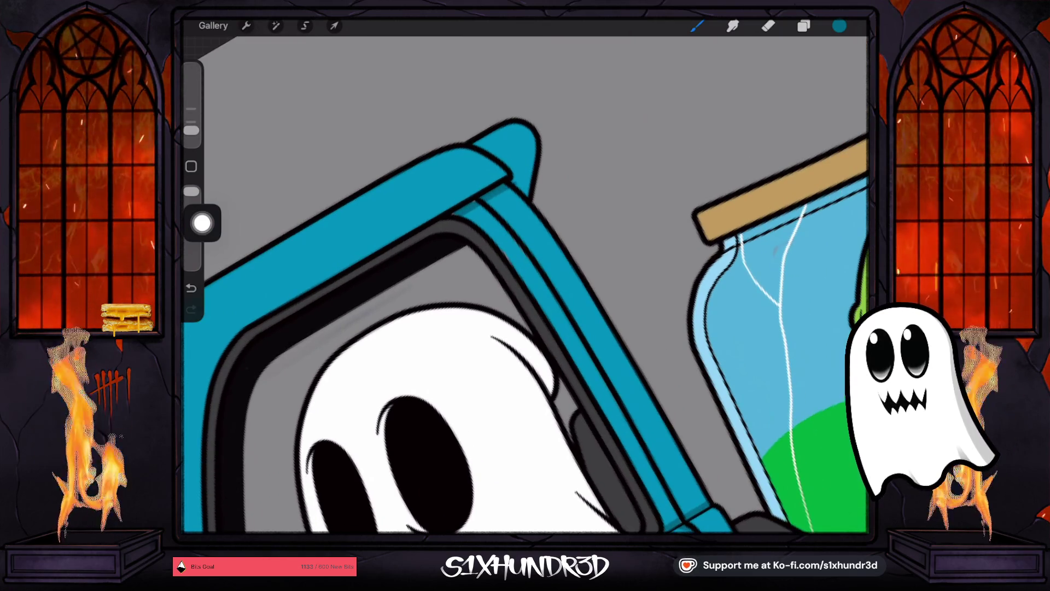
{"action": "scroll", "coordinate": [525, 284], "scroll_direction": "up", "scroll_amount": 2}
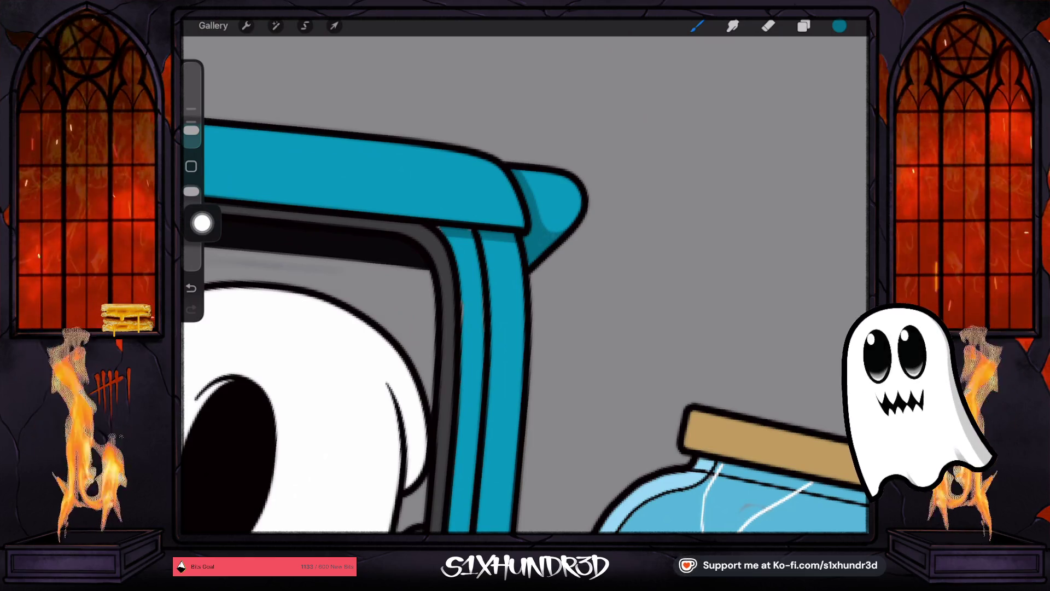
{"action": "scroll", "coordinate": [526, 285], "scroll_direction": "down", "scroll_amount": 5}
{"action": "scroll", "coordinate": [526, 284], "scroll_direction": "up", "scroll_amount": 2}
{"action": "left_click", "coordinate": [697, 26]}
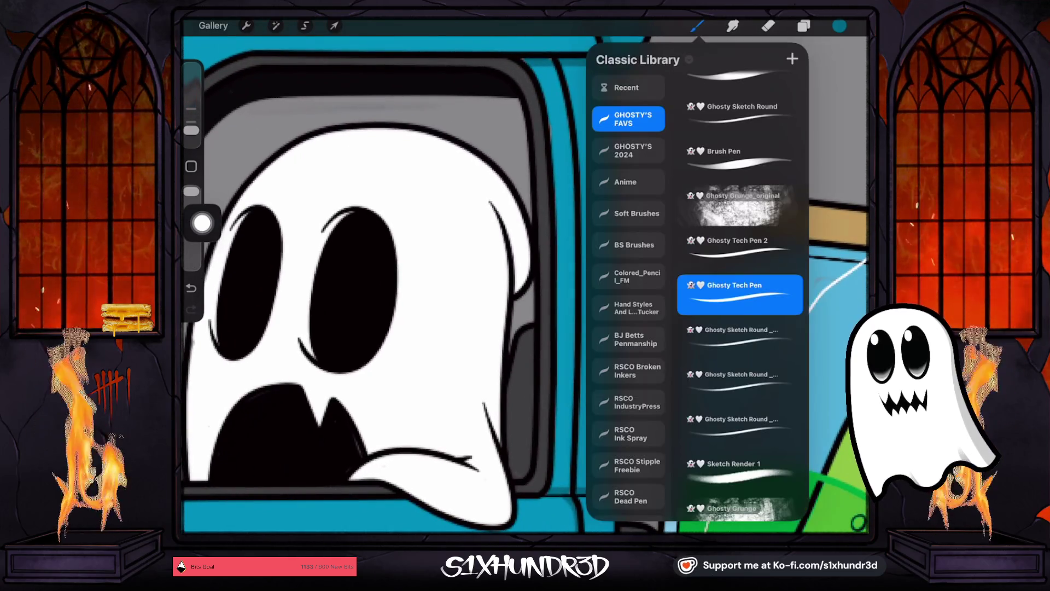
Step: Set Ghosty Tech Pen stabilization to 95%, test it, and undo the test scribble
{"action": "left_click", "coordinate": [739, 294]}
{"action": "left_click_drag", "start_coordinate": [363, 180], "coordinate": [545, 181]}
{"action": "left_click_drag", "start_coordinate": [627, 268], "coordinate": [790, 436]}
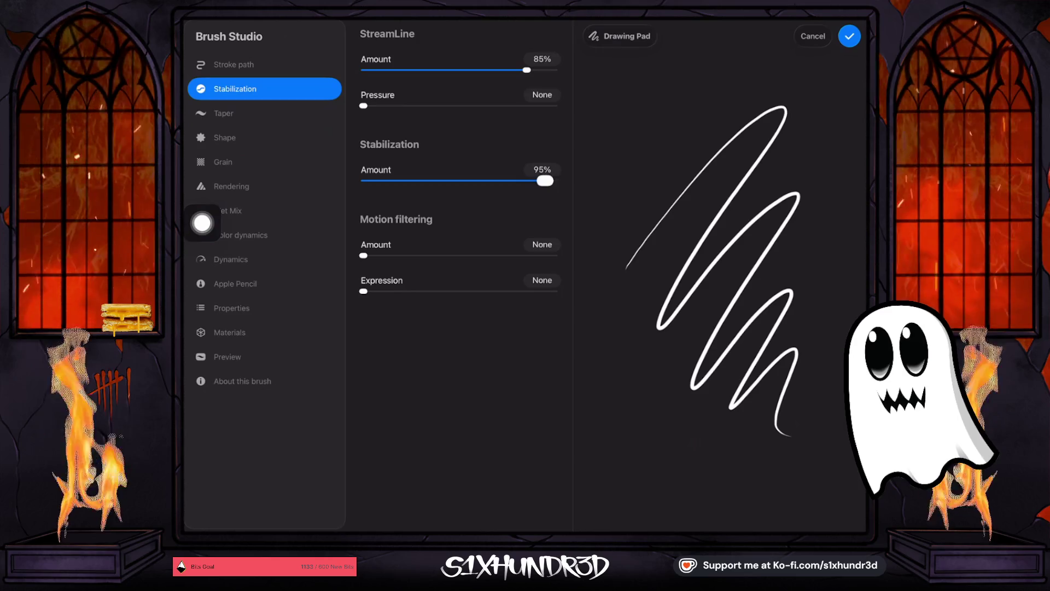
{"action": "left_click", "coordinate": [850, 36]}
{"action": "left_click", "coordinate": [551, 60]}
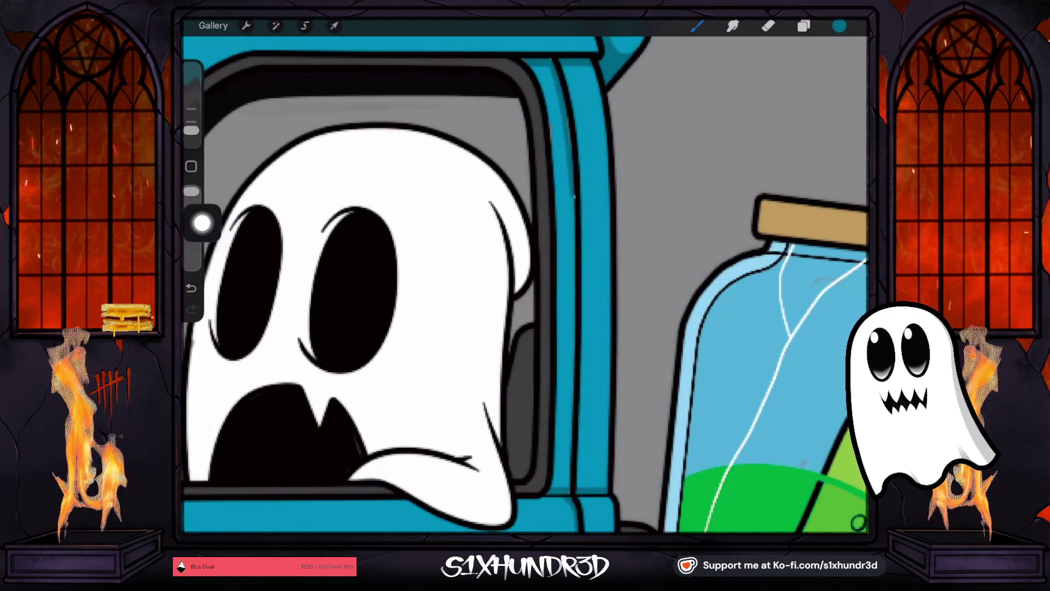
{"action": "key", "text": "ctrl+z"}
{"action": "scroll", "coordinate": [525, 285], "scroll_direction": "down", "scroll_amount": 2}
Step: Rotate along the window frame and place then remove a test mark
{"action": "mouse_move", "coordinate": [383, 328]}
{"action": "left_mouse_down"}
{"action": "mouse_move", "coordinate": [493, 410]}
{"action": "mouse_move", "coordinate": [703, 352]}
{"action": "mouse_move", "coordinate": [704, 363]}
{"action": "left_mouse_up"}
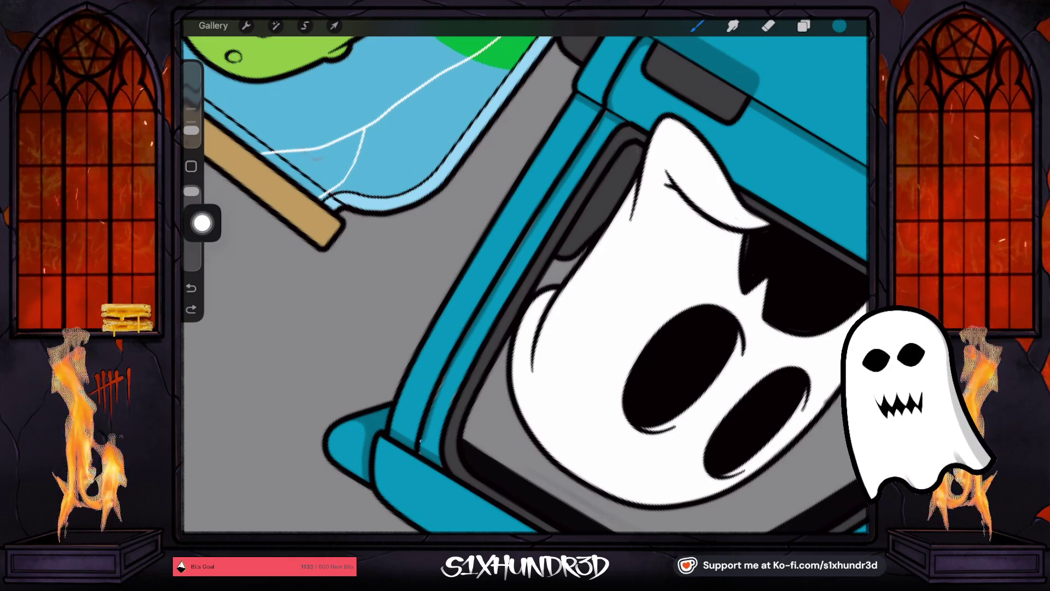
{"action": "left_click", "coordinate": [191, 309]}
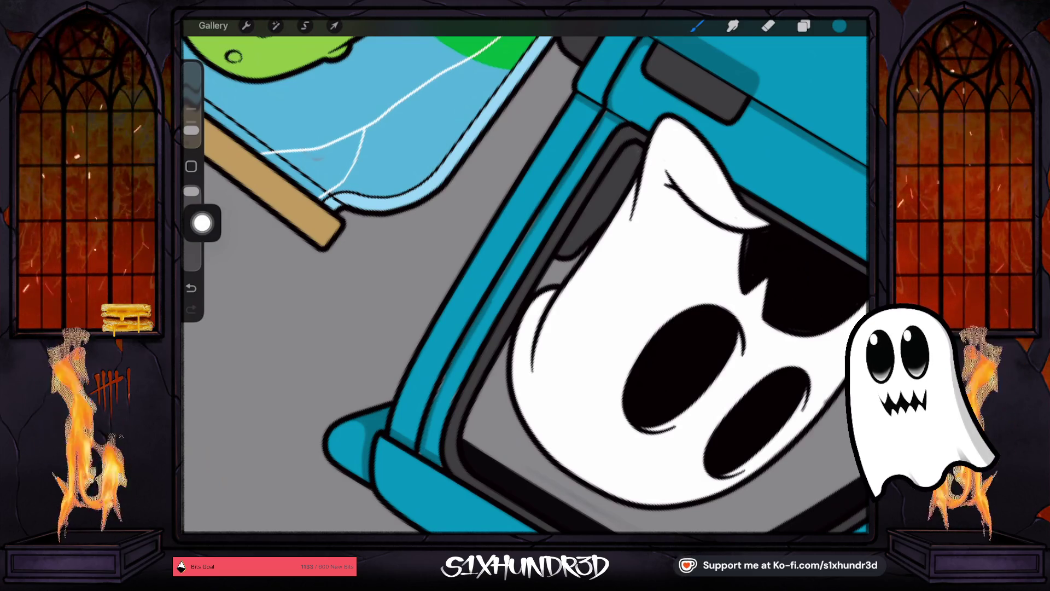
{"action": "left_click", "coordinate": [191, 288]}
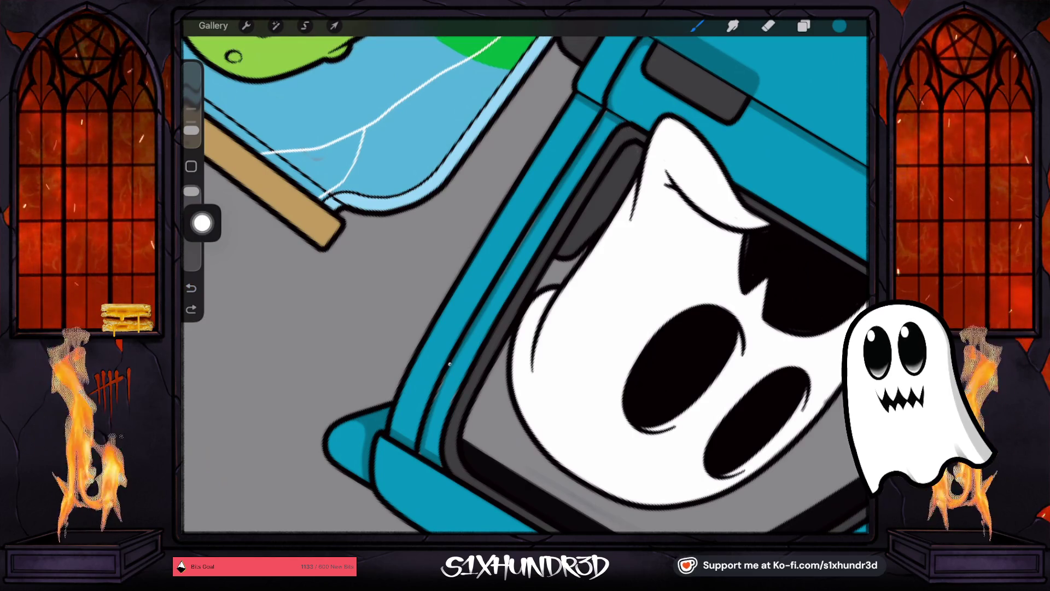
{"action": "left_click", "coordinate": [191, 309]}
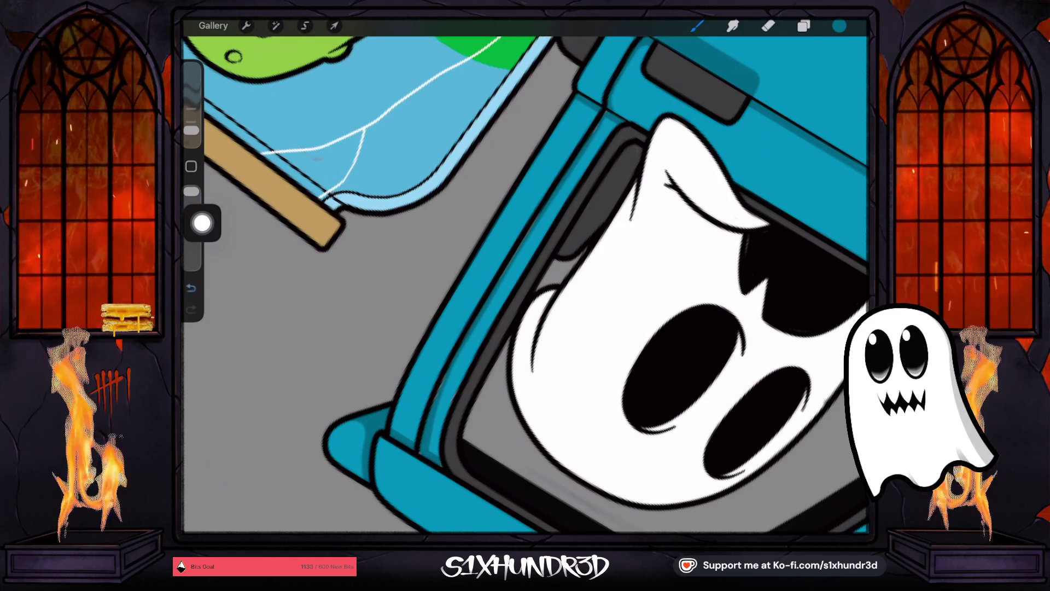
{"action": "left_click", "coordinate": [191, 288]}
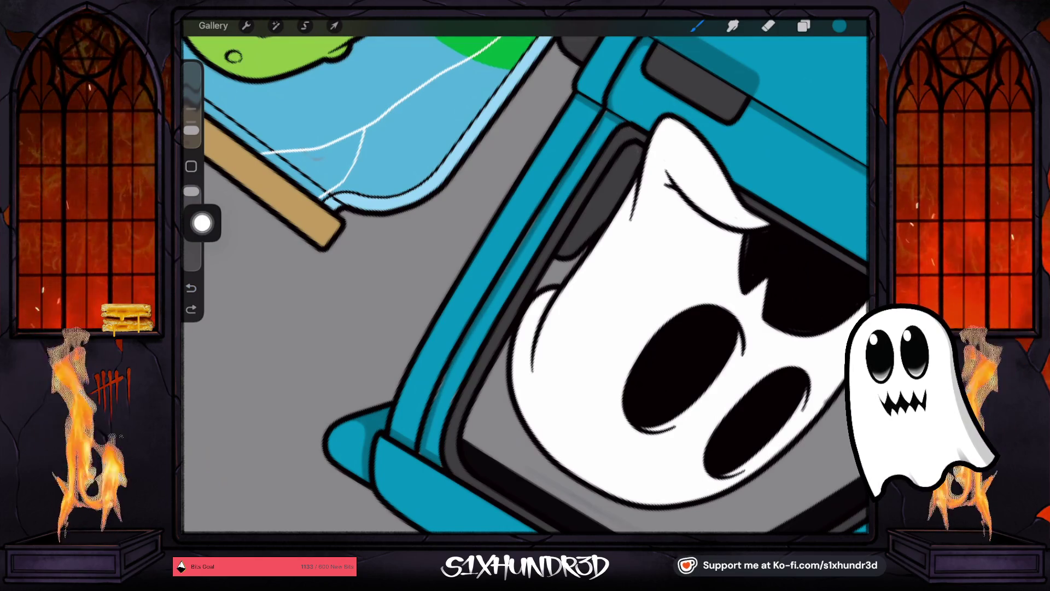
Step: Eyedrop the truck's teal and switch to the layer below
{"action": "left_click", "coordinate": [416, 370]}
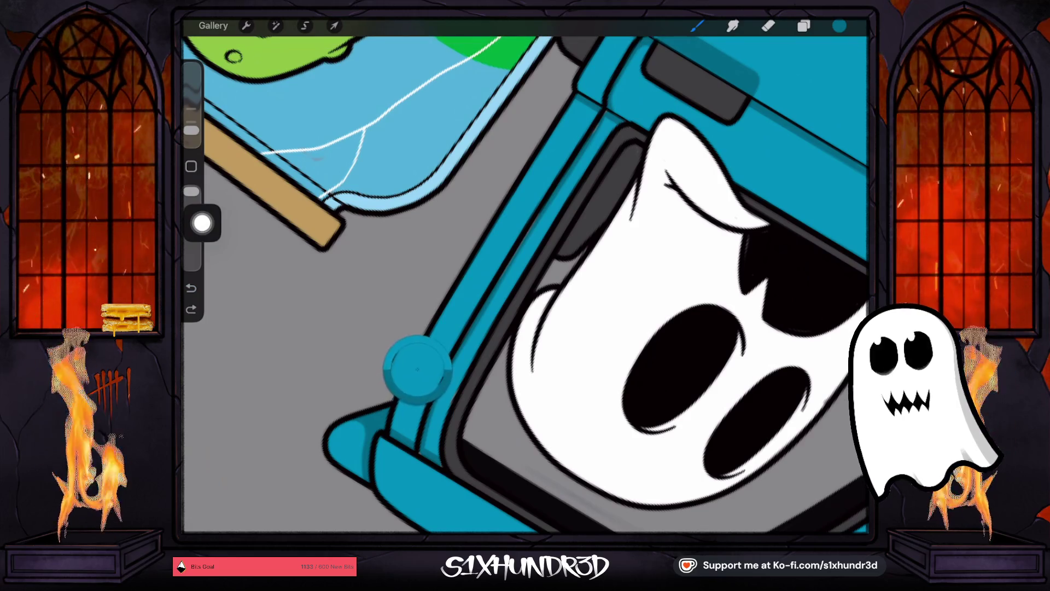
{"action": "left_click", "coordinate": [804, 26]}
{"action": "left_click", "coordinate": [760, 328]}
{"action": "left_click", "coordinate": [804, 26]}
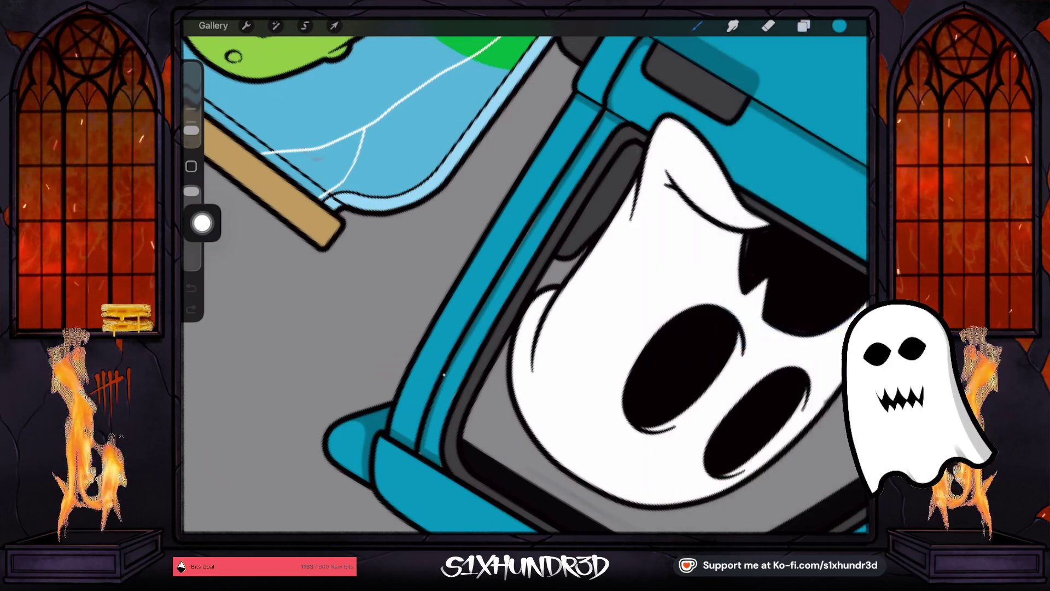
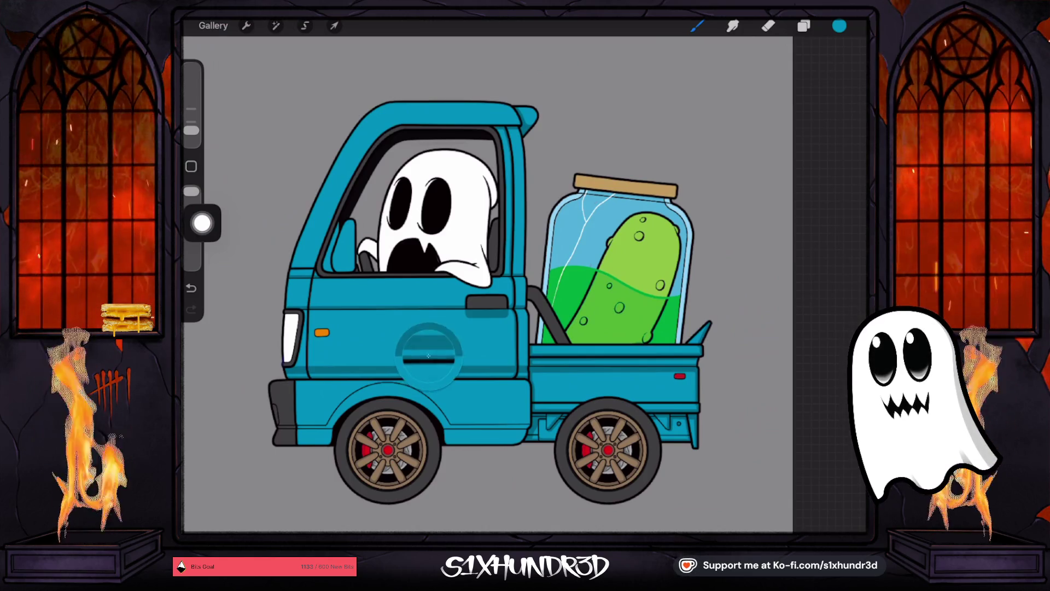
Step: Select Layer 85 and the Ghosty Tech Pen brush
{"action": "left_click", "coordinate": [804, 26]}
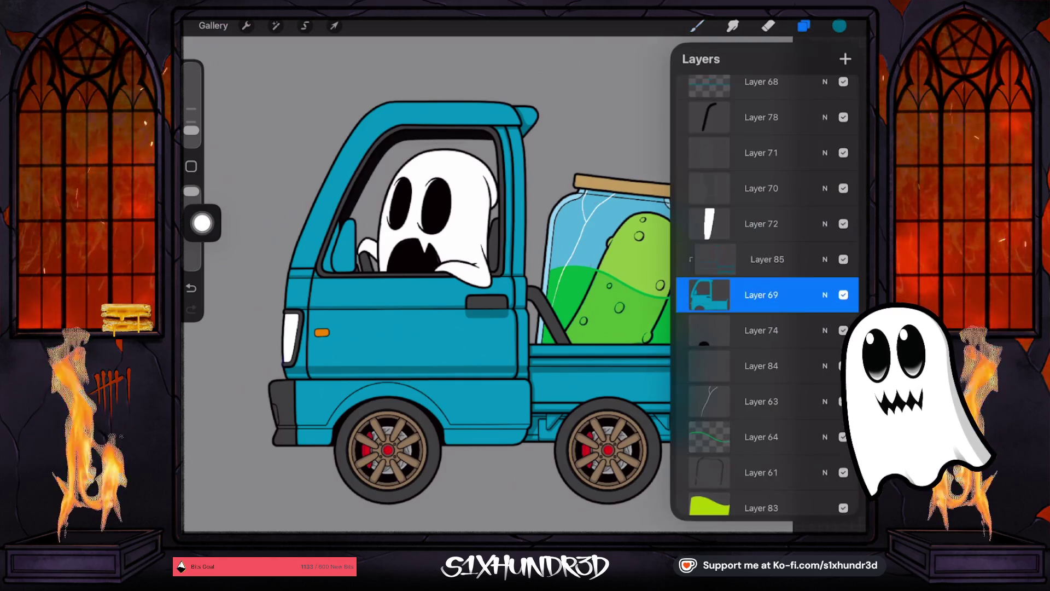
{"action": "left_click", "coordinate": [767, 259]}
{"action": "left_click", "coordinate": [697, 26]}
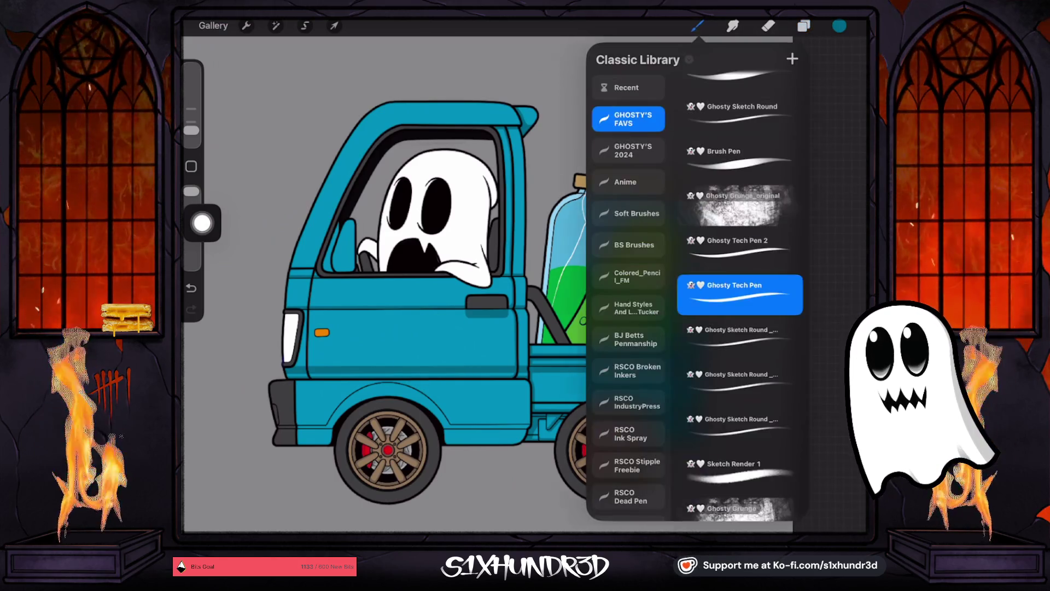
{"action": "left_click", "coordinate": [383, 274]}
Step: Zoom in on the tail light area and undo three stray strokes
{"action": "scroll", "coordinate": [492, 274], "scroll_direction": "up", "scroll_amount": 3}
{"action": "scroll", "coordinate": [525, 284], "scroll_direction": "left", "scroll_amount": 1}
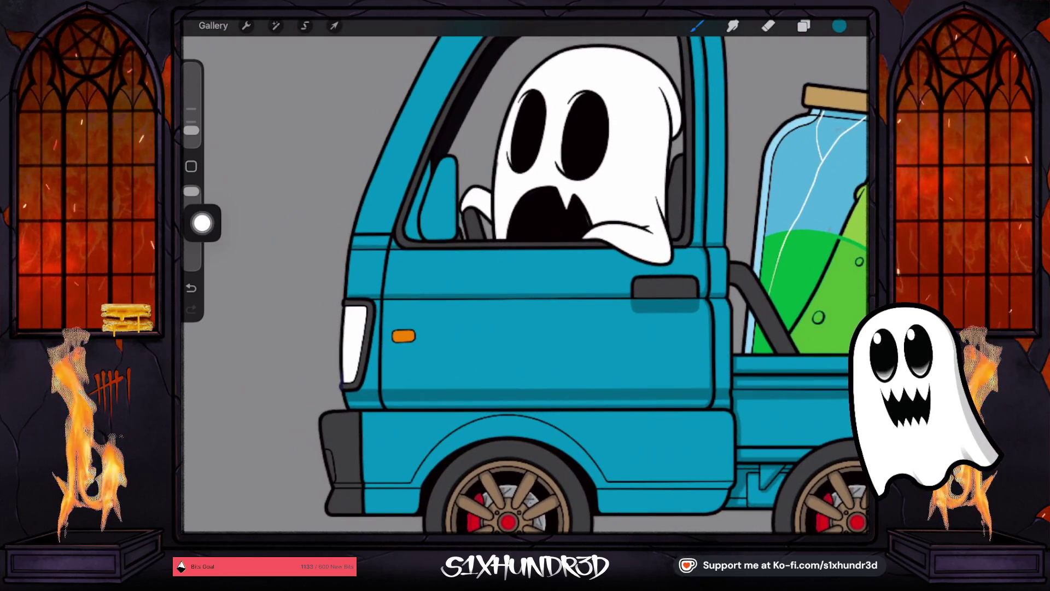
{"action": "scroll", "coordinate": [525, 285], "scroll_direction": "up", "scroll_amount": 5}
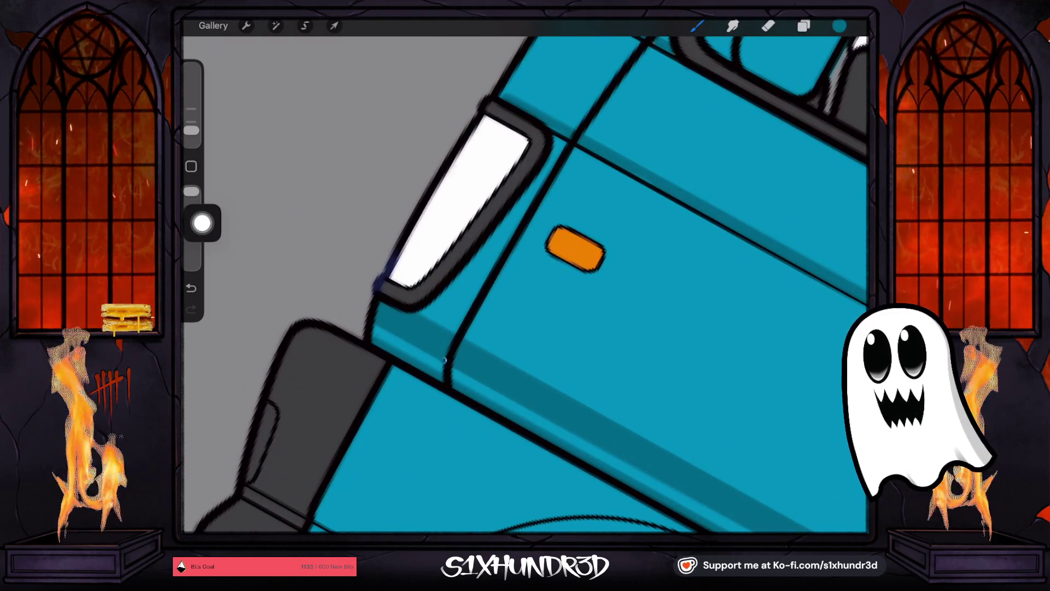
{"action": "key", "text": "ctrl+z"}
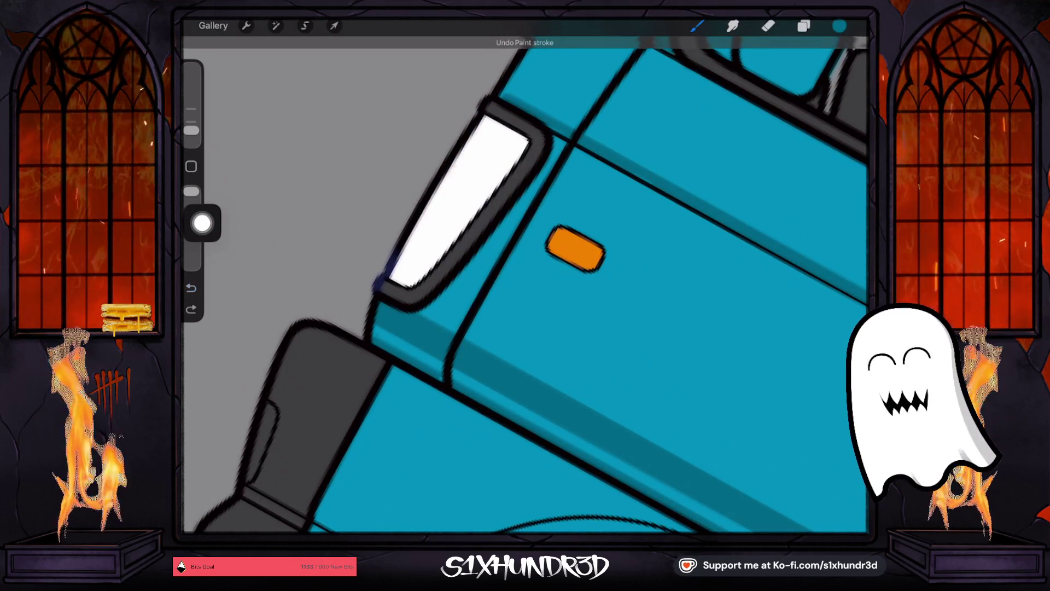
{"action": "key", "text": "ctrl+z"}
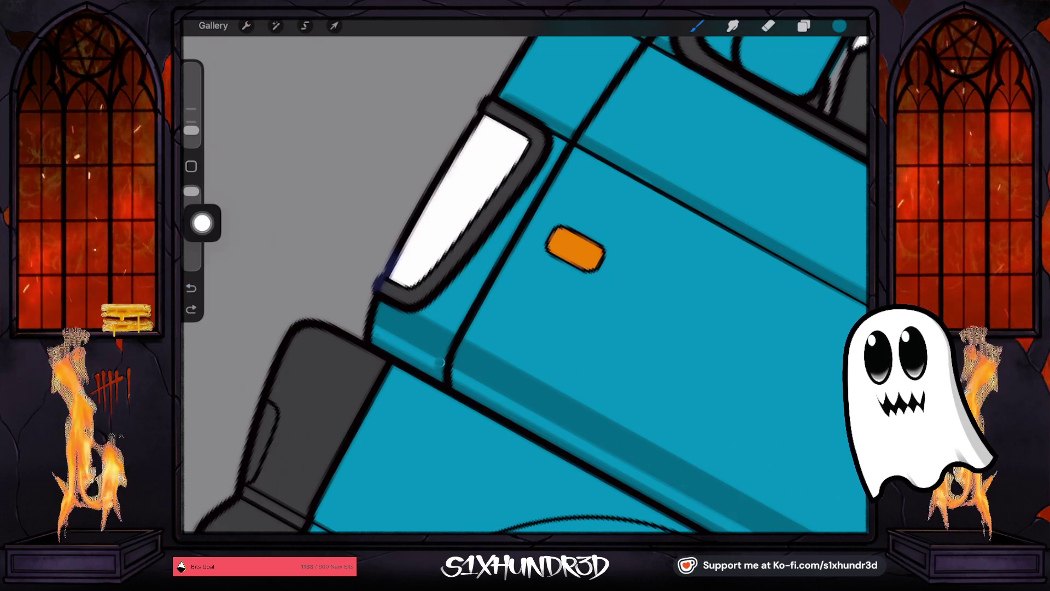
{"action": "scroll", "coordinate": [525, 284], "scroll_direction": "up", "scroll_amount": 2}
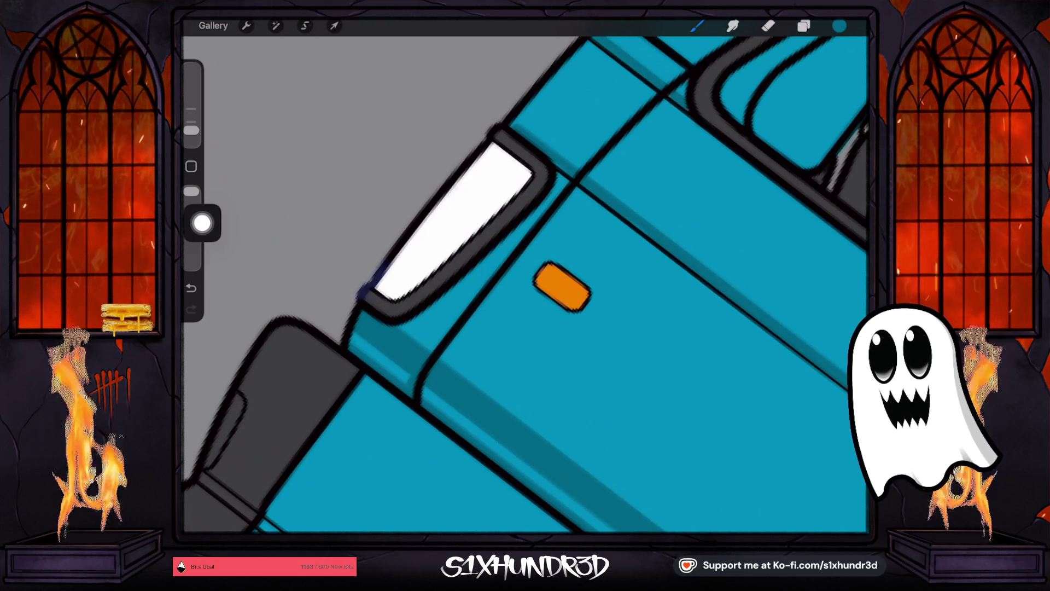
{"action": "scroll", "coordinate": [525, 285], "scroll_direction": "up", "scroll_amount": 3}
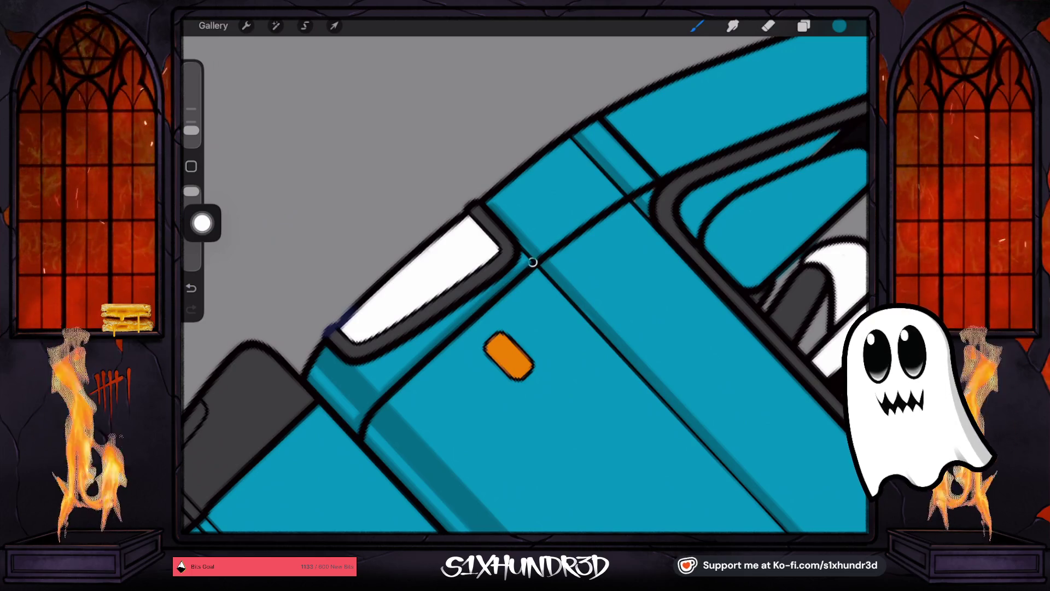
{"action": "key", "text": "ctrl+z"}
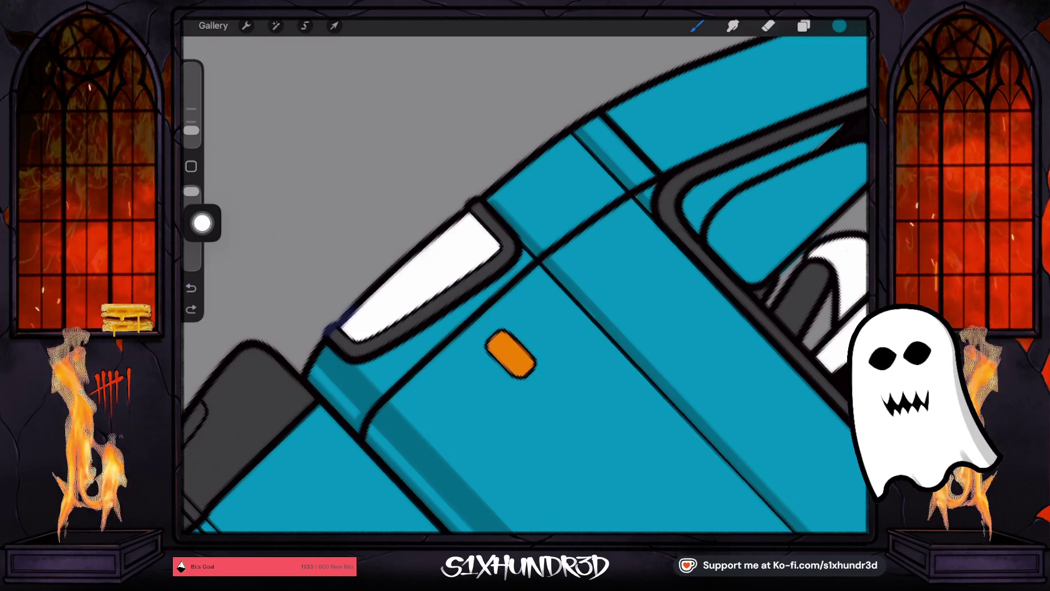
{"action": "scroll", "coordinate": [525, 285], "scroll_direction": "up", "scroll_amount": 2}
Step: Draw a dark line along the diagonal panel seam beside the tail light, retrying until it fits
{"action": "left_click_drag", "start_coordinate": [567, 206], "coordinate": [402, 394]}
{"action": "key", "text": "ctrl+z"}
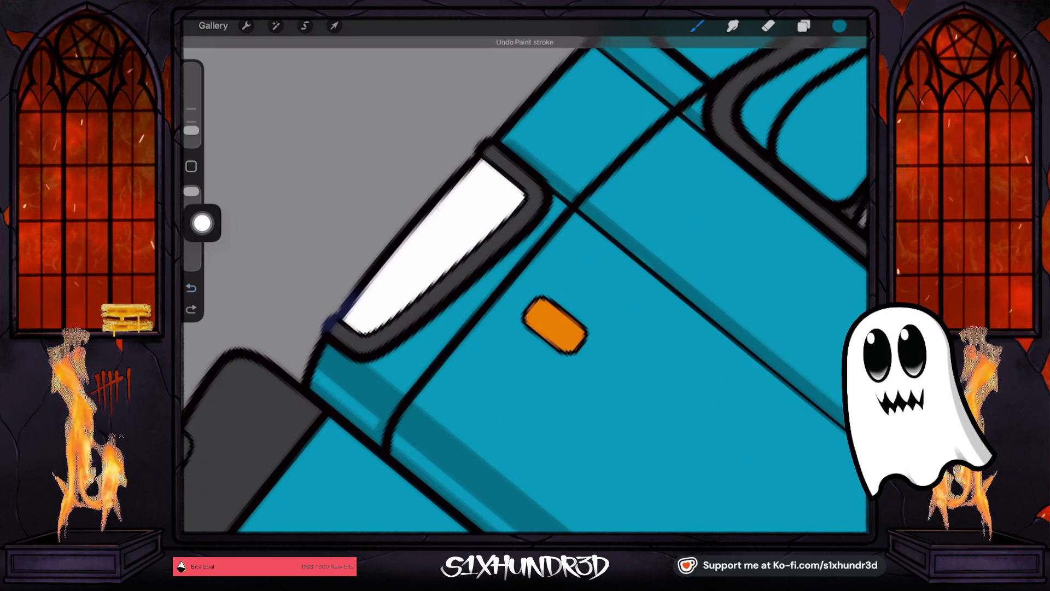
{"action": "mouse_move", "coordinate": [462, 326]}
{"action": "left_mouse_down"}
{"action": "mouse_move", "coordinate": [559, 213]}
{"action": "mouse_move", "coordinate": [401, 396]}
{"action": "left_mouse_up"}
{"action": "key", "text": "ctrl+z"}
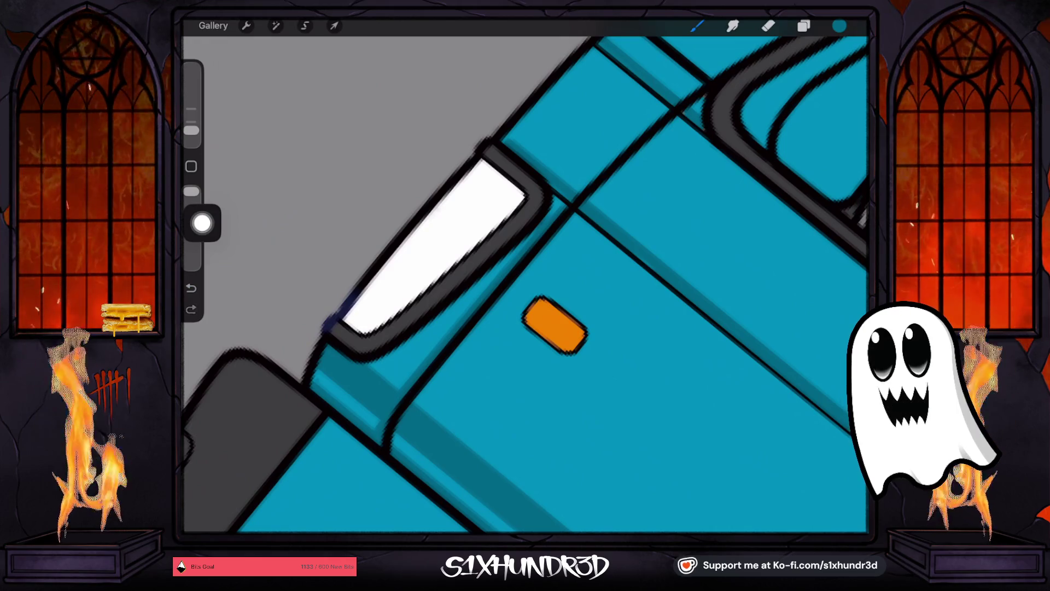
{"action": "mouse_move", "coordinate": [555, 325]}
{"action": "left_mouse_down"}
{"action": "mouse_move", "coordinate": [526, 391]}
{"action": "mouse_move", "coordinate": [372, 479]}
{"action": "left_mouse_up"}
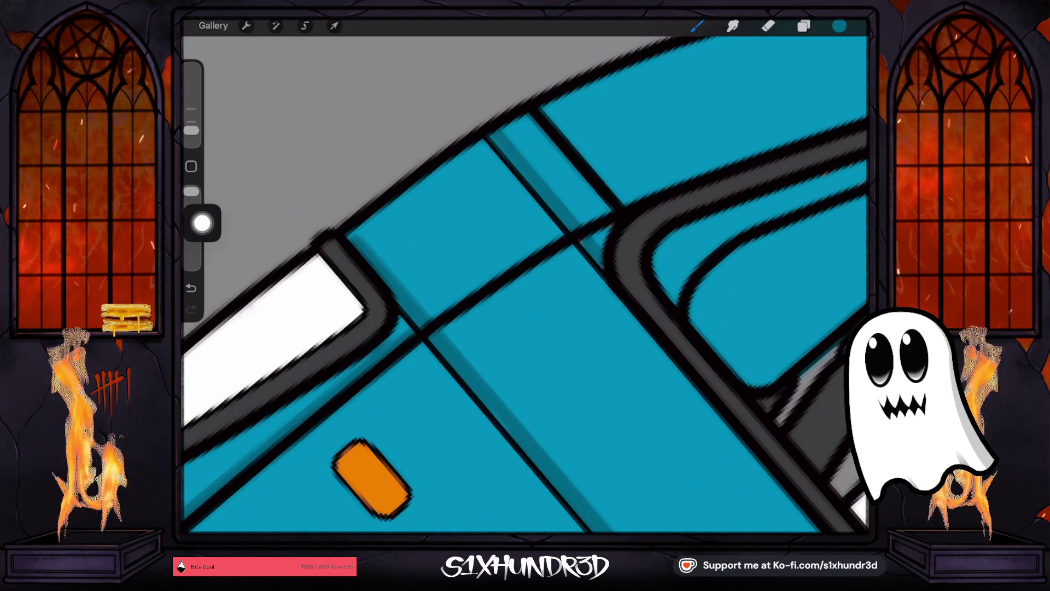
{"action": "left_click_drag", "start_coordinate": [426, 322], "coordinate": [575, 233]}
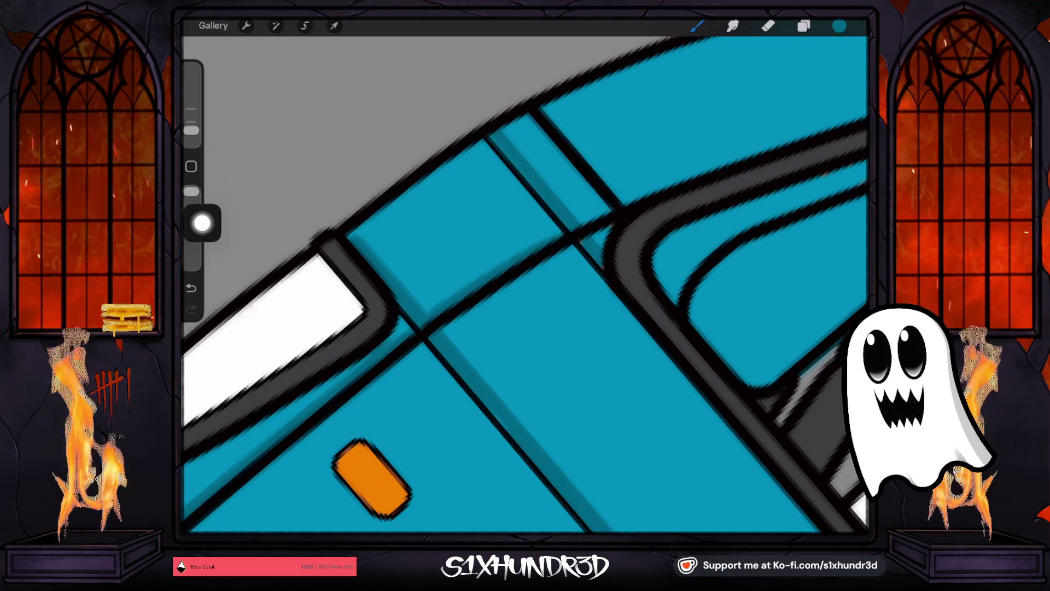
{"action": "key", "text": "ctrl+z"}
{"action": "mouse_move", "coordinate": [426, 324]}
{"action": "left_mouse_down"}
{"action": "mouse_move", "coordinate": [599, 214]}
{"action": "mouse_move", "coordinate": [435, 310]}
{"action": "left_mouse_up"}
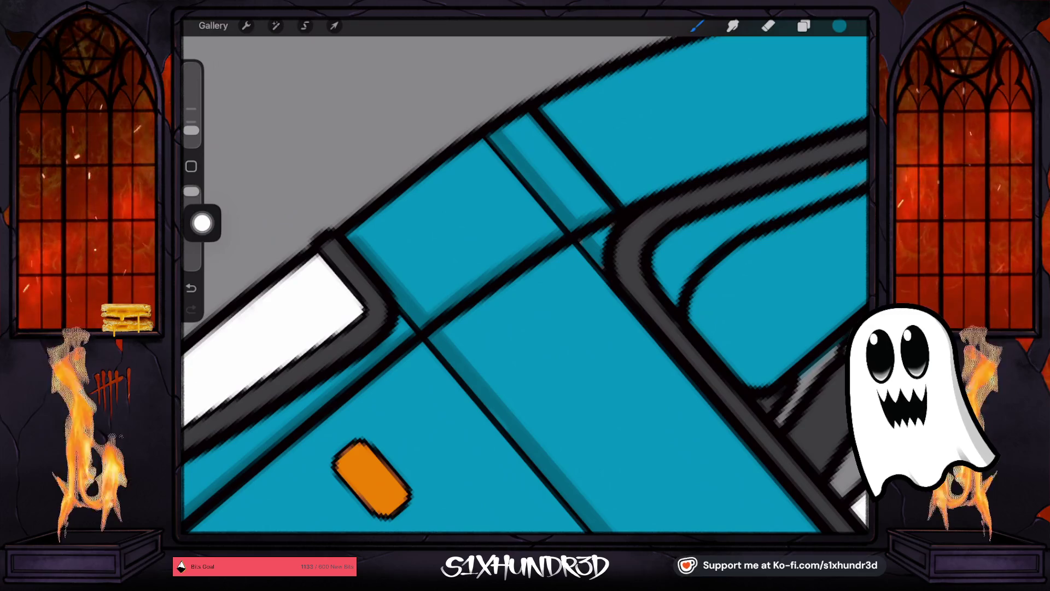
{"action": "left_click_drag", "start_coordinate": [464, 471], "coordinate": [673, 359]}
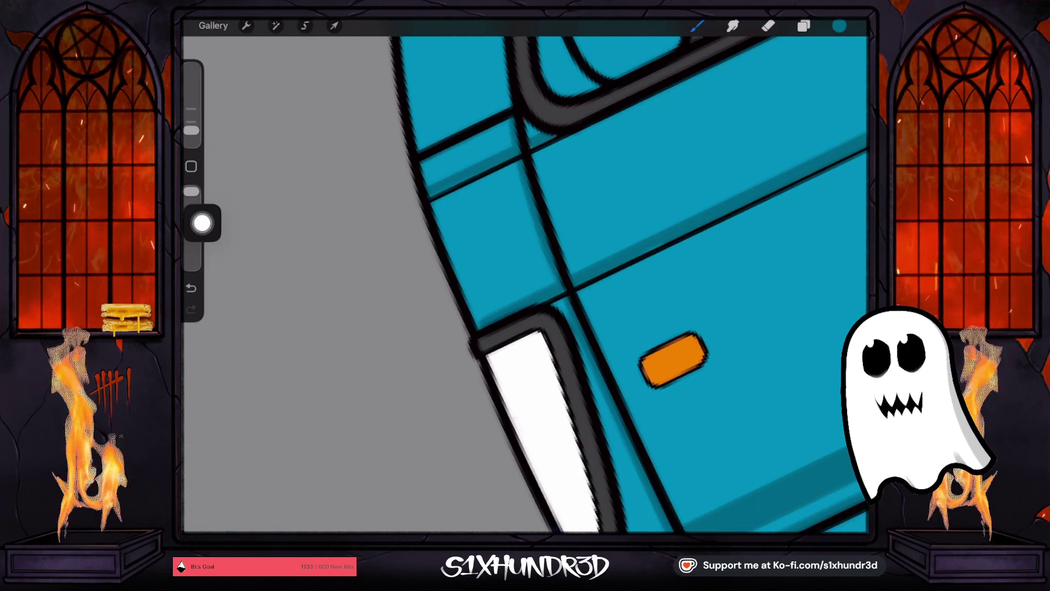
Step: Bring the cab window into view and add a short stroke along the frame outline
{"action": "mouse_move", "coordinate": [673, 360]}
{"action": "left_mouse_down"}
{"action": "mouse_move", "coordinate": [467, 481]}
{"action": "mouse_move", "coordinate": [370, 485]}
{"action": "mouse_move", "coordinate": [292, 366]}
{"action": "mouse_move", "coordinate": [375, 40]}
{"action": "left_mouse_up"}
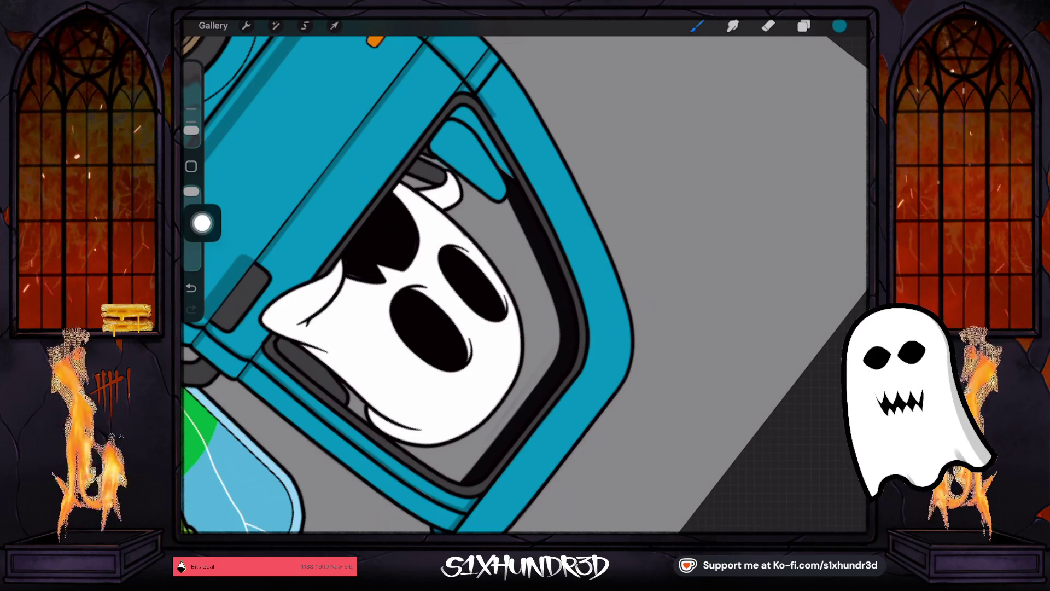
{"action": "left_click_drag", "start_coordinate": [512, 147], "coordinate": [545, 204]}
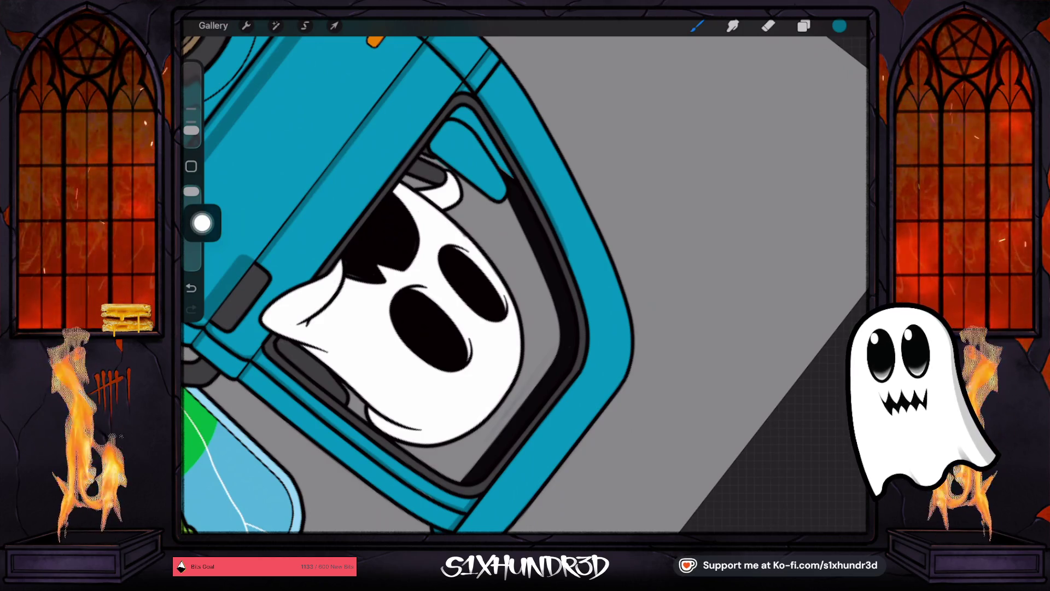
{"action": "left_click", "coordinate": [191, 287]}
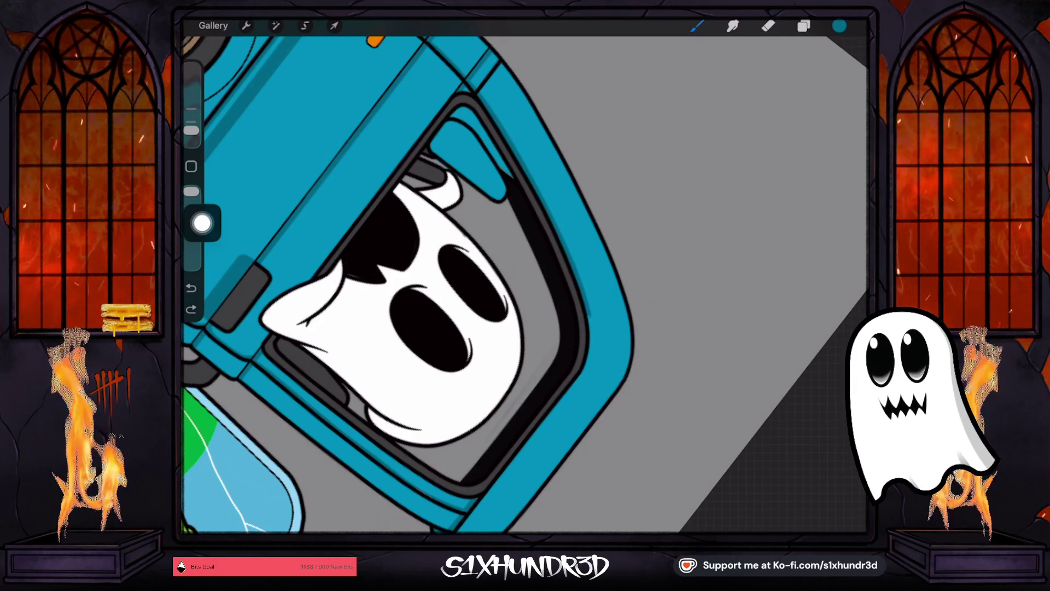
{"action": "left_click_drag", "start_coordinate": [593, 328], "coordinate": [583, 369]}
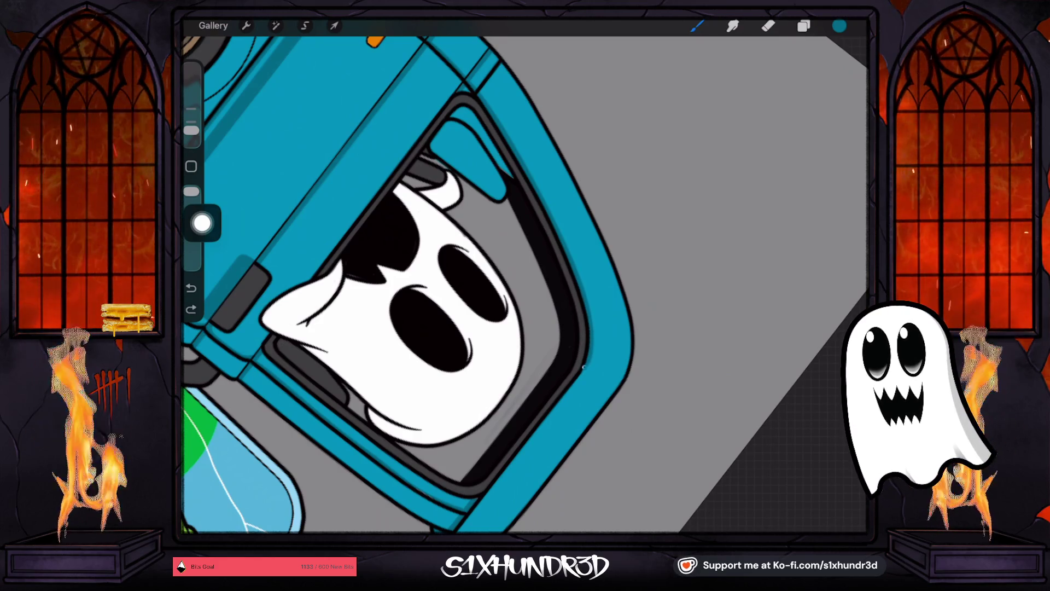
Step: Zoom closer and try a stroke down the window frame's left edge, undoing the failed lines
{"action": "mouse_move", "coordinate": [427, 306]}
{"action": "left_mouse_down"}
{"action": "mouse_move", "coordinate": [469, 375]}
{"action": "mouse_move", "coordinate": [563, 375]}
{"action": "mouse_move", "coordinate": [633, 352]}
{"action": "mouse_move", "coordinate": [657, 328]}
{"action": "mouse_move", "coordinate": [670, 276]}
{"action": "left_mouse_up"}
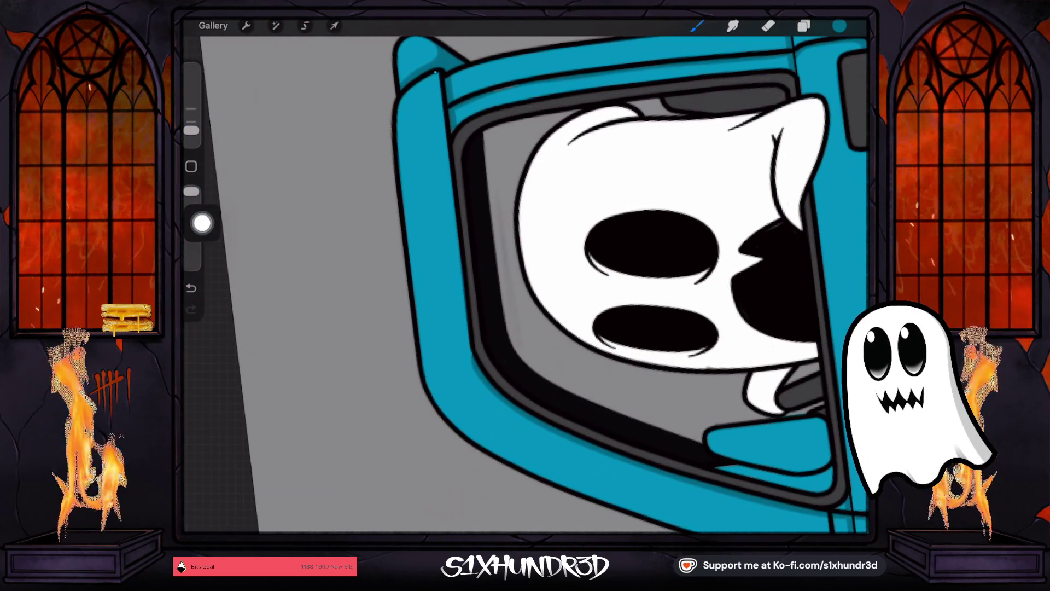
{"action": "left_click_drag", "start_coordinate": [436, 73], "coordinate": [450, 198]}
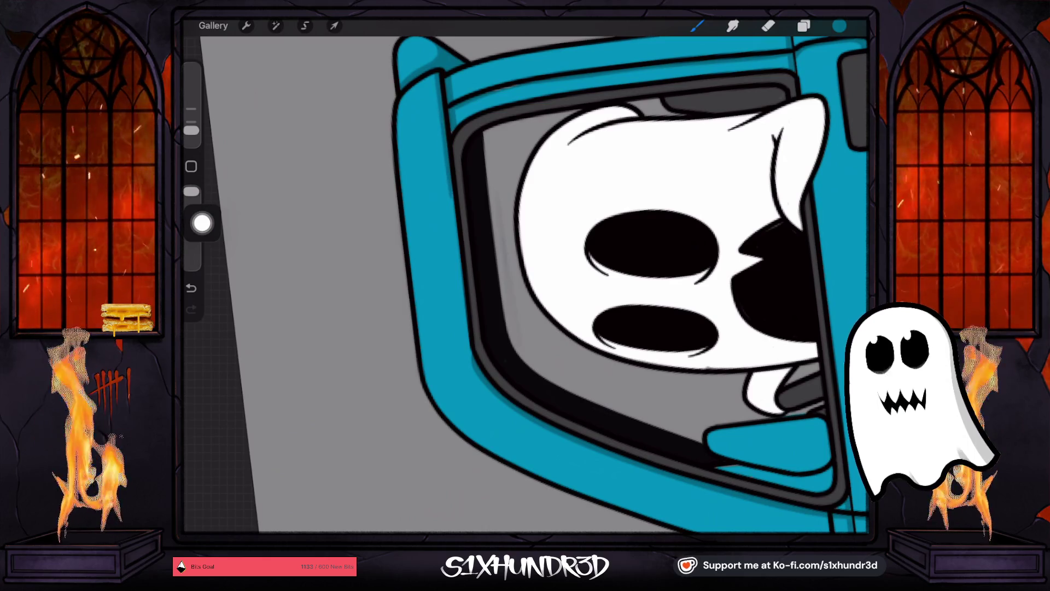
{"action": "key", "text": "ctrl+z"}
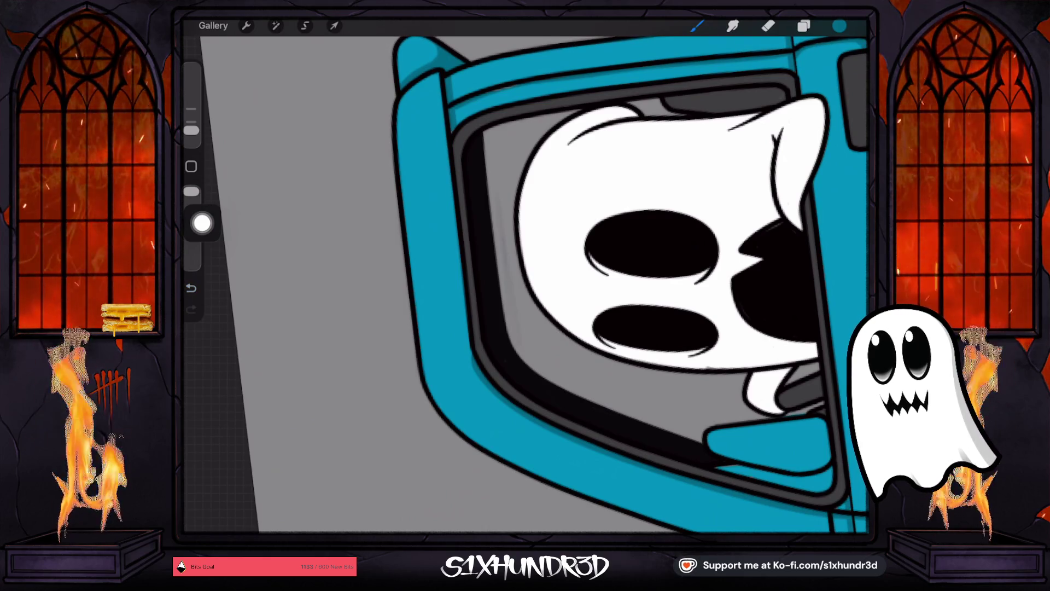
{"action": "key", "text": "ctrl+z"}
{"action": "left_click_drag", "start_coordinate": [436, 82], "coordinate": [469, 340]}
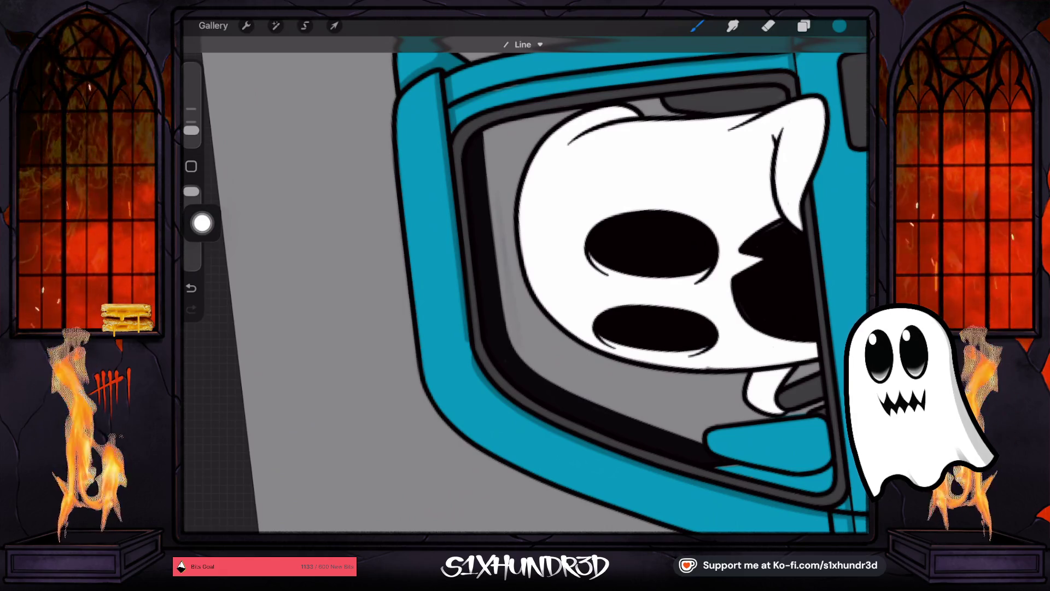
{"action": "scroll", "coordinate": [602, 274], "scroll_direction": "up", "scroll_amount": 3}
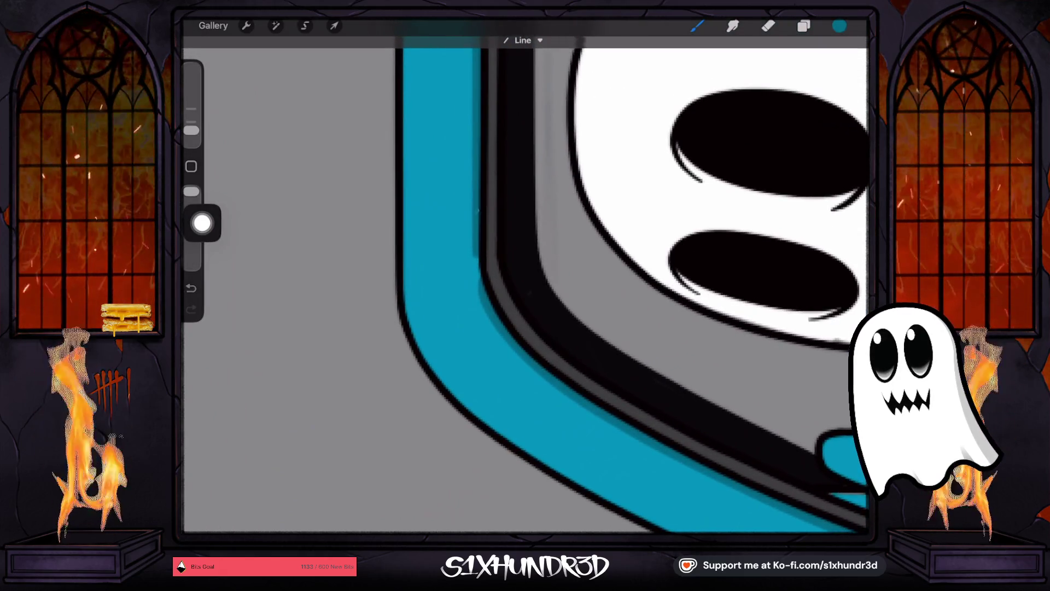
{"action": "key", "text": "ctrl+z"}
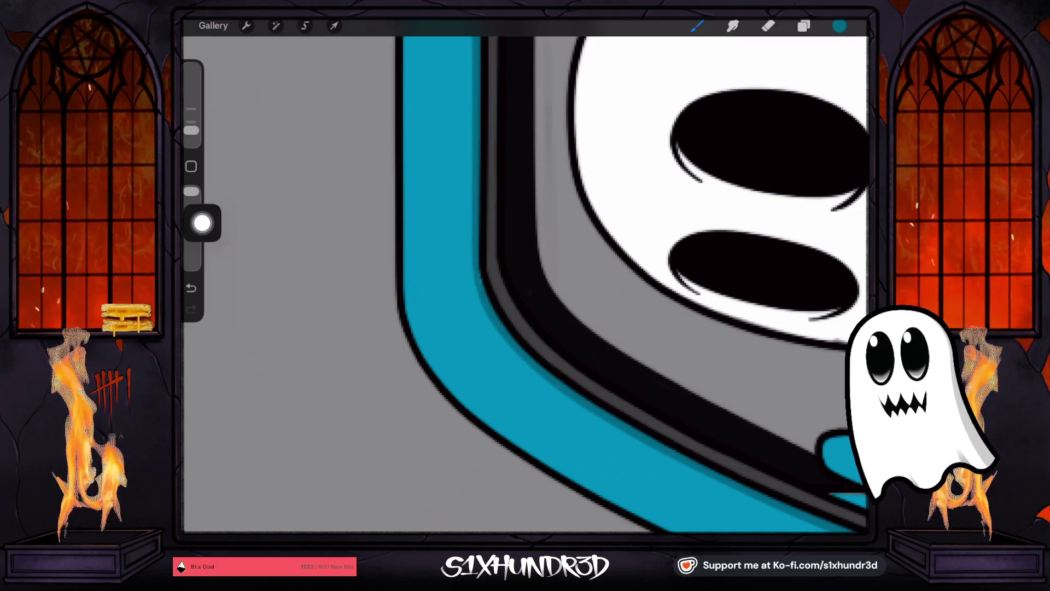
{"action": "scroll", "coordinate": [526, 285], "scroll_direction": "down", "scroll_amount": 5}
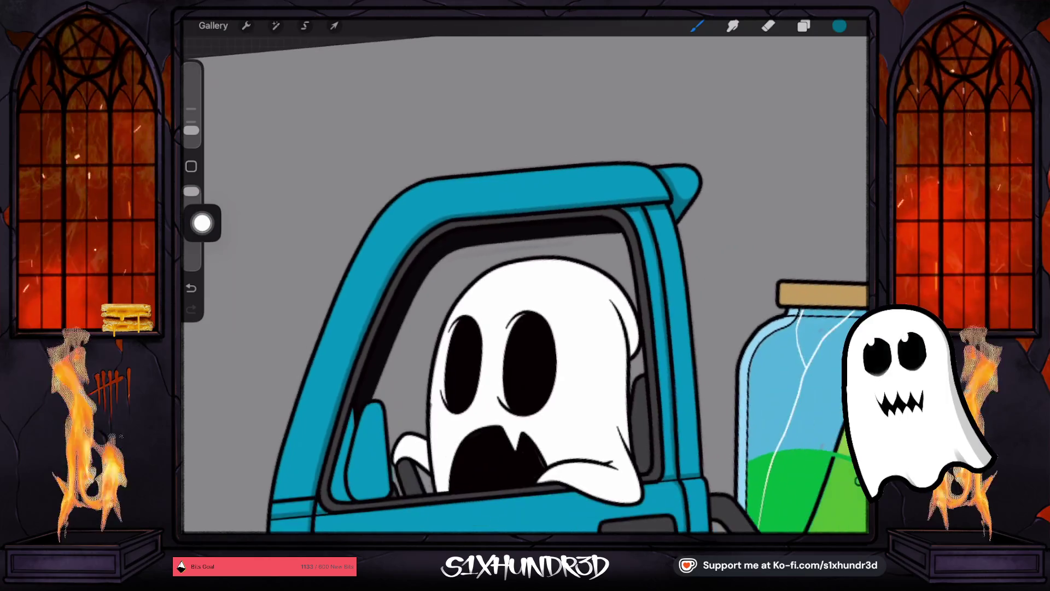
Step: Rotate and zoom to the front wheel and cab, undoing the last stroke
{"action": "scroll", "coordinate": [446, 344], "scroll_direction": "up", "scroll_amount": 5}
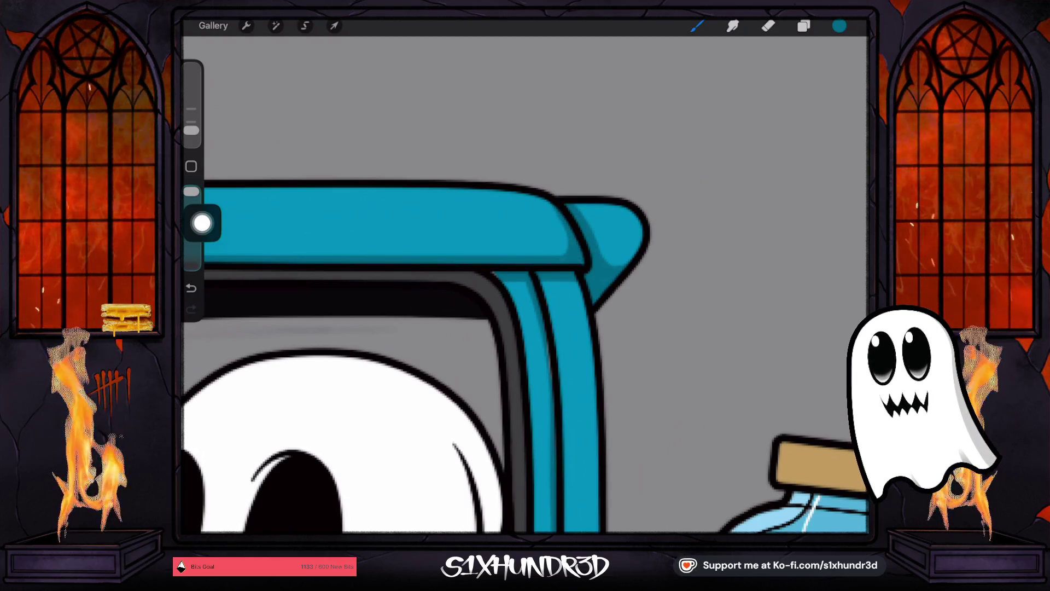
{"action": "scroll", "coordinate": [526, 285], "scroll_direction": "down", "scroll_amount": 5}
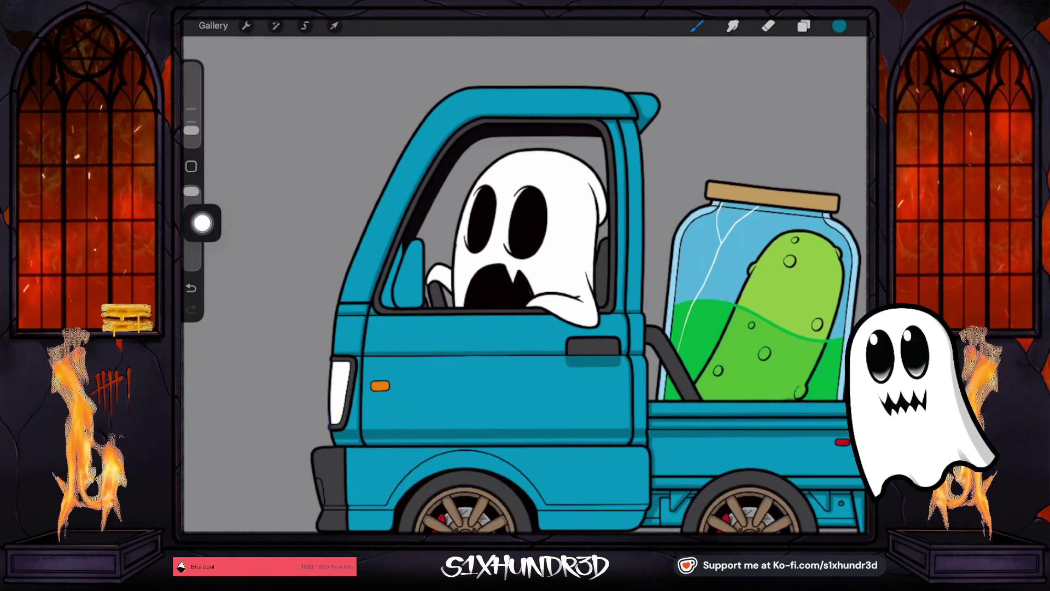
{"action": "scroll", "coordinate": [525, 285], "scroll_direction": "down", "scroll_amount": 3}
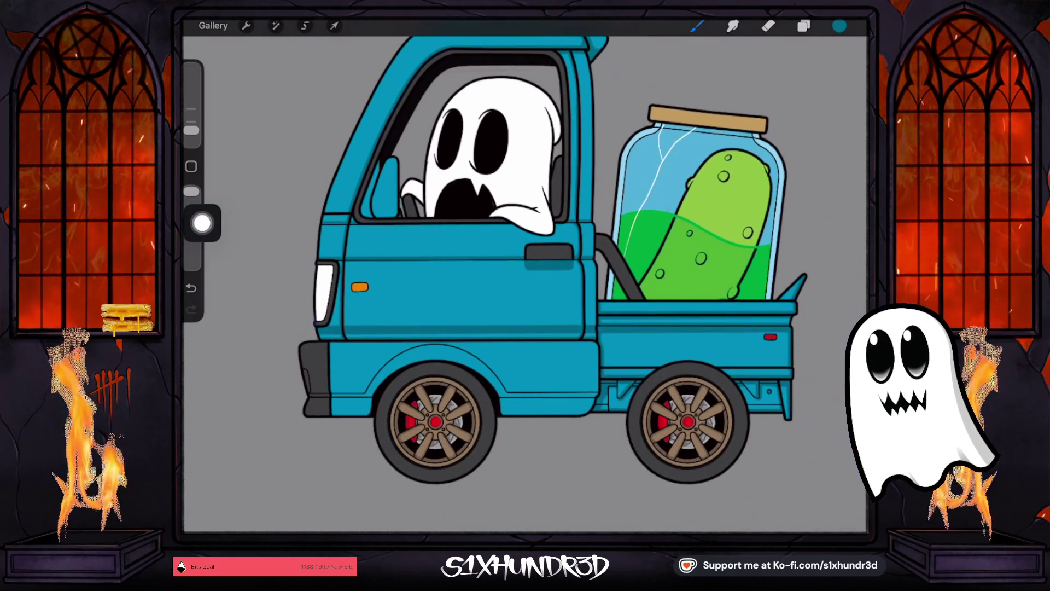
{"action": "left_click_drag", "start_coordinate": [525, 285], "coordinate": [629, 416]}
{"action": "scroll", "coordinate": [525, 285], "scroll_direction": "up", "scroll_amount": 5}
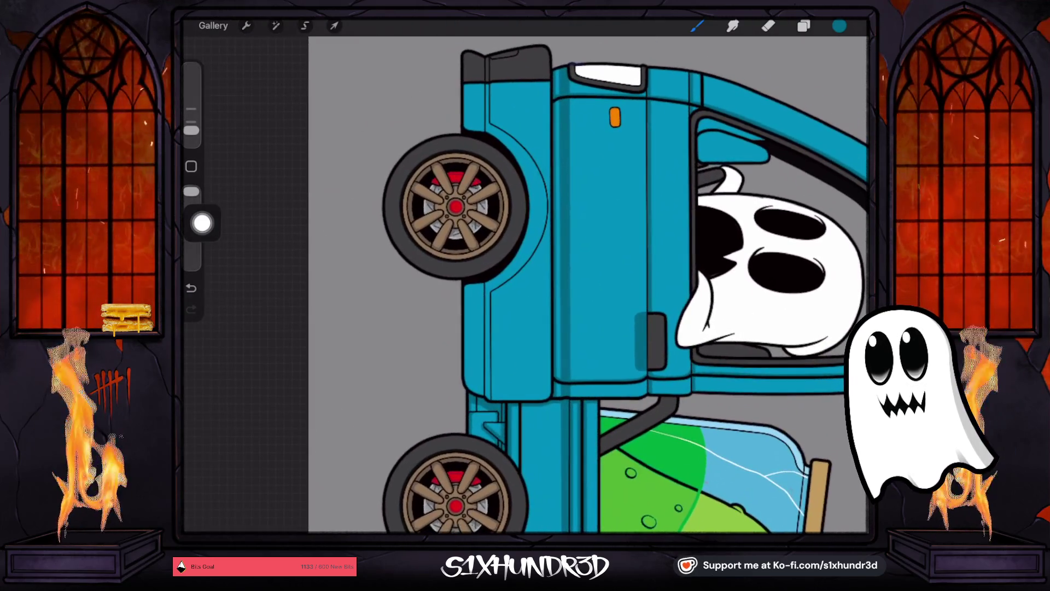
{"action": "scroll", "coordinate": [602, 285], "scroll_direction": "up", "scroll_amount": 2}
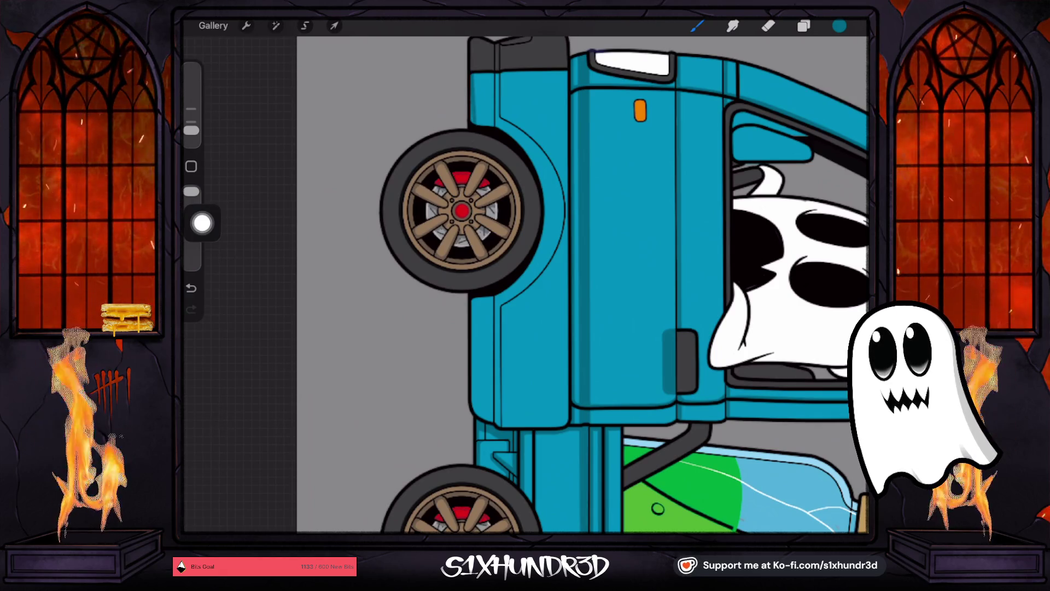
{"action": "key", "text": "ctrl+z"}
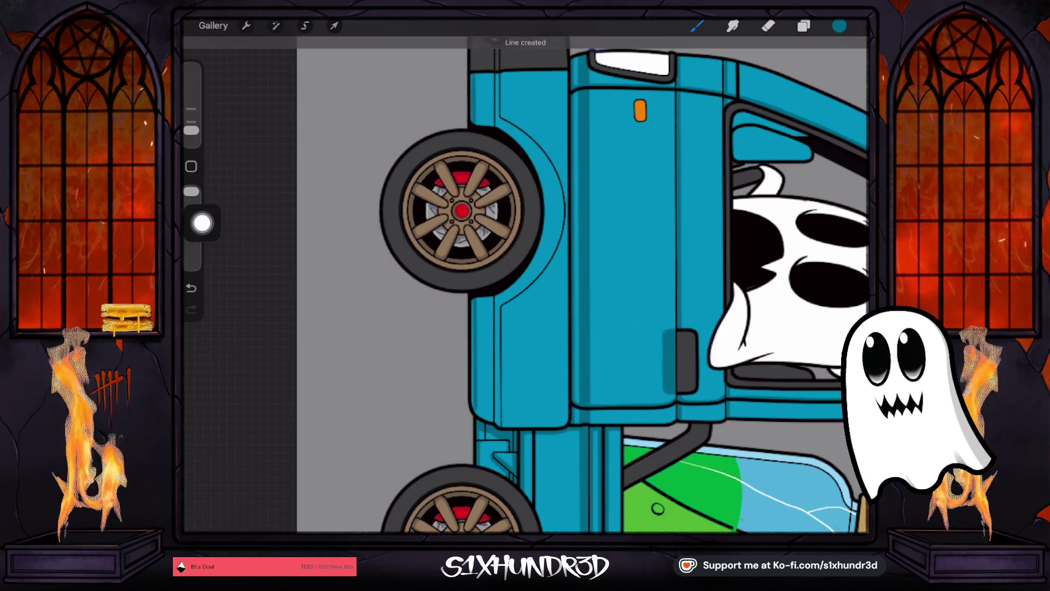
Step: Draw a vertical dark line along the cab edge beside the front wheel, restoring it after undo
{"action": "left_click_drag", "start_coordinate": [476, 297], "coordinate": [476, 412]}
{"action": "key", "text": "ctrl+z"}
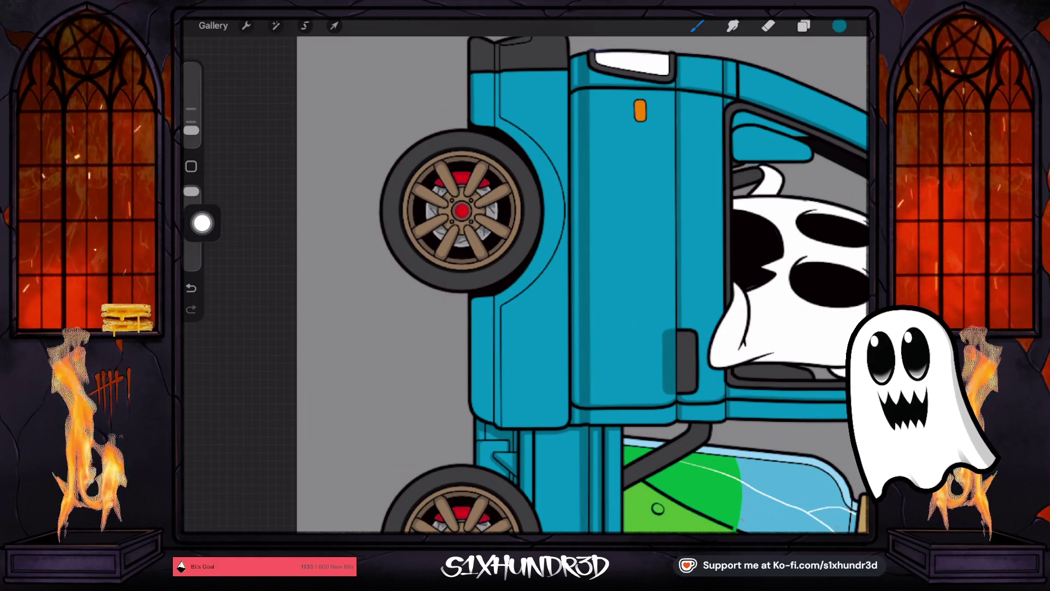
{"action": "key", "text": "ctrl+z"}
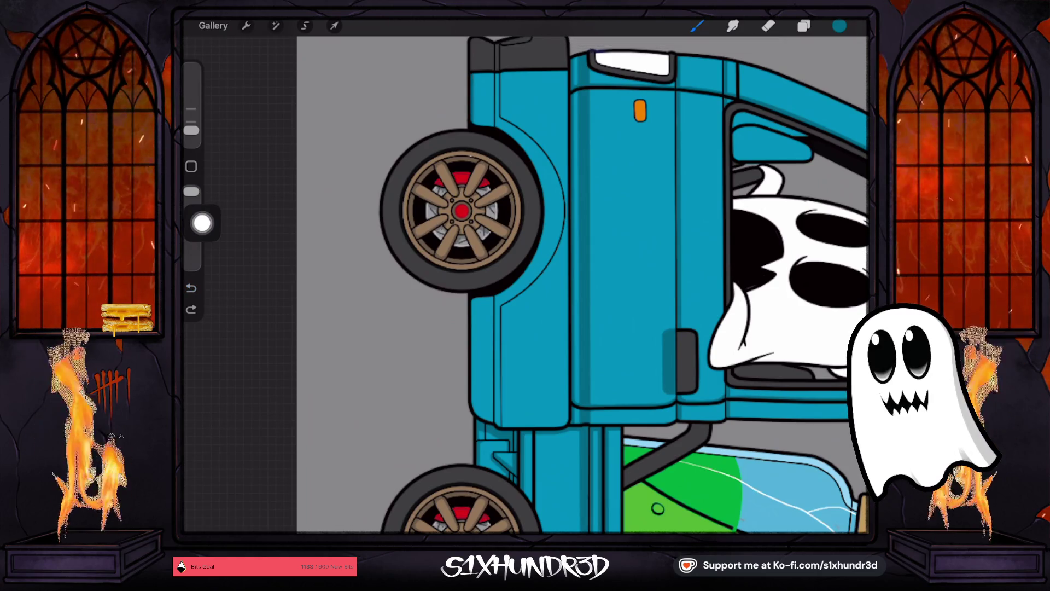
{"action": "left_click_drag", "start_coordinate": [474, 296], "coordinate": [473, 408]}
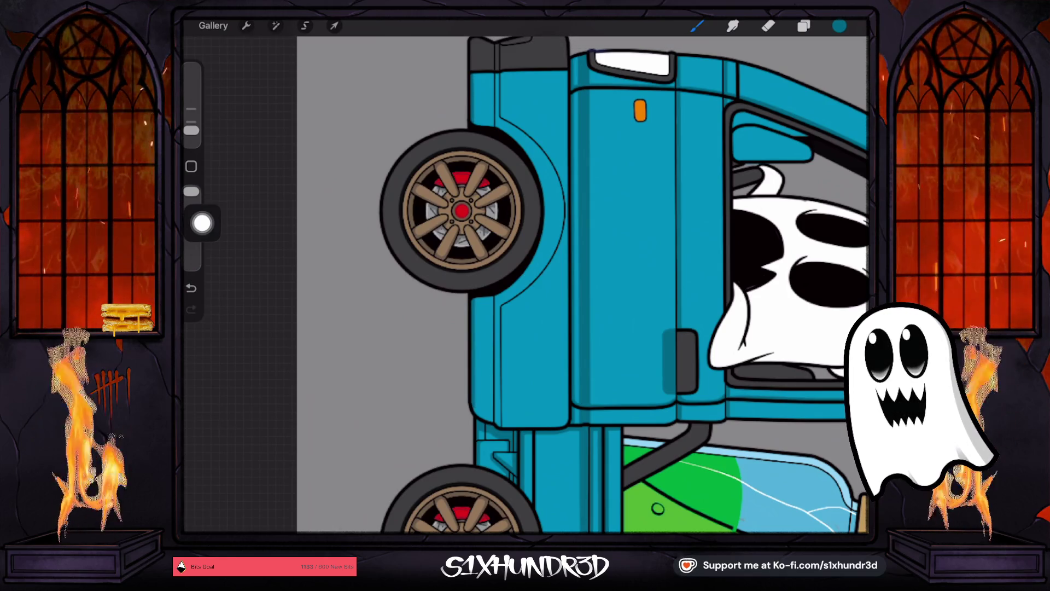
{"action": "key", "text": "ctrl+z"}
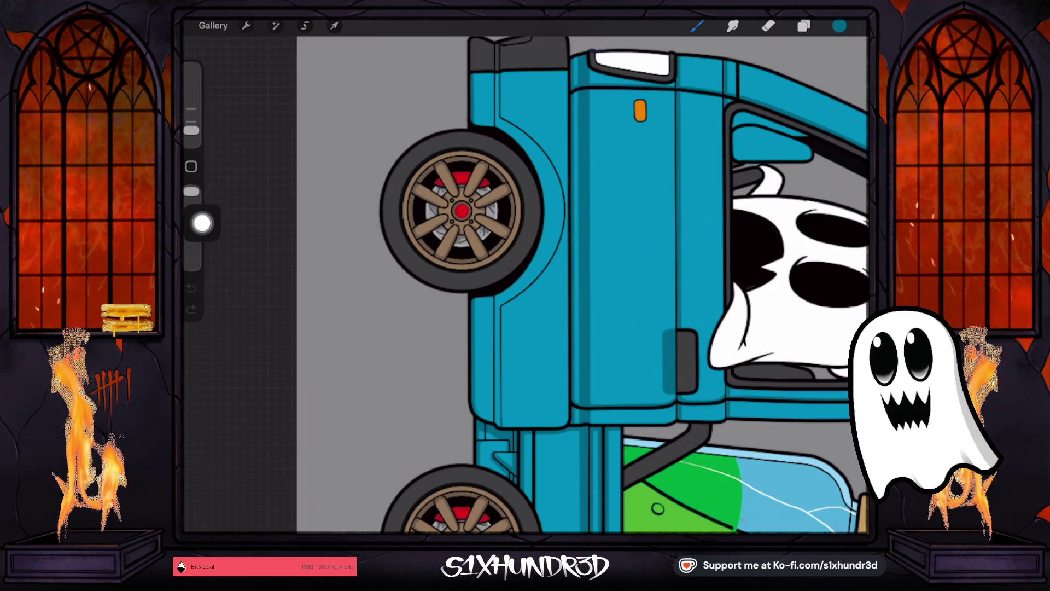
{"action": "key", "text": "ctrl+shift+z"}
{"action": "scroll", "coordinate": [473, 43], "scroll_direction": "up", "scroll_amount": 5}
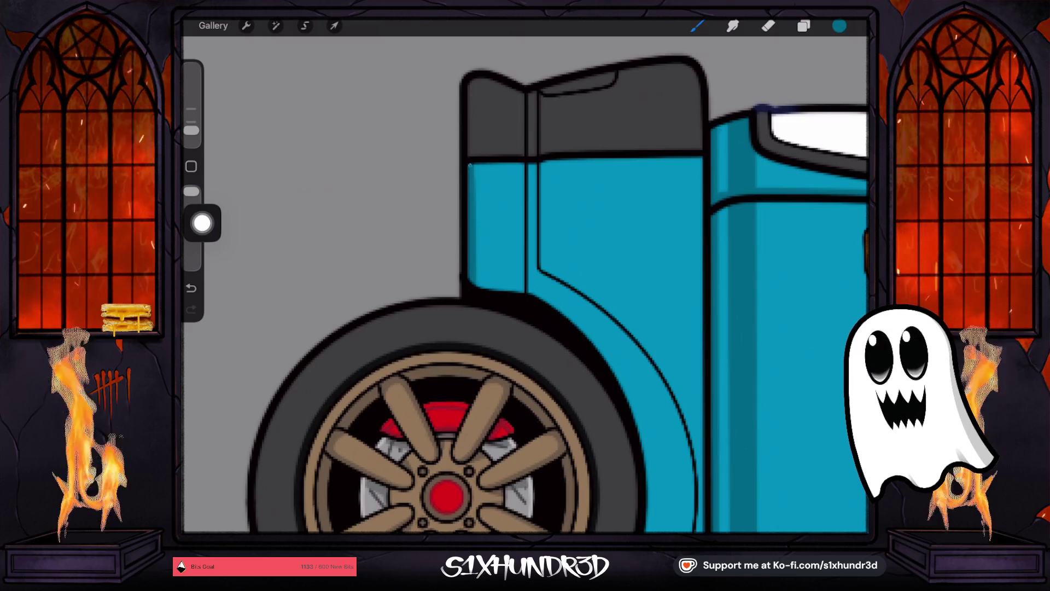
Step: Turn to the truck's rear, shrink the brush, and draw a straight line along the fender edge
{"action": "mouse_move", "coordinate": [447, 495]}
{"action": "left_mouse_down"}
{"action": "mouse_move", "coordinate": [481, 497]}
{"action": "mouse_move", "coordinate": [633, 434]}
{"action": "mouse_move", "coordinate": [662, 527]}
{"action": "mouse_move", "coordinate": [682, 520]}
{"action": "mouse_move", "coordinate": [682, 459]}
{"action": "mouse_move", "coordinate": [722, 342]}
{"action": "mouse_move", "coordinate": [751, 327]}
{"action": "mouse_move", "coordinate": [780, 230]}
{"action": "left_mouse_up"}
{"action": "scroll", "coordinate": [400, 334], "scroll_direction": "up", "scroll_amount": 3}
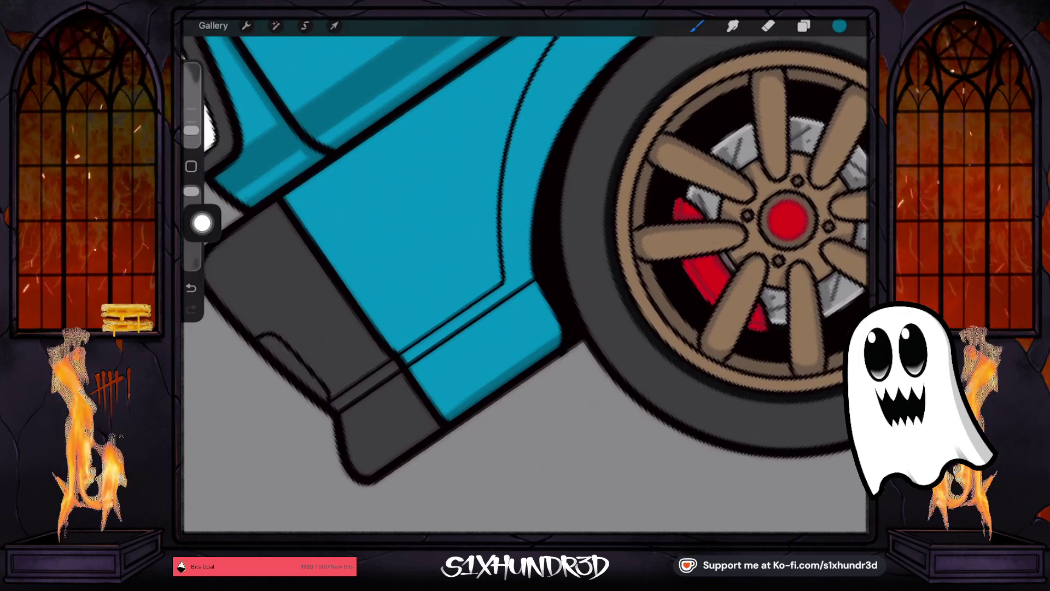
{"action": "left_click_drag", "start_coordinate": [415, 375], "coordinate": [550, 262]}
{"action": "key", "text": "ctrl+z"}
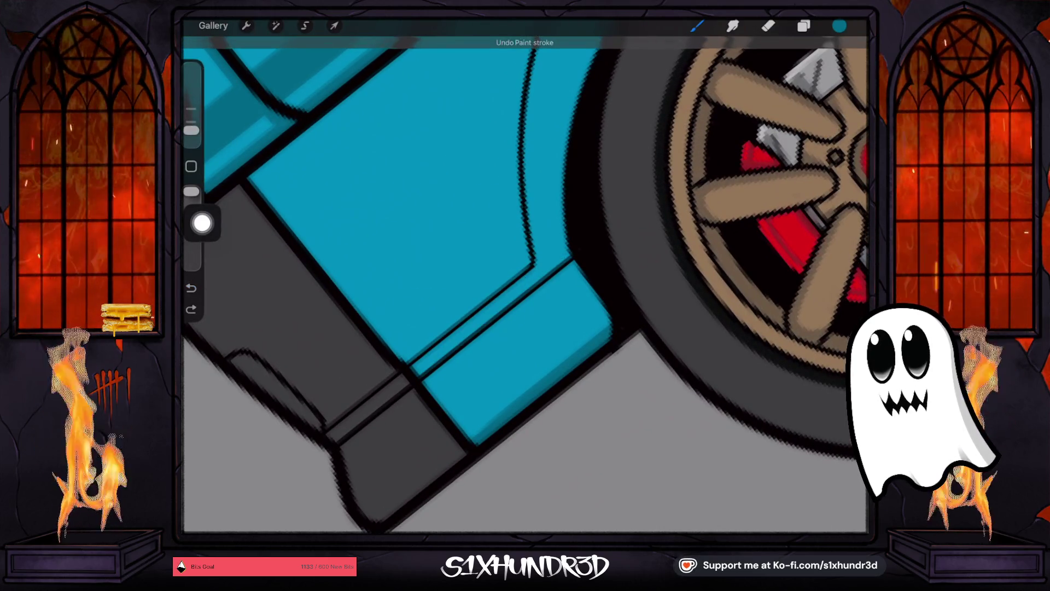
{"action": "left_click_drag", "start_coordinate": [191, 130], "coordinate": [191, 133]}
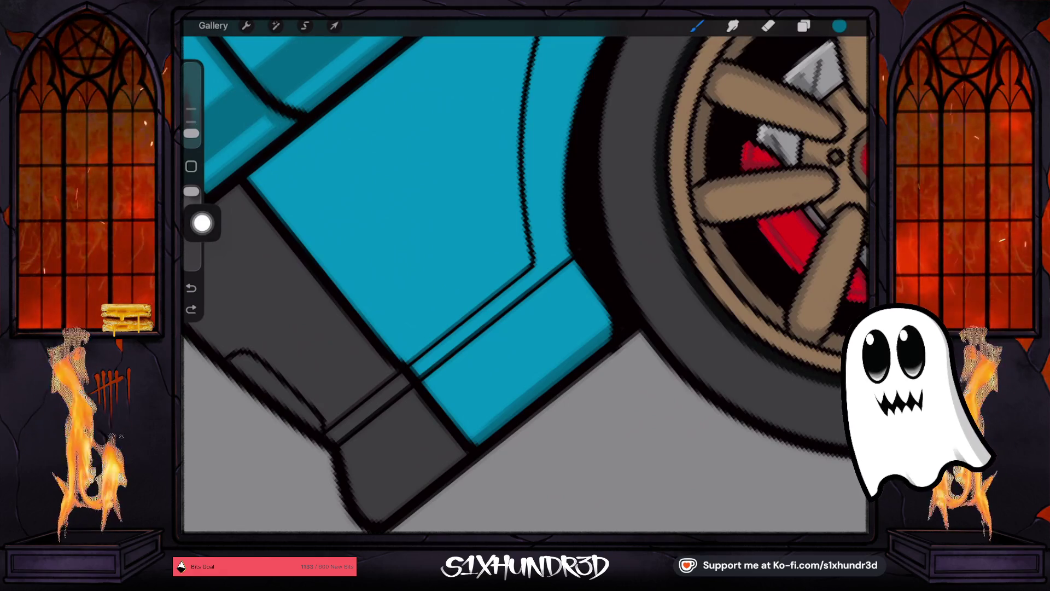
{"action": "left_click_drag", "start_coordinate": [415, 375], "coordinate": [572, 252]}
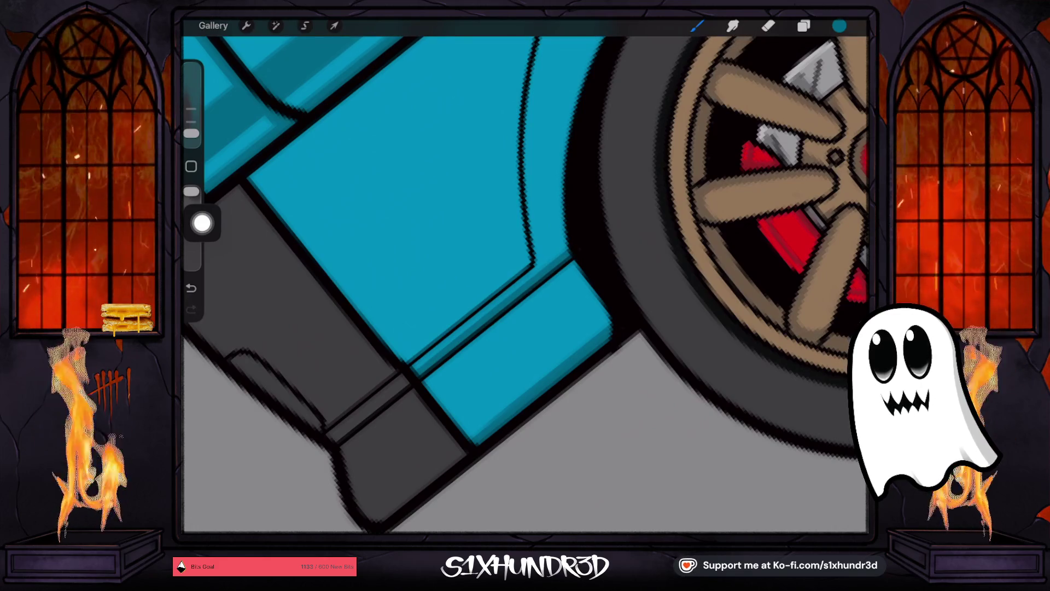
Step: Try a dark stroke down the fender's rear edge, then undo it and the previous line
{"action": "scroll", "coordinate": [525, 273], "scroll_direction": "down", "scroll_amount": 5}
{"action": "scroll", "coordinate": [525, 274], "scroll_direction": "up", "scroll_amount": 2}
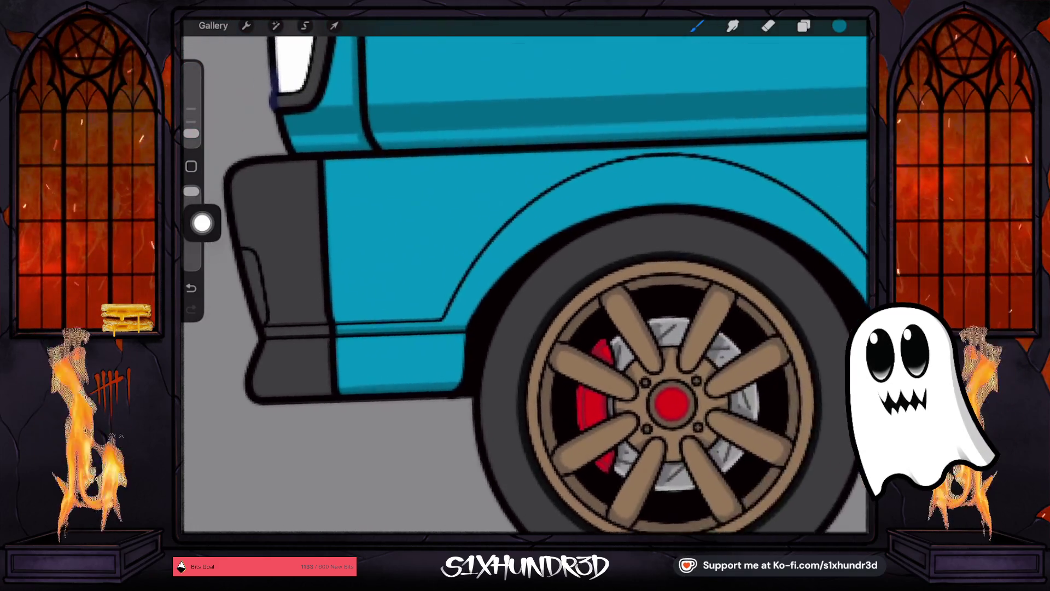
{"action": "scroll", "coordinate": [526, 273], "scroll_direction": "up", "scroll_amount": 2}
{"action": "left_click_drag", "start_coordinate": [466, 319], "coordinate": [459, 374]}
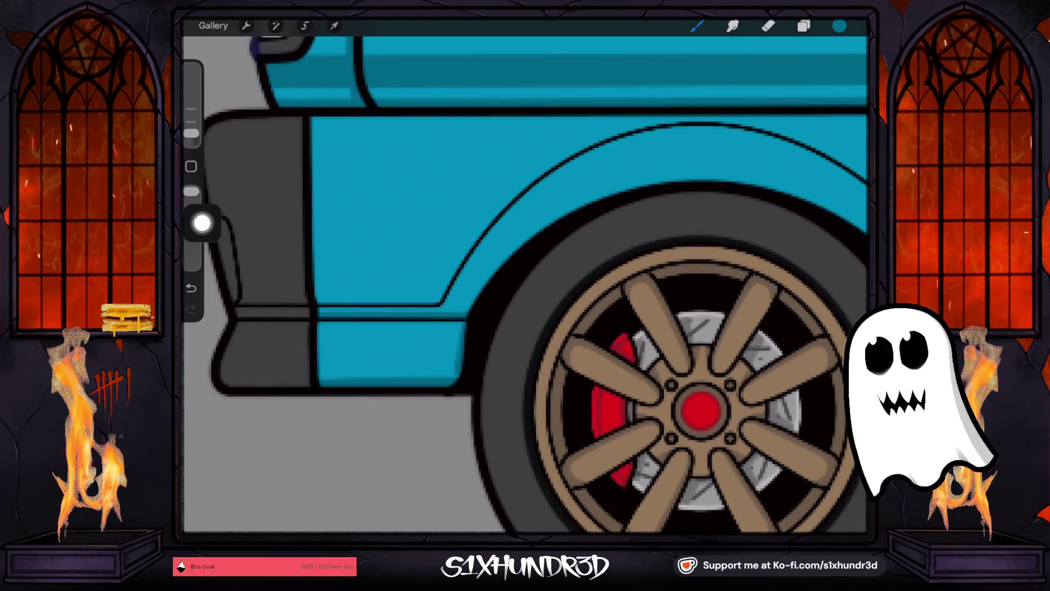
{"action": "key", "text": "ctrl+z"}
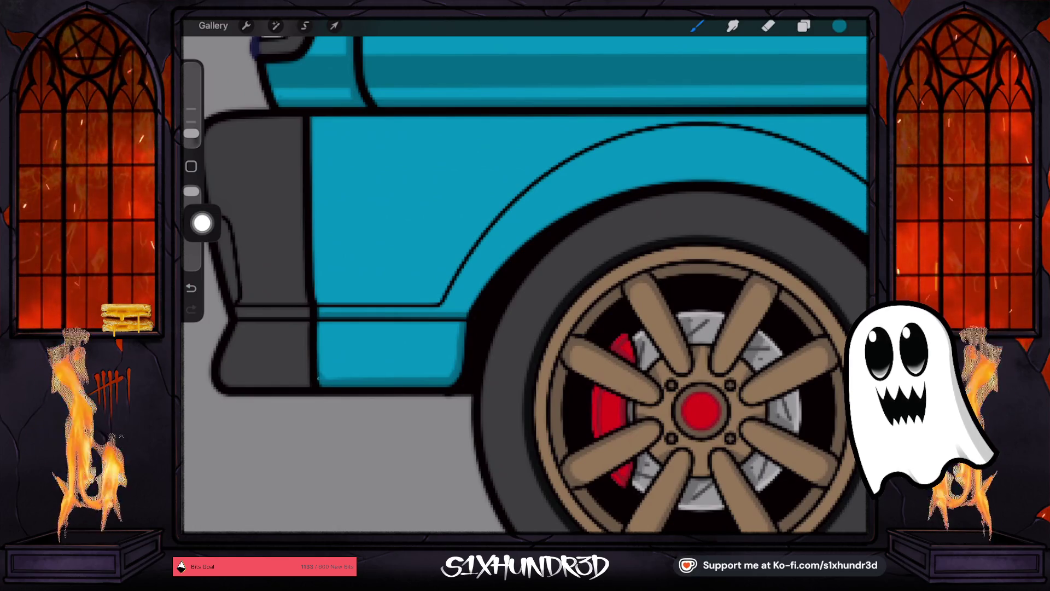
{"action": "key", "text": "ctrl+z"}
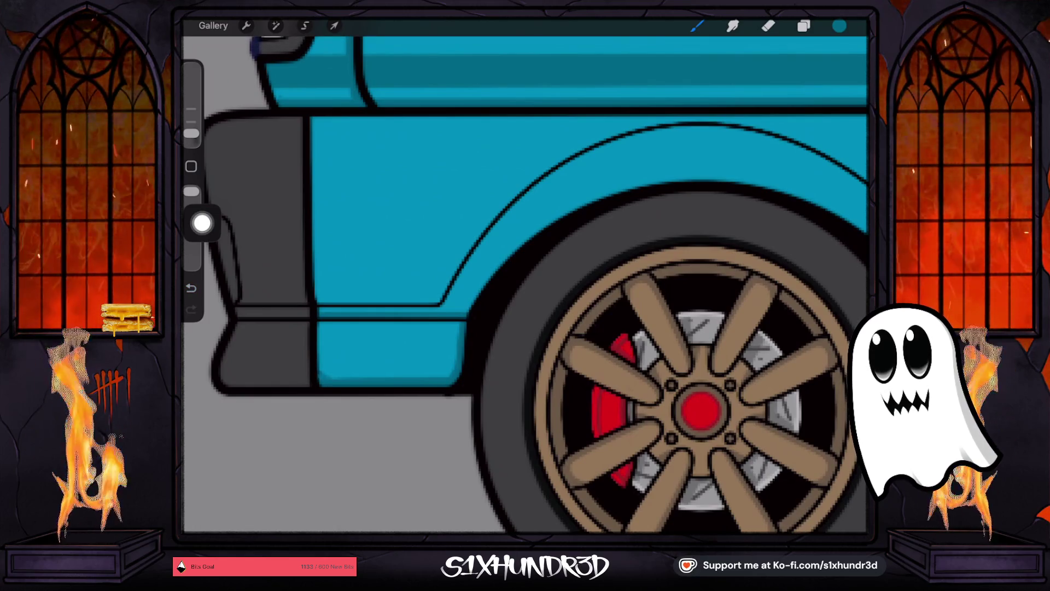
Step: Draw a dark line along the blue panel's edge after discarding a lower body panel line
{"action": "scroll", "coordinate": [525, 284], "scroll_direction": "down", "scroll_amount": 3}
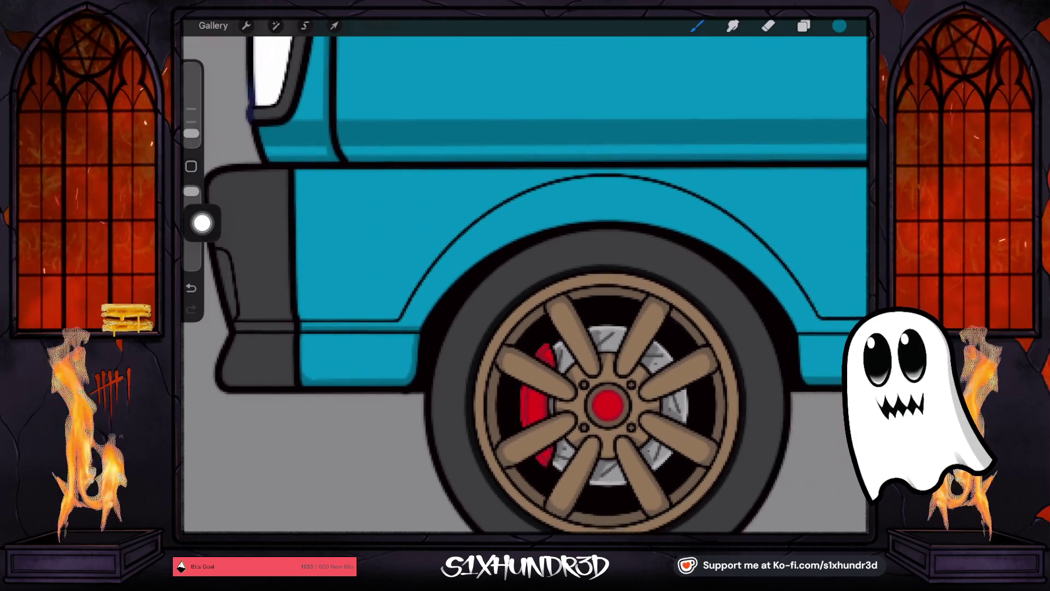
{"action": "scroll", "coordinate": [526, 285], "scroll_direction": "right", "scroll_amount": 5}
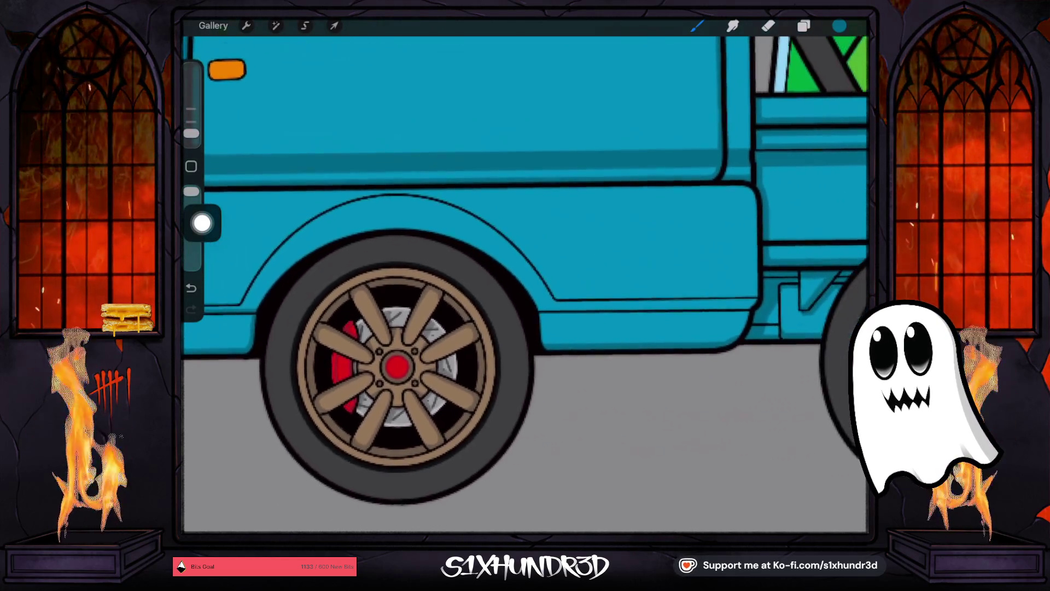
{"action": "scroll", "coordinate": [525, 284], "scroll_direction": "up", "scroll_amount": 3}
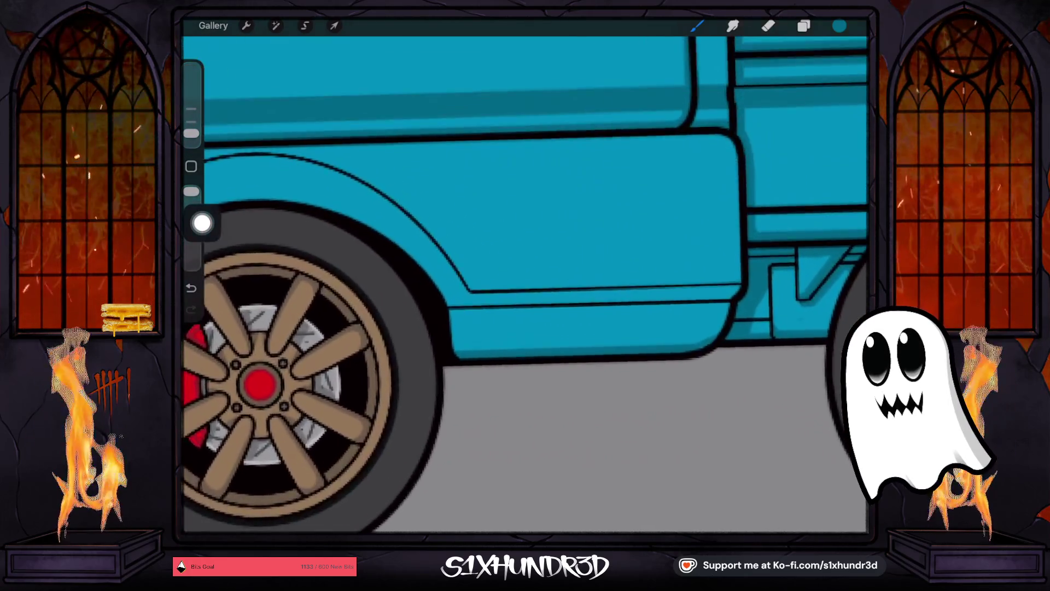
{"action": "left_click_drag", "start_coordinate": [426, 296], "coordinate": [731, 295]}
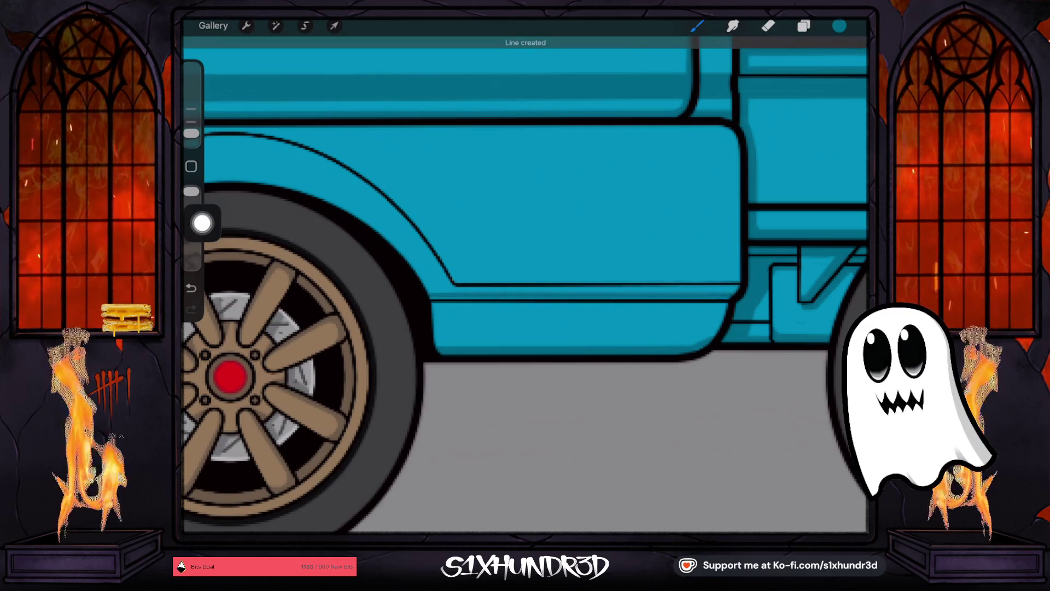
{"action": "key", "text": "ctrl+z"}
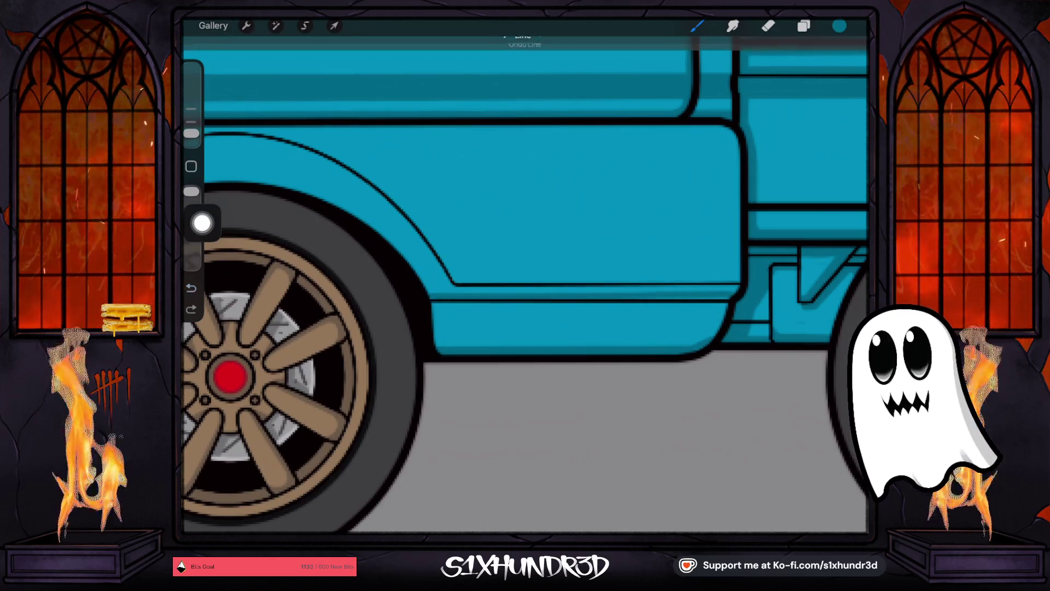
{"action": "key", "text": "ctrl+z"}
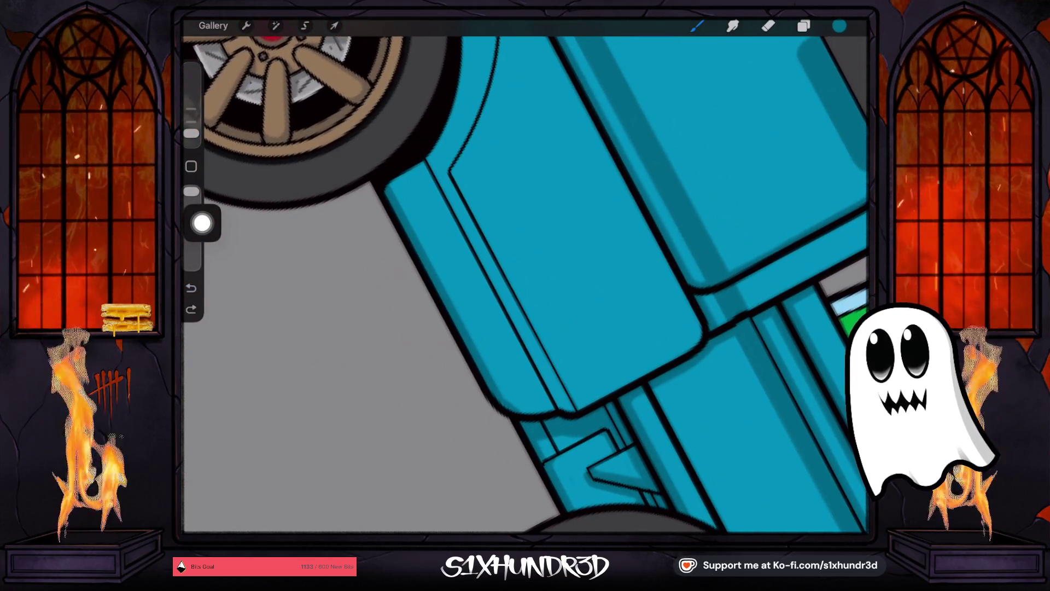
{"action": "left_click_drag", "start_coordinate": [425, 160], "coordinate": [563, 407]}
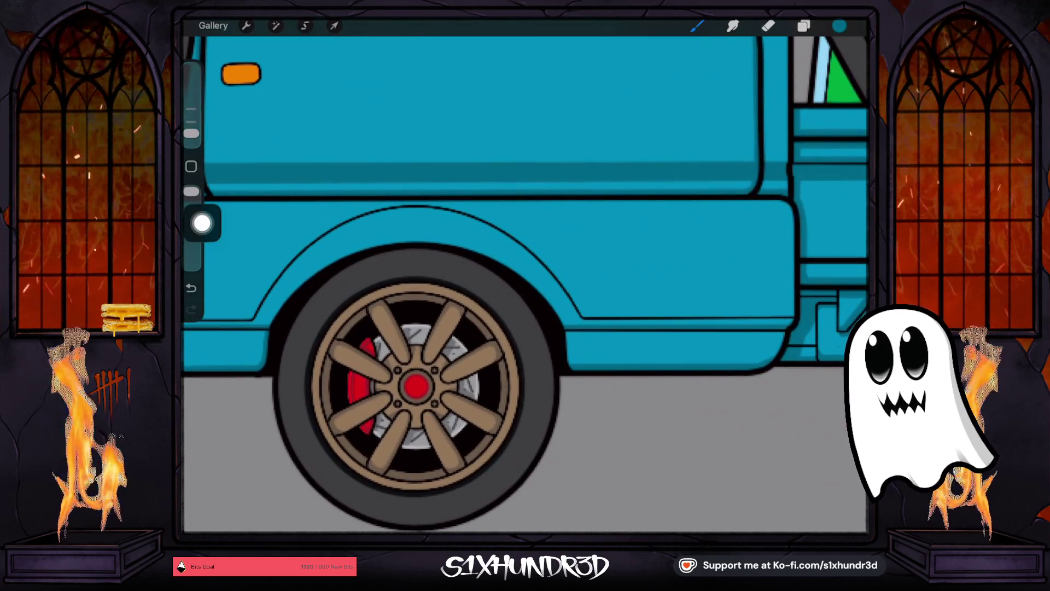
Step: Retrace the rear wheel-arch outline in darker ink
{"action": "left_click_drag", "start_coordinate": [409, 206], "coordinate": [489, 227]}
{"action": "key", "text": "ctrl+z"}
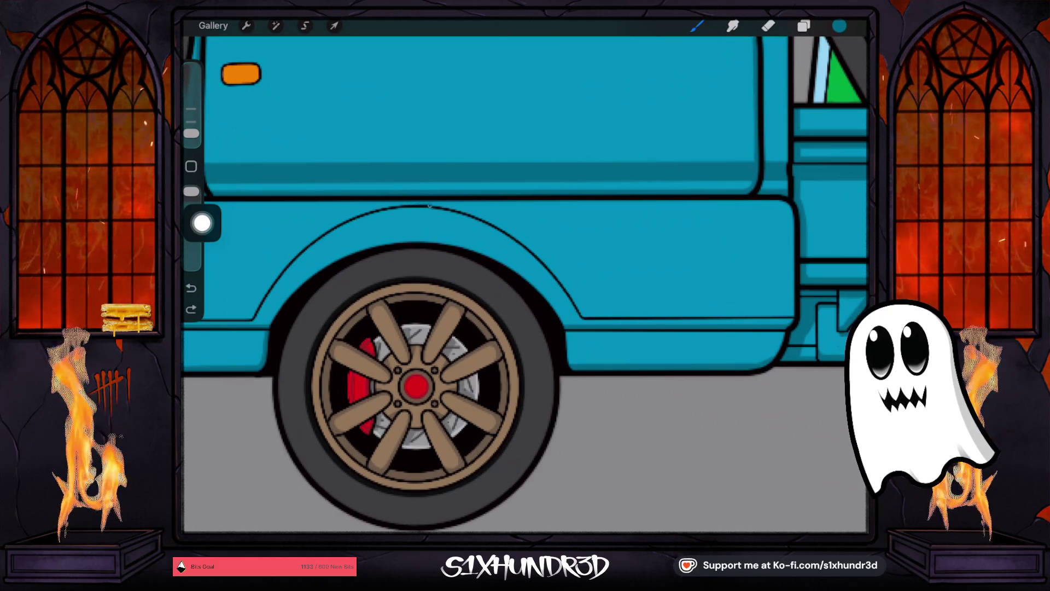
{"action": "mouse_move", "coordinate": [463, 211]}
{"action": "left_mouse_down"}
{"action": "mouse_move", "coordinate": [512, 229]}
{"action": "mouse_move", "coordinate": [574, 287]}
{"action": "left_mouse_up"}
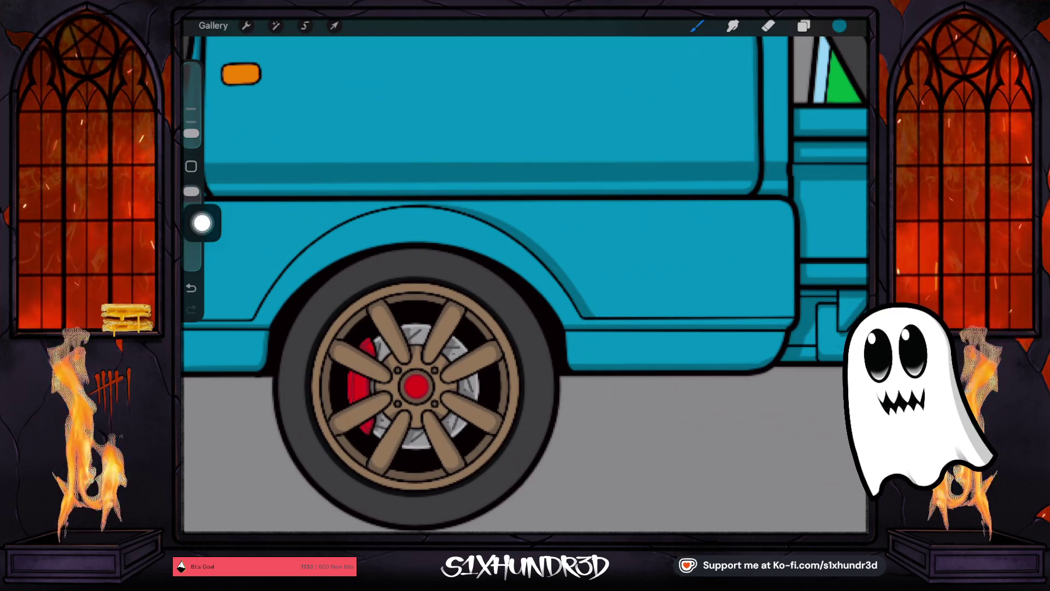
Step: Undo the last stroke and paint light-blue highlight strokes along the rear fender arch
{"action": "scroll", "coordinate": [525, 273], "scroll_direction": "down", "scroll_amount": 10}
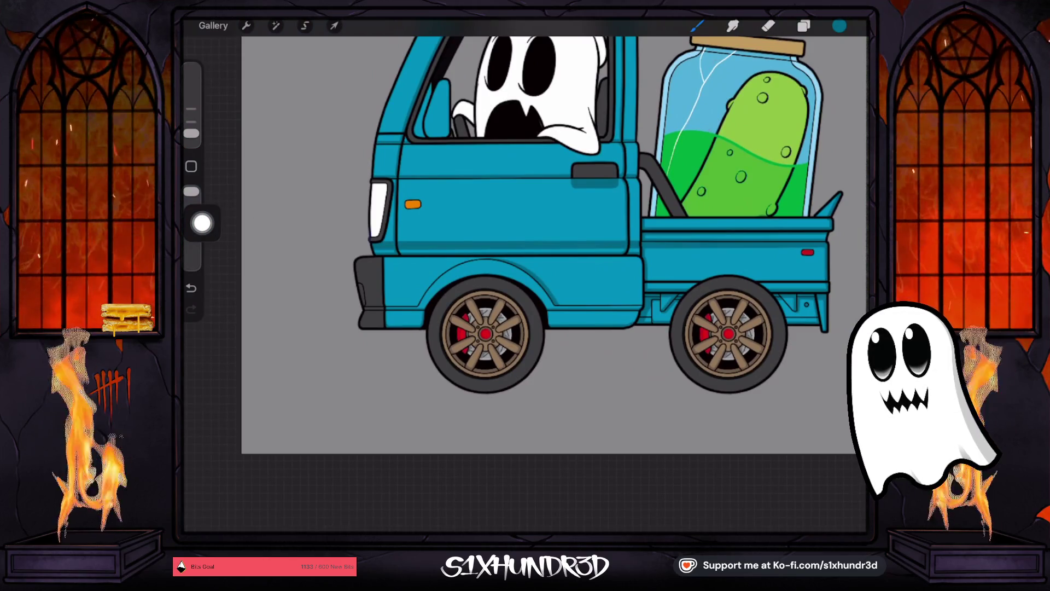
{"action": "key", "text": "ctrl+z"}
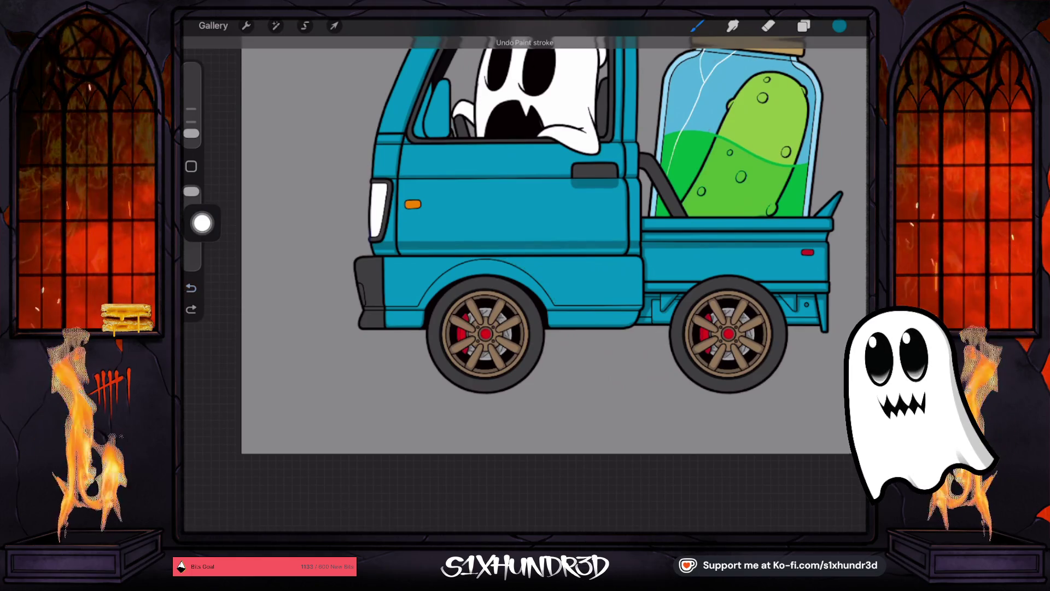
{"action": "scroll", "coordinate": [525, 274], "scroll_direction": "up", "scroll_amount": 5}
{"action": "scroll", "coordinate": [536, 295], "scroll_direction": "up", "scroll_amount": 3}
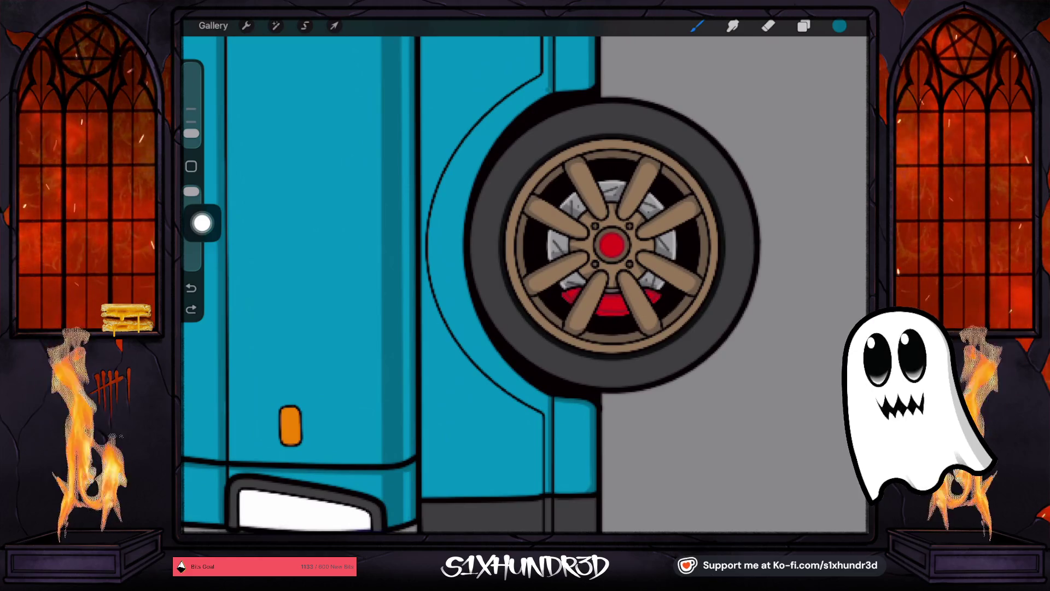
{"action": "mouse_move", "coordinate": [523, 107]}
{"action": "left_mouse_down"}
{"action": "mouse_move", "coordinate": [480, 152]}
{"action": "mouse_move", "coordinate": [459, 230]}
{"action": "left_mouse_up"}
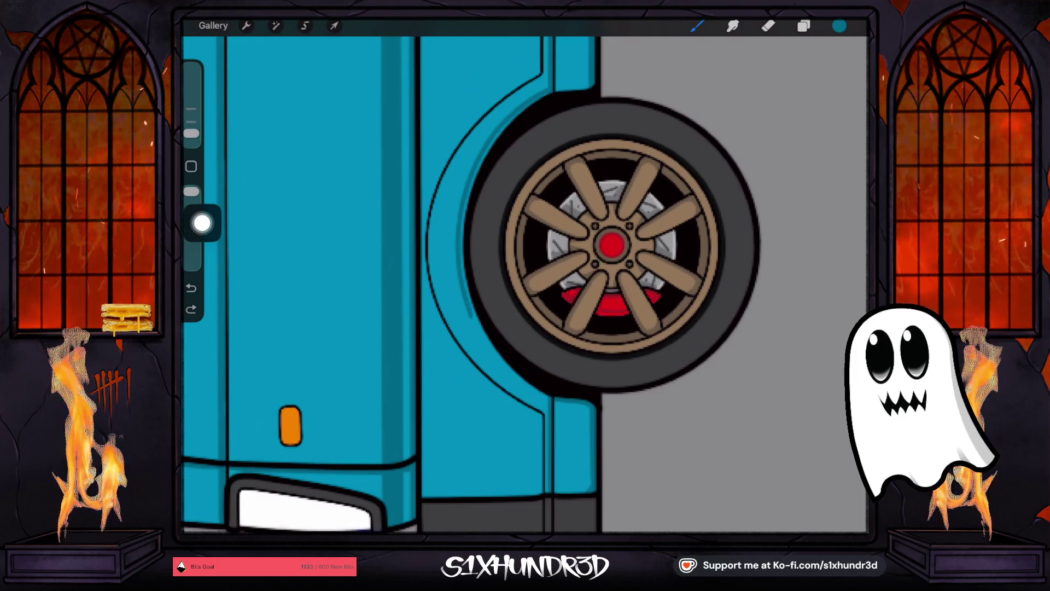
{"action": "mouse_move", "coordinate": [482, 335]}
{"action": "left_mouse_down"}
{"action": "mouse_move", "coordinate": [507, 374]}
{"action": "mouse_move", "coordinate": [544, 402]}
{"action": "left_mouse_up"}
{"action": "left_click_drag", "start_coordinate": [510, 114], "coordinate": [466, 183]}
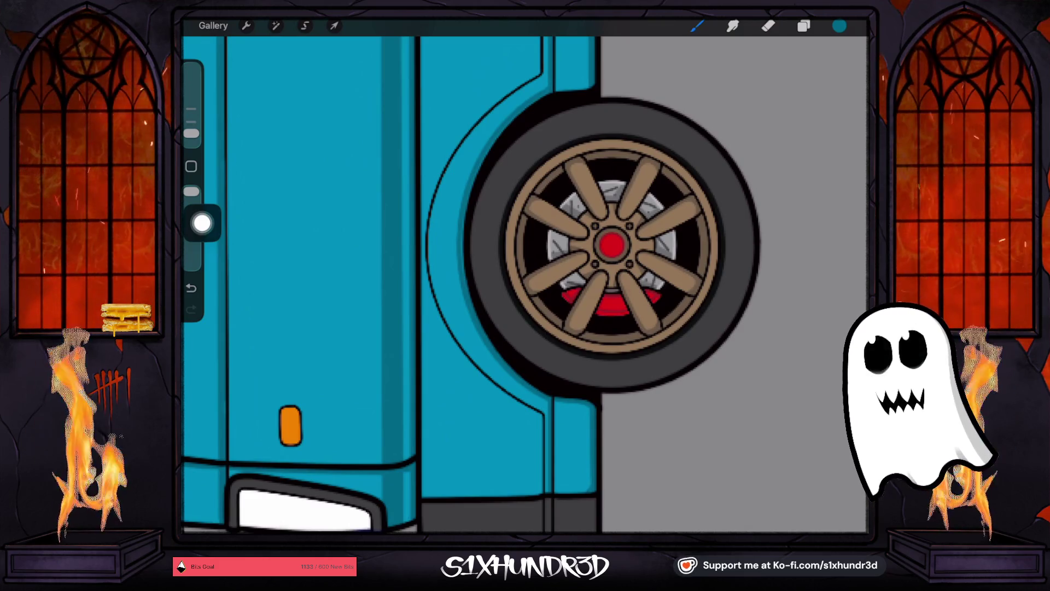
{"action": "scroll", "coordinate": [448, 280], "scroll_direction": "up", "scroll_amount": 5}
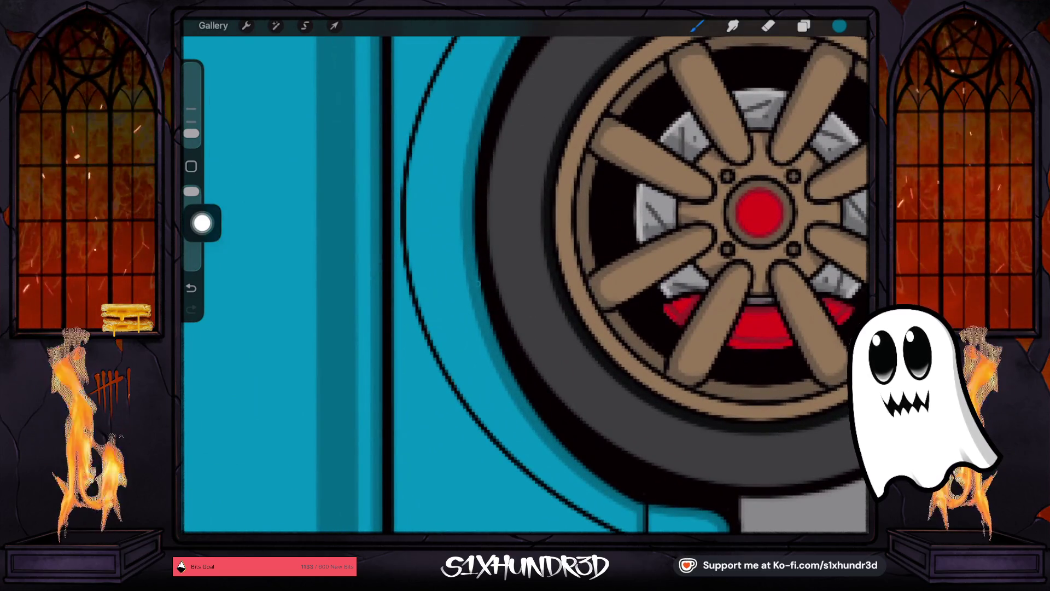
{"action": "scroll", "coordinate": [526, 284], "scroll_direction": "down", "scroll_amount": 2}
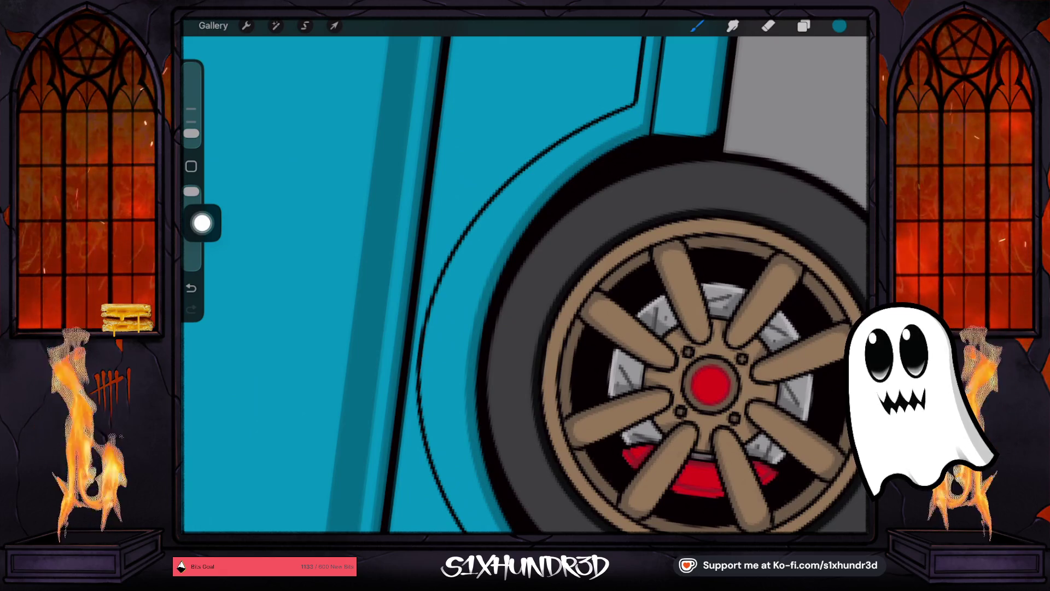
{"action": "scroll", "coordinate": [525, 284], "scroll_direction": "down", "scroll_amount": 5}
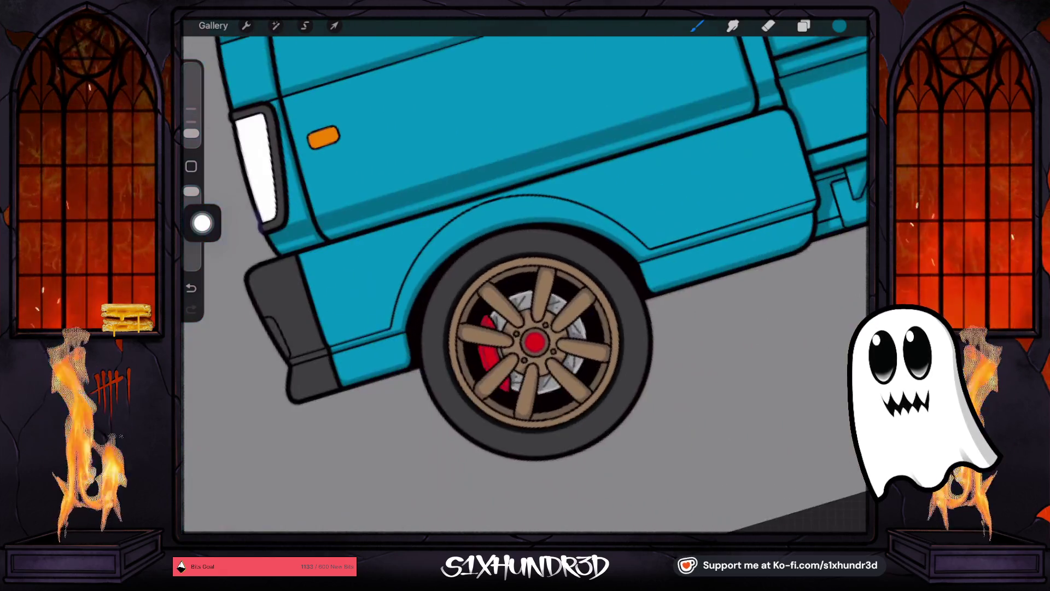
Step: Draw a vertical dark line up the cab panel's back edge between the wheels, after two retries
{"action": "scroll", "coordinate": [492, 273], "scroll_direction": "up", "scroll_amount": 5}
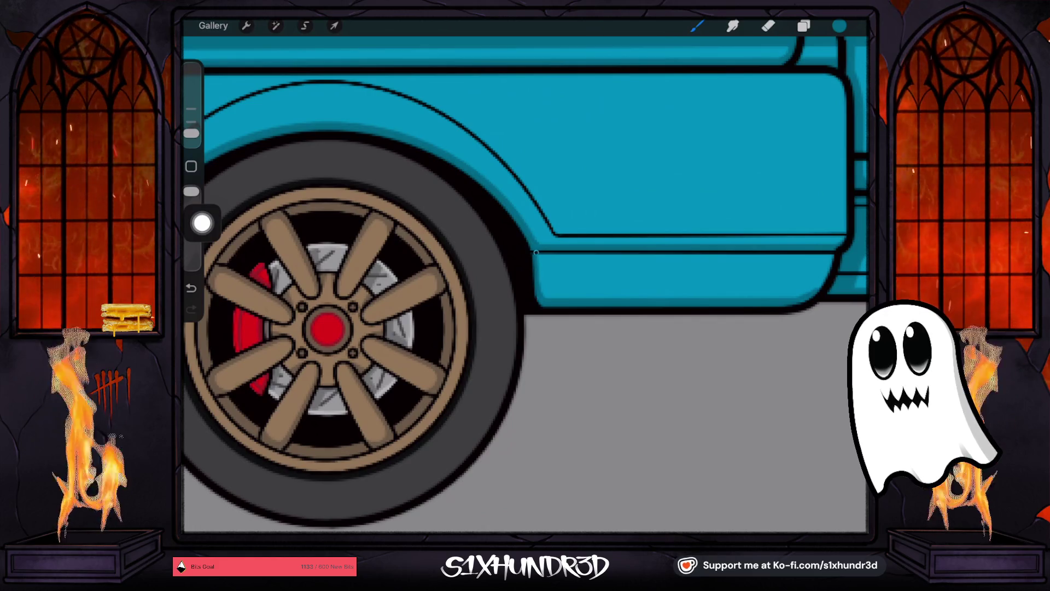
{"action": "scroll", "coordinate": [537, 251], "scroll_direction": "down", "scroll_amount": 5}
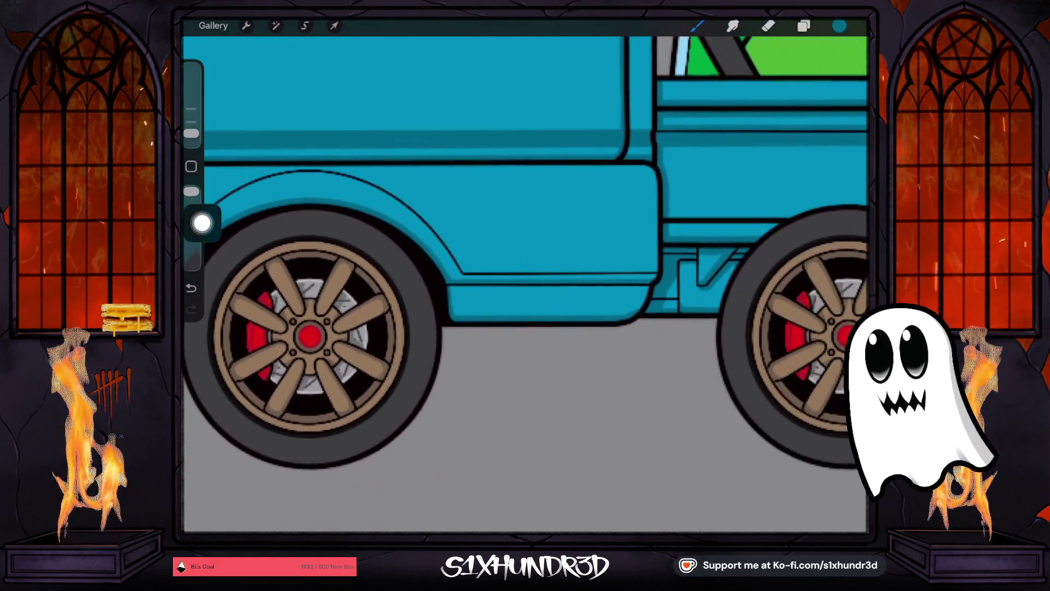
{"action": "scroll", "coordinate": [526, 273], "scroll_direction": "up", "scroll_amount": 3}
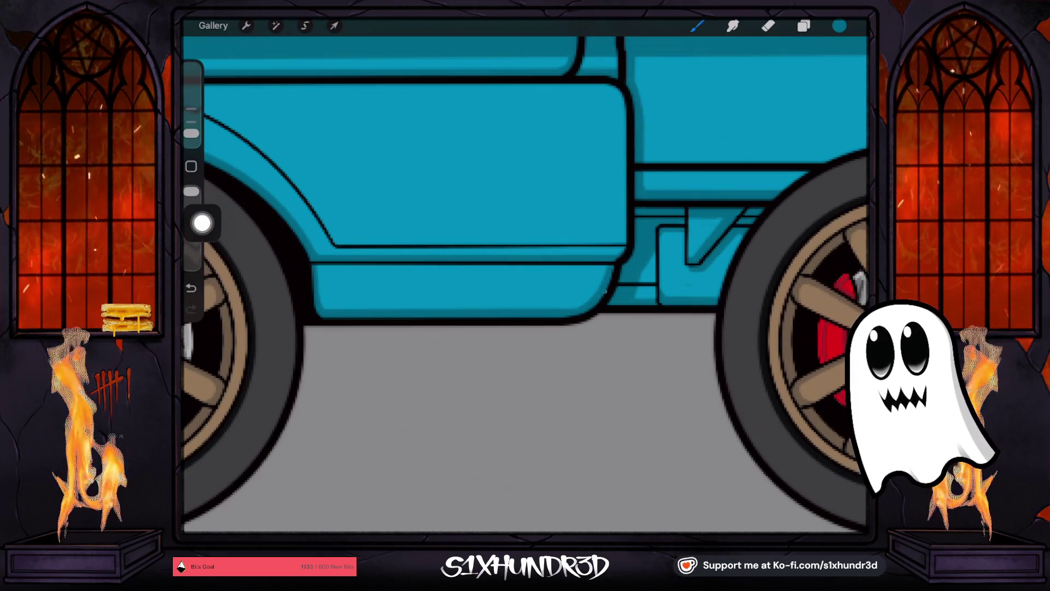
{"action": "scroll", "coordinate": [526, 284], "scroll_direction": "down", "scroll_amount": 3}
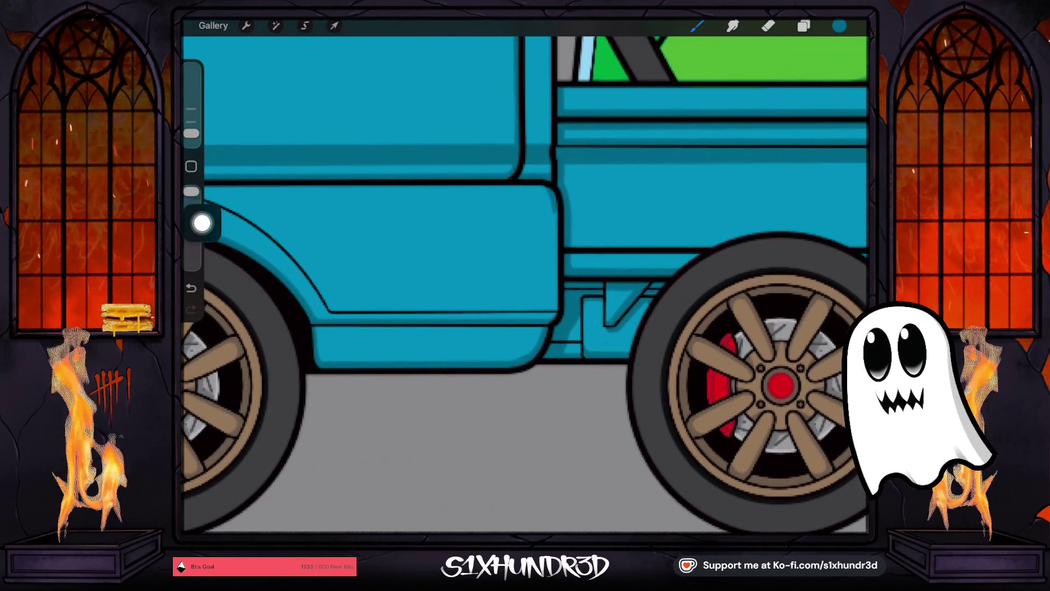
{"action": "left_click_drag", "start_coordinate": [555, 247], "coordinate": [554, 311]}
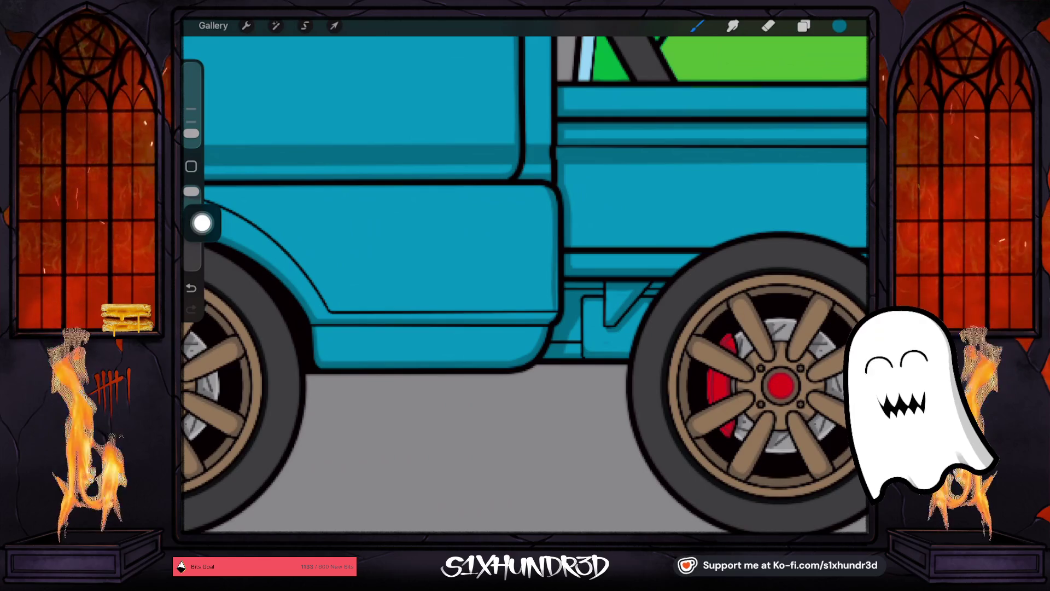
{"action": "key", "text": "ctrl+z"}
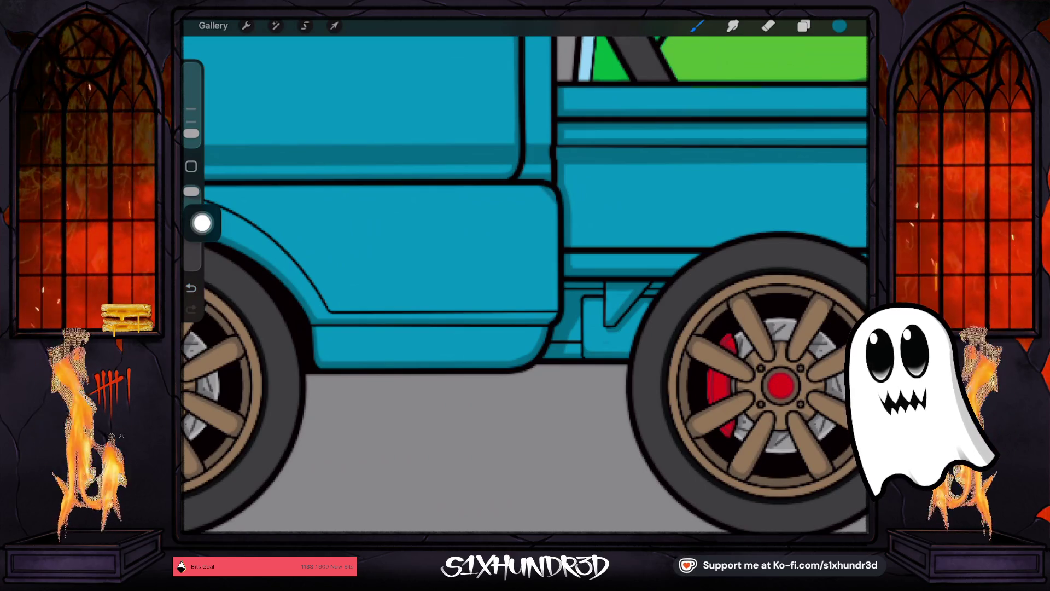
{"action": "key", "text": "ctrl+z"}
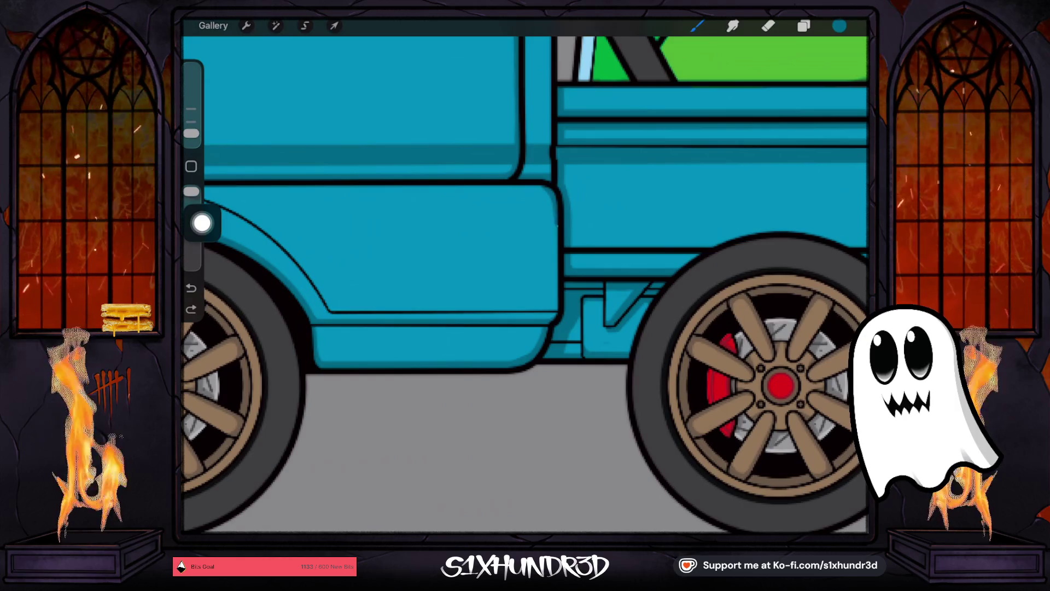
{"action": "left_click_drag", "start_coordinate": [556, 274], "coordinate": [549, 317]}
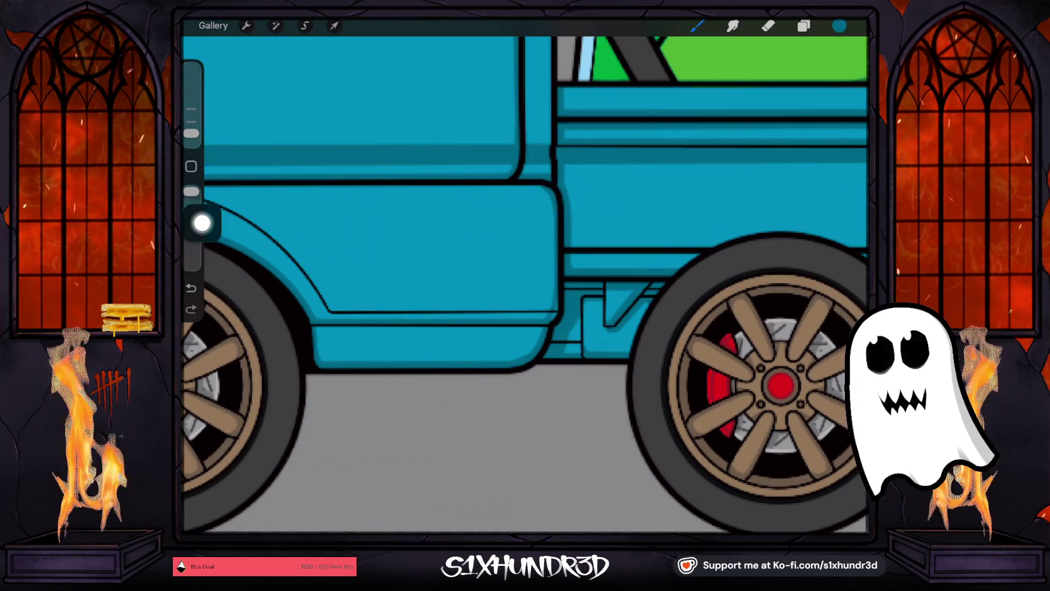
{"action": "key", "text": "ctrl+z"}
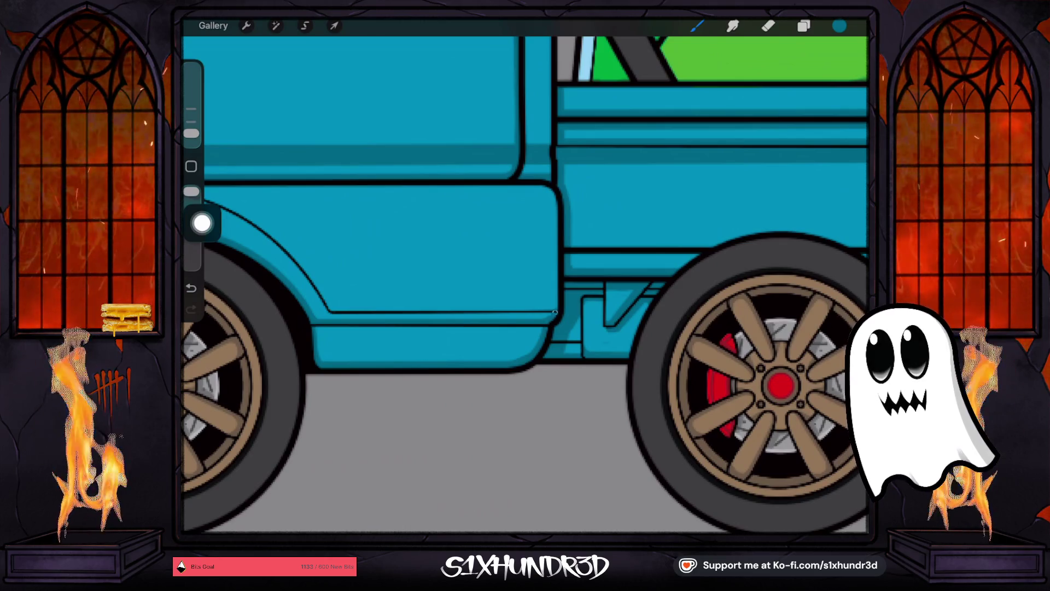
{"action": "left_click_drag", "start_coordinate": [554, 295], "coordinate": [557, 205]}
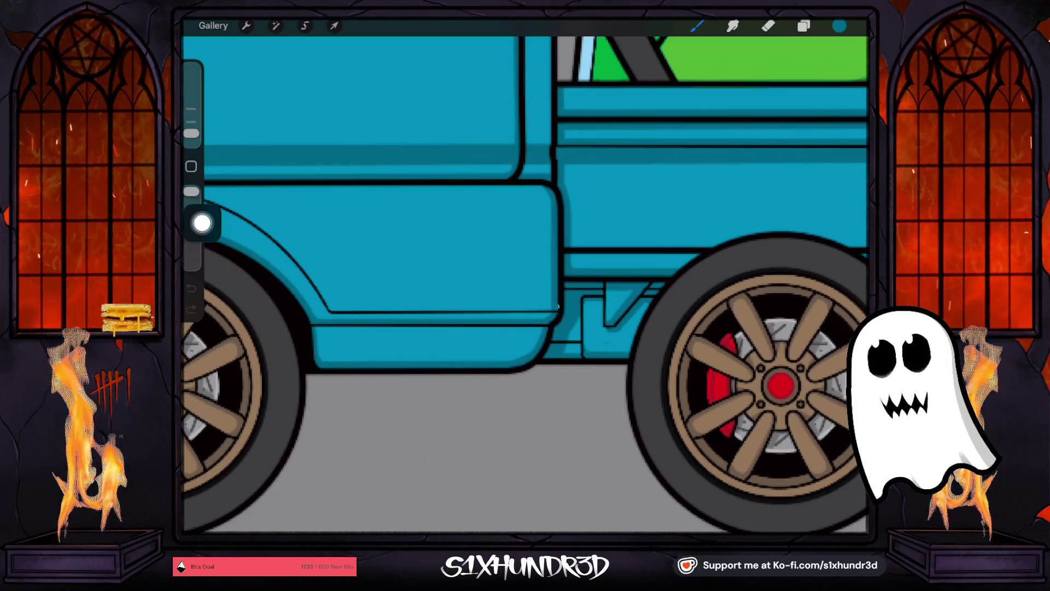
{"action": "scroll", "coordinate": [526, 273], "scroll_direction": "down", "scroll_amount": 5}
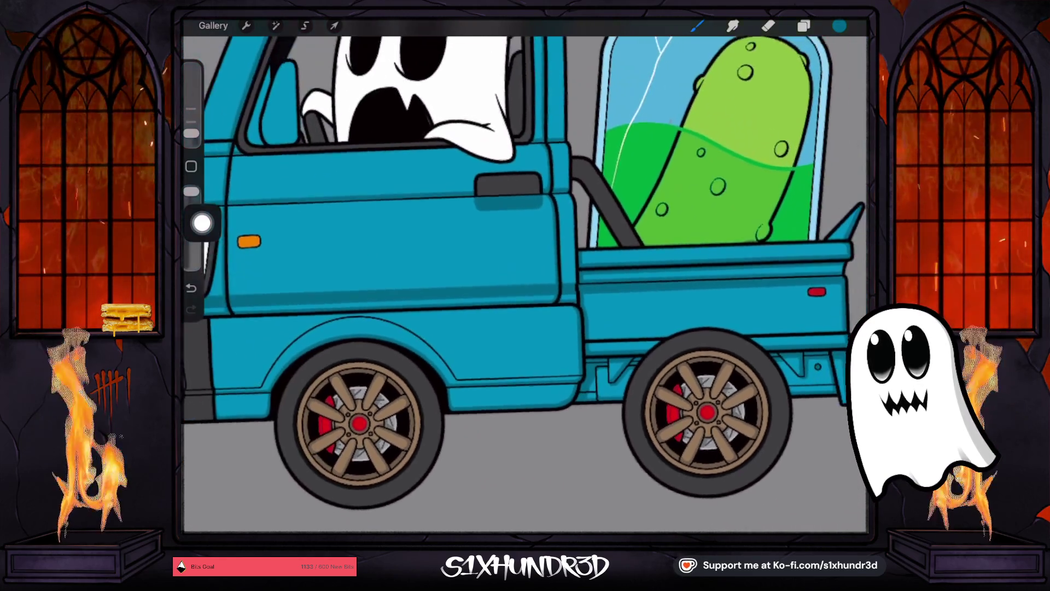
{"action": "scroll", "coordinate": [621, 236], "scroll_direction": "up", "scroll_amount": 5}
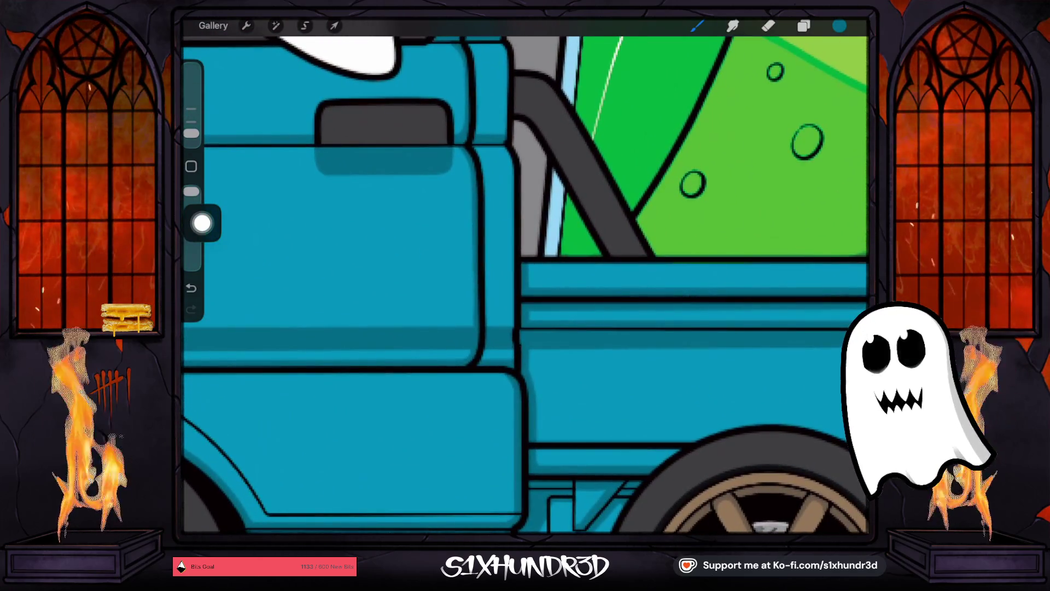
{"action": "left_click_drag", "start_coordinate": [509, 162], "coordinate": [512, 271]}
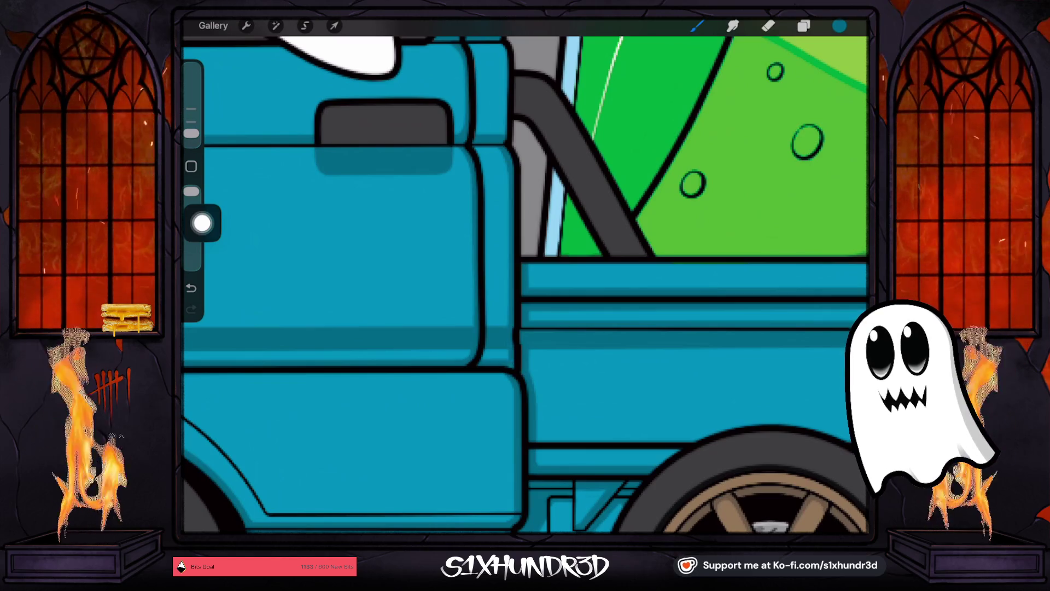
{"action": "scroll", "coordinate": [524, 276], "scroll_direction": "up", "scroll_amount": 5}
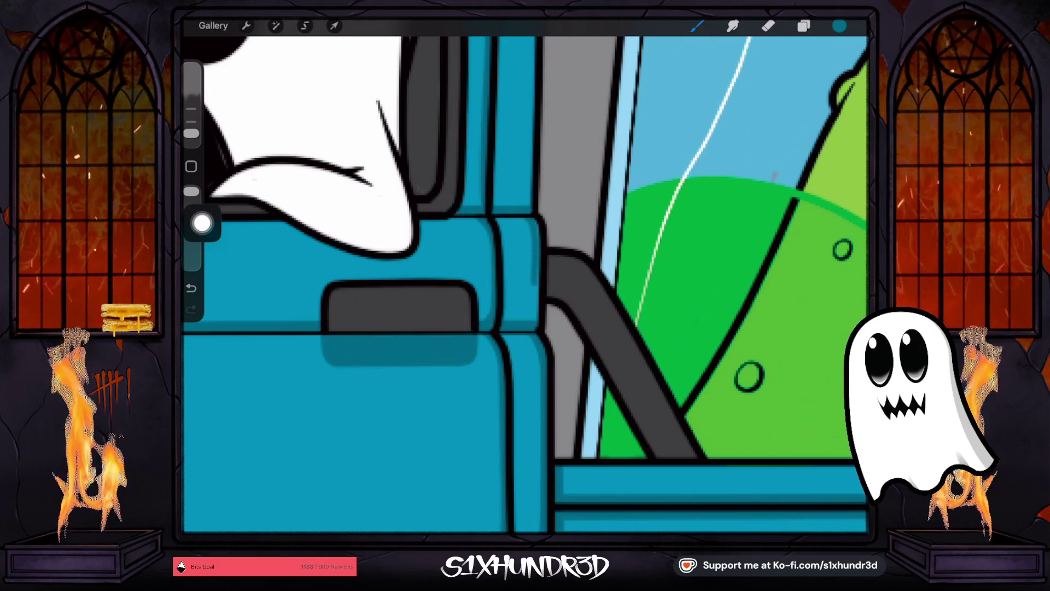
{"action": "key", "text": "ctrl+z"}
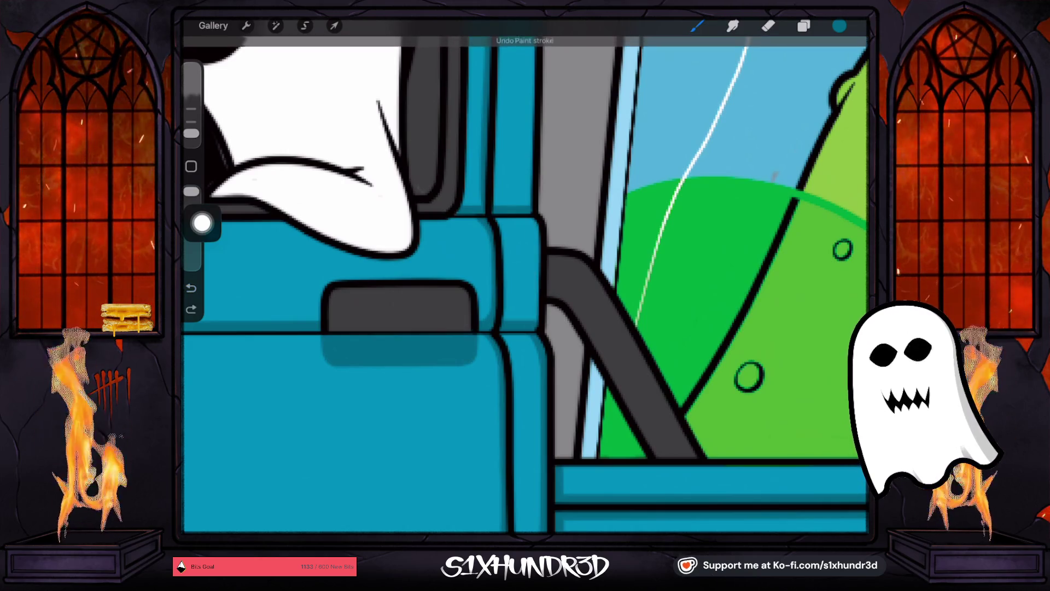
{"action": "key", "text": "ctrl+shift+z"}
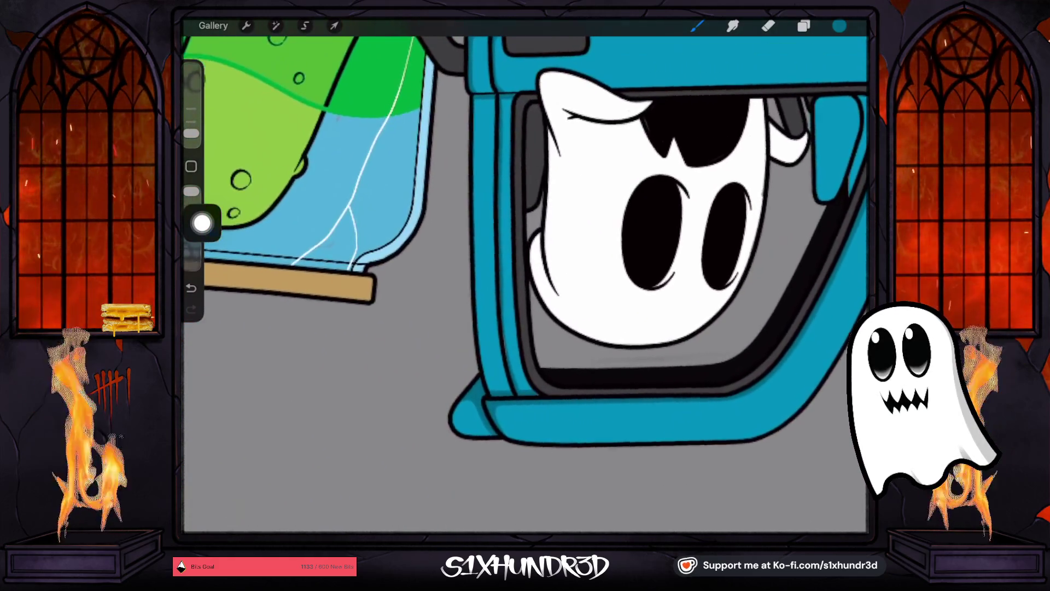
{"action": "left_click_drag", "start_coordinate": [191, 133], "coordinate": [191, 130]}
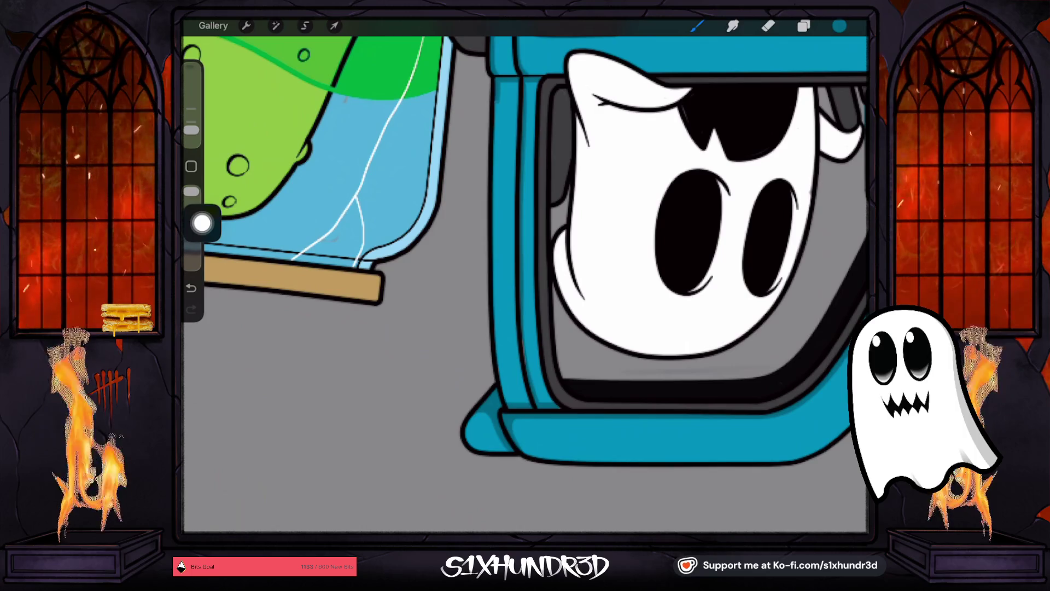
{"action": "key", "text": "ctrl+z"}
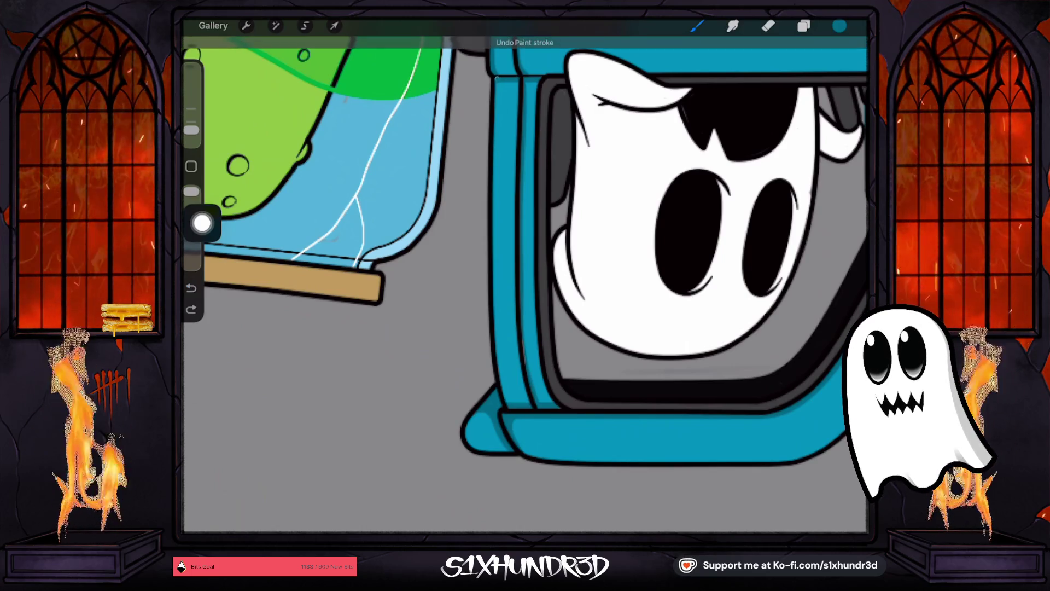
{"action": "key", "text": "ctrl+shift+z"}
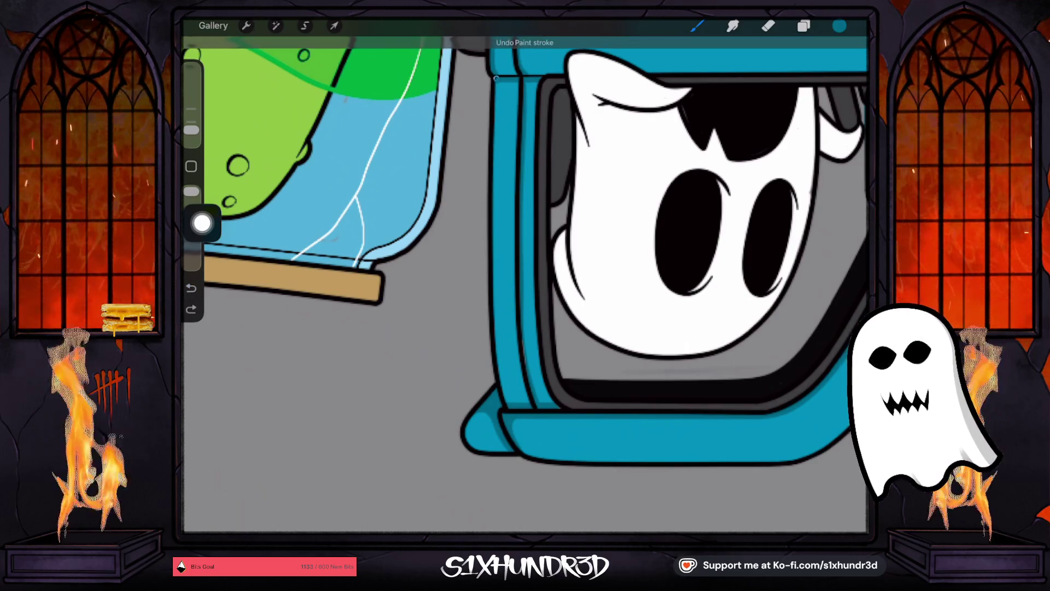
{"action": "key", "text": "ctrl+z"}
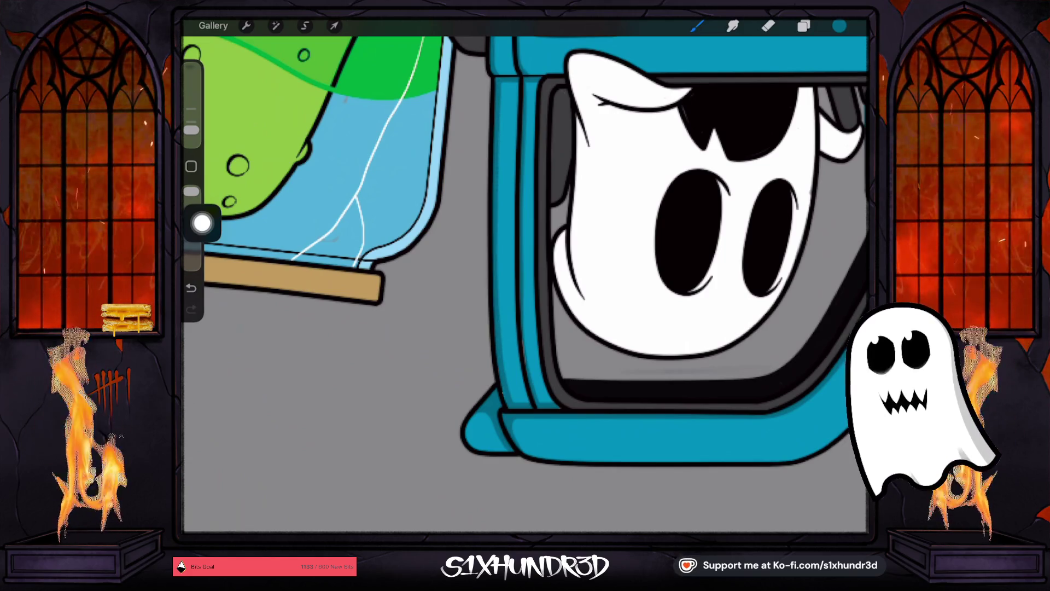
{"action": "scroll", "coordinate": [525, 274], "scroll_direction": "down", "scroll_amount": 5}
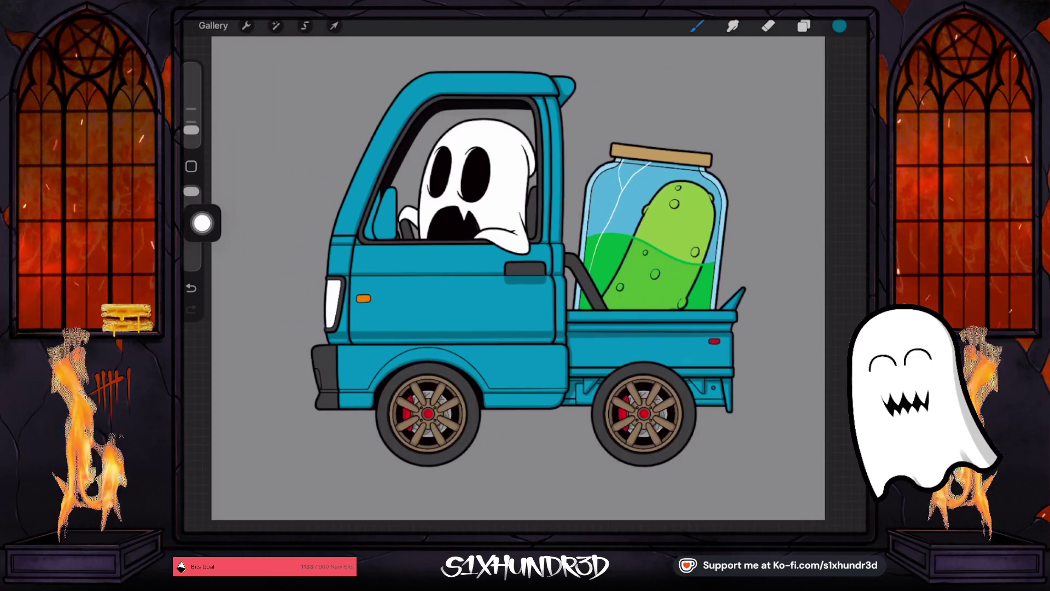
Step: Sample the orange light colour and move Layer 85 above Layer 72
{"action": "left_click_drag", "start_coordinate": [364, 299], "coordinate": [362, 271]}
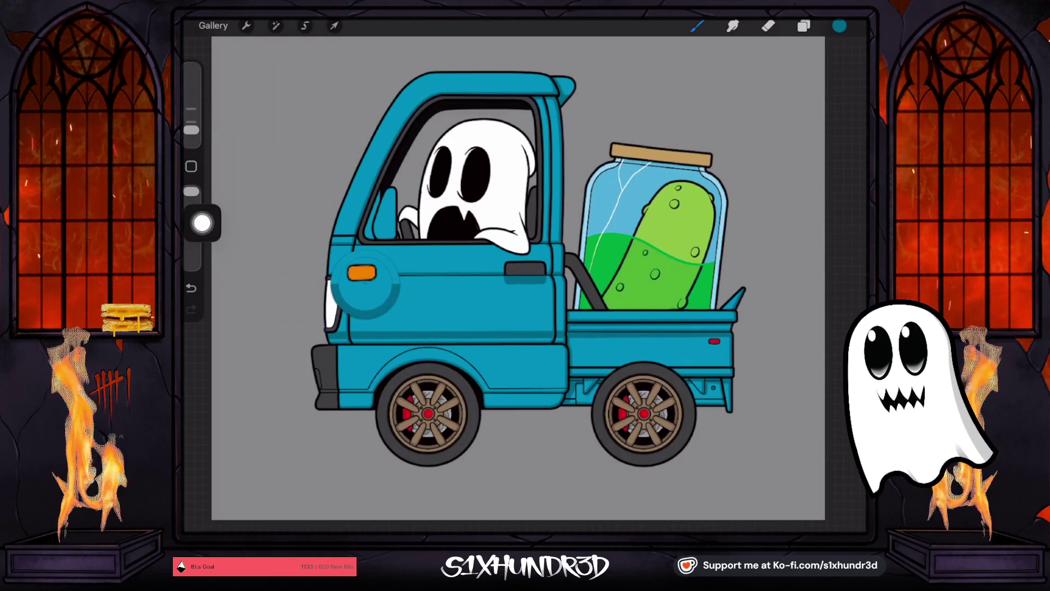
{"action": "left_click", "coordinate": [362, 272]}
{"action": "key", "text": "ctrl+z"}
{"action": "left_click", "coordinate": [803, 25]}
{"action": "left_click_drag", "start_coordinate": [768, 262], "coordinate": [767, 226]}
{"action": "left_click", "coordinate": [697, 26]}
Step: Switch to Ghosty Tech Pen 2 at 5% size and draw an orange line inside the headlight
{"action": "left_click", "coordinate": [697, 25]}
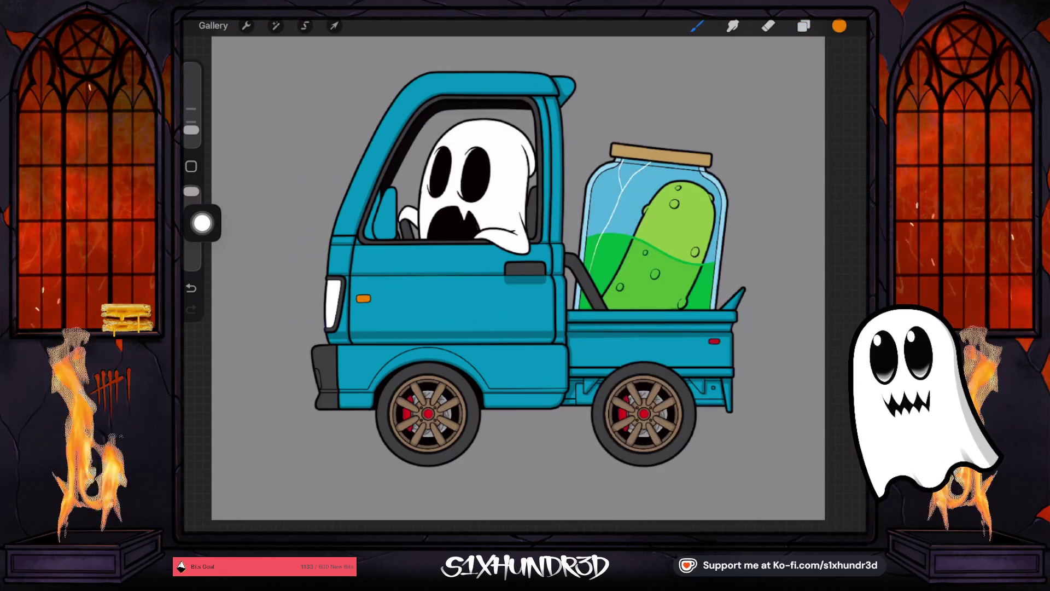
{"action": "left_click", "coordinate": [697, 26]}
{"action": "left_click", "coordinate": [739, 249]}
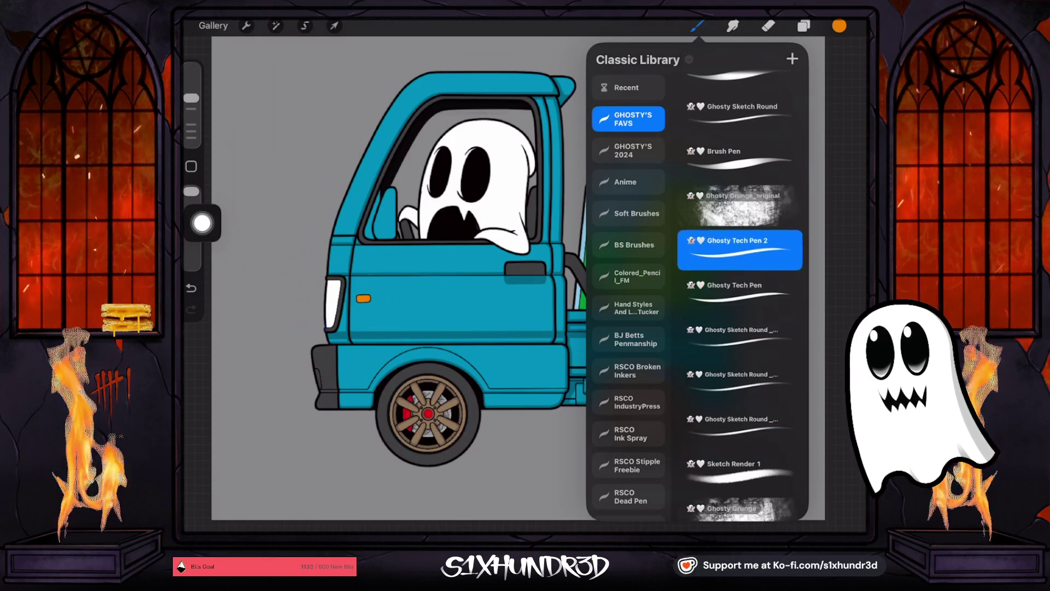
{"action": "left_click_drag", "start_coordinate": [191, 98], "coordinate": [191, 132]}
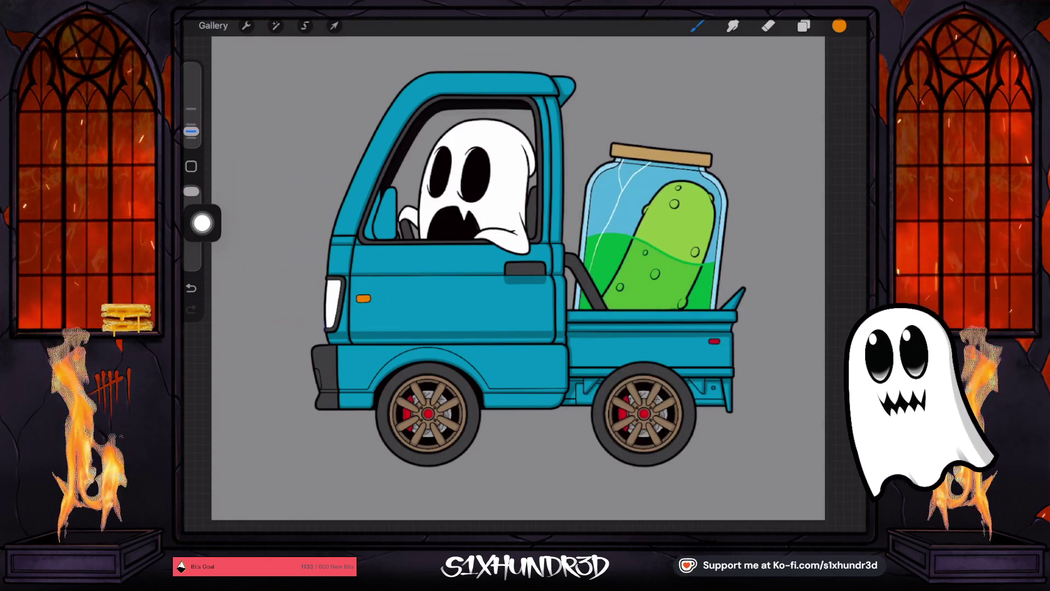
{"action": "scroll", "coordinate": [296, 318], "scroll_direction": "up", "scroll_amount": 5}
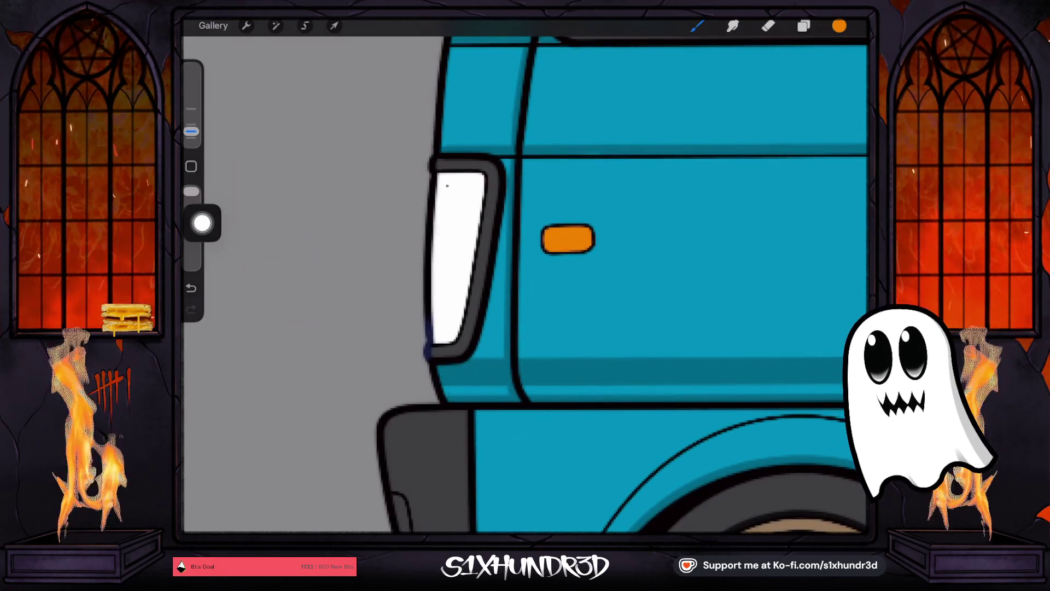
{"action": "left_click", "coordinate": [191, 288]}
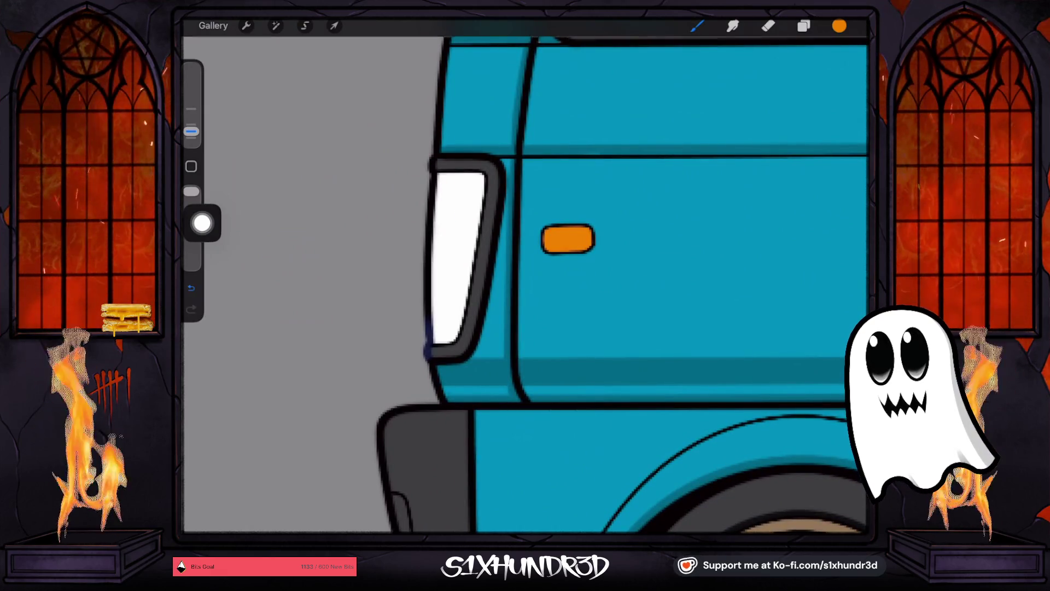
{"action": "left_click_drag", "start_coordinate": [448, 184], "coordinate": [442, 256]}
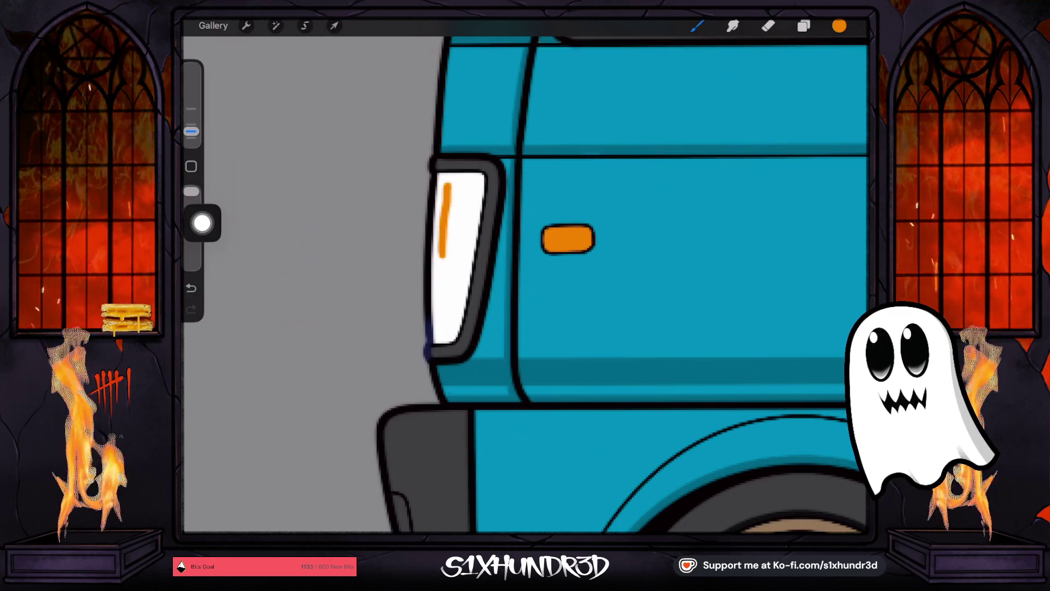
Step: Raise the brush's StreamLine smoothing, shrink it slightly, and complete the orange outline inside the headlight
{"action": "left_click", "coordinate": [697, 25]}
{"action": "left_click", "coordinate": [733, 264]}
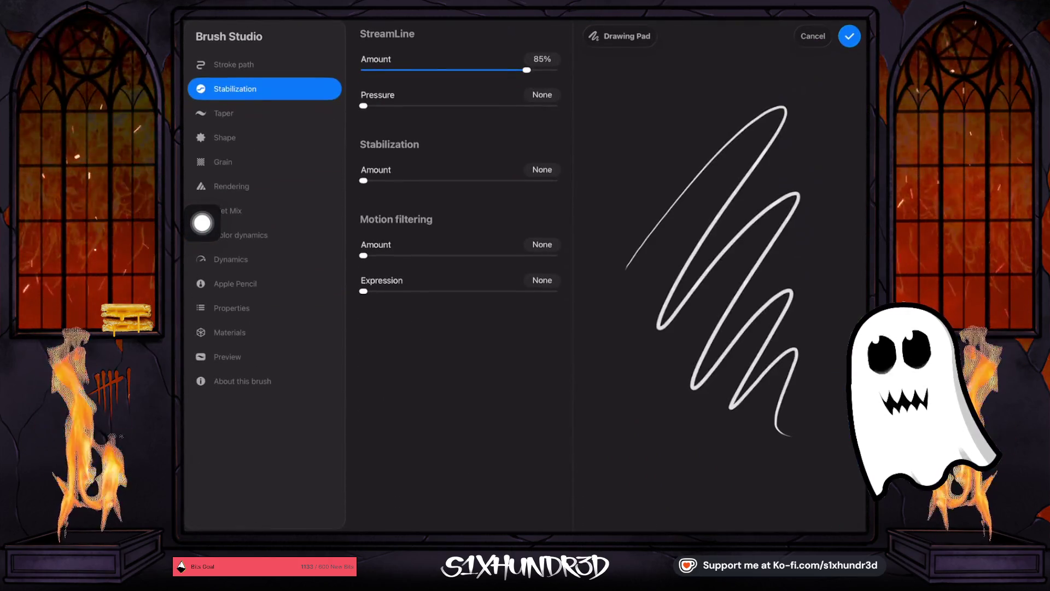
{"action": "left_click_drag", "start_coordinate": [364, 181], "coordinate": [556, 180]}
{"action": "left_click", "coordinate": [849, 36]}
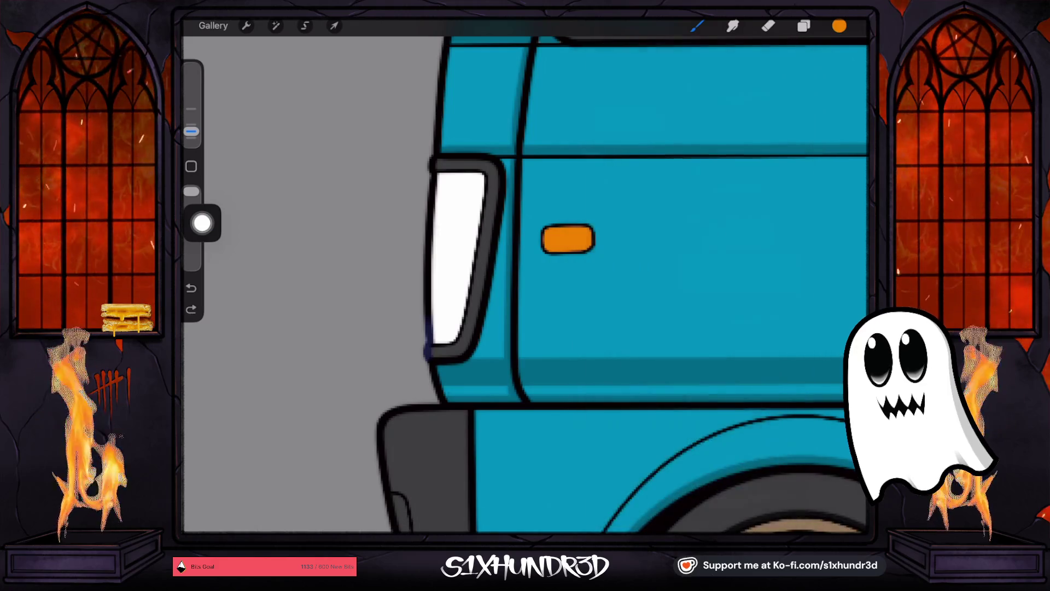
{"action": "left_click_drag", "start_coordinate": [191, 131], "coordinate": [191, 137]}
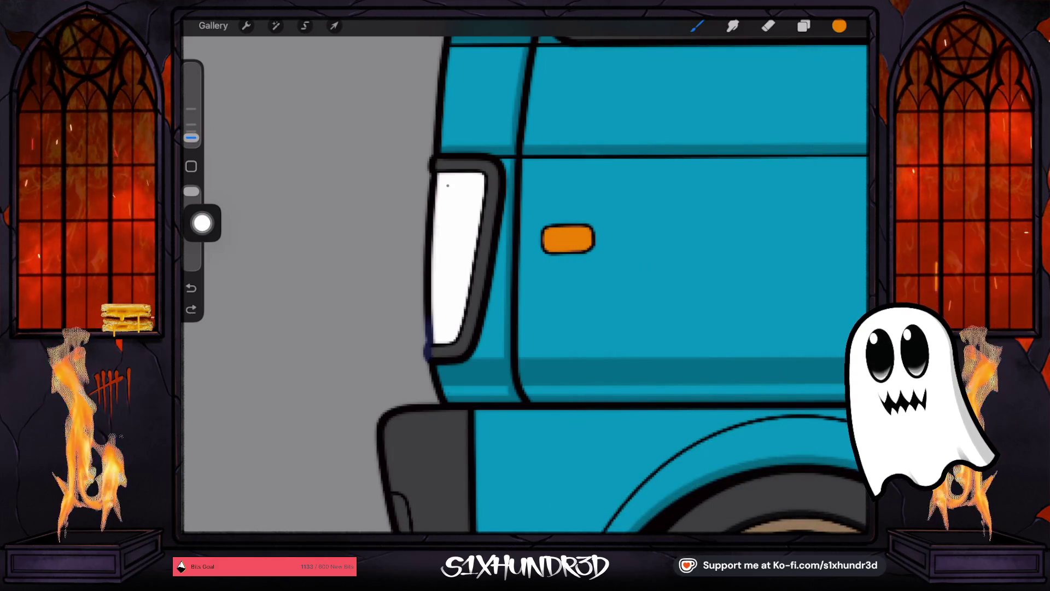
{"action": "mouse_move", "coordinate": [448, 186]}
{"action": "left_mouse_down"}
{"action": "mouse_move", "coordinate": [439, 299]}
{"action": "mouse_move", "coordinate": [448, 321]}
{"action": "mouse_move", "coordinate": [477, 185]}
{"action": "left_mouse_up"}
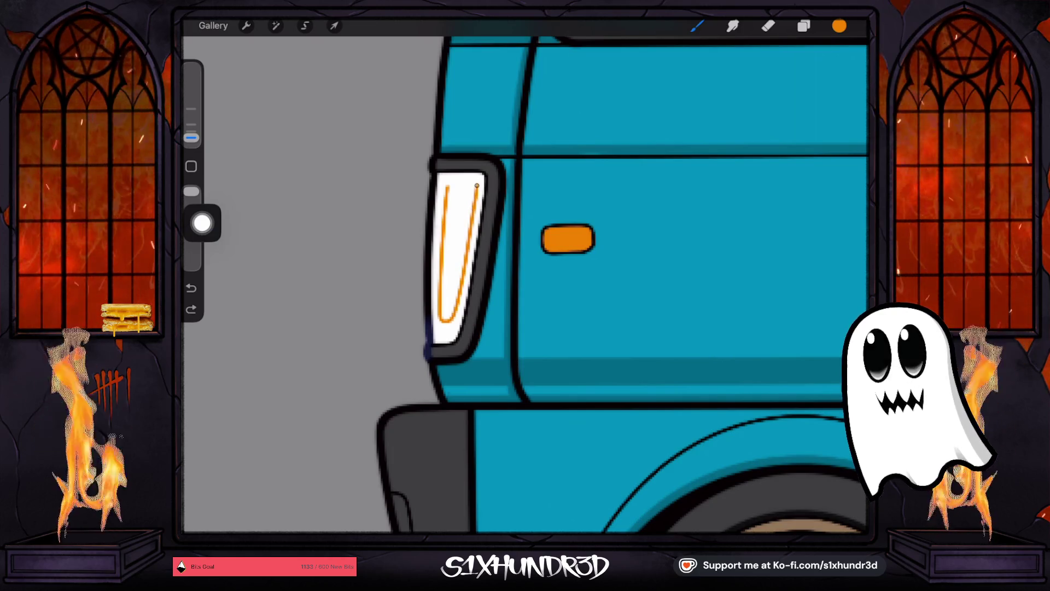
{"action": "mouse_move", "coordinate": [459, 257]}
{"action": "left_mouse_down"}
{"action": "mouse_move", "coordinate": [539, 234]}
{"action": "mouse_move", "coordinate": [602, 258]}
{"action": "left_mouse_up"}
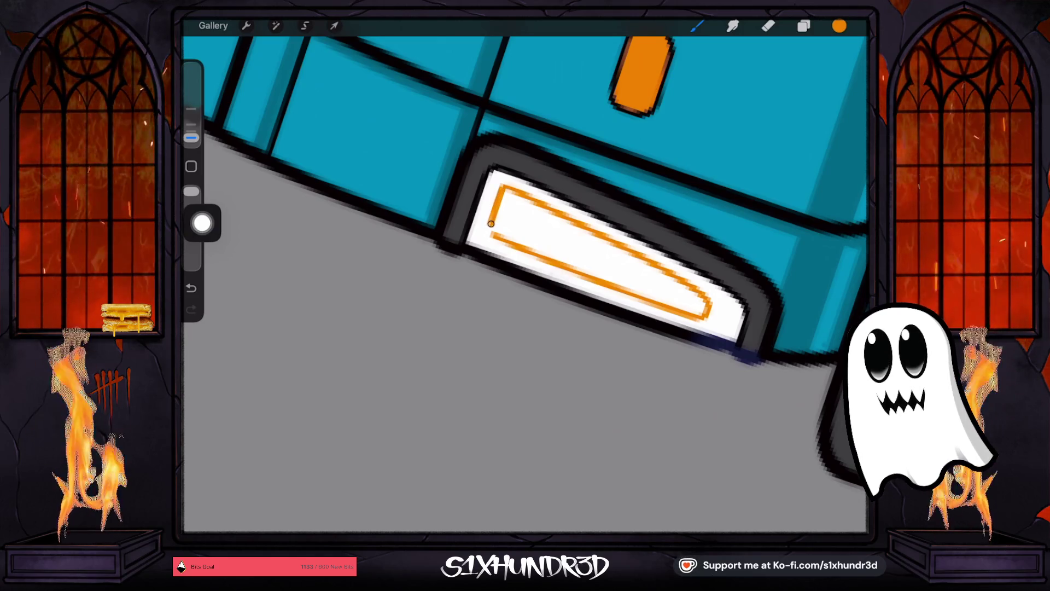
Step: ColorDrop orange to fill the headlight interior, then sample the teal from the fender
{"action": "left_click_drag", "start_coordinate": [839, 26], "coordinate": [563, 237]}
{"action": "key", "text": "ctrl+z"}
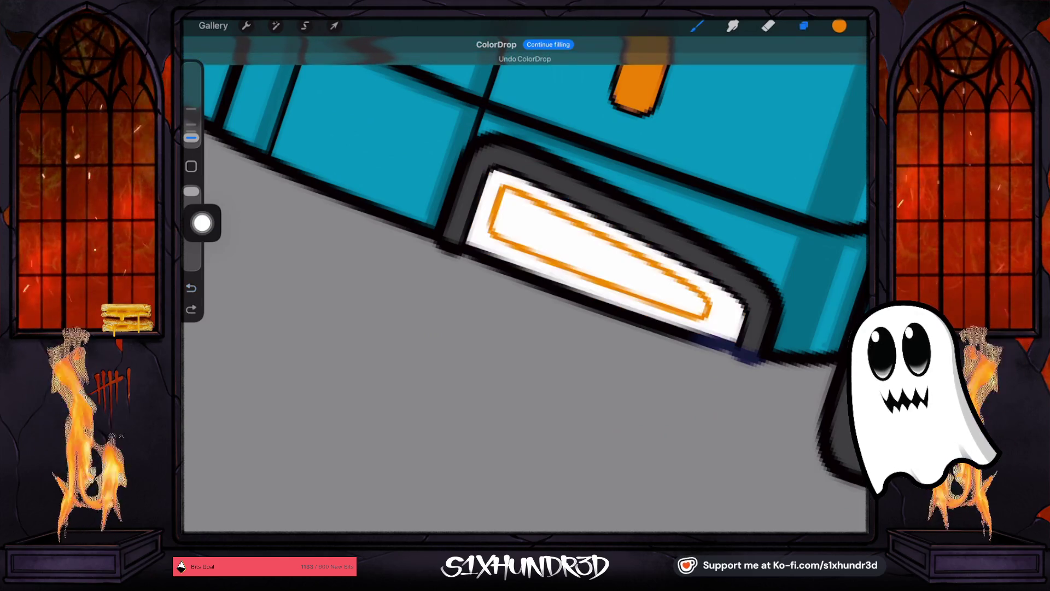
{"action": "left_click", "coordinate": [804, 25]}
{"action": "left_click", "coordinate": [709, 295]}
{"action": "left_click", "coordinate": [605, 371]}
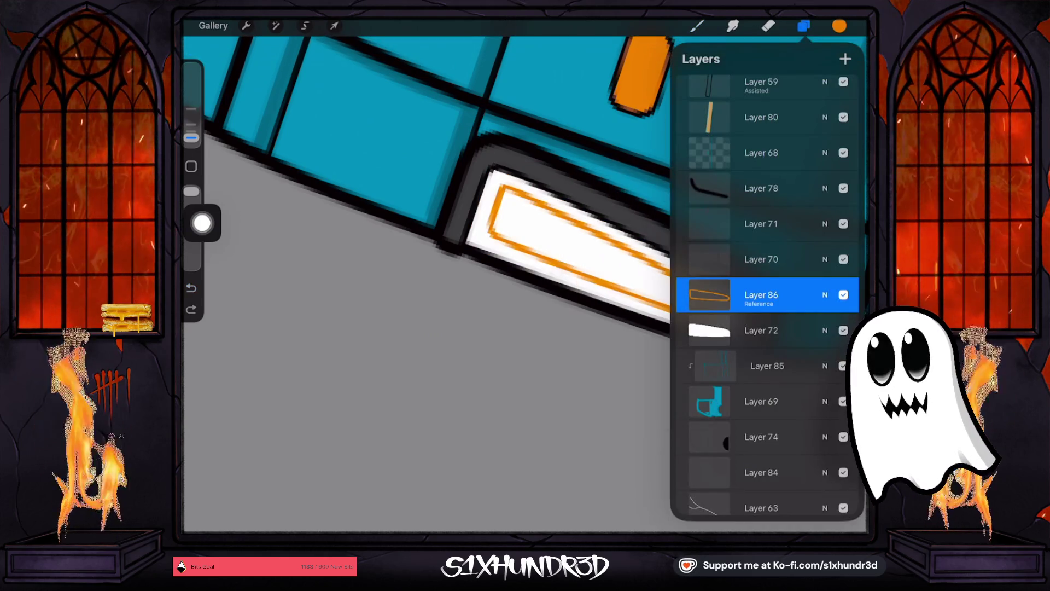
{"action": "left_click", "coordinate": [709, 295]}
{"action": "left_click", "coordinate": [604, 371]}
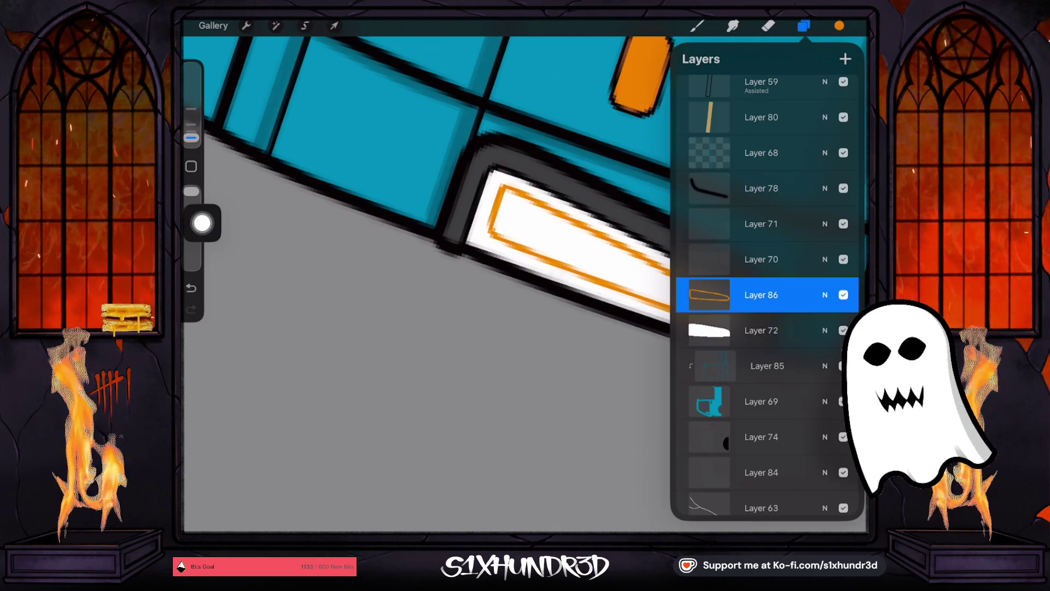
{"action": "left_click_drag", "start_coordinate": [839, 25], "coordinate": [565, 237]}
{"action": "scroll", "coordinate": [547, 274], "scroll_direction": "down", "scroll_amount": 5}
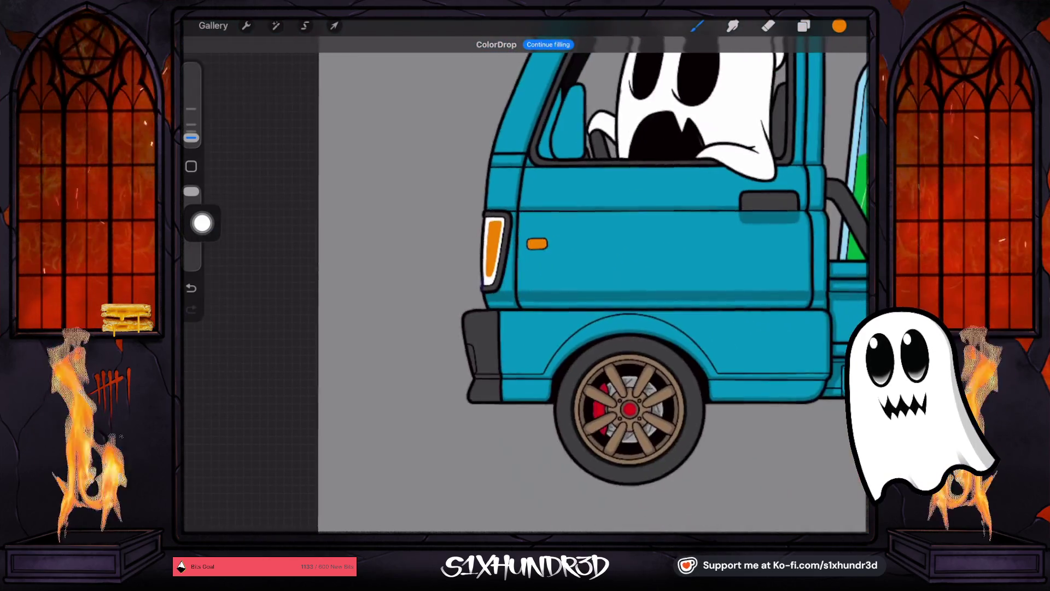
{"action": "scroll", "coordinate": [547, 274], "scroll_direction": "down", "scroll_amount": 5}
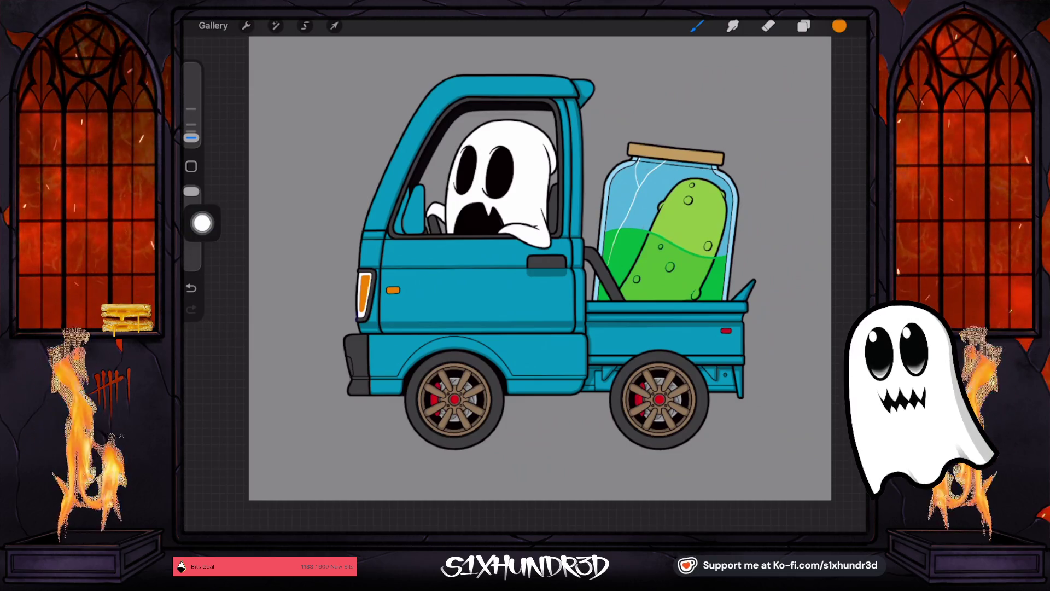
{"action": "scroll", "coordinate": [539, 268], "scroll_direction": "up", "scroll_amount": 1}
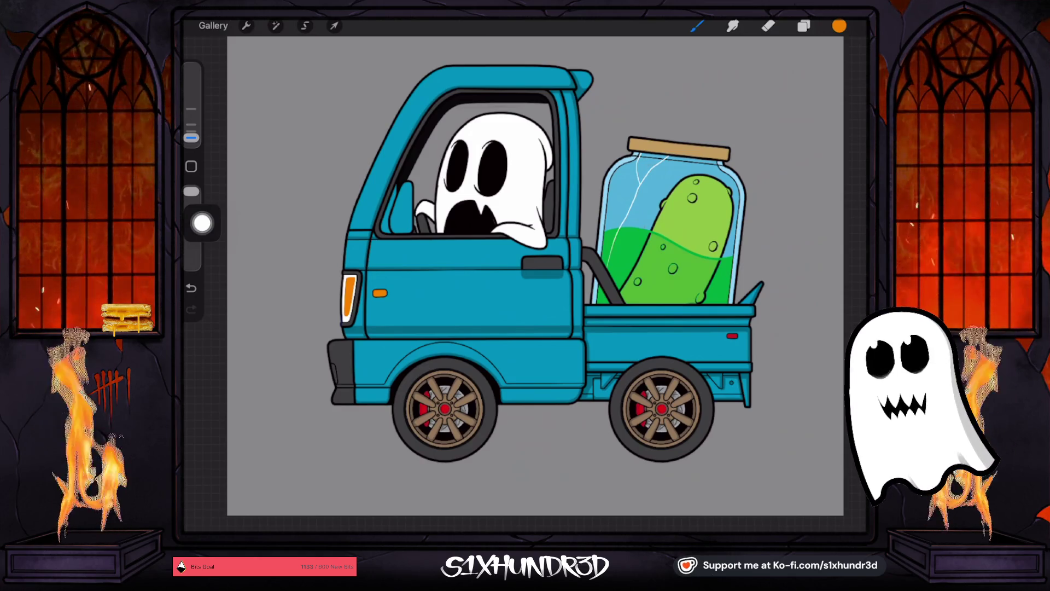
{"action": "left_click_drag", "start_coordinate": [388, 368], "coordinate": [383, 354]}
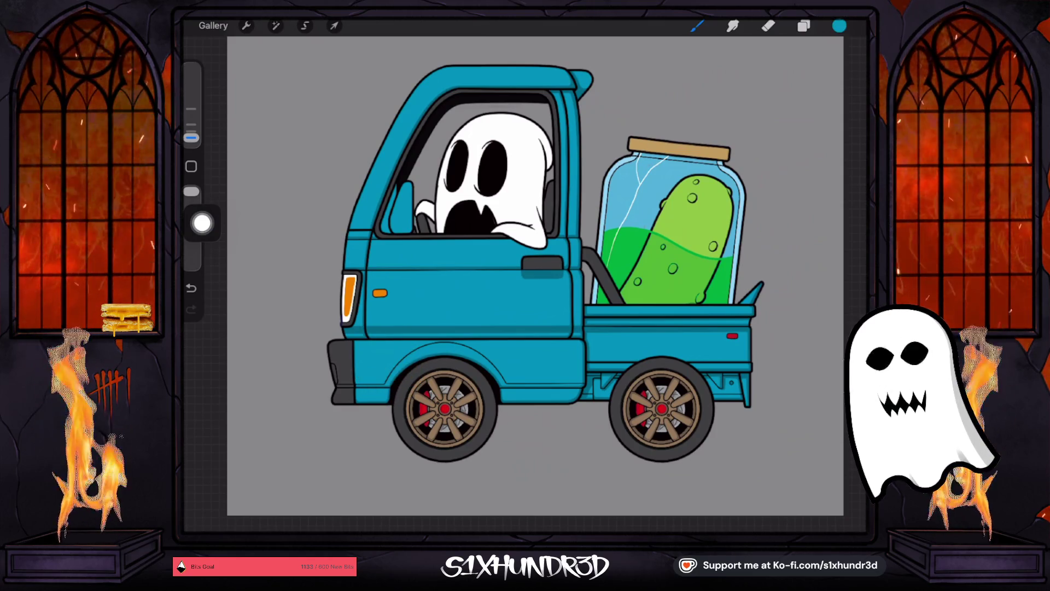
Step: Inspect Layer 70 and move it down below Layer 69 in the layer stack
{"action": "left_click", "coordinate": [804, 26]}
{"action": "scroll", "coordinate": [766, 273], "scroll_direction": "down", "scroll_amount": 1}
{"action": "left_click", "coordinate": [761, 205]}
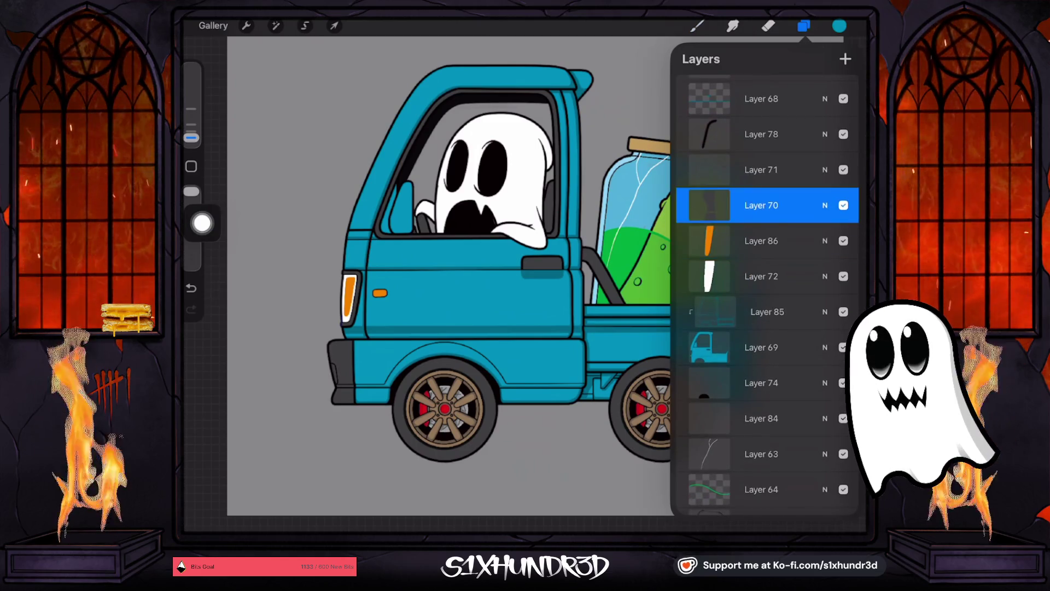
{"action": "left_click", "coordinate": [843, 205]}
{"action": "left_click", "coordinate": [844, 205]}
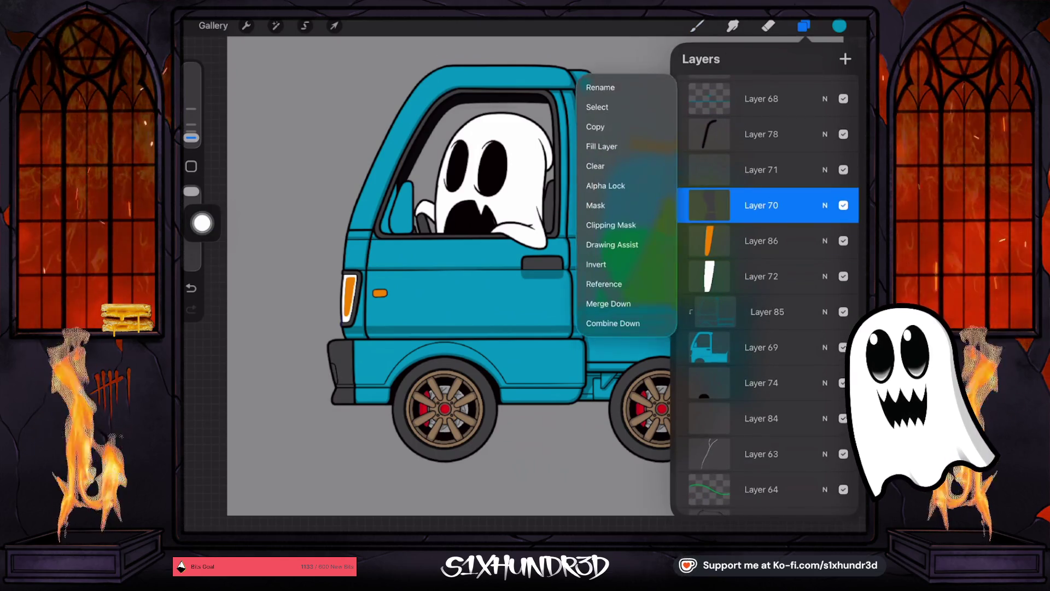
{"action": "left_click", "coordinate": [709, 205]}
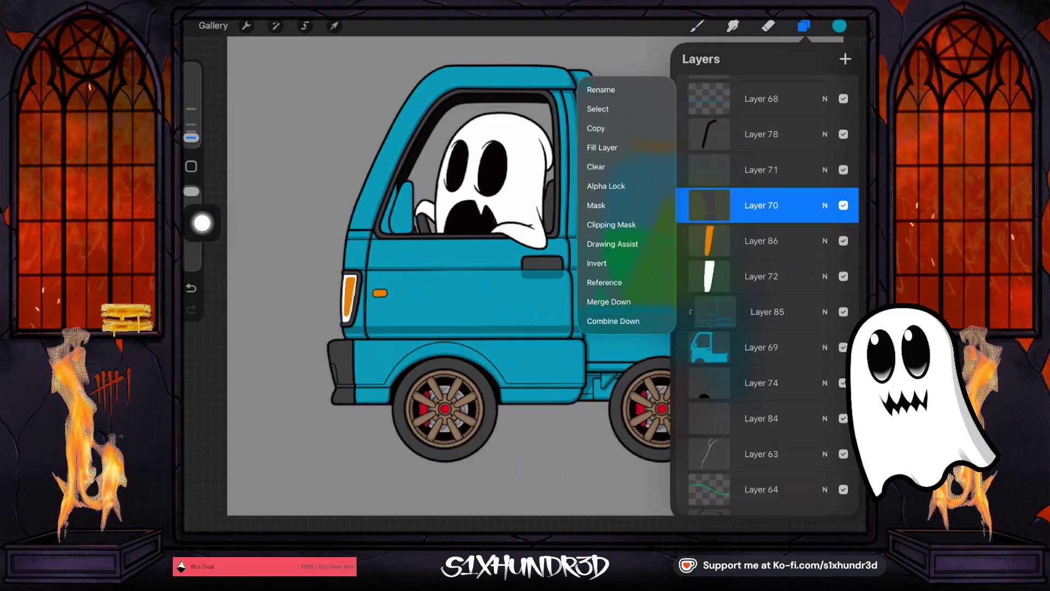
{"action": "left_click", "coordinate": [709, 205]}
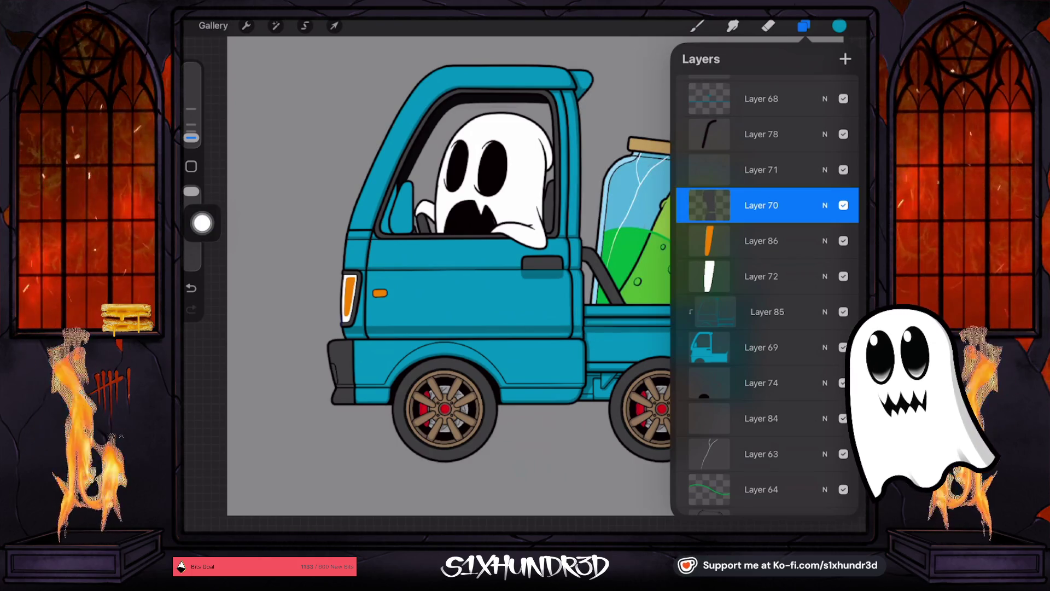
{"action": "left_click_drag", "start_coordinate": [766, 205], "coordinate": [768, 310]}
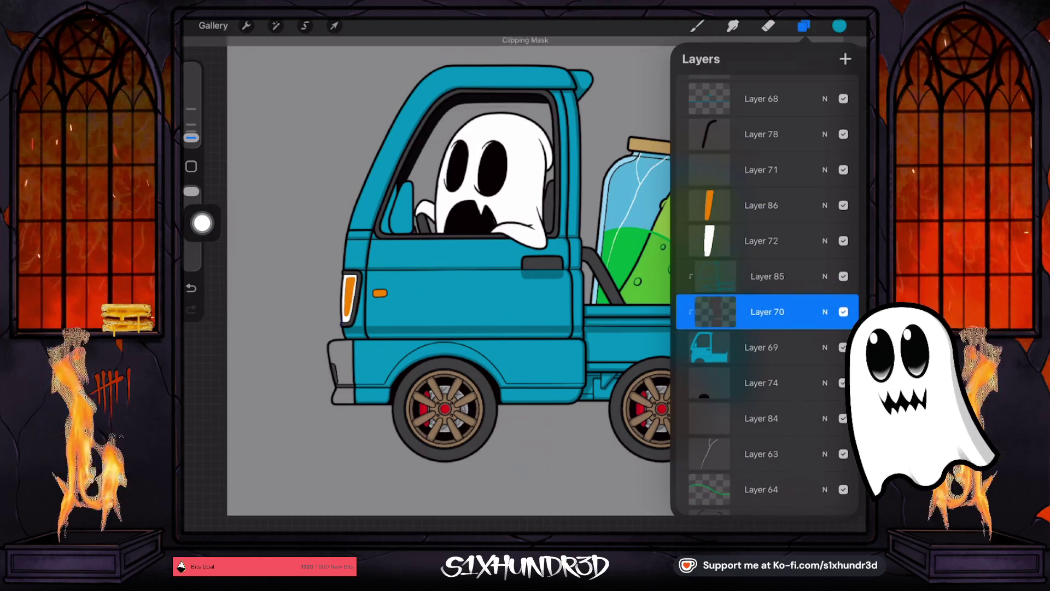
{"action": "left_click", "coordinate": [767, 312]}
{"action": "left_click", "coordinate": [768, 312]}
{"action": "left_click_drag", "start_coordinate": [767, 312], "coordinate": [798, 342]}
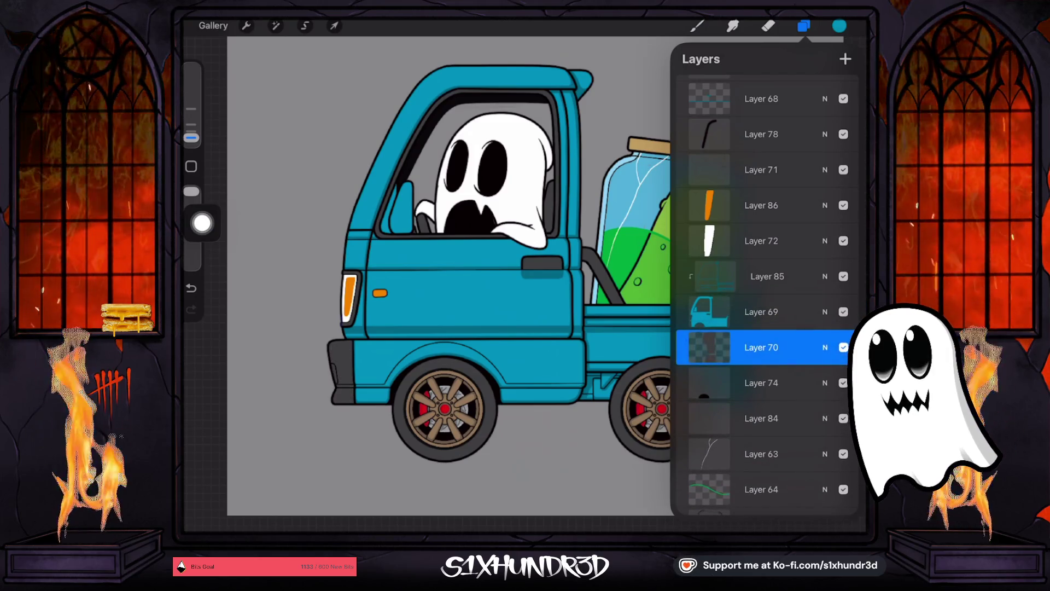
{"action": "left_click", "coordinate": [804, 26]}
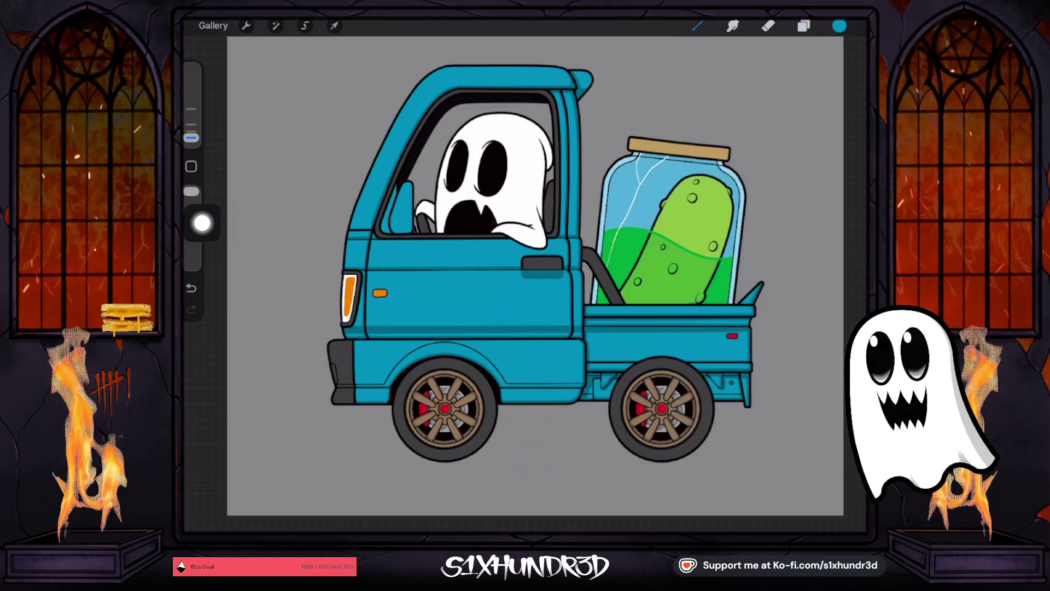
Step: Pick the Textured Coloring Tool brush
{"action": "left_click", "coordinate": [697, 26]}
{"action": "scroll", "coordinate": [739, 273], "scroll_direction": "down", "scroll_amount": 3}
{"action": "scroll", "coordinate": [739, 295], "scroll_direction": "down", "scroll_amount": 10}
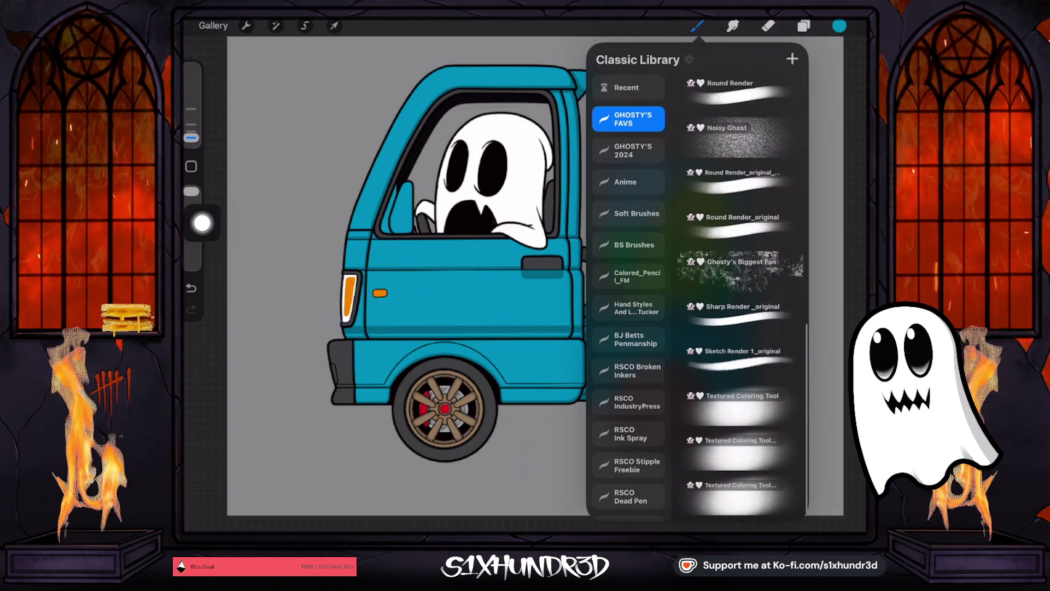
{"action": "left_click", "coordinate": [739, 405]}
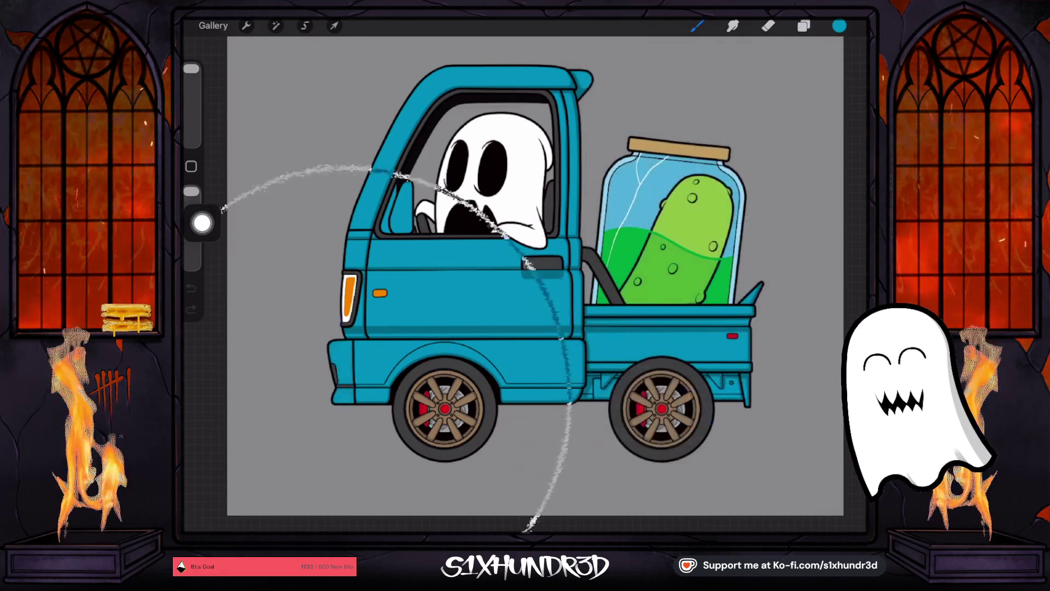
Step: Undo the test scribble, layer move and visibility changes, then redo the orange taillight fill
{"action": "key", "text": "ctrl+z"}
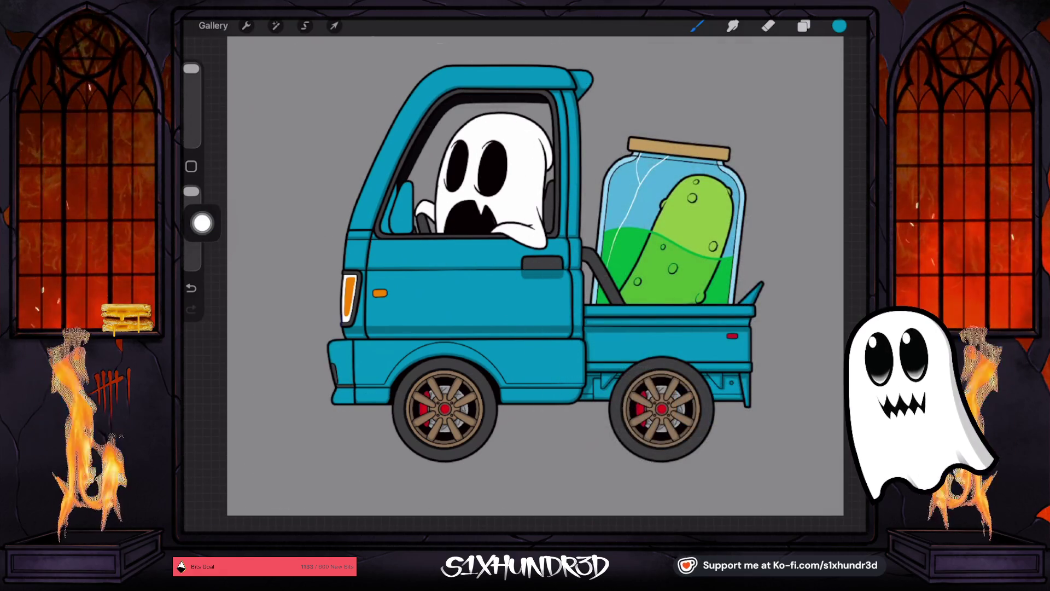
{"action": "key", "text": "ctrl+z"}
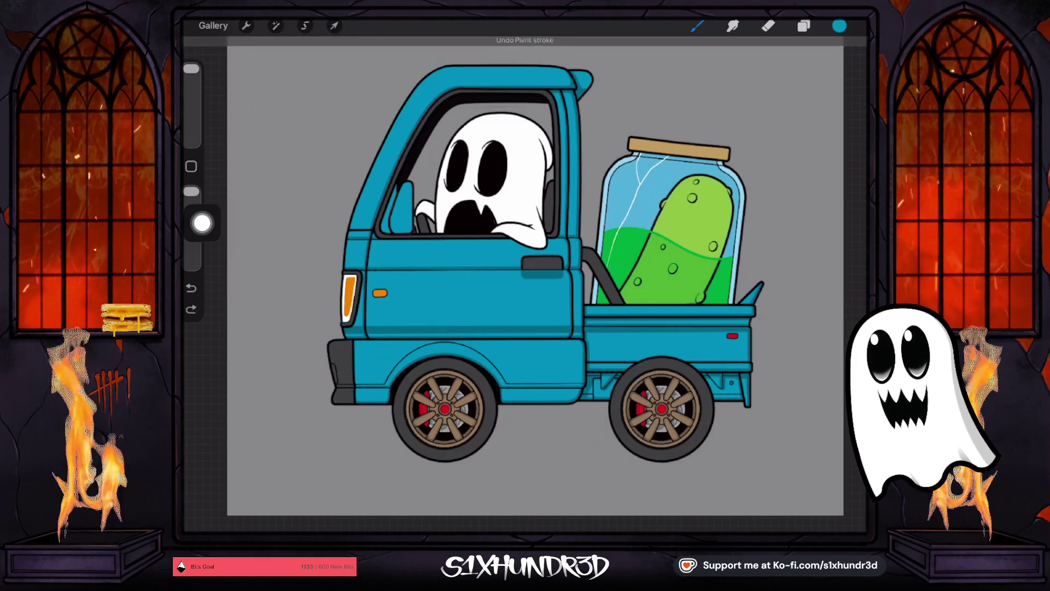
{"action": "scroll", "coordinate": [536, 276], "scroll_direction": "down", "scroll_amount": 2}
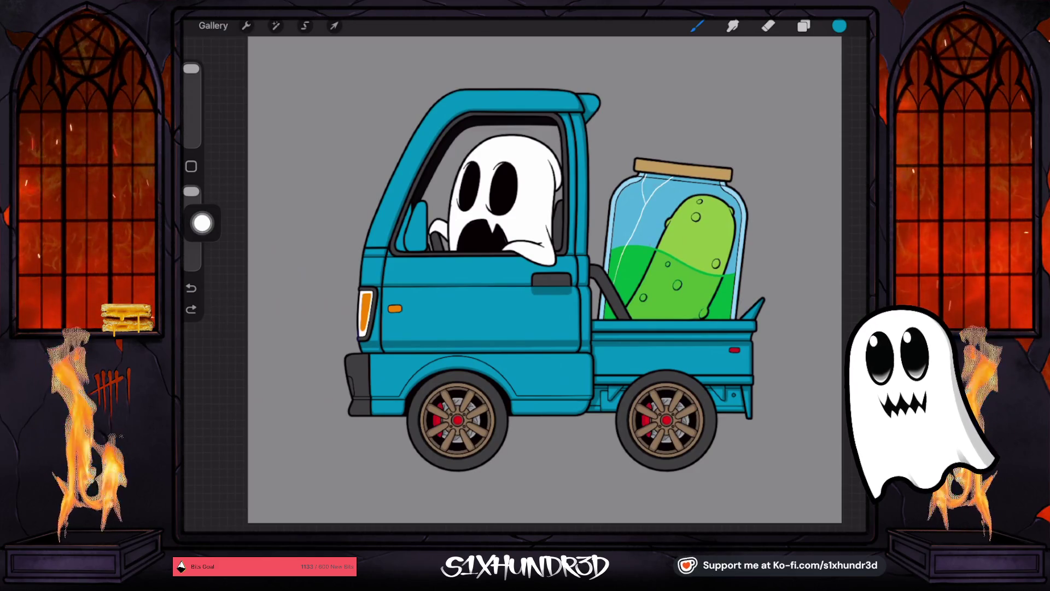
{"action": "key", "text": "ctrl+z"}
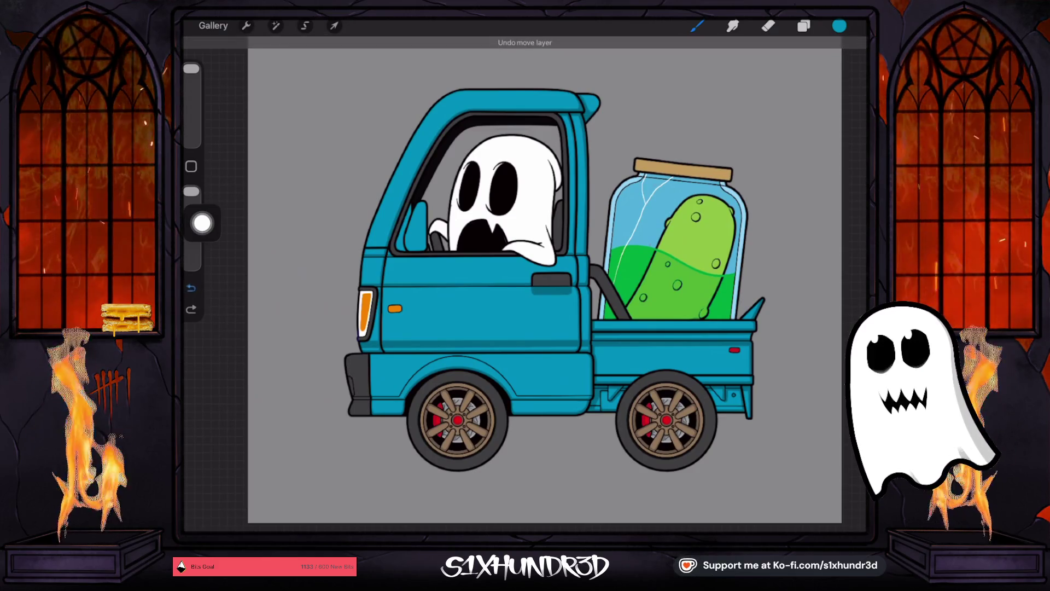
{"action": "key", "text": "l"}
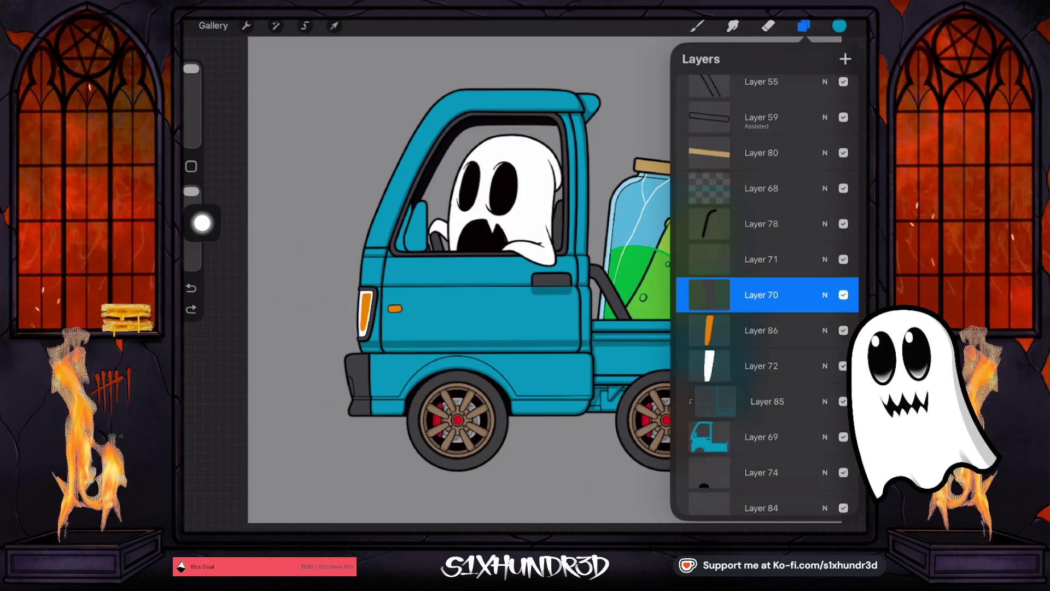
{"action": "key", "text": "ctrl+z"}
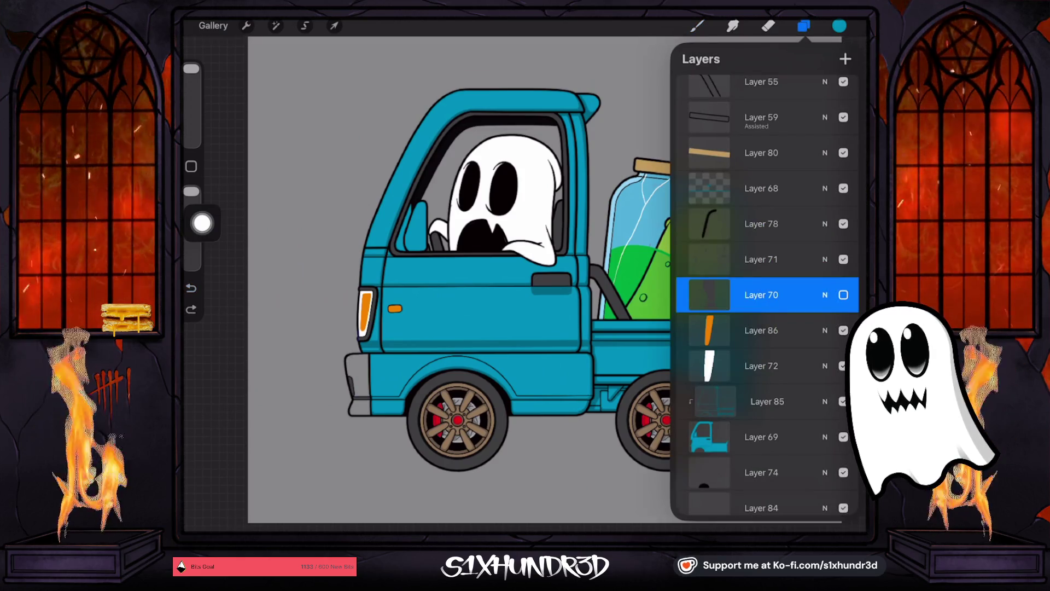
{"action": "key", "text": "ctrl+z"}
{"action": "key", "text": "ctrl+z"}
{"action": "key", "text": "ctrl+shift+z"}
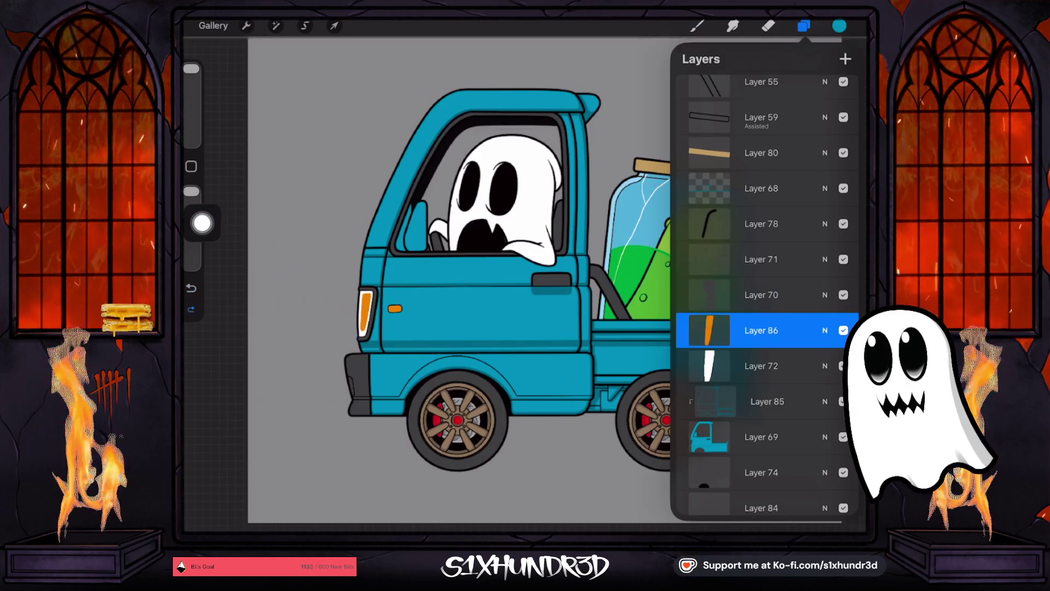
Step: Sample the dark grey from the truck and make Layer 69, the truck body, active
{"action": "scroll", "coordinate": [492, 274], "scroll_direction": "up", "scroll_amount": 2}
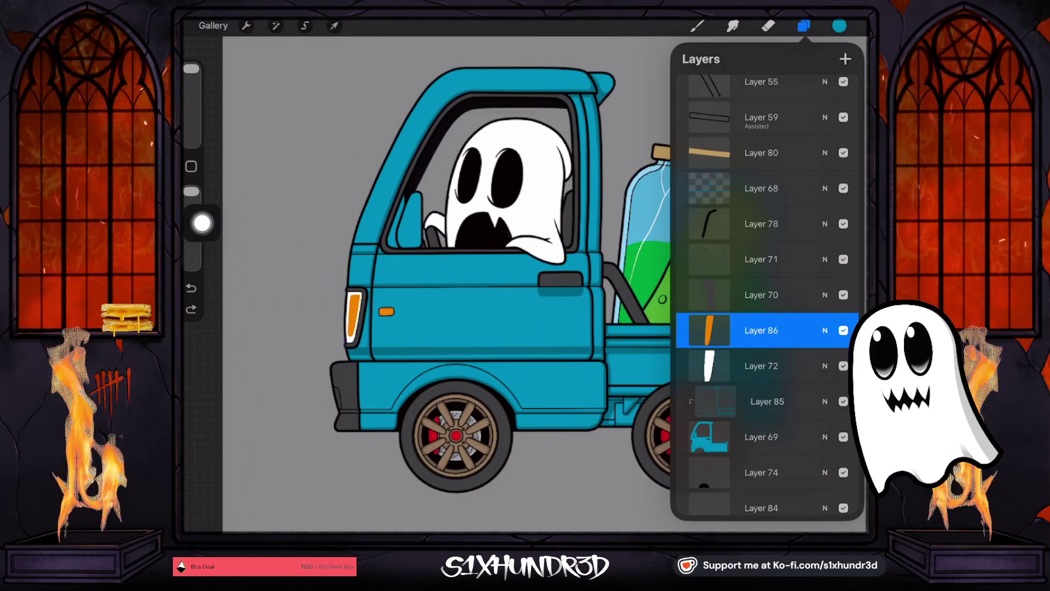
{"action": "mouse_move", "coordinate": [547, 268]}
{"action": "left_mouse_down"}
{"action": "mouse_move", "coordinate": [539, 257]}
{"action": "mouse_move", "coordinate": [558, 241]}
{"action": "left_mouse_up"}
{"action": "scroll", "coordinate": [766, 328], "scroll_direction": "up", "scroll_amount": 1}
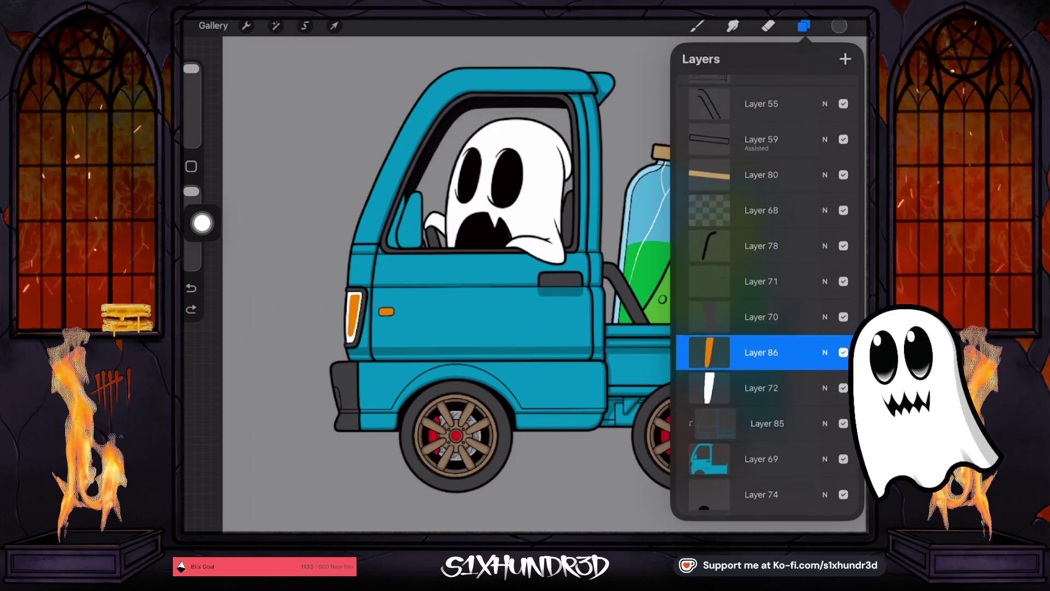
{"action": "scroll", "coordinate": [766, 328], "scroll_direction": "down", "scroll_amount": 3}
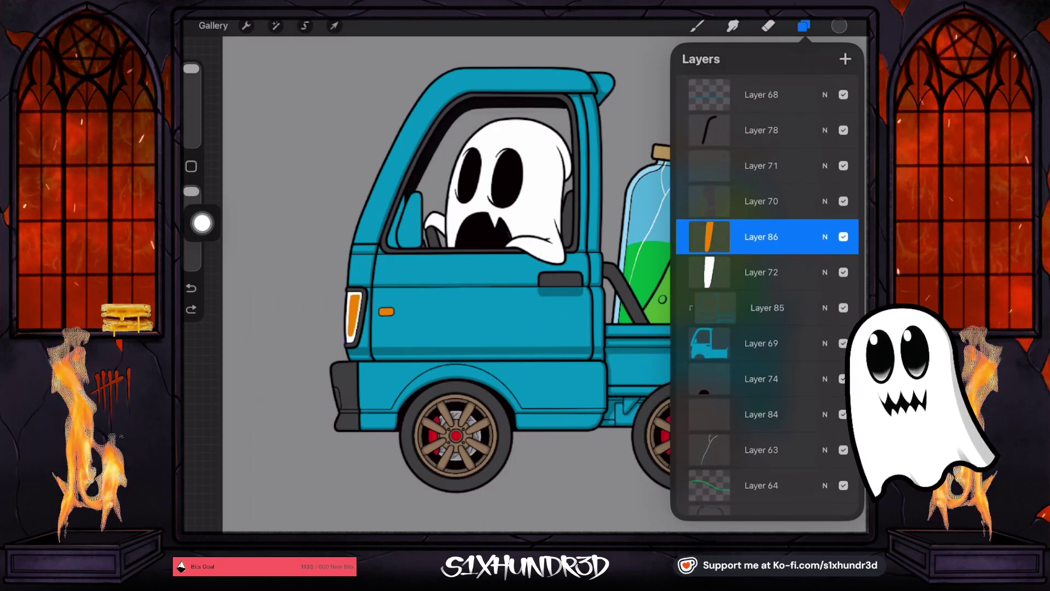
{"action": "left_click", "coordinate": [761, 343]}
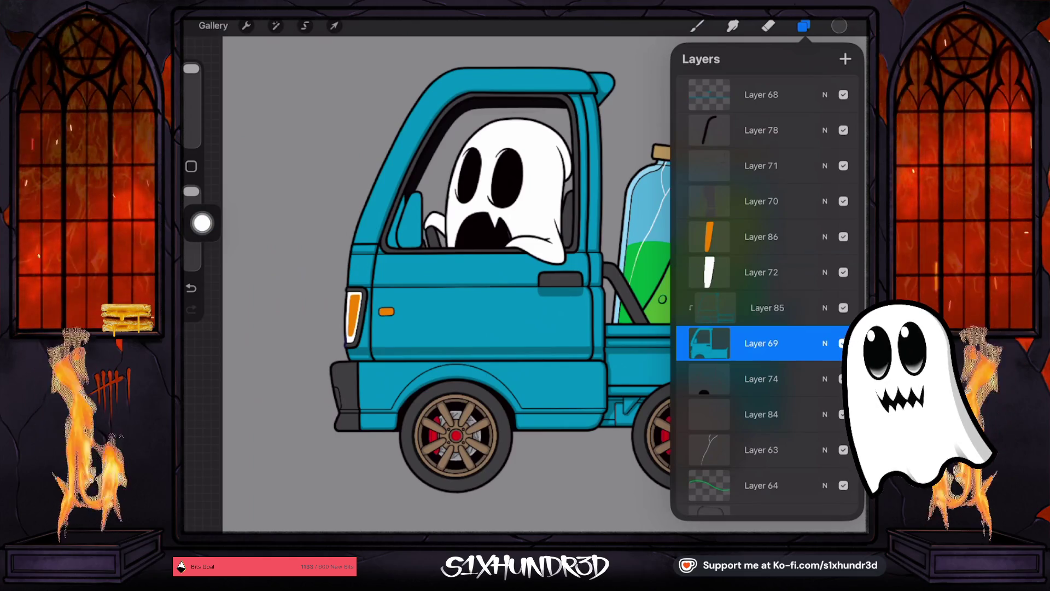
Step: Switch to the freehand selection tool
{"action": "left_click", "coordinate": [804, 26]}
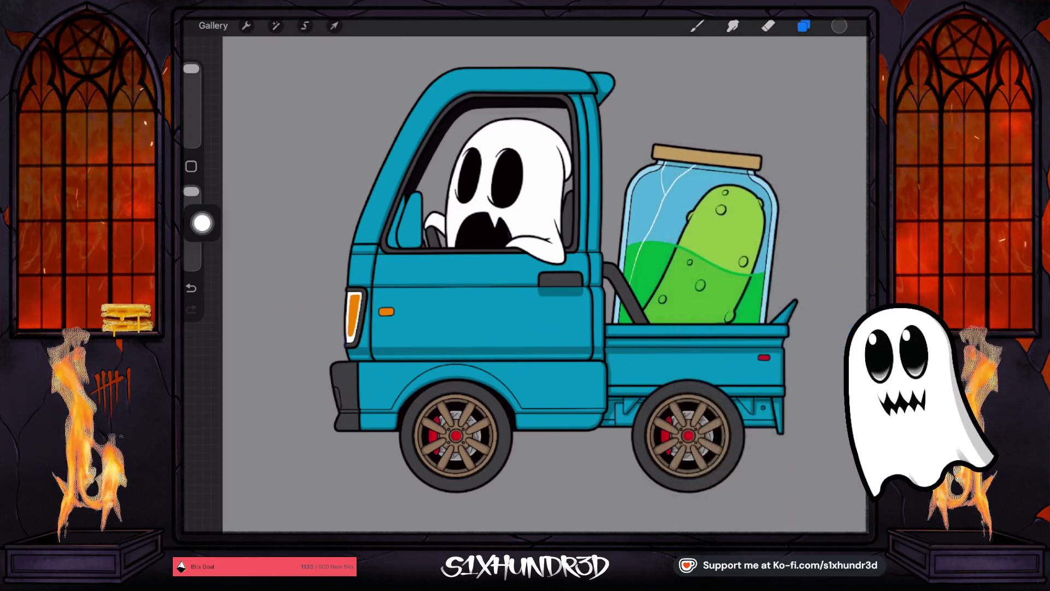
{"action": "left_click", "coordinate": [305, 25]}
{"action": "scroll", "coordinate": [525, 246], "scroll_direction": "up", "scroll_amount": 5}
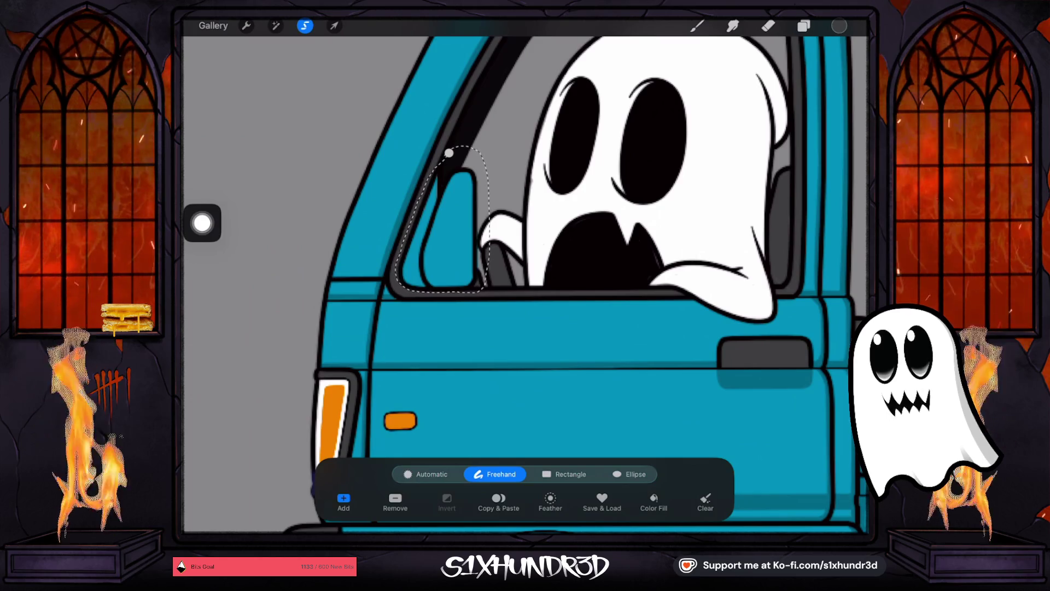
Step: Freehand-select the cab mirror and copy it onto a new layer
{"action": "scroll", "coordinate": [525, 274], "scroll_direction": "down", "scroll_amount": 5}
{"action": "scroll", "coordinate": [525, 274], "scroll_direction": "up", "scroll_amount": 5}
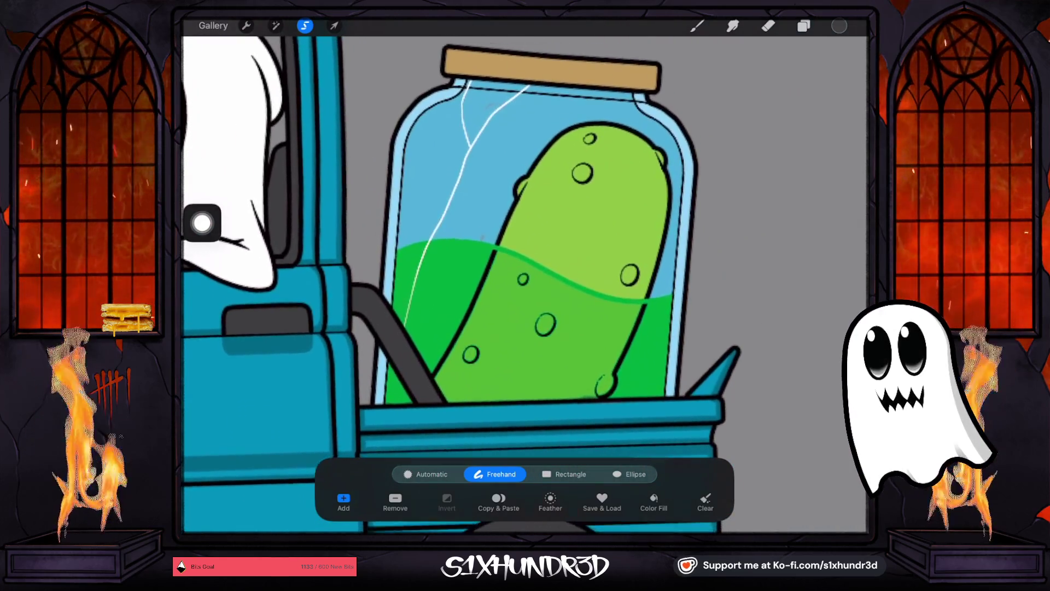
{"action": "scroll", "coordinate": [525, 246], "scroll_direction": "up", "scroll_amount": 1}
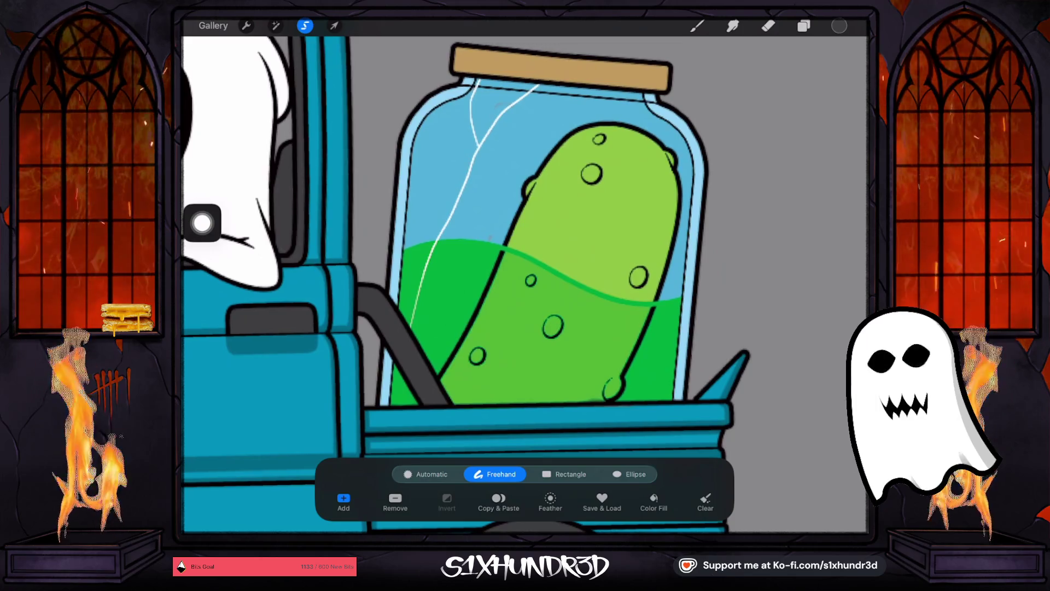
{"action": "scroll", "coordinate": [525, 246], "scroll_direction": "up", "scroll_amount": 1}
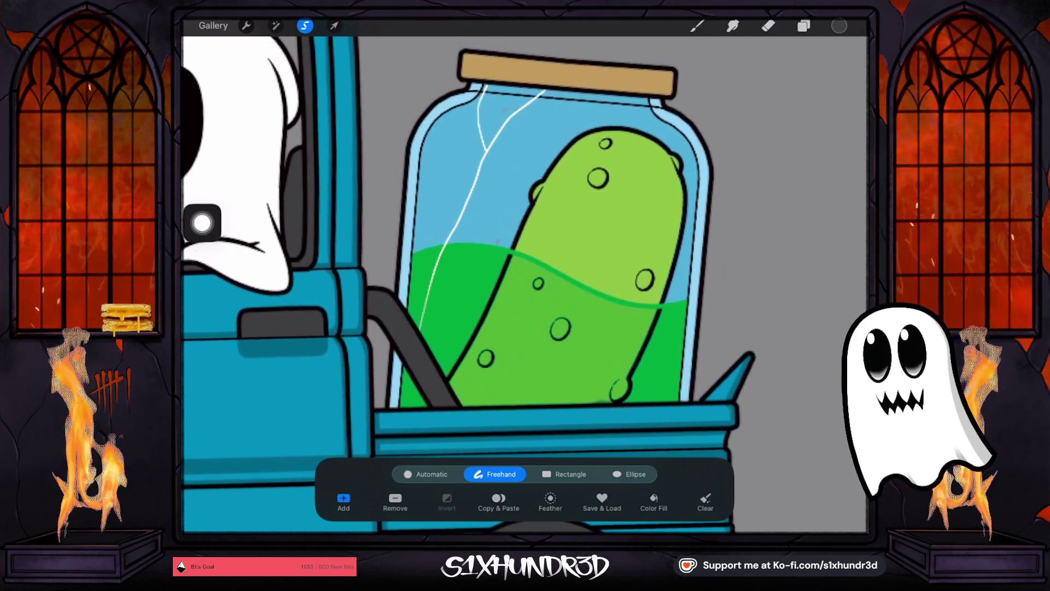
{"action": "scroll", "coordinate": [492, 273], "scroll_direction": "down", "scroll_amount": 5}
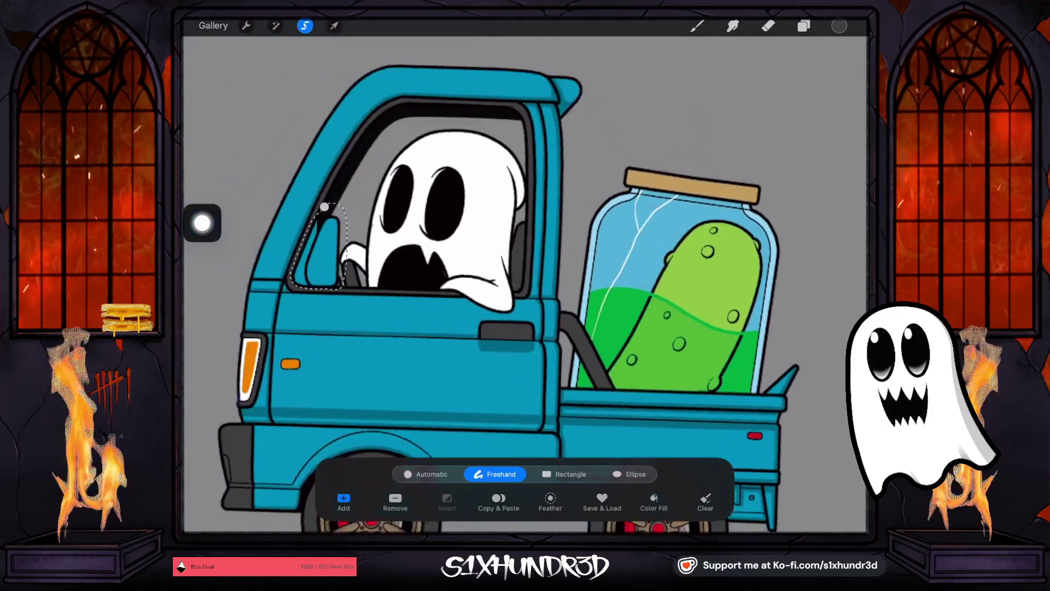
{"action": "scroll", "coordinate": [492, 274], "scroll_direction": "down", "scroll_amount": 3}
{"action": "left_click", "coordinate": [804, 26]}
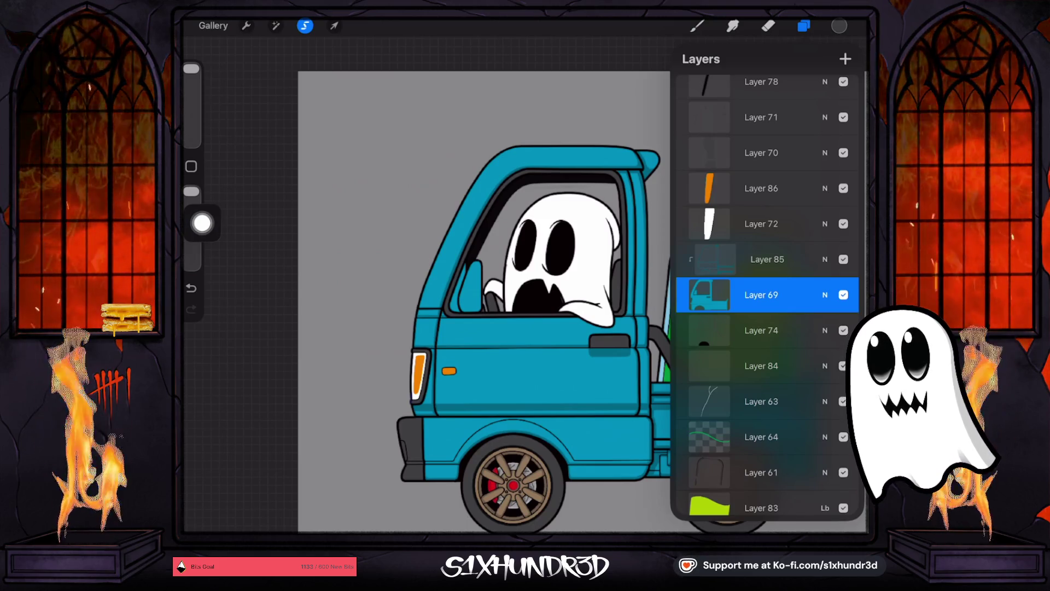
{"action": "left_click", "coordinate": [305, 26]}
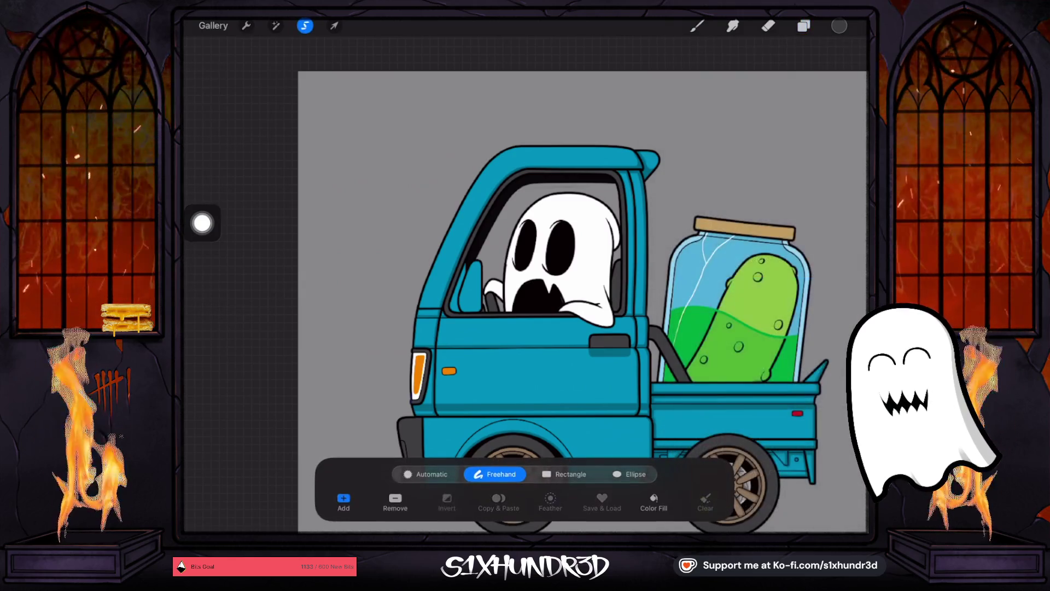
{"action": "scroll", "coordinate": [460, 286], "scroll_direction": "up", "scroll_amount": 5}
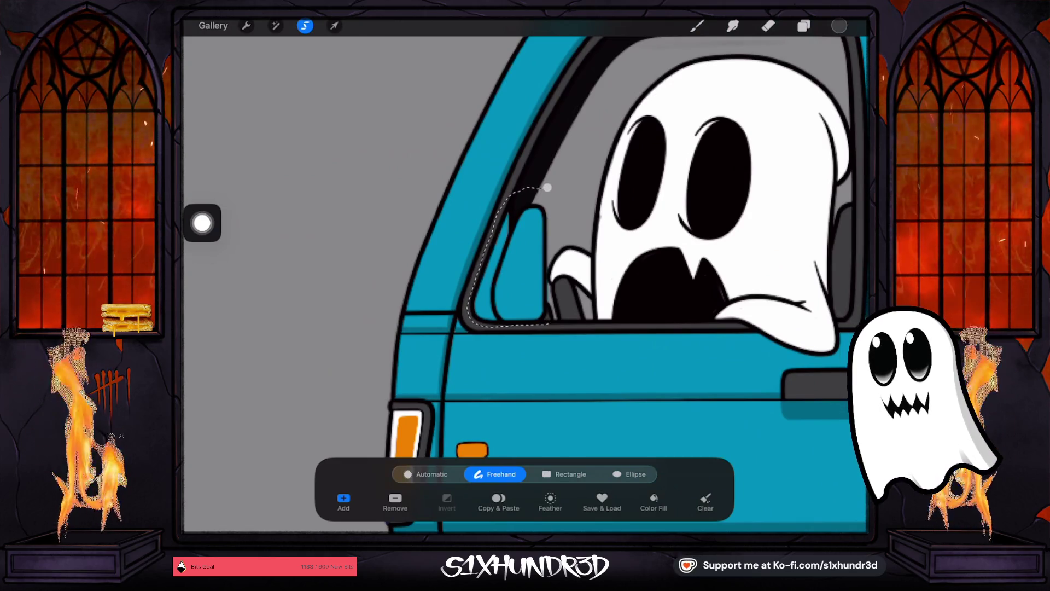
{"action": "key", "text": "b"}
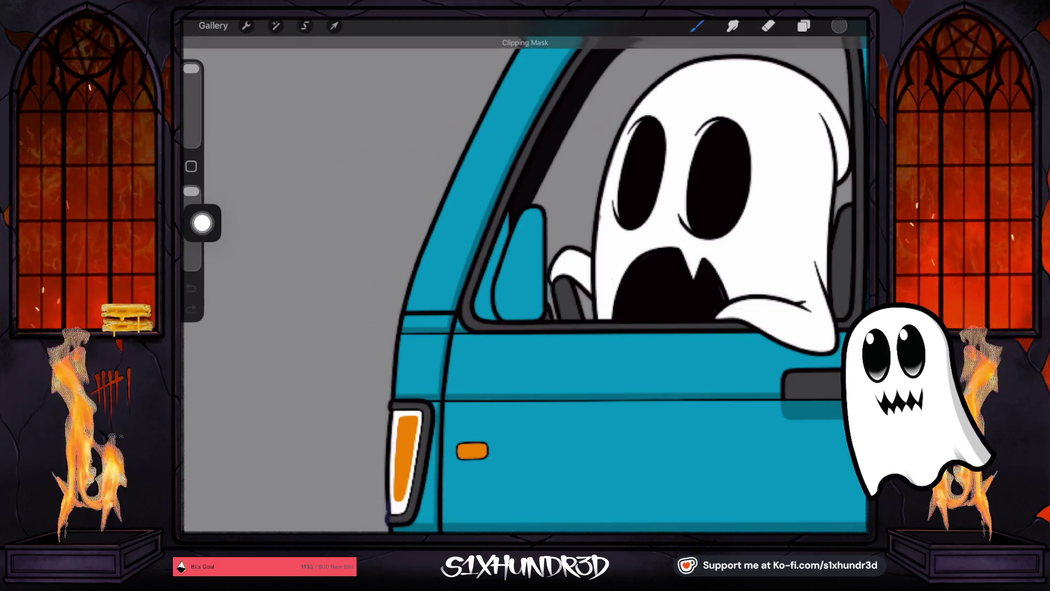
Step: Move the new mirror layer above Layer 70 and merge it down into Layer 70
{"action": "key", "text": "l"}
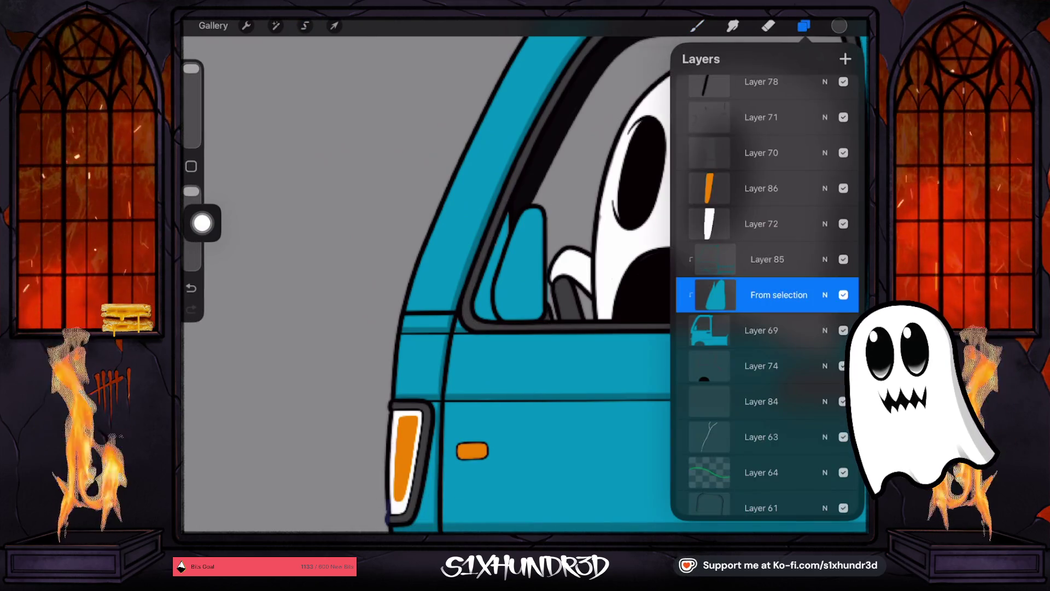
{"action": "mouse_move", "coordinate": [779, 295]}
{"action": "left_mouse_down"}
{"action": "mouse_move", "coordinate": [821, 150]}
{"action": "mouse_move", "coordinate": [793, 347]}
{"action": "left_mouse_up"}
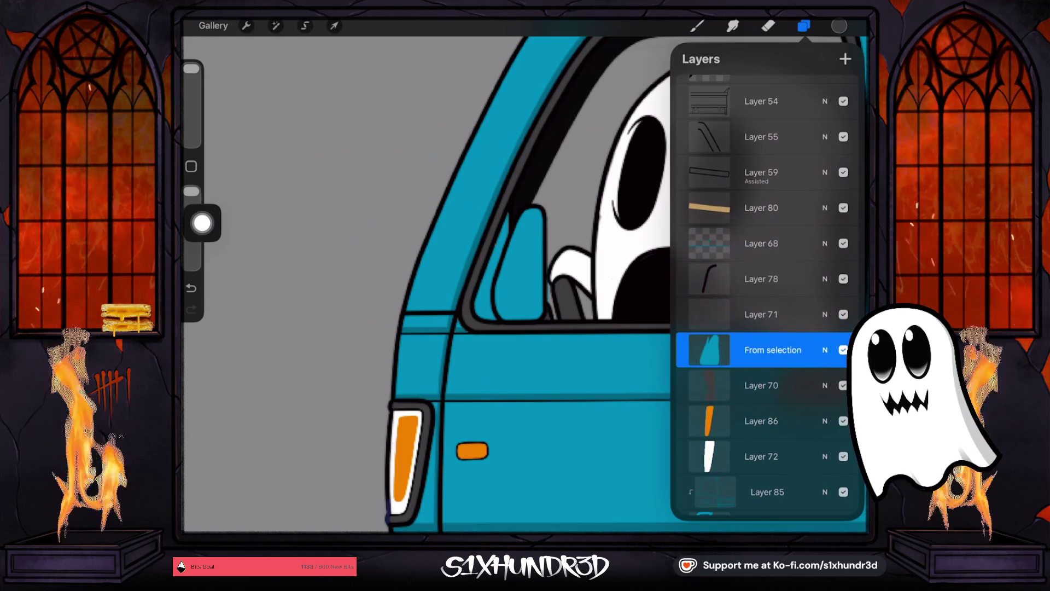
{"action": "left_click", "coordinate": [773, 350]}
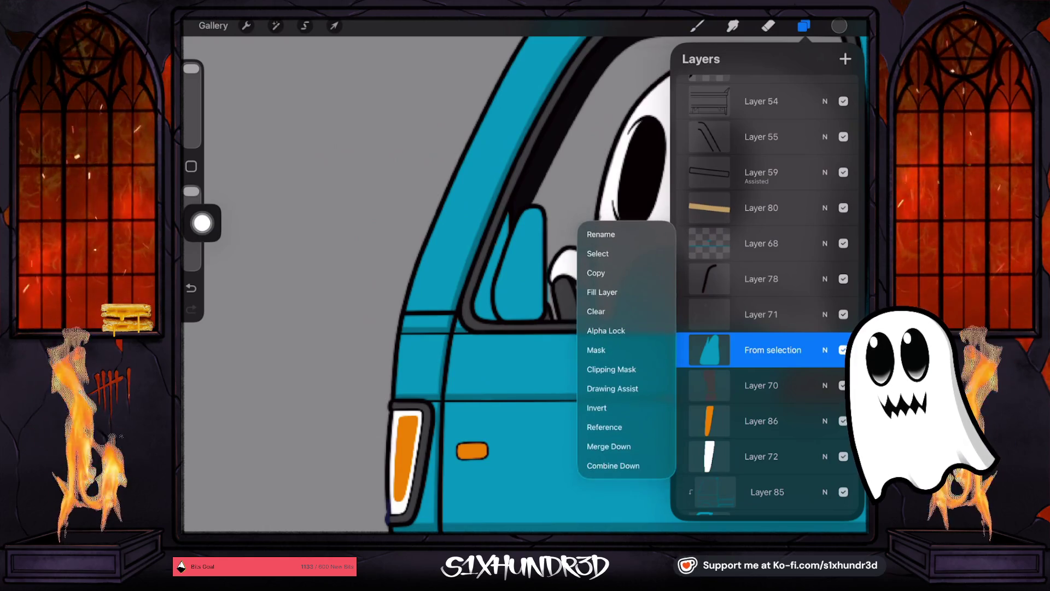
{"action": "left_click", "coordinate": [623, 447]}
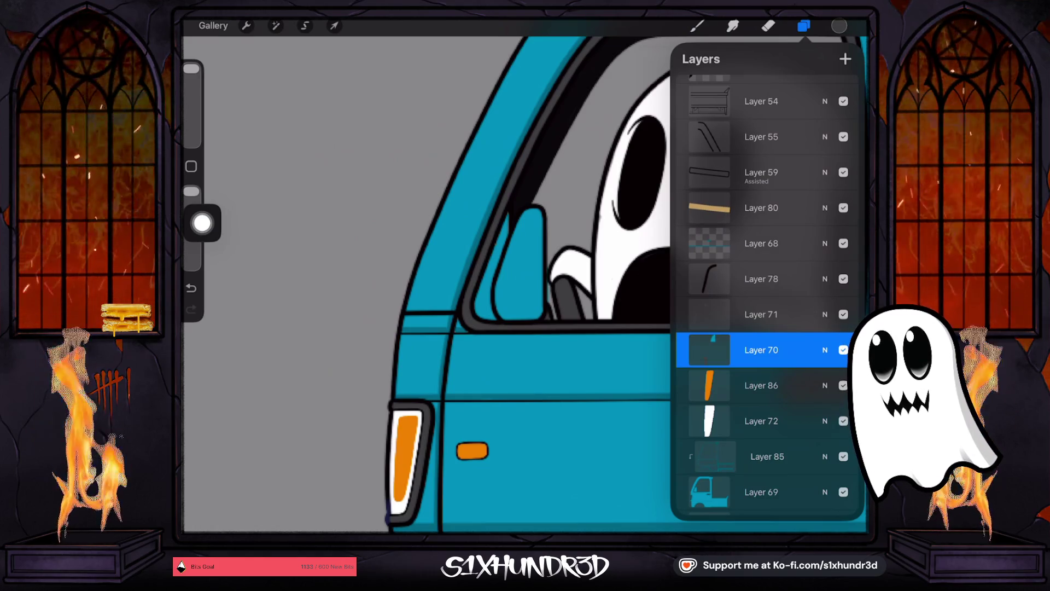
Step: Alpha-lock Layer 70 and paint the mirror dark grey
{"action": "left_click", "coordinate": [761, 350]}
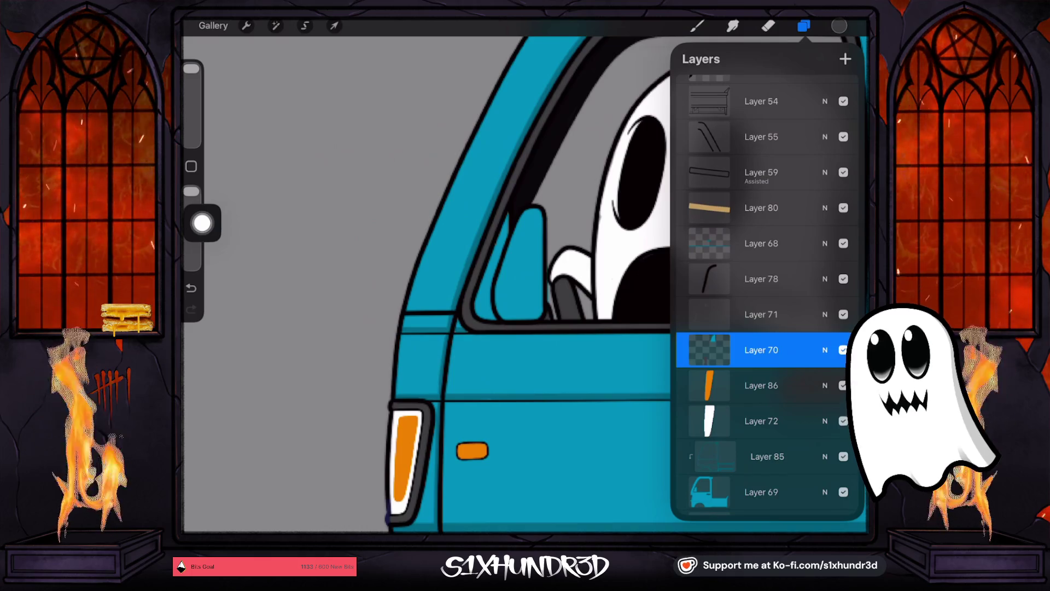
{"action": "left_click", "coordinate": [697, 26]}
{"action": "left_click_drag", "start_coordinate": [839, 26], "coordinate": [522, 262]}
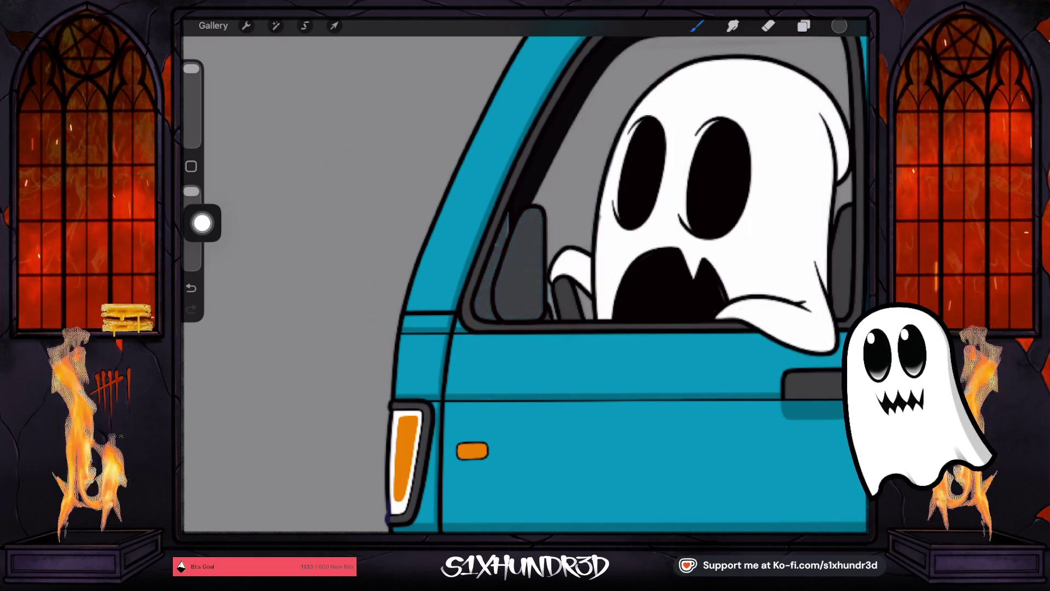
Step: Finish painting the mirror dark grey and confirm Layer 70 is still alpha-locked
{"action": "left_click_drag", "start_coordinate": [202, 223], "coordinate": [201, 306]}
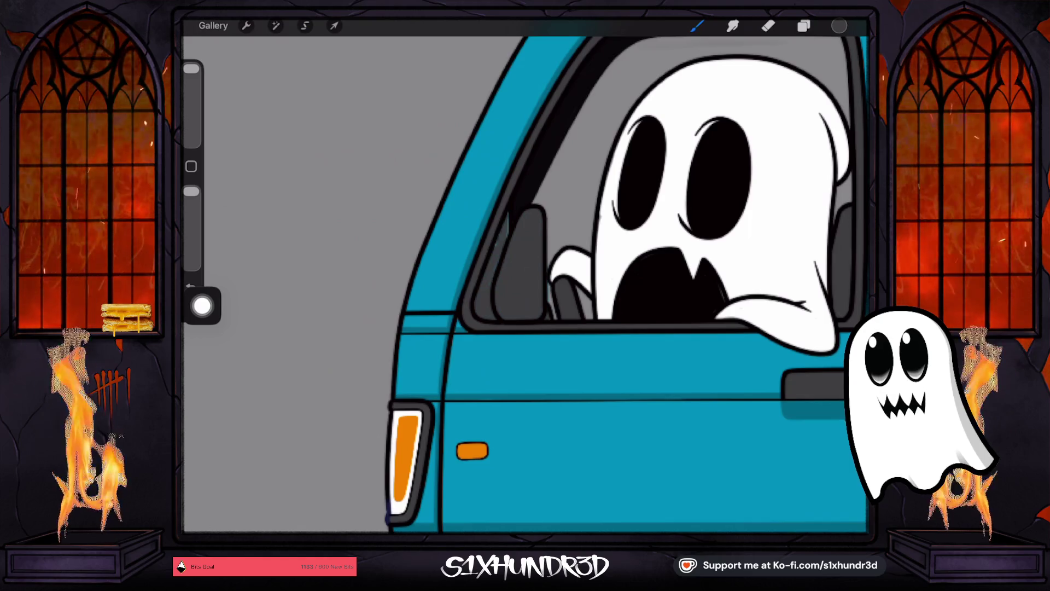
{"action": "left_click", "coordinate": [804, 25]}
{"action": "left_click", "coordinate": [709, 295]}
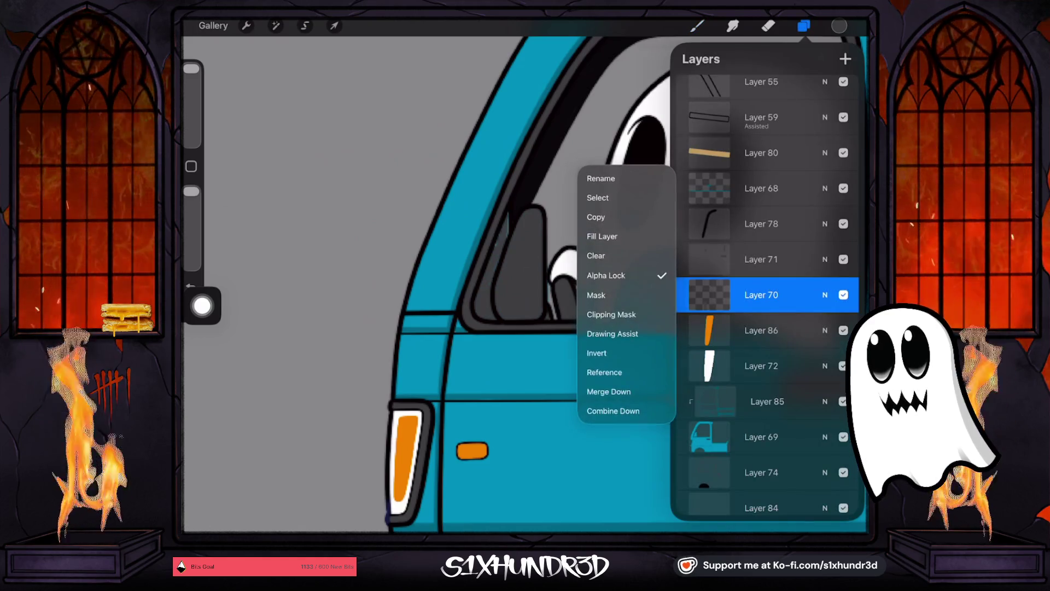
{"action": "left_click", "coordinate": [709, 295]}
Step: Choose a sketch brush from the Ghosty's Favs set in the Brush Library
{"action": "left_click", "coordinate": [698, 25]}
{"action": "scroll", "coordinate": [736, 295], "scroll_direction": "up", "scroll_amount": 5}
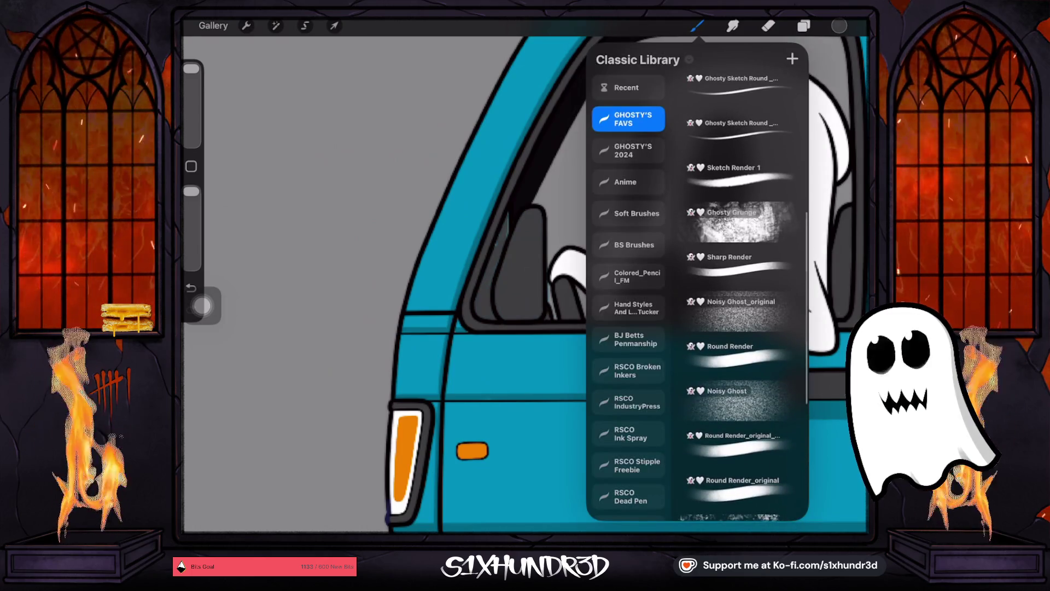
{"action": "scroll", "coordinate": [736, 295], "scroll_direction": "up", "scroll_amount": 3}
{"action": "left_click", "coordinate": [733, 167]}
{"action": "left_click", "coordinate": [697, 26]}
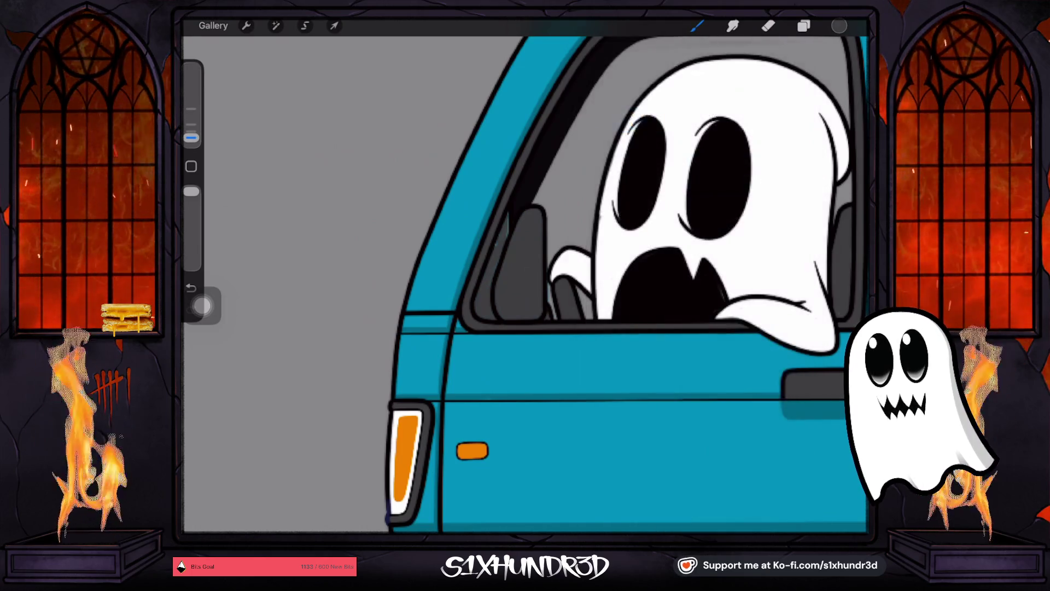
{"action": "scroll", "coordinate": [503, 214], "scroll_direction": "up", "scroll_amount": 5}
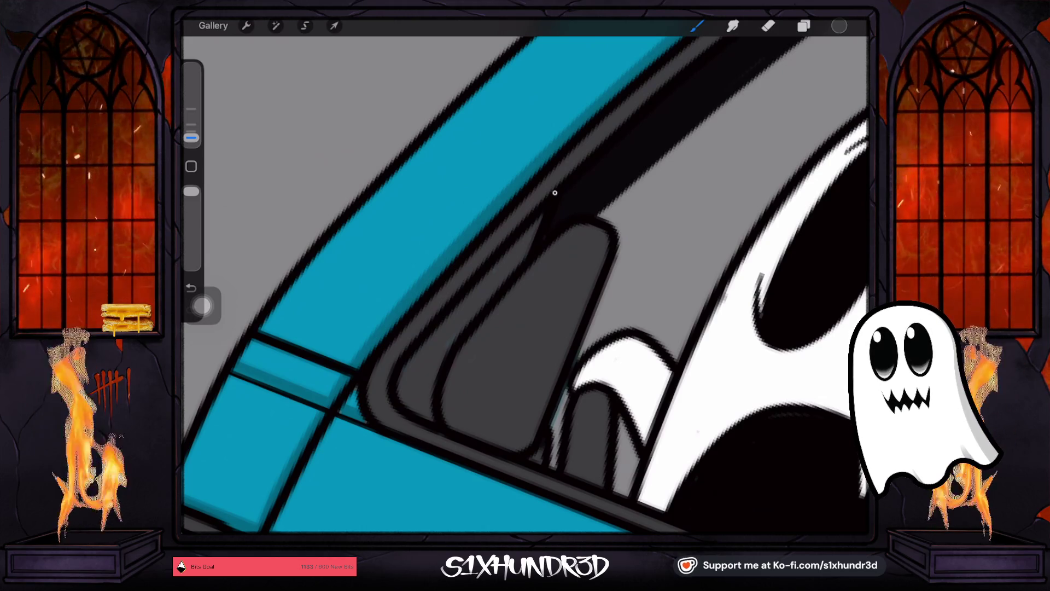
Step: Zoom in close on the ghost driver sitting in the teal cab window
{"action": "scroll", "coordinate": [525, 273], "scroll_direction": "down", "scroll_amount": 3}
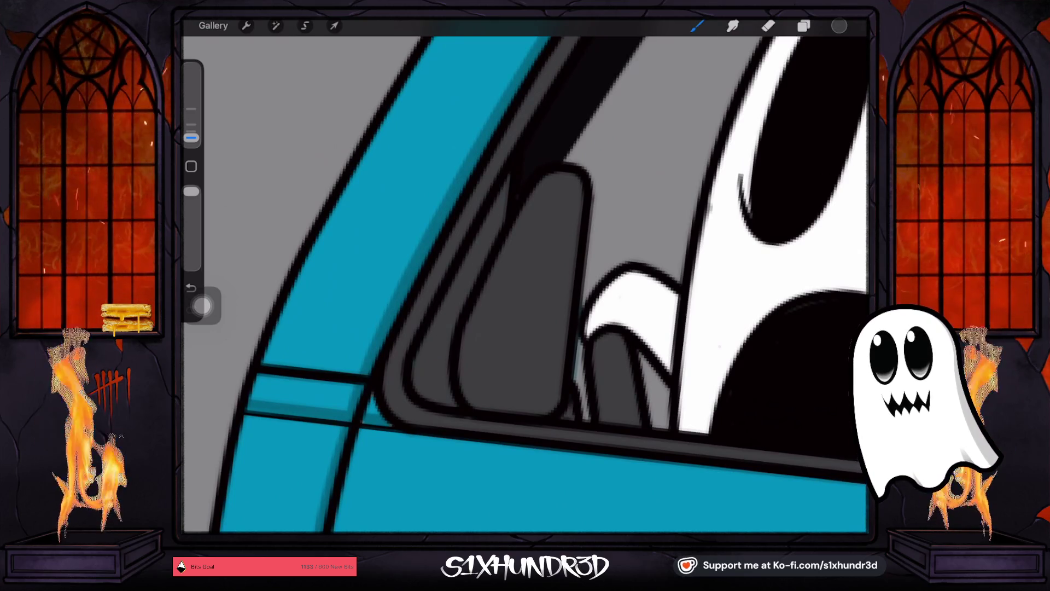
{"action": "scroll", "coordinate": [525, 285], "scroll_direction": "down", "scroll_amount": 5}
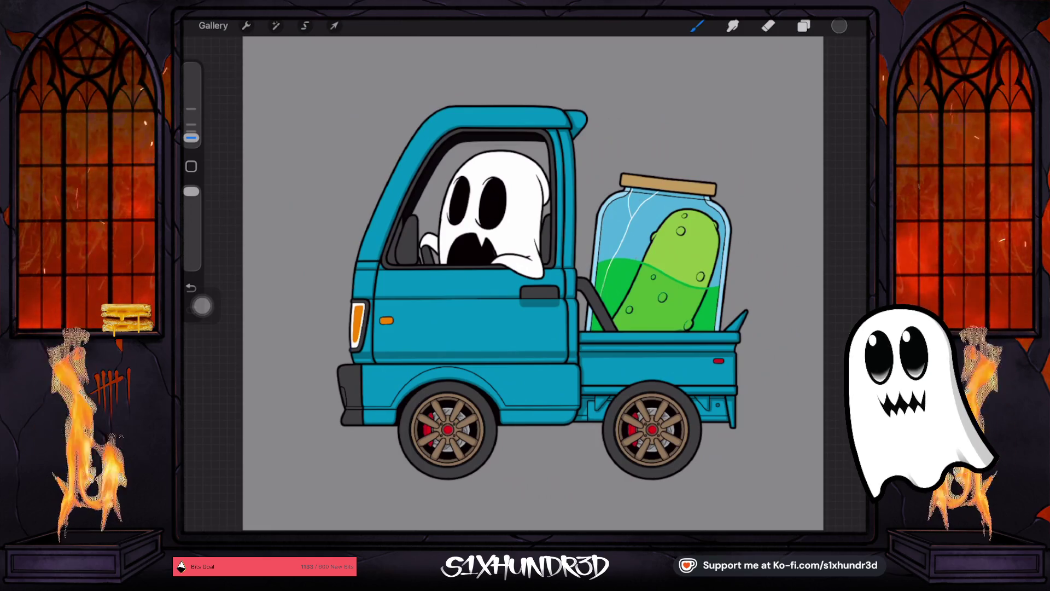
{"action": "scroll", "coordinate": [432, 175], "scroll_direction": "up", "scroll_amount": 5}
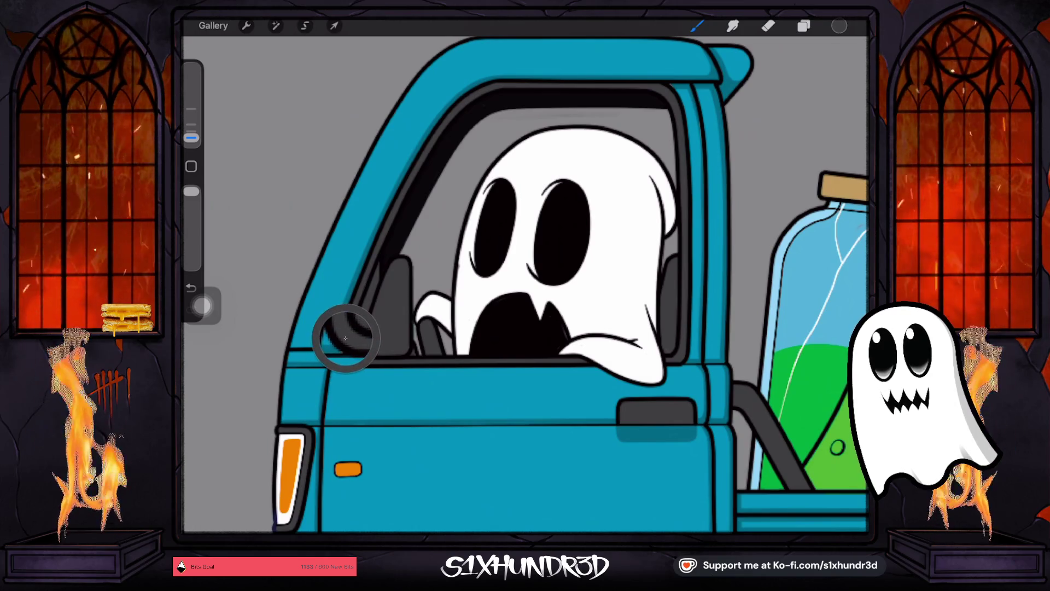
{"action": "left_click", "coordinate": [839, 26]}
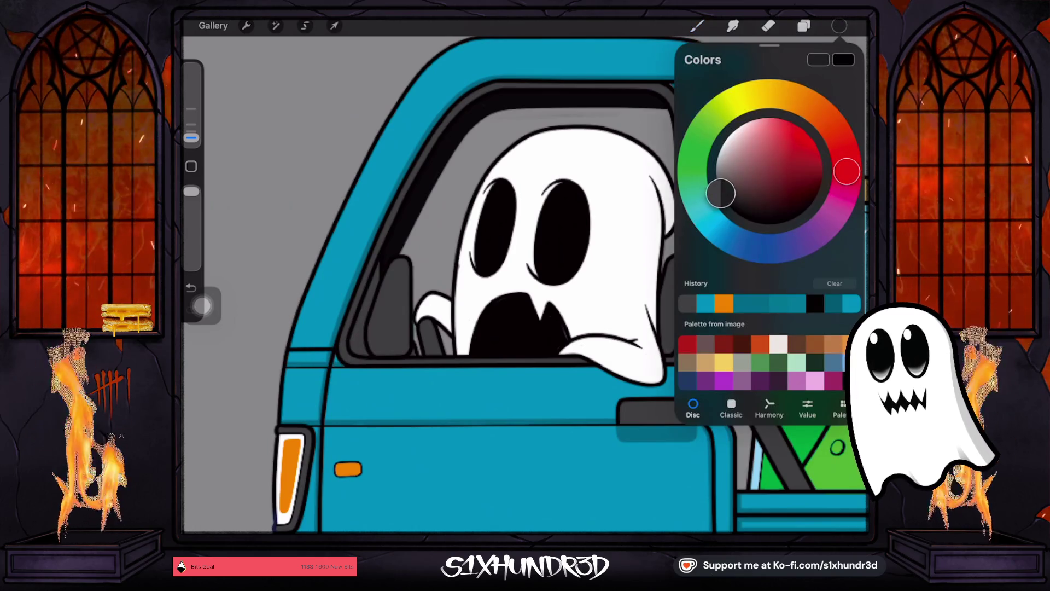
{"action": "left_click", "coordinate": [804, 25]}
{"action": "scroll", "coordinate": [766, 295], "scroll_direction": "down", "scroll_amount": 3}
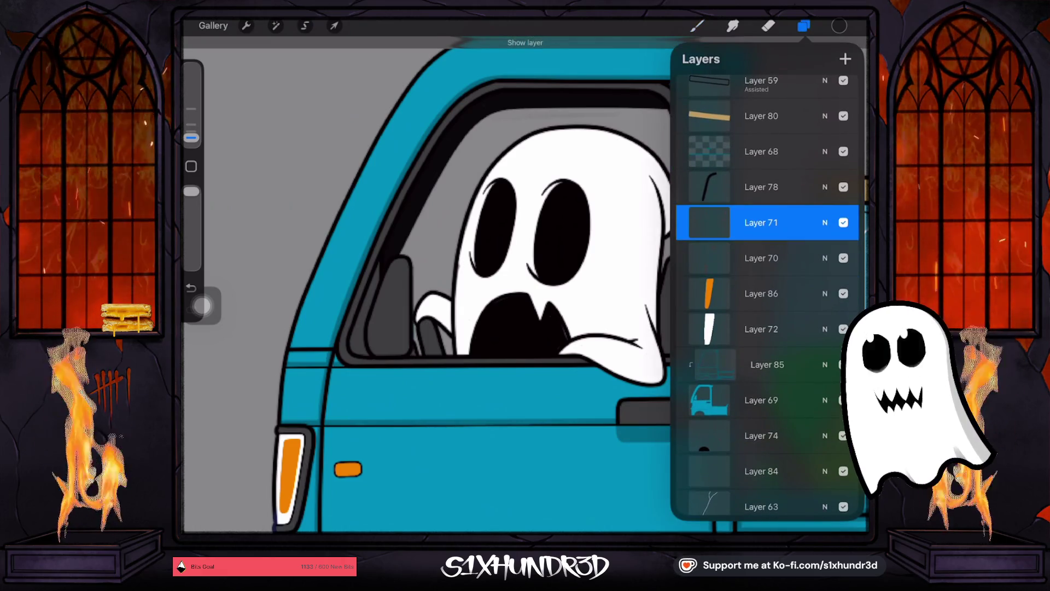
{"action": "scroll", "coordinate": [768, 295], "scroll_direction": "down", "scroll_amount": 4}
{"action": "scroll", "coordinate": [766, 295], "scroll_direction": "up", "scroll_amount": 8}
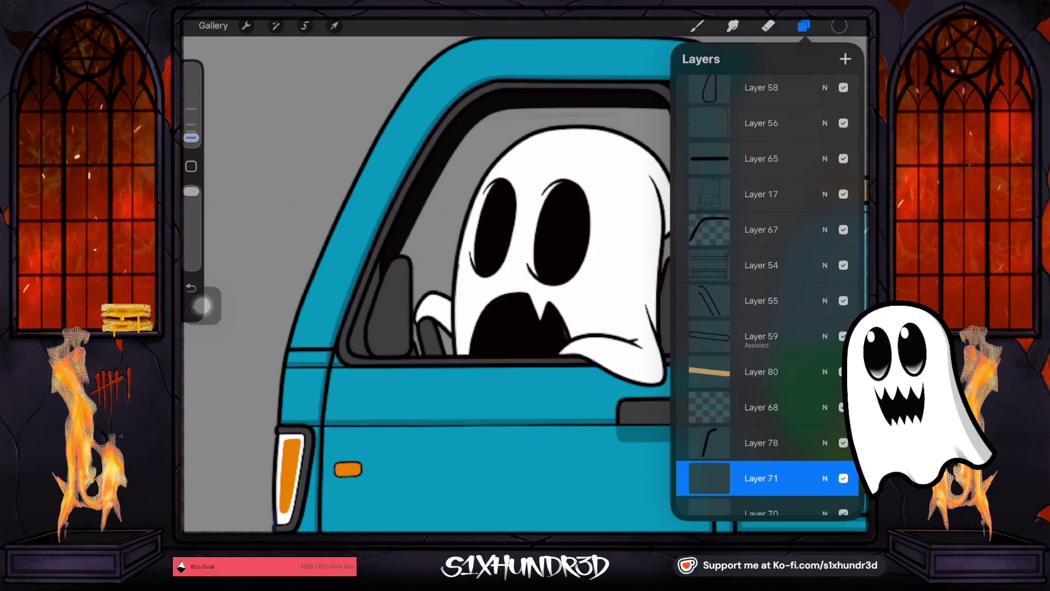
{"action": "scroll", "coordinate": [766, 296], "scroll_direction": "up", "scroll_amount": 2}
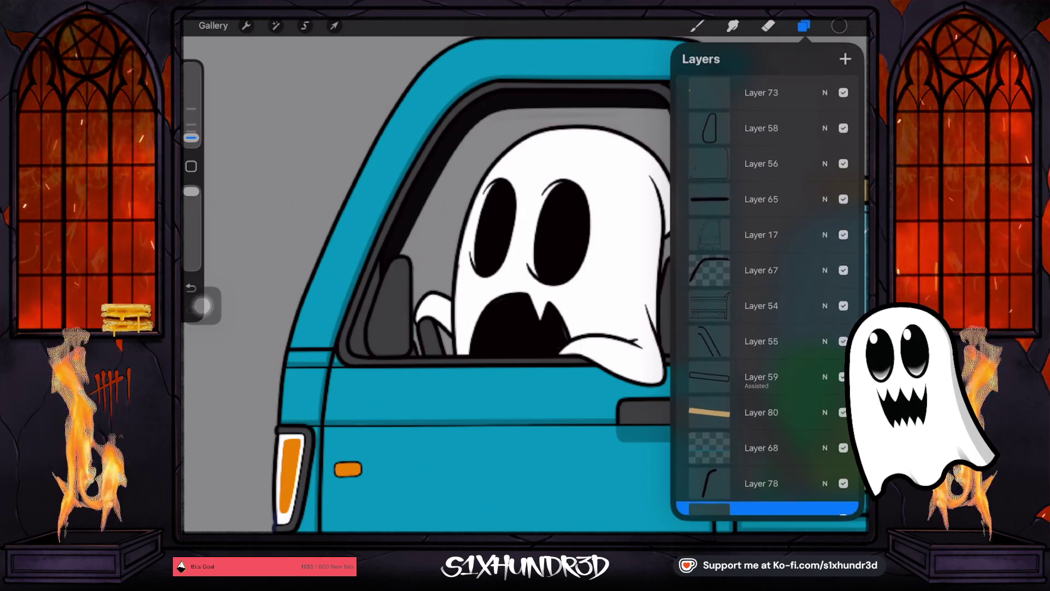
{"action": "left_click", "coordinate": [761, 234]}
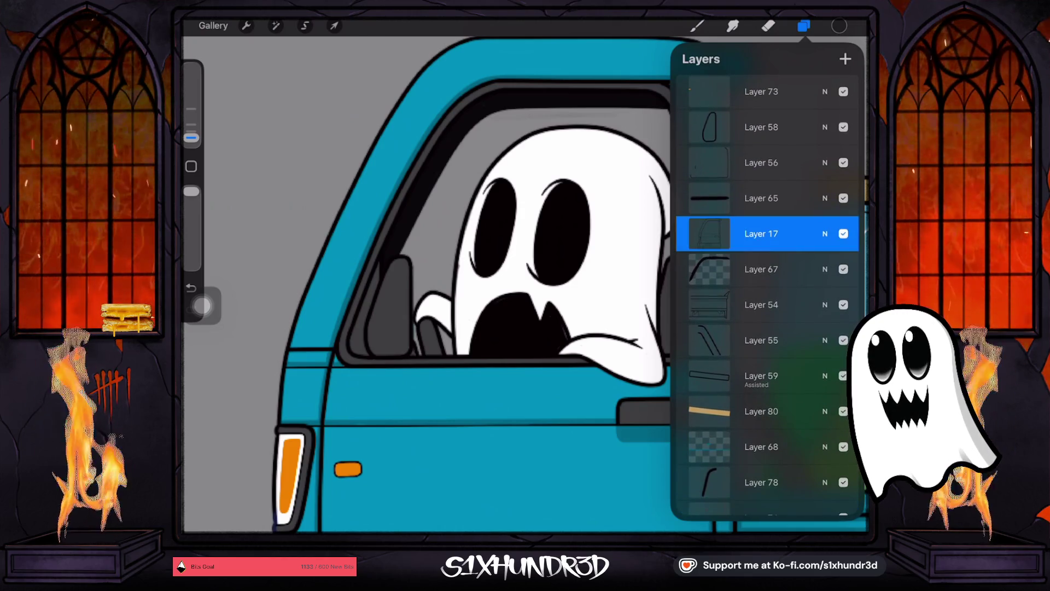
{"action": "scroll", "coordinate": [766, 296], "scroll_direction": "up", "scroll_amount": 1}
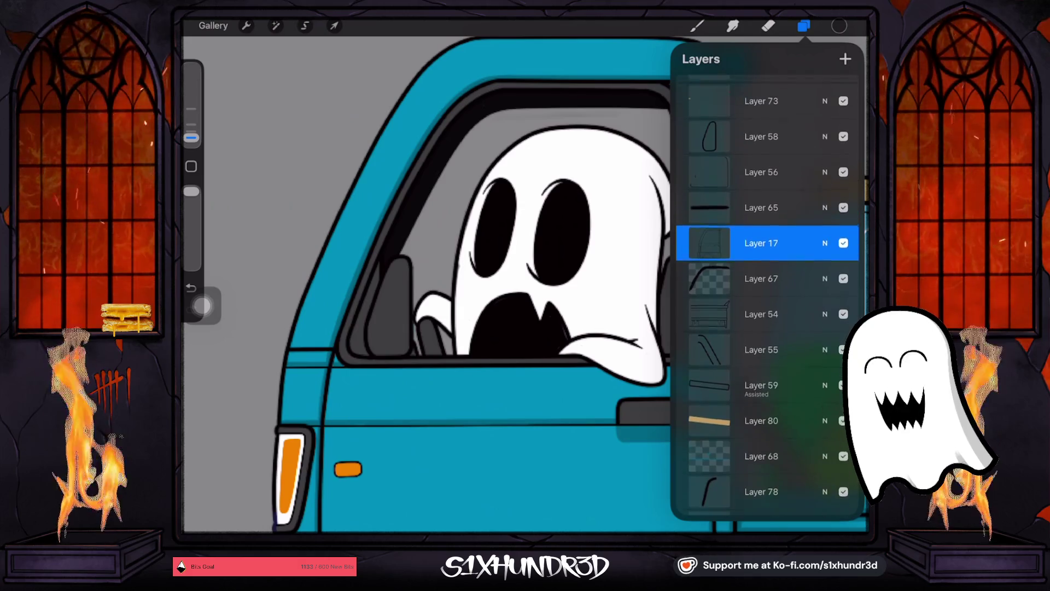
{"action": "scroll", "coordinate": [766, 295], "scroll_direction": "up", "scroll_amount": 5}
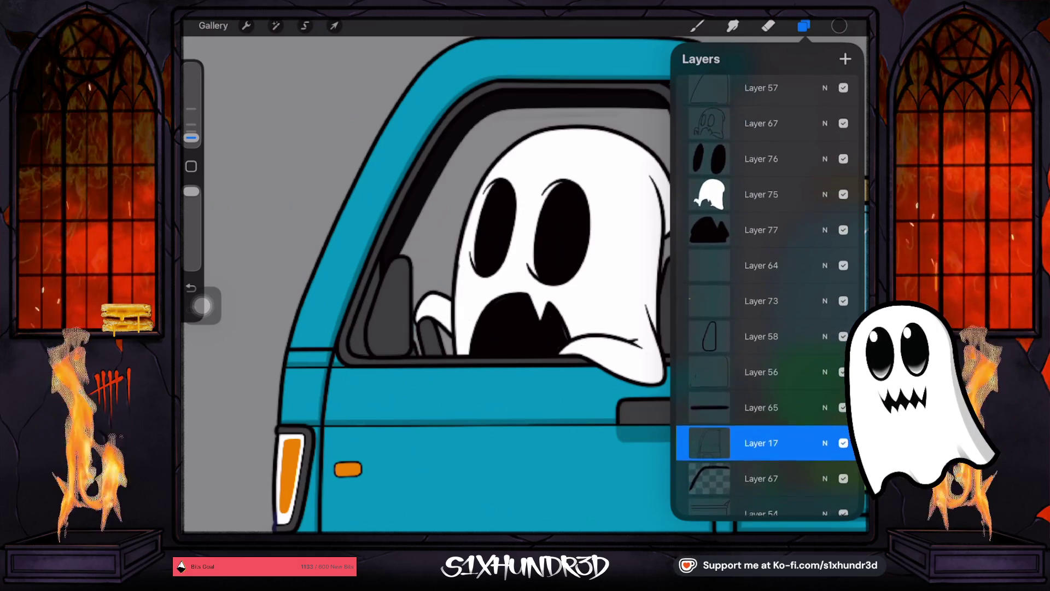
{"action": "scroll", "coordinate": [766, 296], "scroll_direction": "up", "scroll_amount": 1}
{"action": "left_click", "coordinate": [761, 127]}
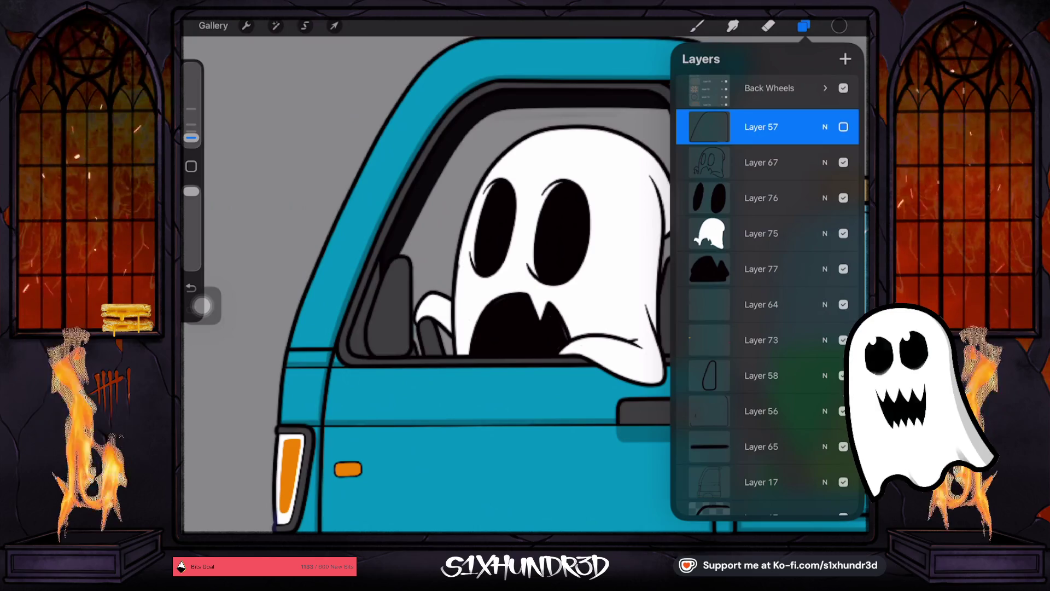
{"action": "left_click", "coordinate": [761, 126]}
{"action": "left_click", "coordinate": [760, 126]}
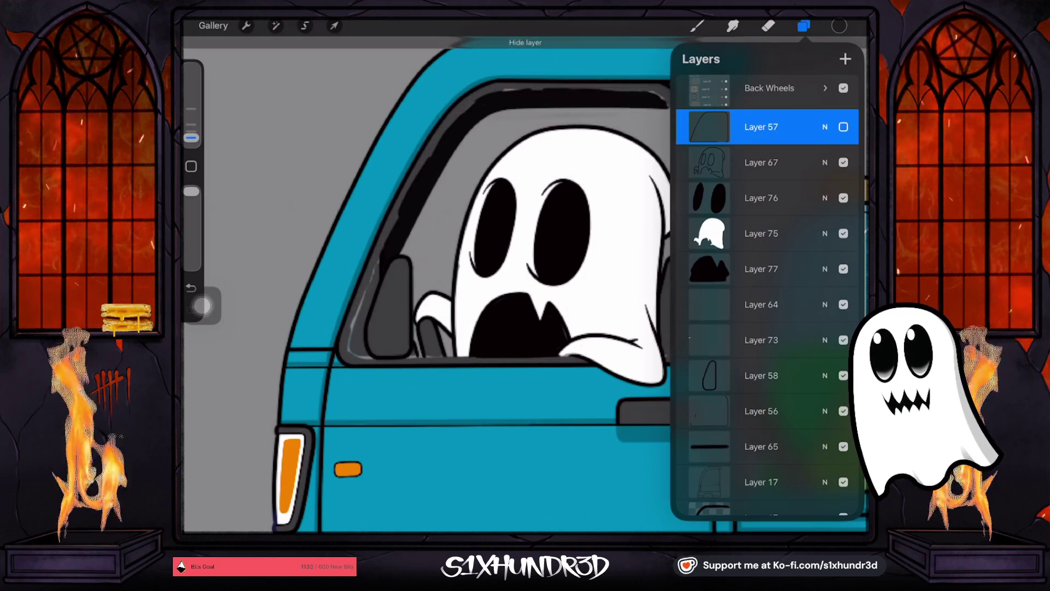
{"action": "scroll", "coordinate": [766, 296], "scroll_direction": "down", "scroll_amount": 3}
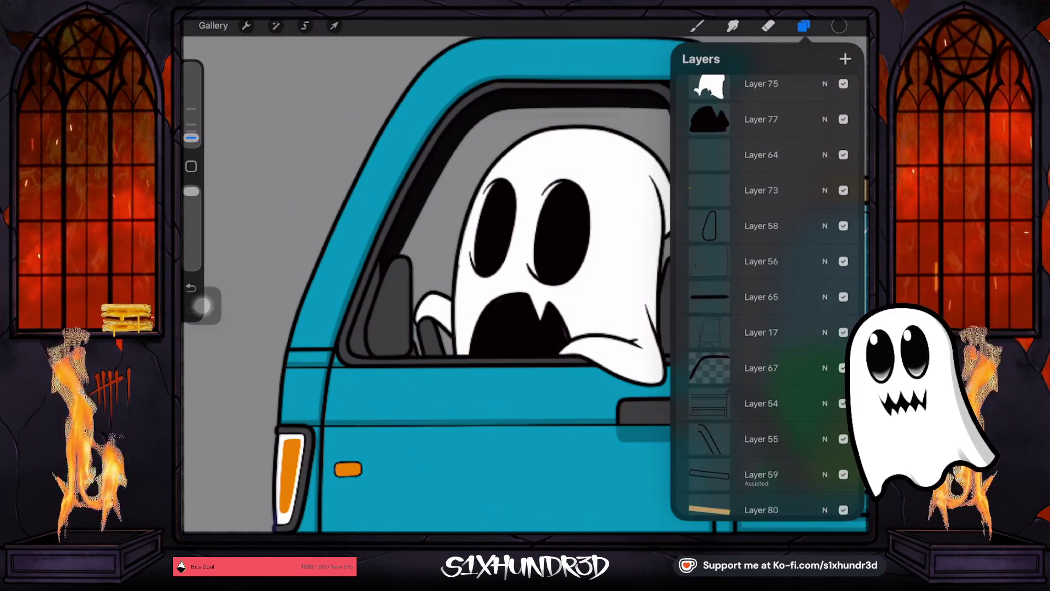
{"action": "left_click", "coordinate": [761, 155]}
{"action": "scroll", "coordinate": [766, 296], "scroll_direction": "down", "scroll_amount": 1}
{"action": "scroll", "coordinate": [766, 295], "scroll_direction": "down", "scroll_amount": 3}
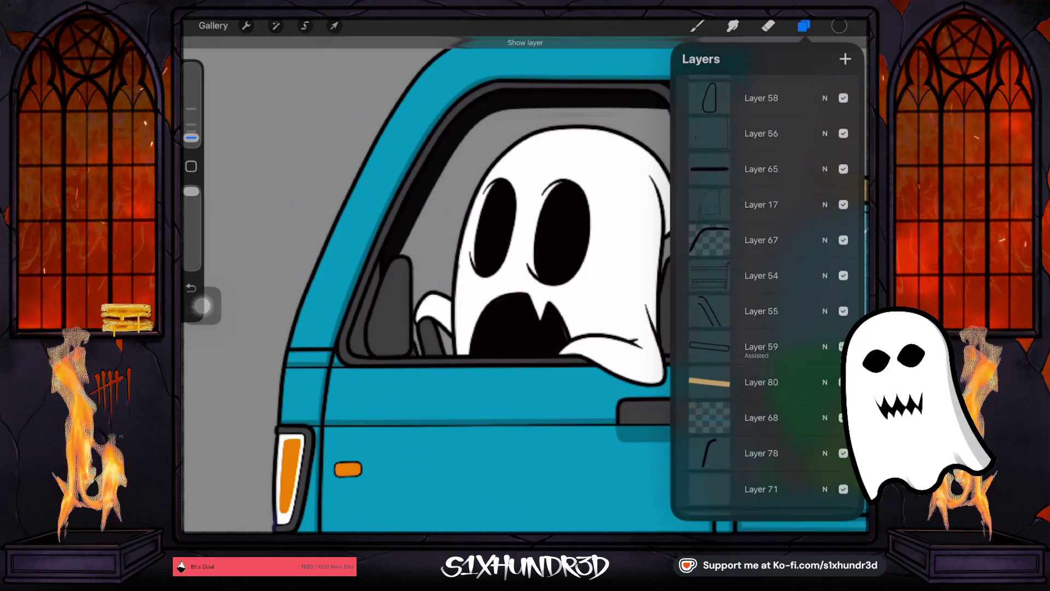
{"action": "left_click", "coordinate": [761, 249]}
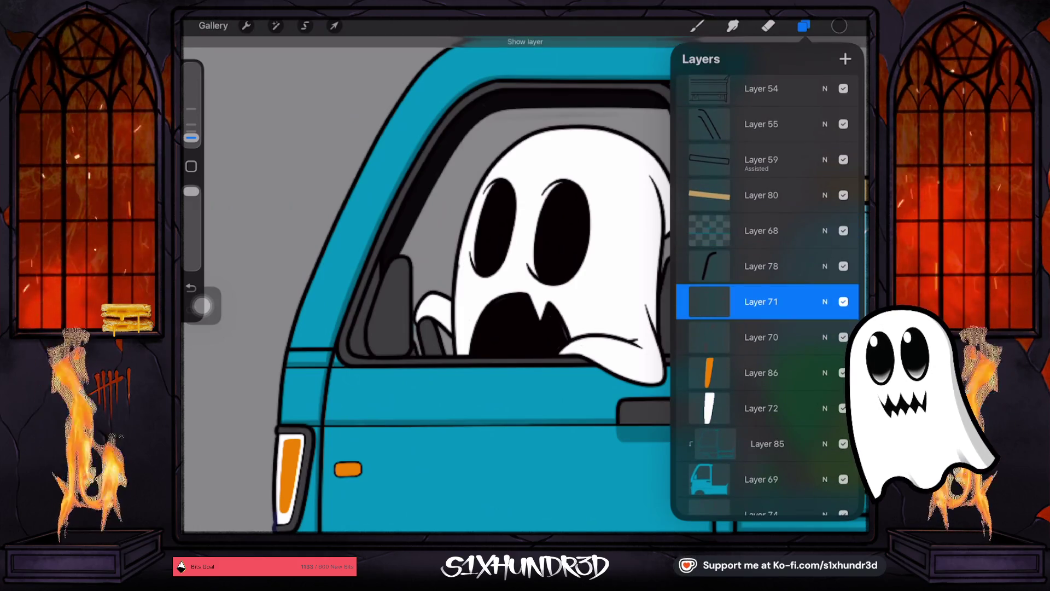
{"action": "scroll", "coordinate": [766, 296], "scroll_direction": "down", "scroll_amount": 1}
{"action": "left_click", "coordinate": [761, 309]}
{"action": "left_click", "coordinate": [844, 309]}
{"action": "left_click", "coordinate": [844, 309]}
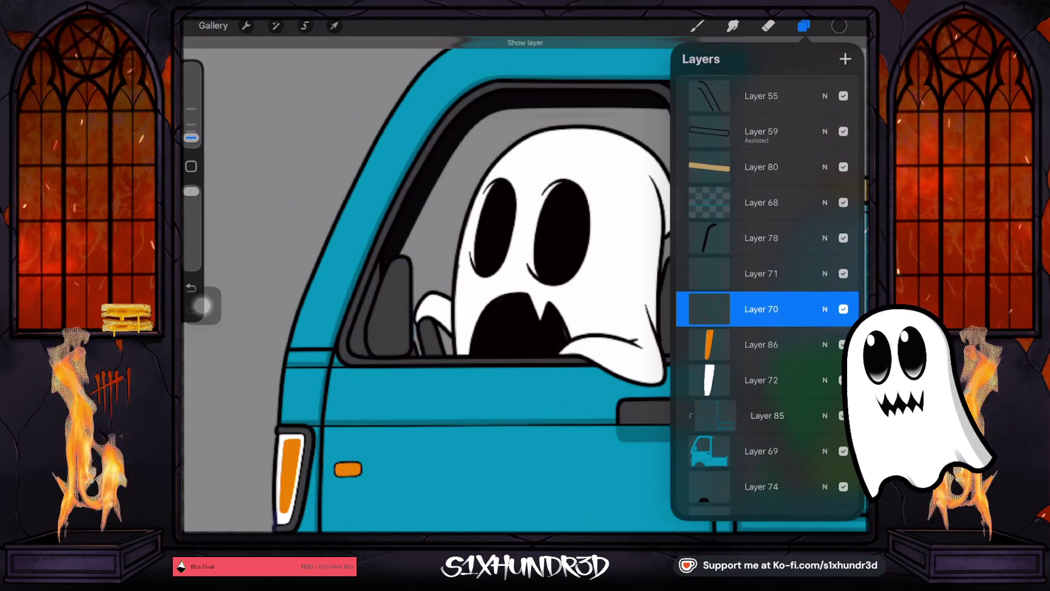
{"action": "scroll", "coordinate": [766, 296], "scroll_direction": "down", "scroll_amount": 1}
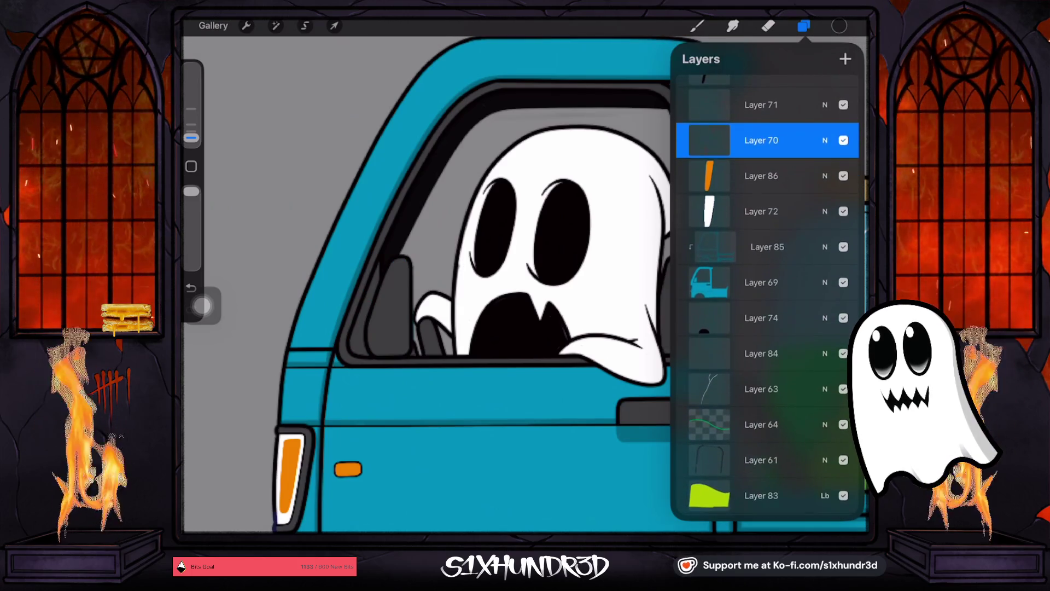
{"action": "left_click", "coordinate": [843, 354]}
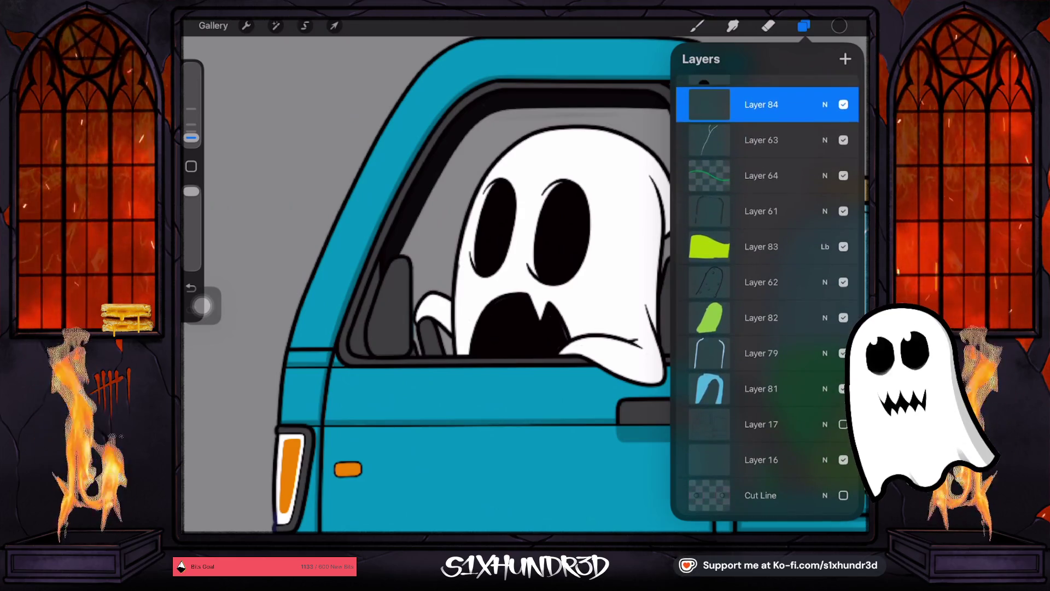
{"action": "scroll", "coordinate": [766, 273], "scroll_direction": "up", "scroll_amount": 1}
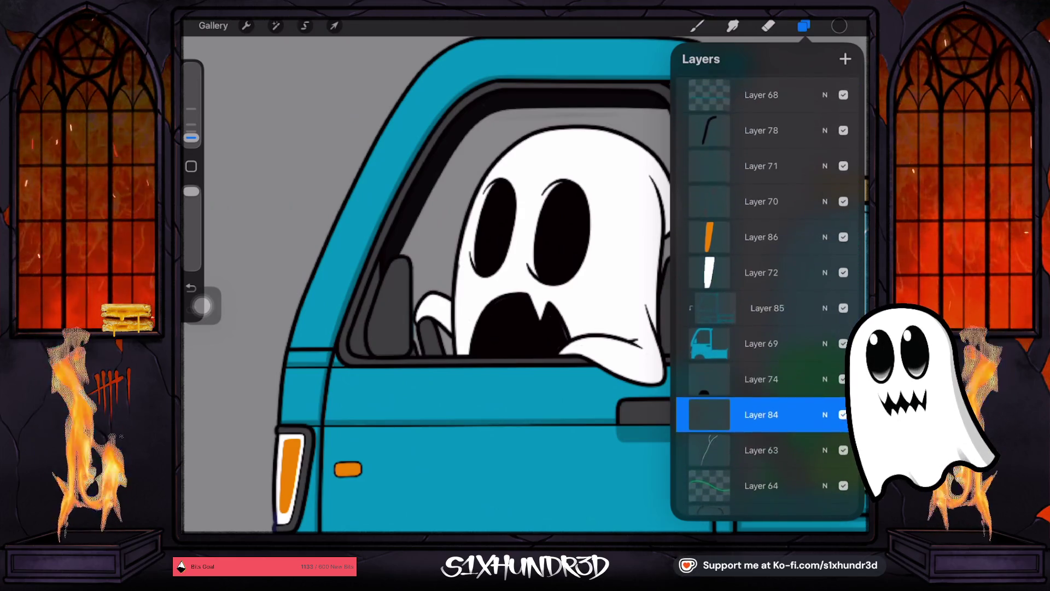
{"action": "left_click", "coordinate": [843, 164]}
{"action": "left_click", "coordinate": [844, 164]}
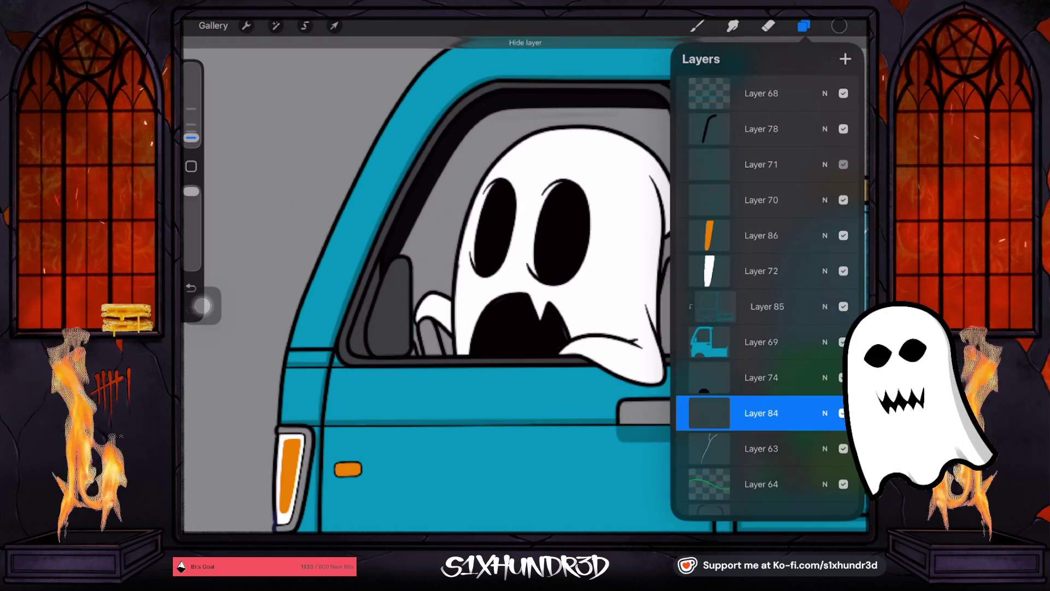
{"action": "scroll", "coordinate": [766, 274], "scroll_direction": "up", "scroll_amount": 3}
{"action": "left_click", "coordinate": [843, 179]}
{"action": "left_click", "coordinate": [844, 179]}
{"action": "scroll", "coordinate": [766, 274], "scroll_direction": "up", "scroll_amount": 5}
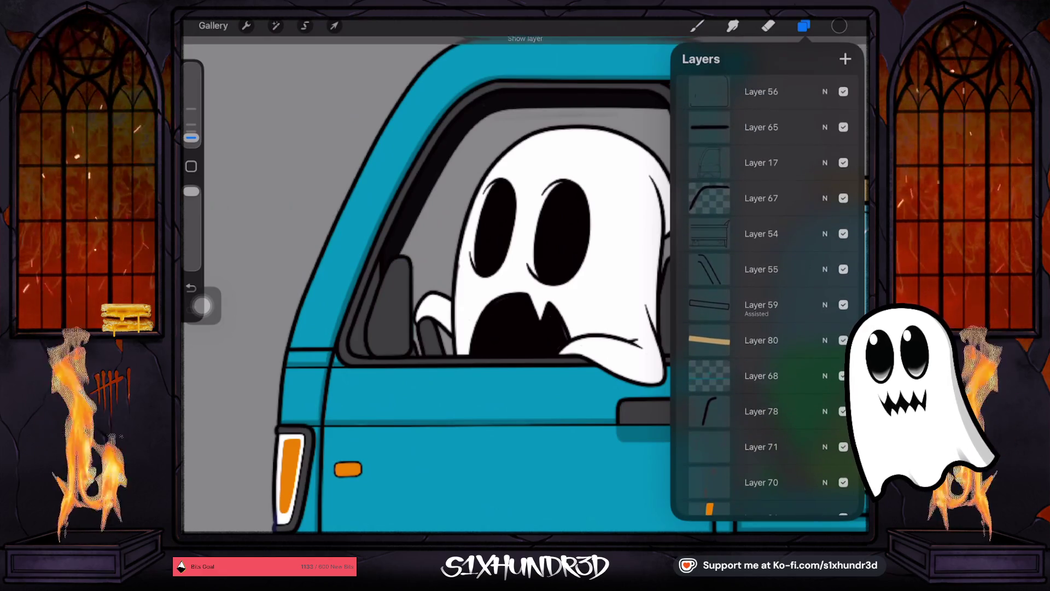
{"action": "scroll", "coordinate": [766, 295], "scroll_direction": "up", "scroll_amount": 1}
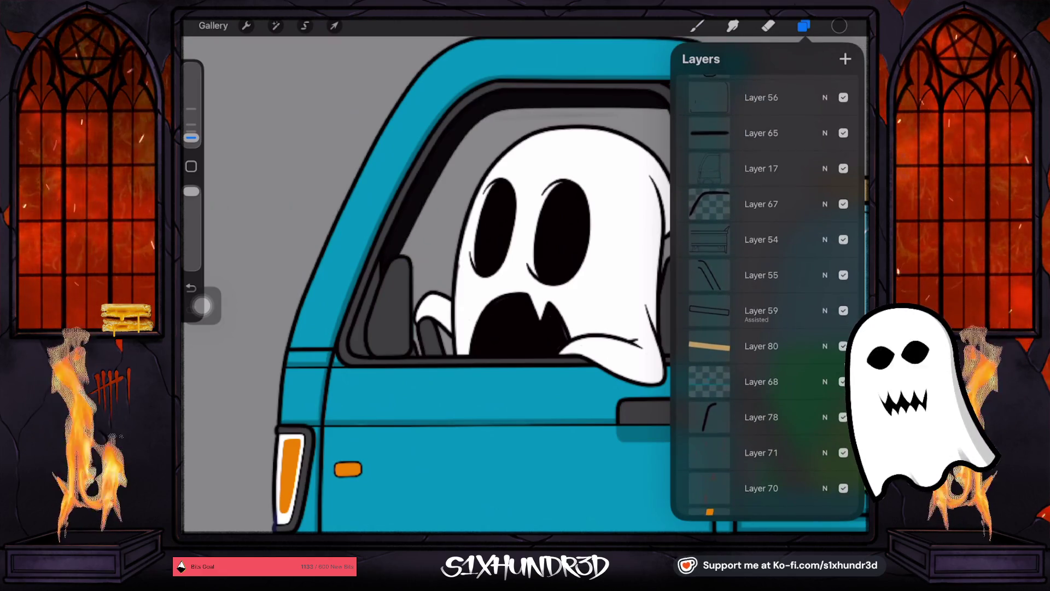
{"action": "left_click", "coordinate": [762, 169]}
{"action": "left_click", "coordinate": [762, 168]}
{"action": "left_click", "coordinate": [762, 169]}
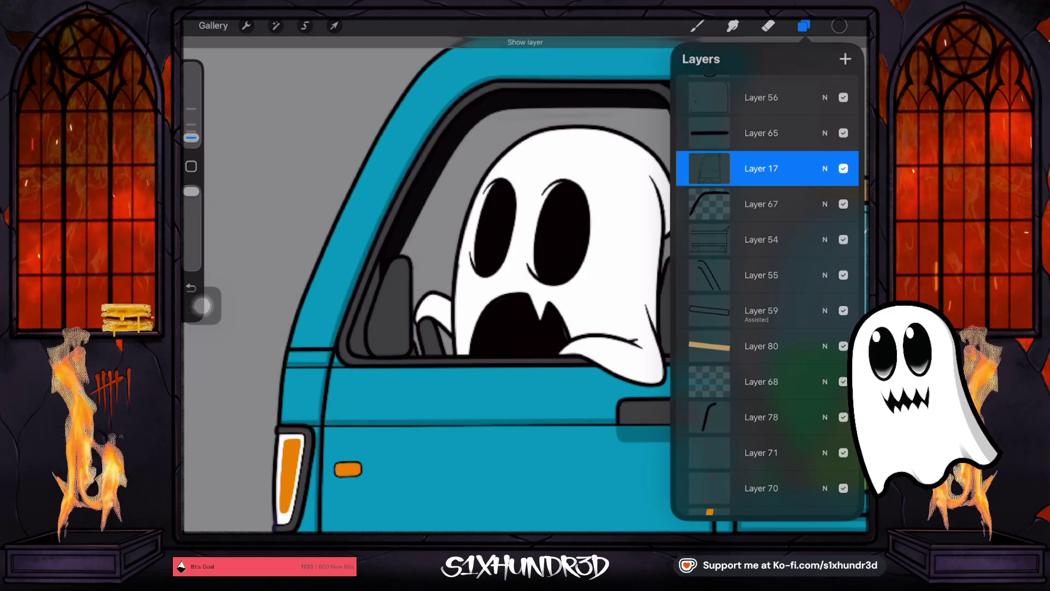
{"action": "scroll", "coordinate": [766, 295], "scroll_direction": "up", "scroll_amount": 1}
{"action": "left_click", "coordinate": [762, 111]}
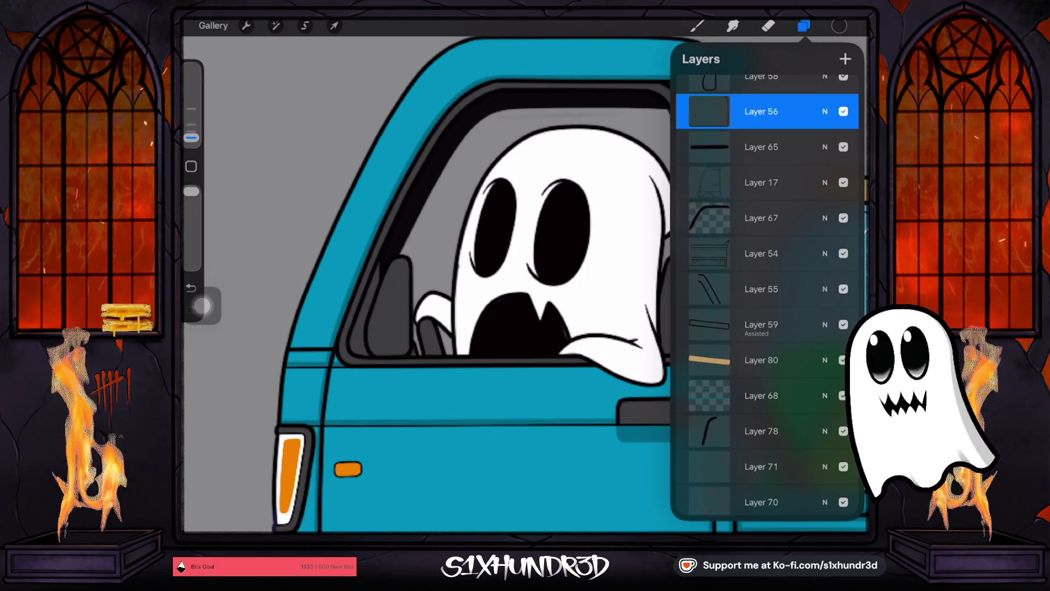
{"action": "left_click", "coordinate": [843, 111]}
{"action": "left_click", "coordinate": [844, 111]}
{"action": "scroll", "coordinate": [766, 295], "scroll_direction": "up", "scroll_amount": 2}
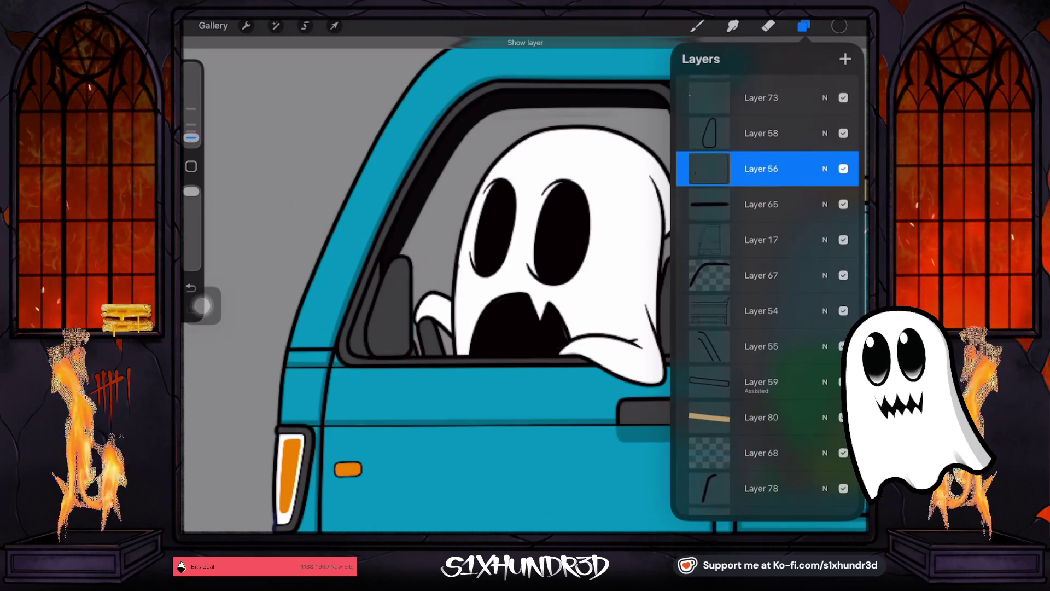
{"action": "scroll", "coordinate": [766, 295], "scroll_direction": "down", "scroll_amount": 10}
{"action": "scroll", "coordinate": [766, 295], "scroll_direction": "down", "scroll_amount": 4}
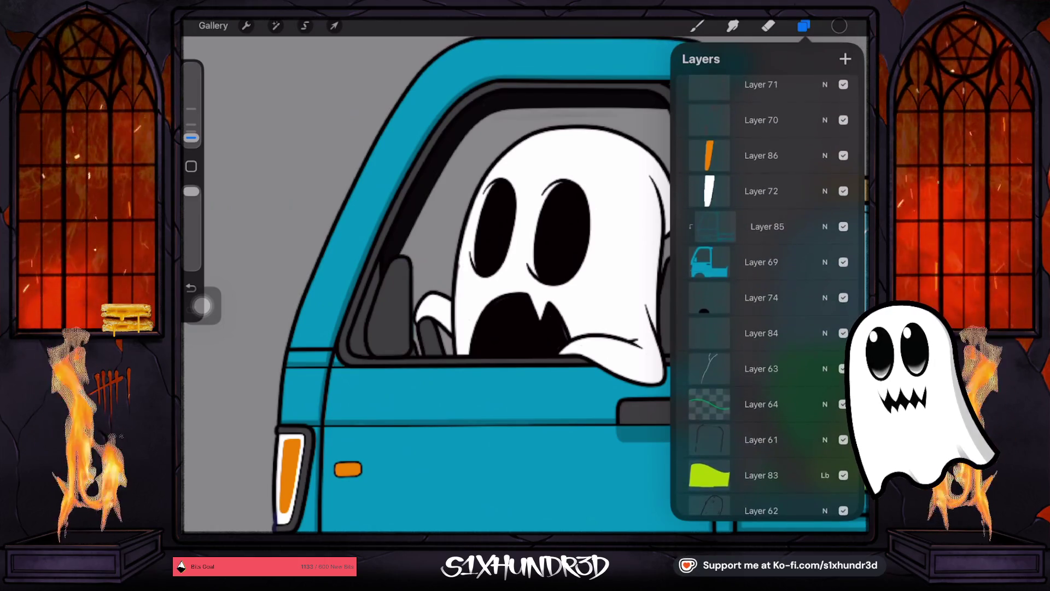
{"action": "left_click", "coordinate": [762, 169]}
{"action": "left_click", "coordinate": [843, 169]}
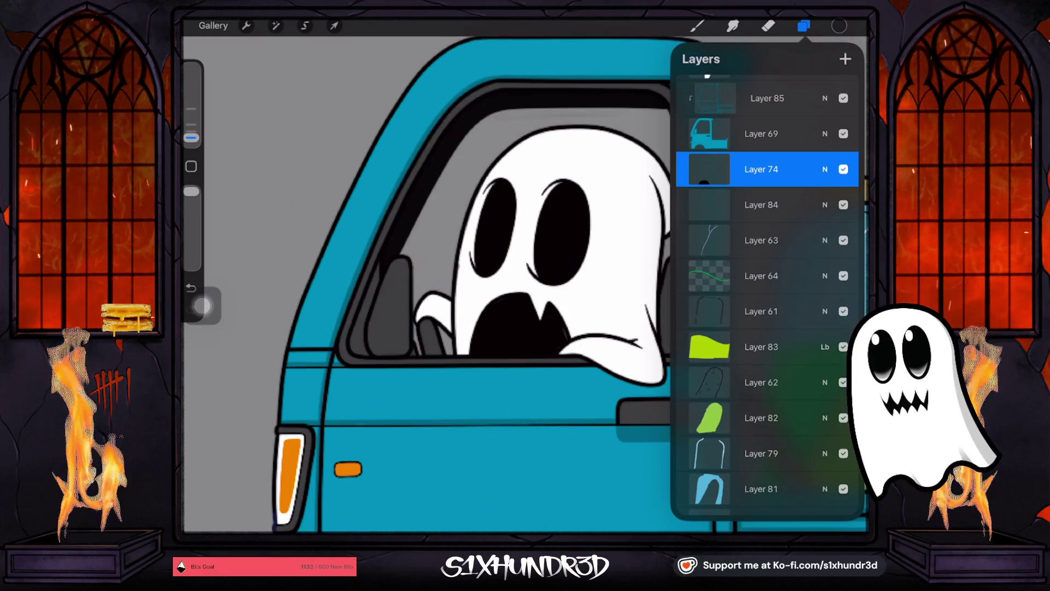
{"action": "left_click", "coordinate": [761, 169]}
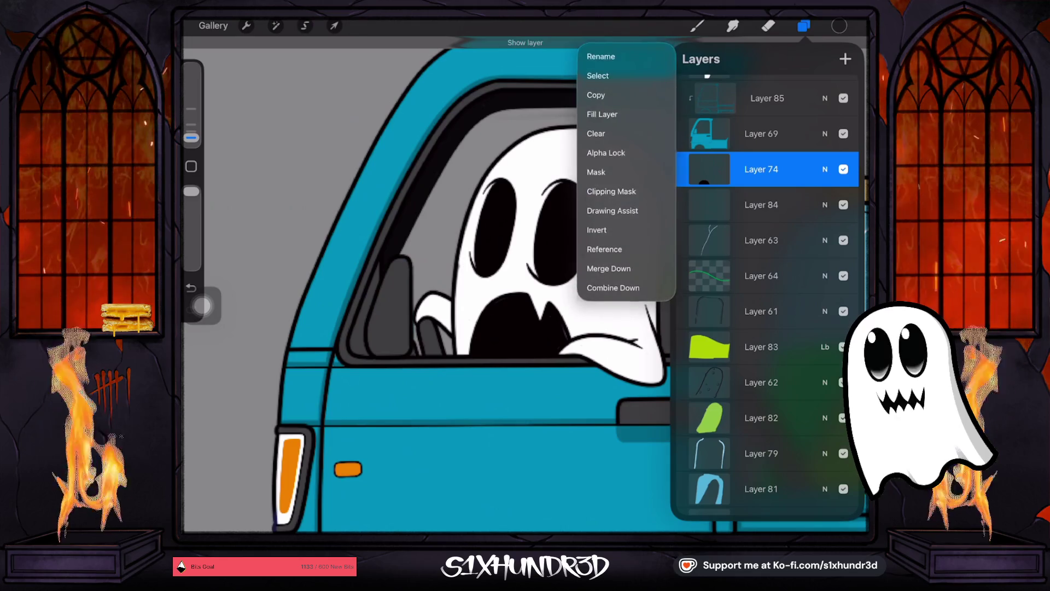
{"action": "left_click", "coordinate": [762, 169]}
{"action": "left_click", "coordinate": [697, 26]}
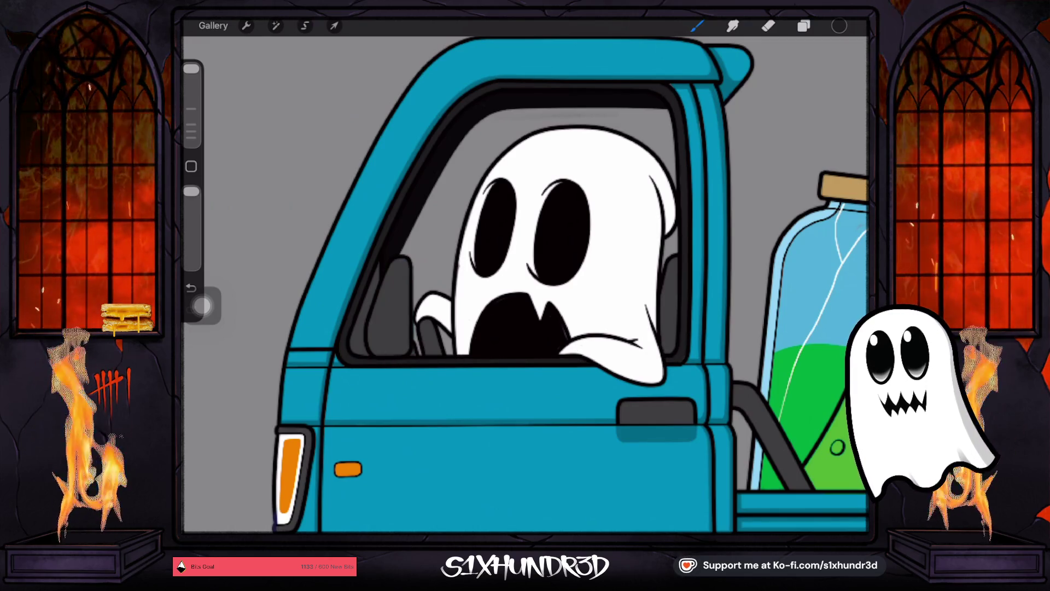
Step: Make Layer 67, the truck's window frame, the working layer and show the colour picker
{"action": "scroll", "coordinate": [525, 285], "scroll_direction": "down", "scroll_amount": 5}
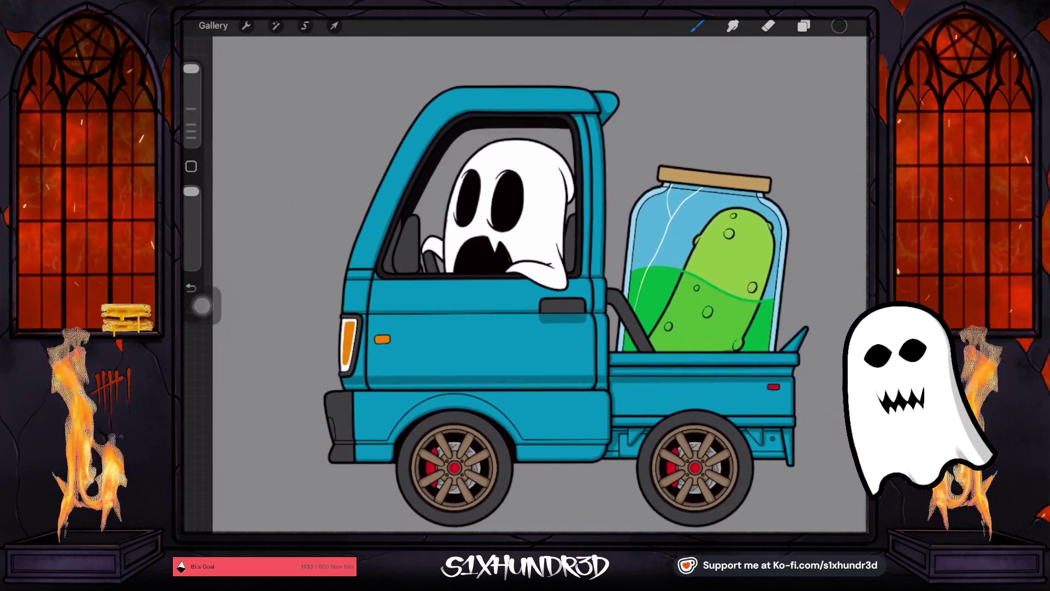
{"action": "scroll", "coordinate": [492, 274], "scroll_direction": "up", "scroll_amount": 5}
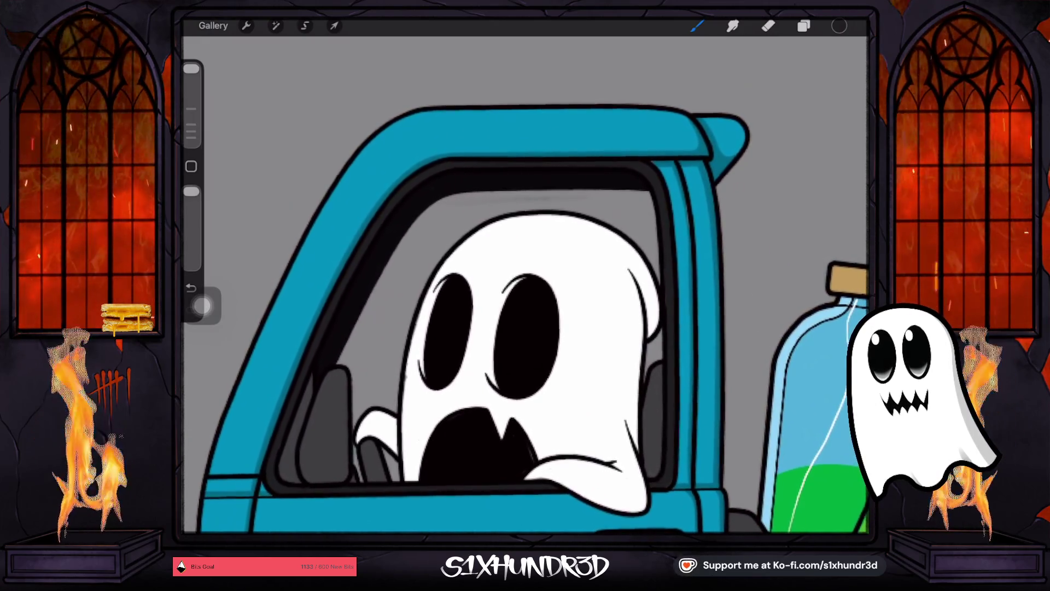
{"action": "left_click", "coordinate": [839, 26]}
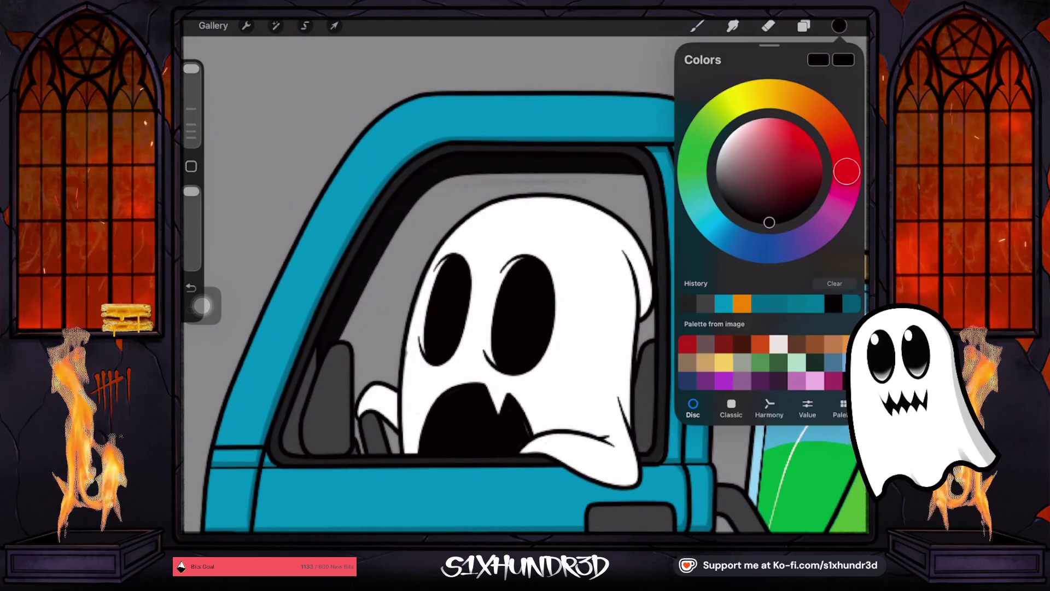
{"action": "left_click", "coordinate": [804, 26]}
{"action": "left_click", "coordinate": [761, 262]}
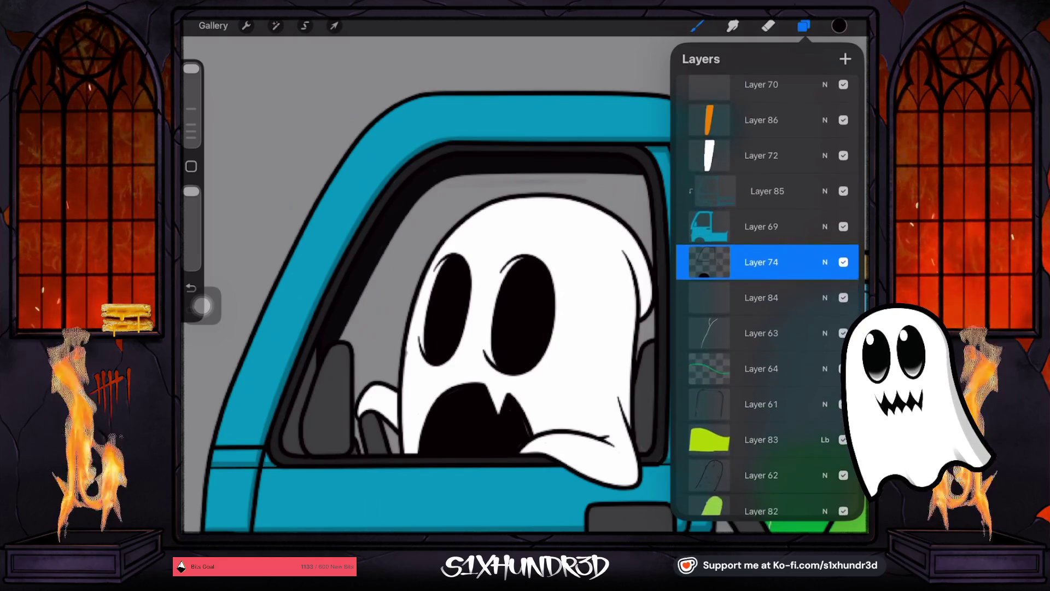
{"action": "scroll", "coordinate": [766, 295], "scroll_direction": "down", "scroll_amount": 3}
{"action": "scroll", "coordinate": [766, 296], "scroll_direction": "down", "scroll_amount": 6}
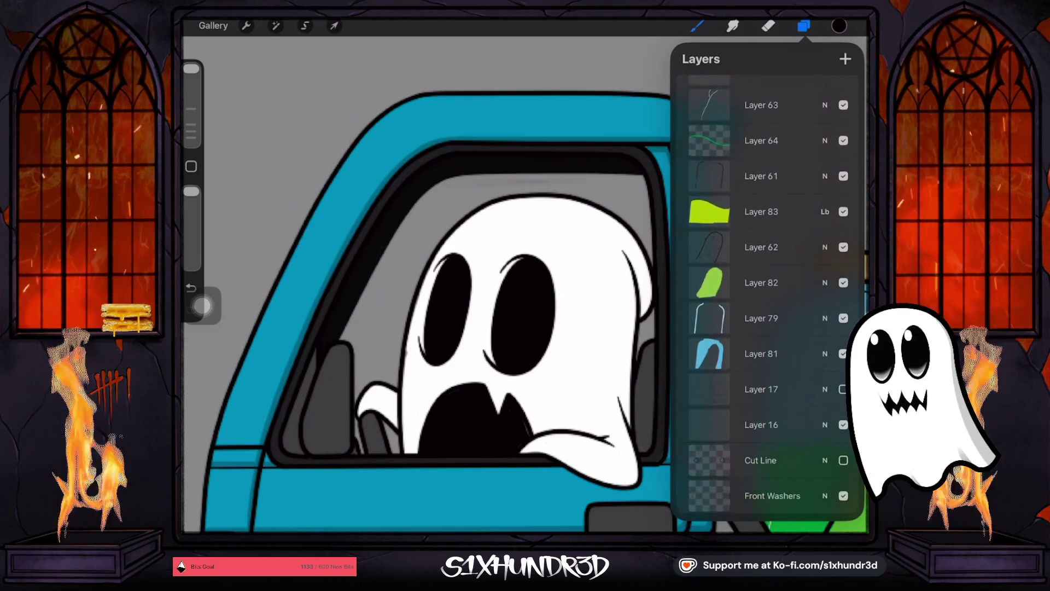
{"action": "scroll", "coordinate": [766, 295], "scroll_direction": "up", "scroll_amount": 10}
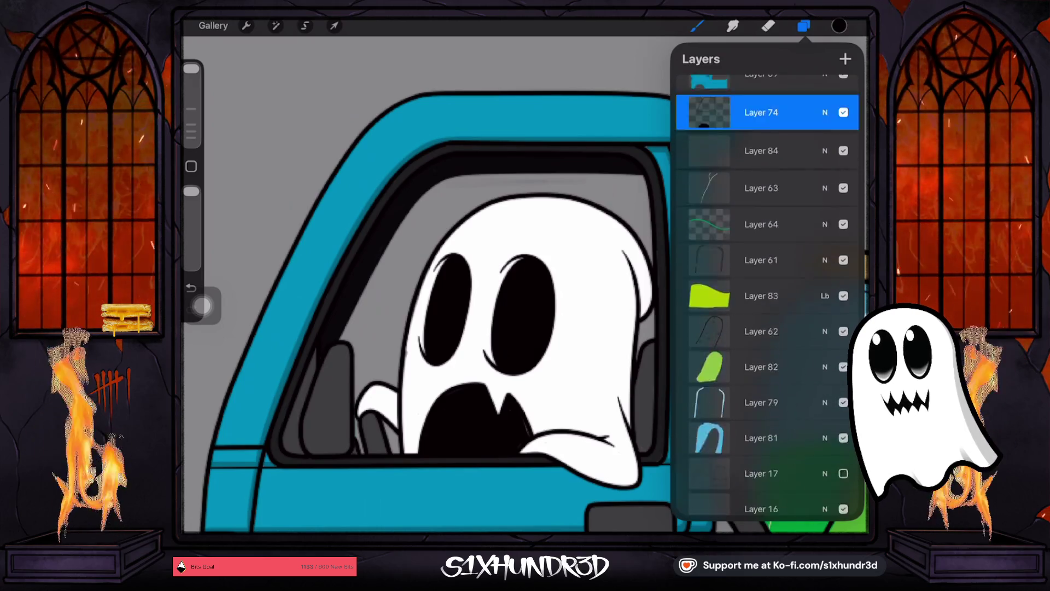
{"action": "scroll", "coordinate": [766, 296], "scroll_direction": "up", "scroll_amount": 1}
{"action": "left_click", "coordinate": [762, 307]}
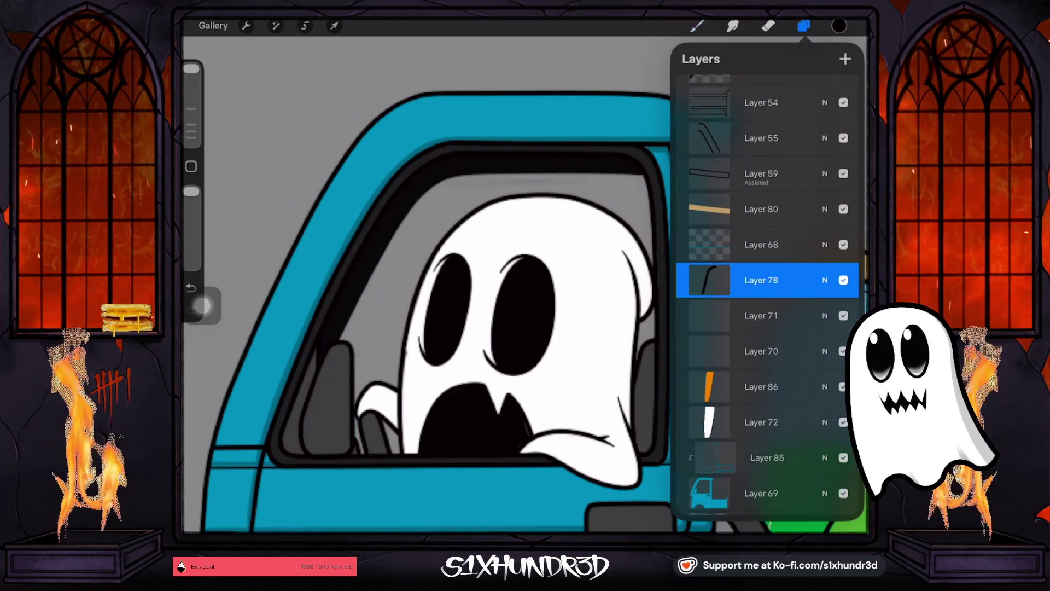
{"action": "scroll", "coordinate": [766, 295], "scroll_direction": "up", "scroll_amount": 3}
{"action": "left_click", "coordinate": [762, 219]}
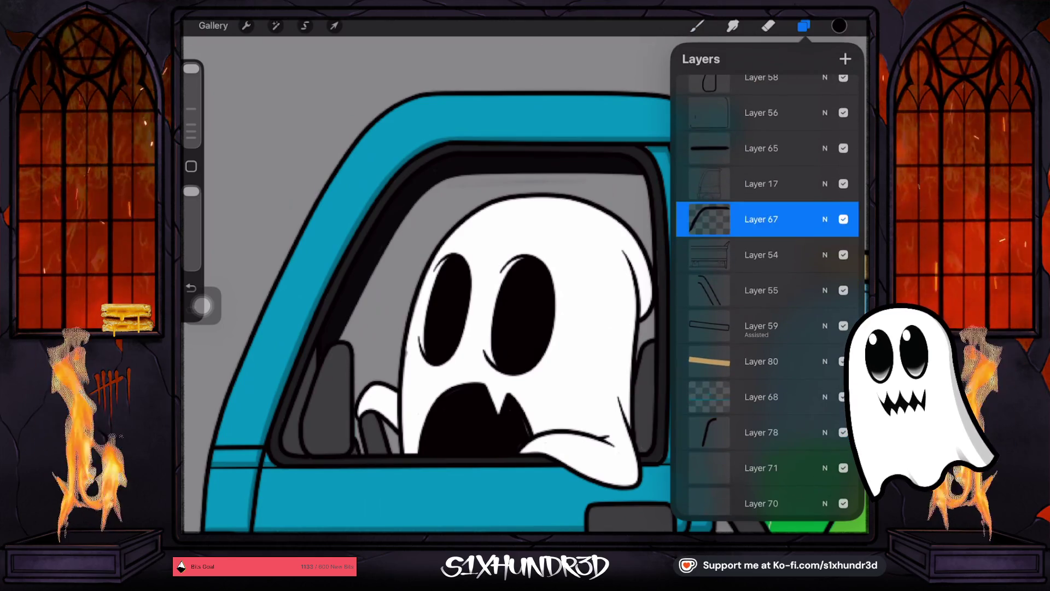
{"action": "left_click", "coordinate": [697, 26]}
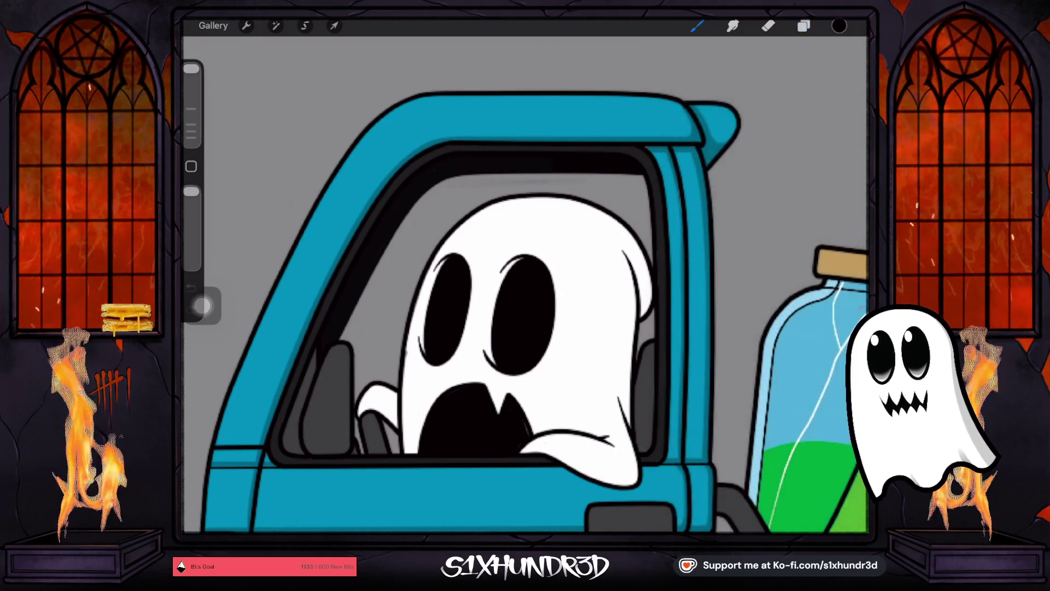
{"action": "left_click", "coordinate": [840, 26]}
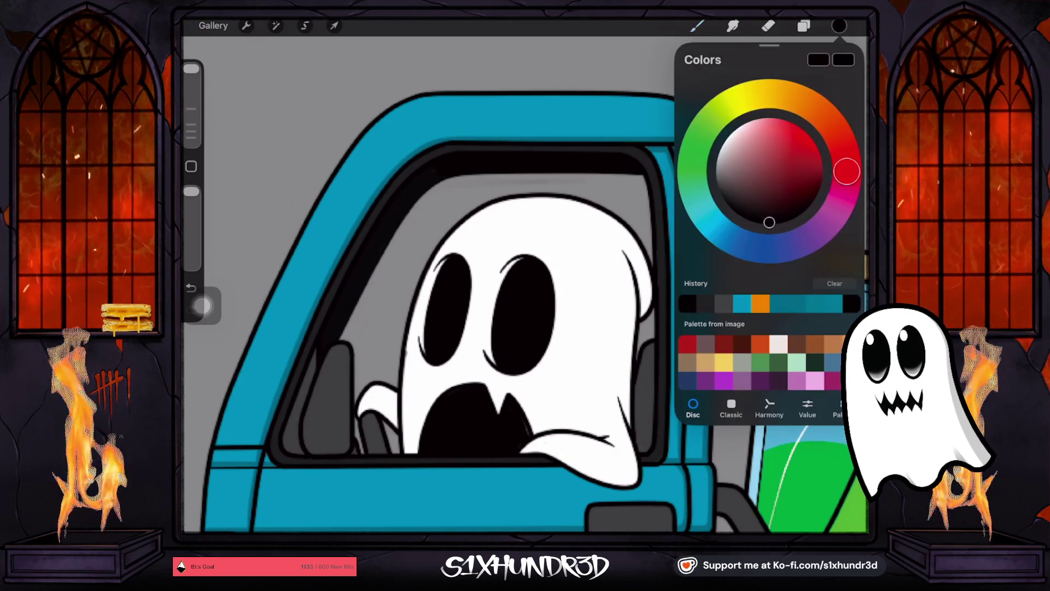
Step: Pick a light beige and paint a first stroke along the window's top edge
{"action": "left_click", "coordinate": [799, 100]}
{"action": "left_click", "coordinate": [748, 137]}
{"action": "left_click_drag", "start_coordinate": [547, 164], "coordinate": [638, 164]}
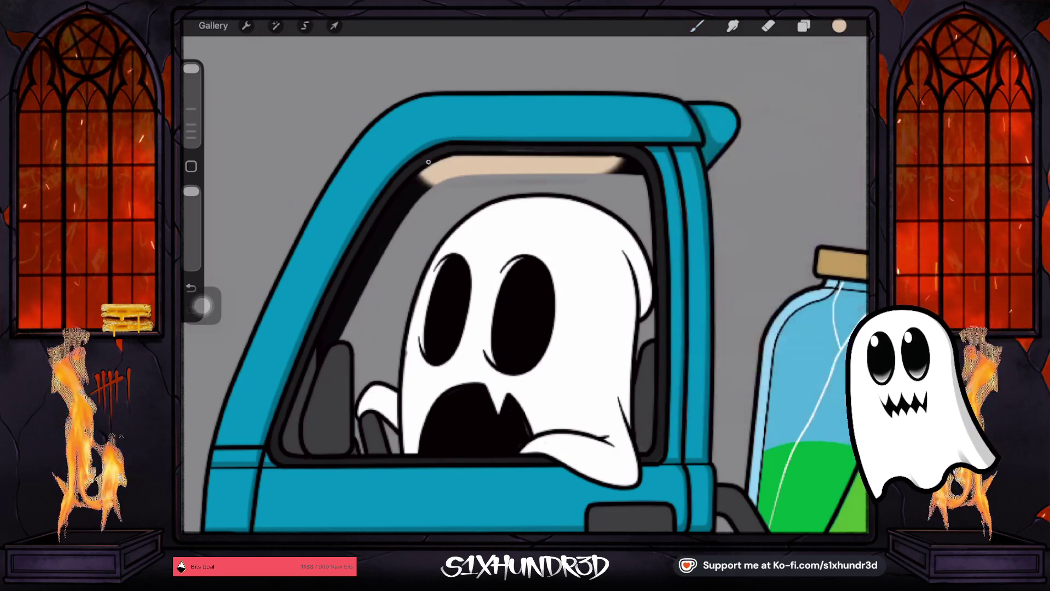
Step: Darken the beige slightly and shade the window's top and upper-left inner edges, undoing a stray stroke
{"action": "left_click", "coordinate": [840, 26]}
{"action": "left_click_drag", "start_coordinate": [747, 137], "coordinate": [740, 158]}
{"action": "left_click_drag", "start_coordinate": [640, 164], "coordinate": [416, 180]}
{"action": "mouse_move", "coordinate": [504, 162]}
{"action": "left_mouse_down"}
{"action": "mouse_move", "coordinate": [427, 181]}
{"action": "mouse_move", "coordinate": [394, 208]}
{"action": "left_mouse_up"}
{"action": "mouse_move", "coordinate": [350, 284]}
{"action": "left_mouse_down"}
{"action": "mouse_move", "coordinate": [442, 154]}
{"action": "mouse_move", "coordinate": [323, 353]}
{"action": "left_mouse_up"}
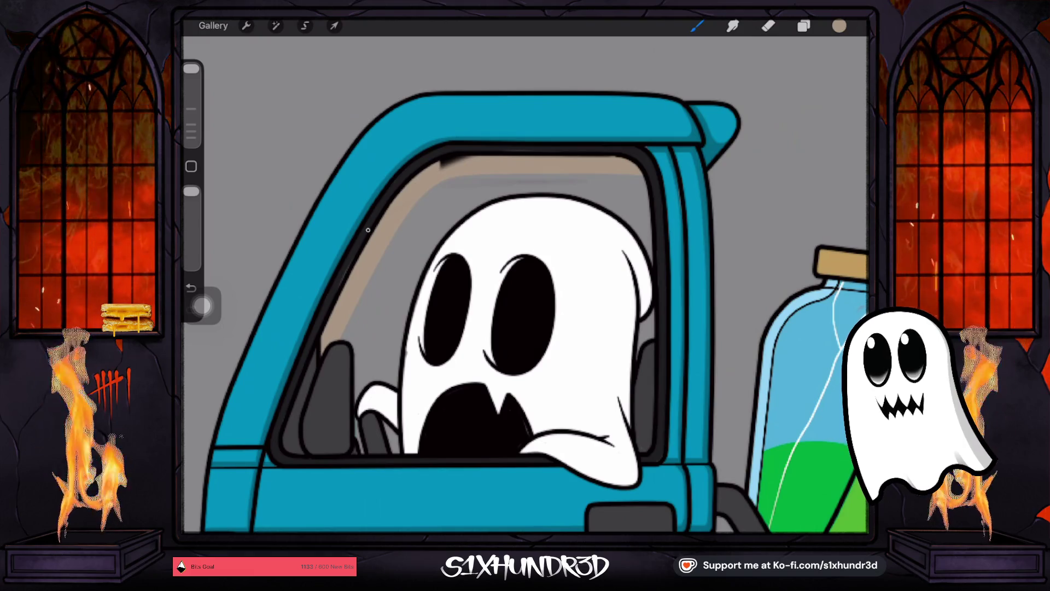
{"action": "left_click_drag", "start_coordinate": [440, 160], "coordinate": [482, 159]}
{"action": "key", "text": "ctrl+z"}
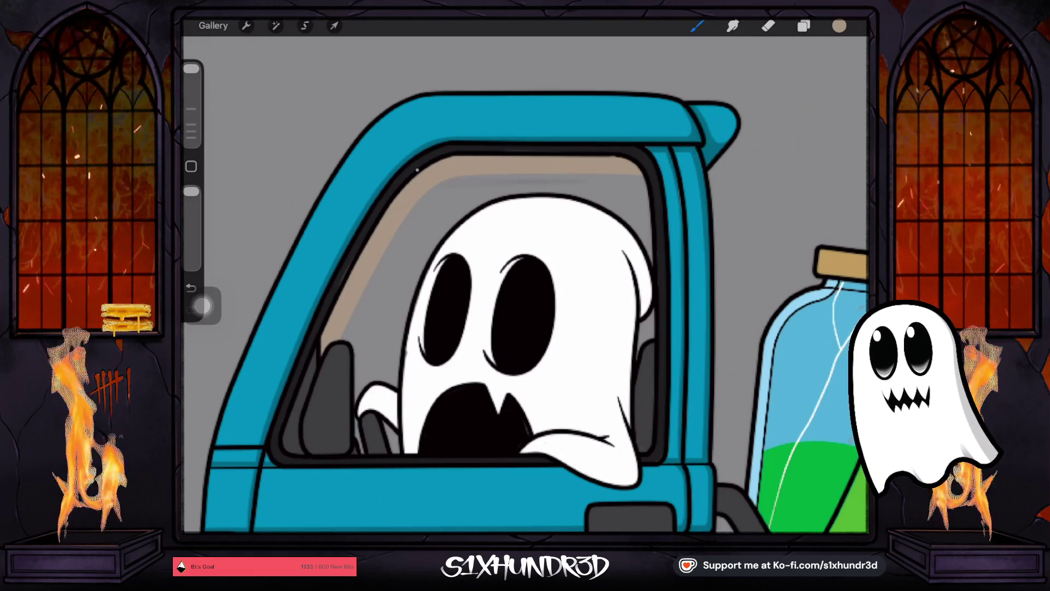
{"action": "scroll", "coordinate": [525, 284], "scroll_direction": "down", "scroll_amount": 2}
{"action": "scroll", "coordinate": [525, 295], "scroll_direction": "down", "scroll_amount": 3}
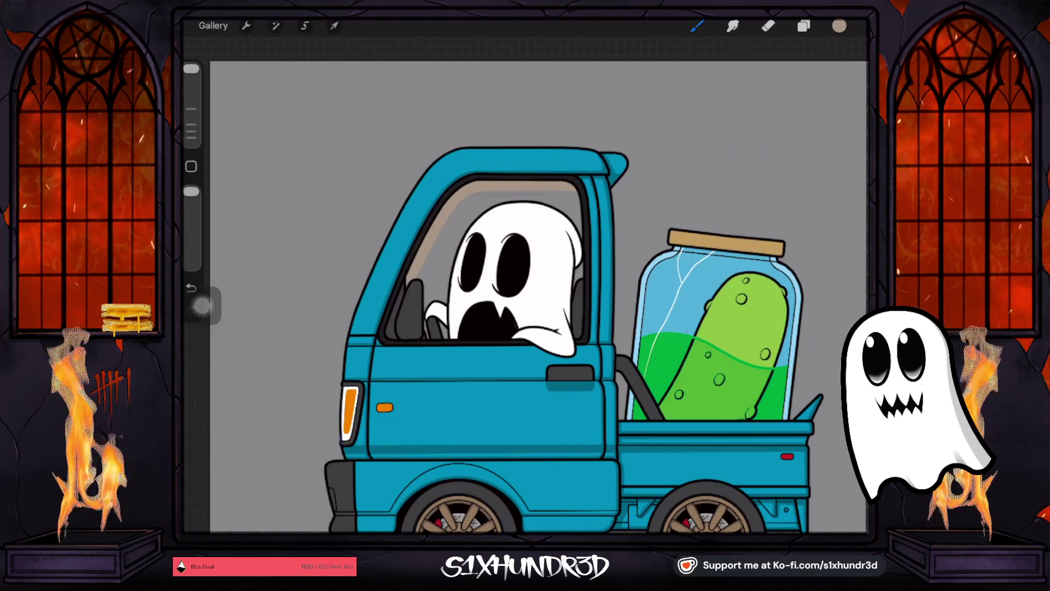
Step: Load the Textured Coloring Tool brush with black and undo the accidental stroke
{"action": "left_click", "coordinate": [839, 26]}
{"action": "left_click", "coordinate": [764, 220]}
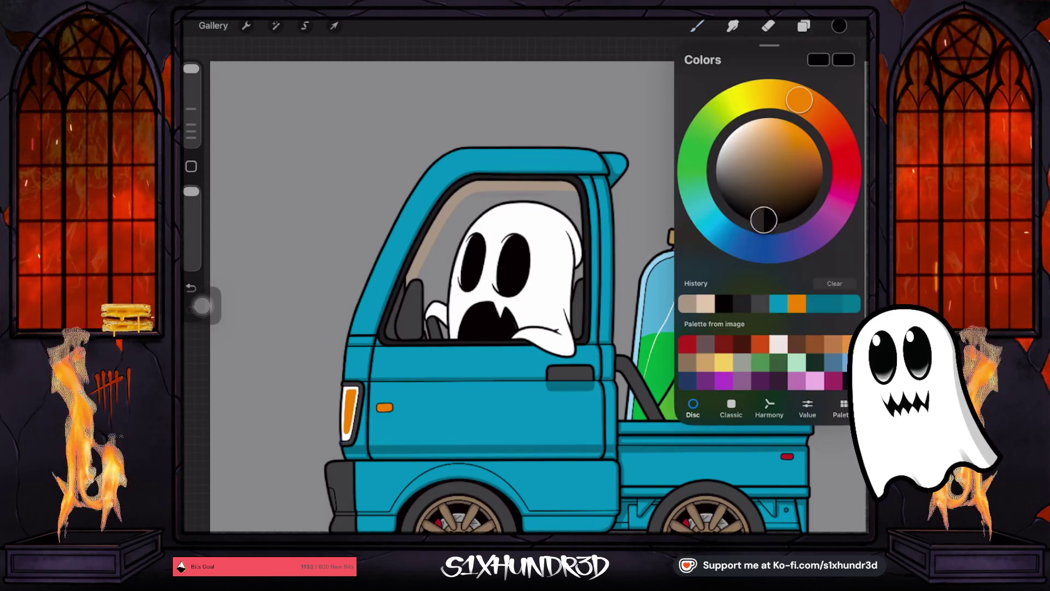
{"action": "left_click", "coordinate": [697, 26]}
{"action": "scroll", "coordinate": [740, 295], "scroll_direction": "down", "scroll_amount": 10}
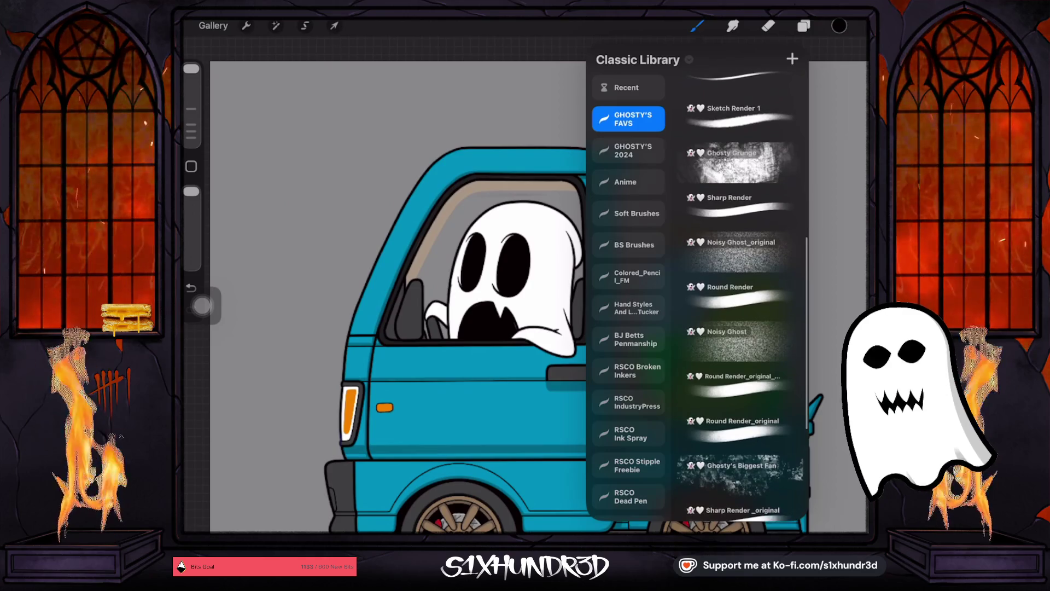
{"action": "left_click", "coordinate": [742, 405]}
{"action": "left_click_drag", "start_coordinate": [389, 41], "coordinate": [787, 44]}
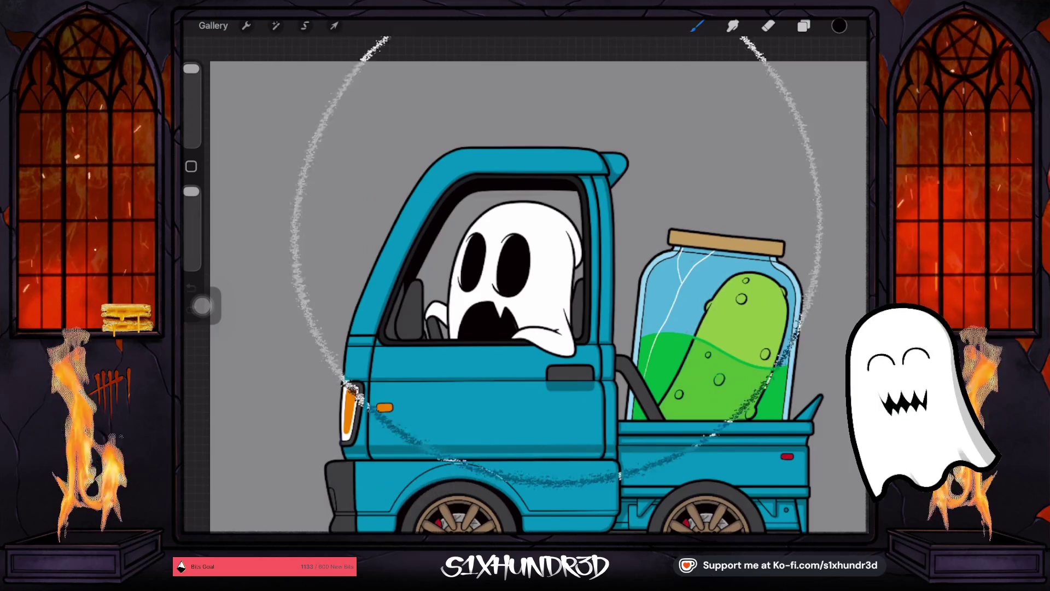
{"action": "left_click", "coordinate": [191, 288]}
Step: Check Layer 68's contents and make Layer 74 the working layer
{"action": "left_click", "coordinate": [412, 320]}
{"action": "left_click", "coordinate": [803, 25]}
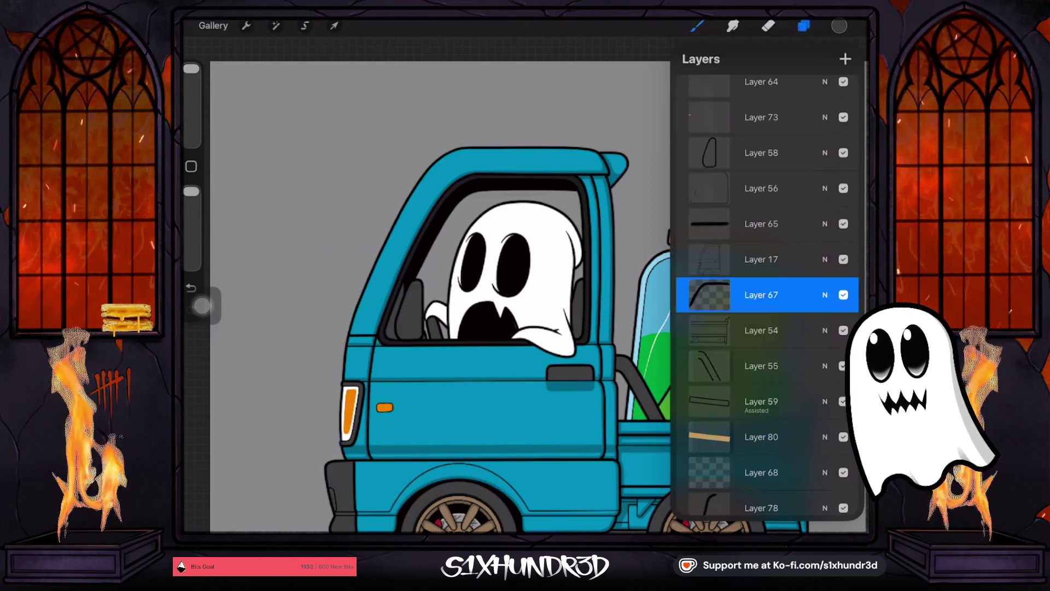
{"action": "scroll", "coordinate": [766, 295], "scroll_direction": "down", "scroll_amount": 5}
{"action": "mouse_move", "coordinate": [821, 213]}
{"action": "left_mouse_down"}
{"action": "mouse_move", "coordinate": [728, 216]}
{"action": "mouse_move", "coordinate": [821, 222]}
{"action": "left_mouse_up"}
{"action": "left_click", "coordinate": [761, 258]}
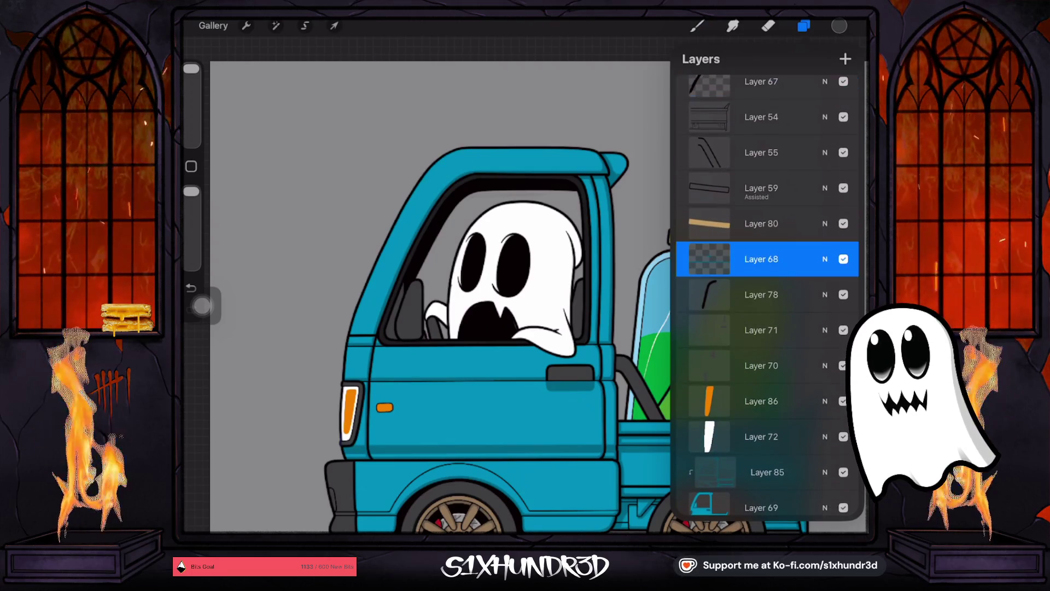
{"action": "left_click", "coordinate": [843, 258]}
{"action": "left_click", "coordinate": [844, 258]}
{"action": "scroll", "coordinate": [766, 296], "scroll_direction": "down", "scroll_amount": 2}
{"action": "scroll", "coordinate": [766, 296], "scroll_direction": "down", "scroll_amount": 2}
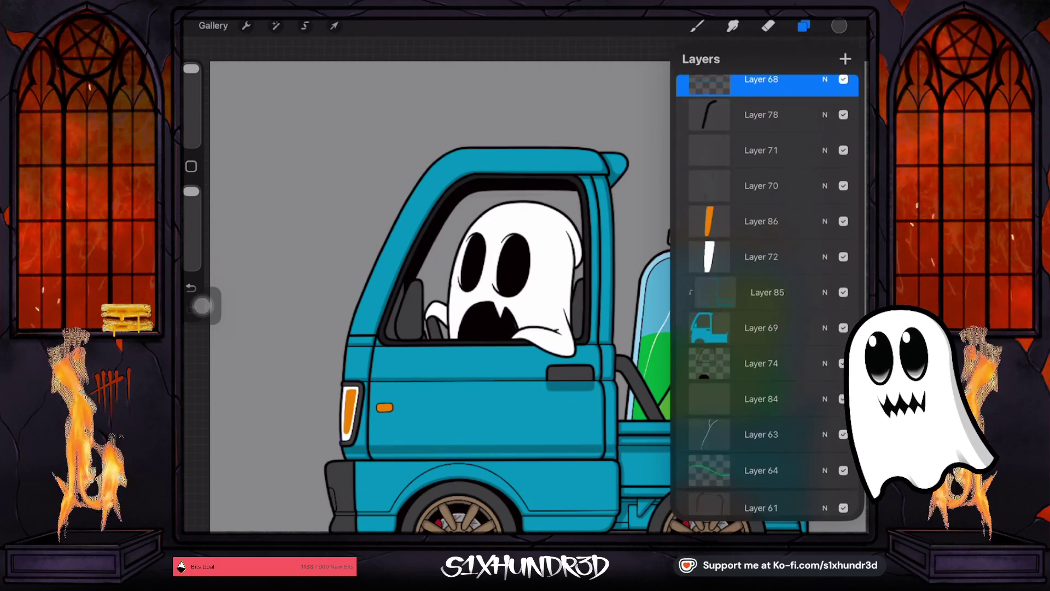
{"action": "left_click", "coordinate": [762, 367]}
{"action": "left_click", "coordinate": [697, 26]}
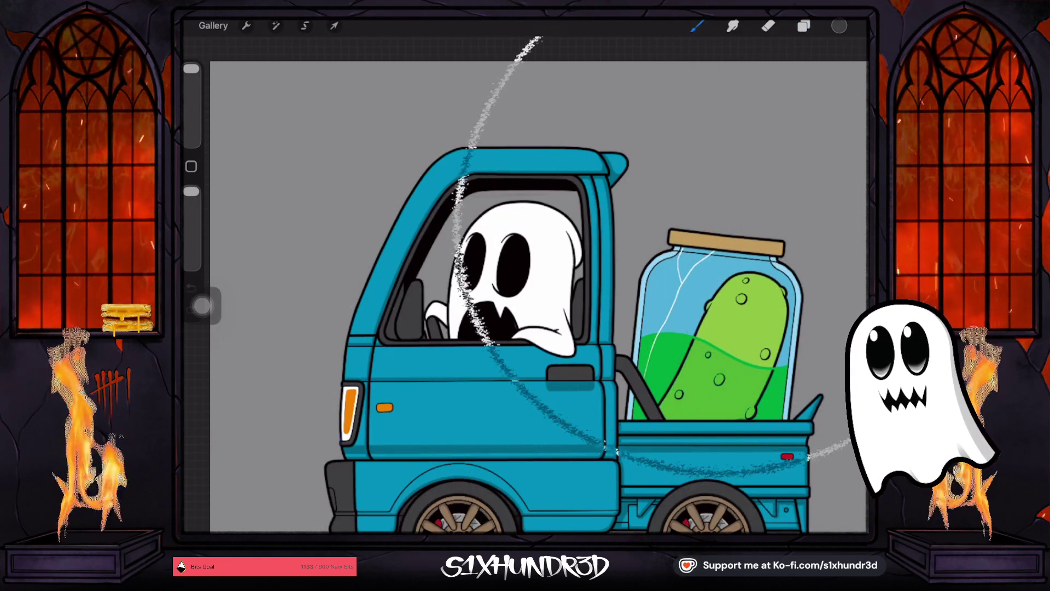
{"action": "scroll", "coordinate": [529, 306], "scroll_direction": "down", "scroll_amount": 3}
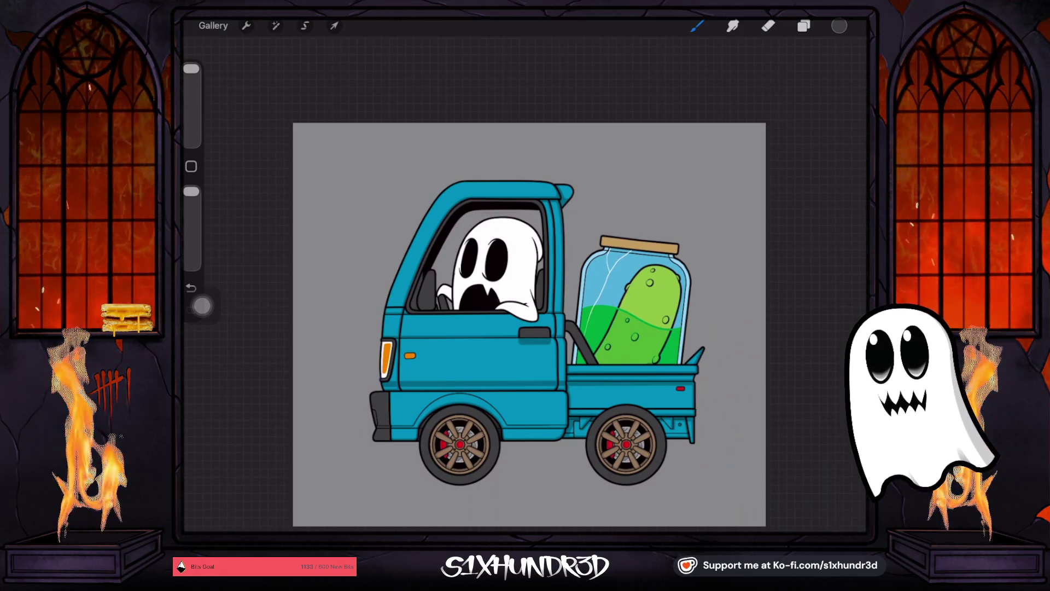
Step: Pick a light pinkish grey and select the ghost's eye layer, Layer 76
{"action": "left_click", "coordinate": [840, 26]}
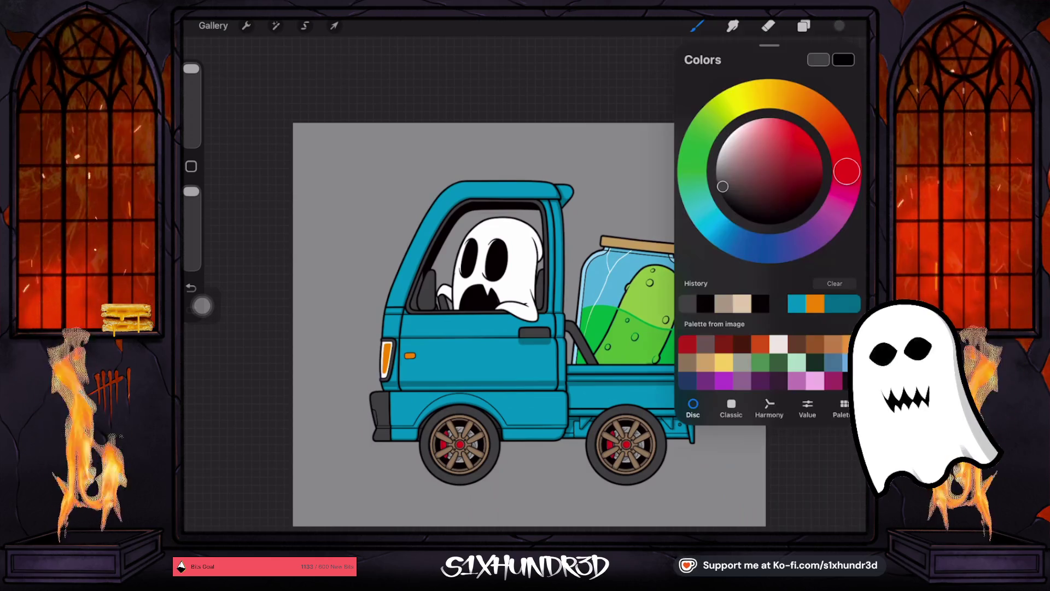
{"action": "left_click_drag", "start_coordinate": [723, 186], "coordinate": [722, 164]}
{"action": "left_click", "coordinate": [804, 25]}
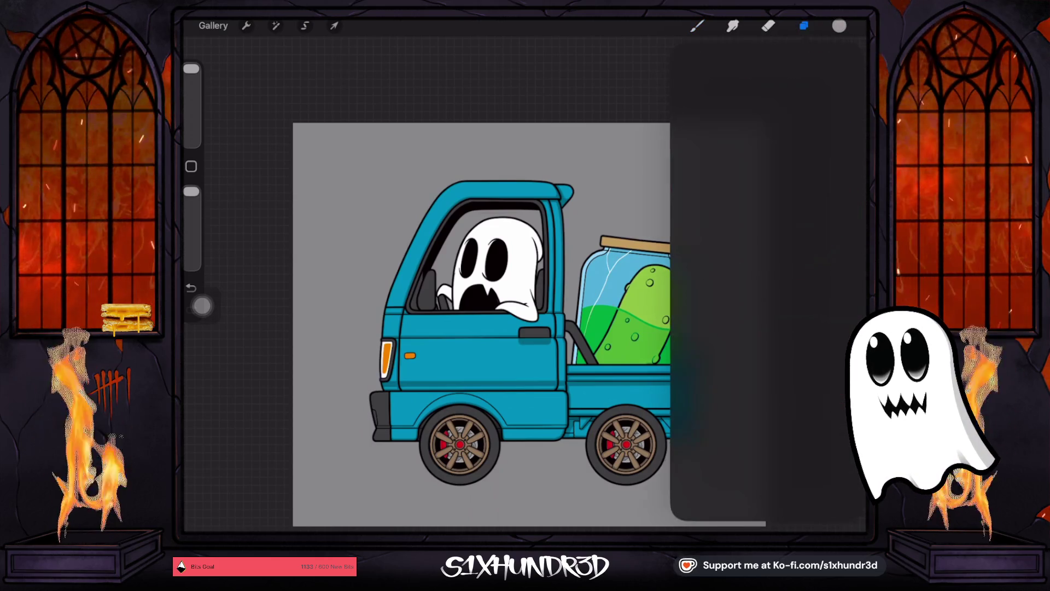
{"action": "scroll", "coordinate": [766, 295], "scroll_direction": "down", "scroll_amount": 2}
{"action": "scroll", "coordinate": [766, 296], "scroll_direction": "down", "scroll_amount": 2}
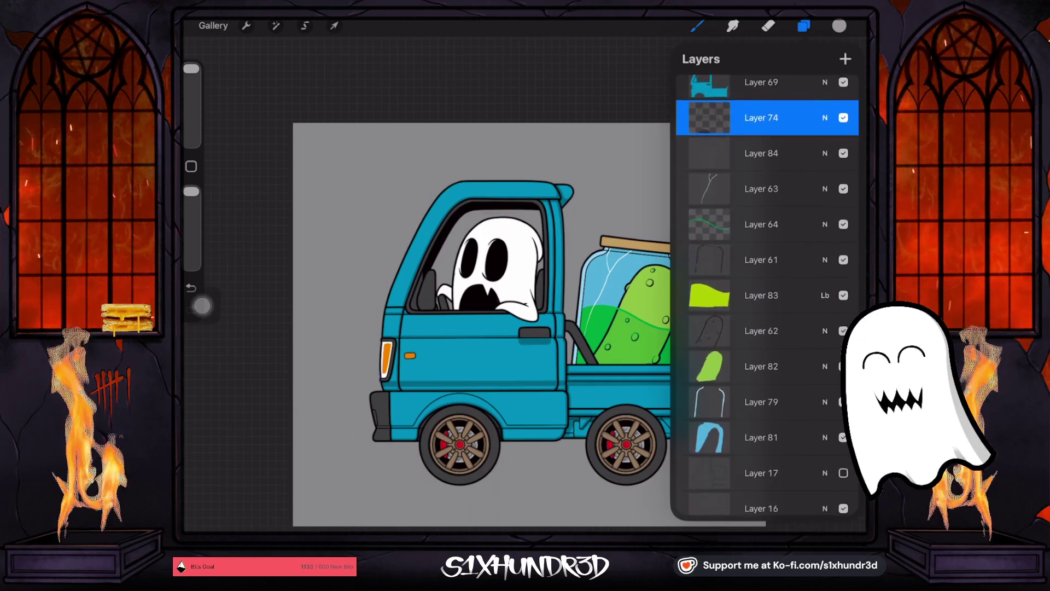
{"action": "scroll", "coordinate": [766, 296], "scroll_direction": "up", "scroll_amount": 10}
{"action": "scroll", "coordinate": [766, 295], "scroll_direction": "up", "scroll_amount": 8}
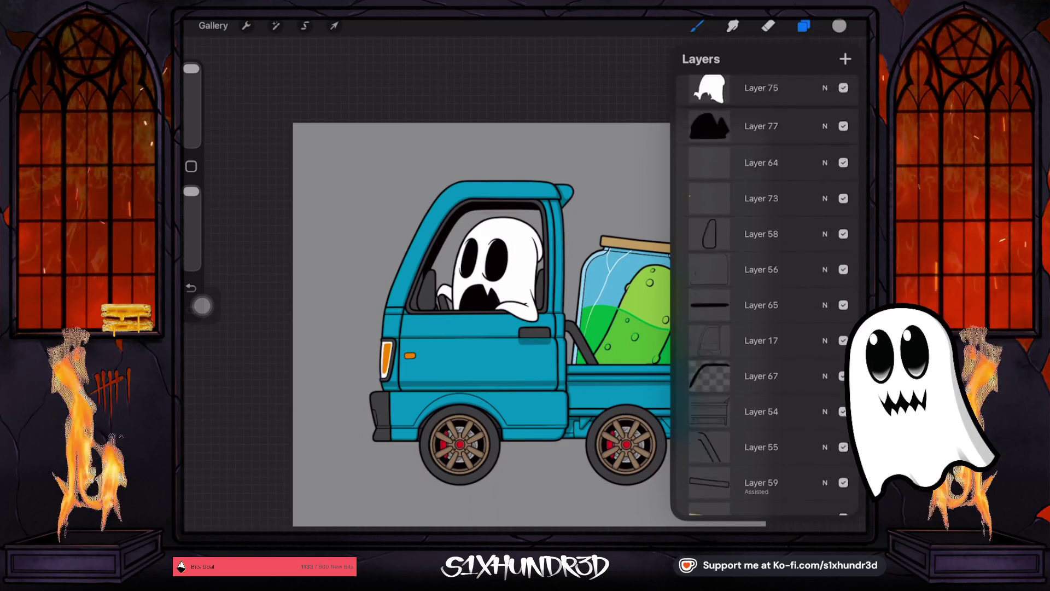
{"action": "left_click", "coordinate": [766, 207]}
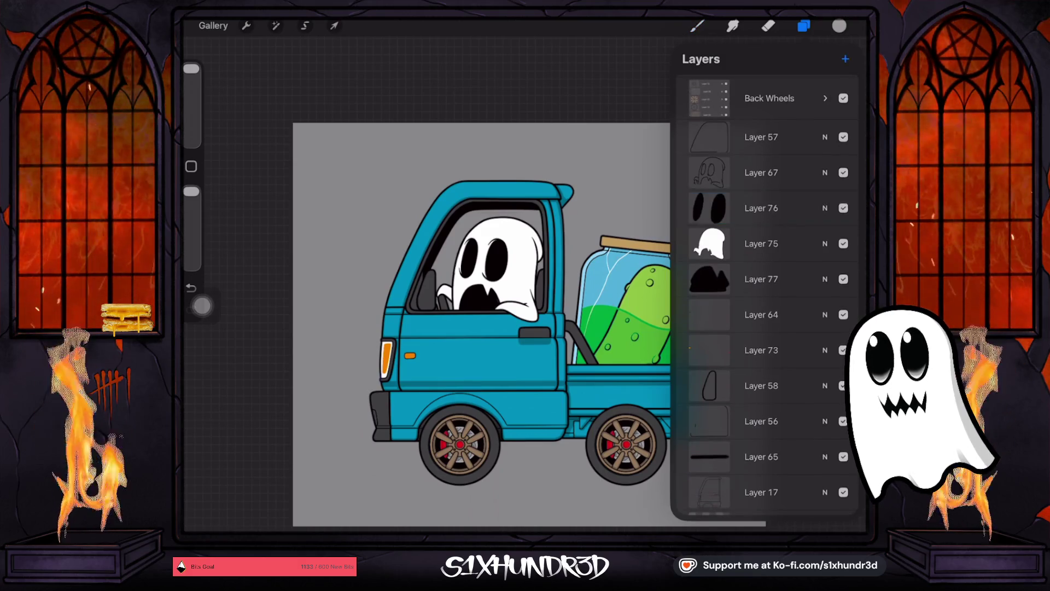
Step: Add a new Layer 87 and clip it as a mask to Layer 76
{"action": "left_click", "coordinate": [846, 58]}
{"action": "left_click", "coordinate": [760, 208]}
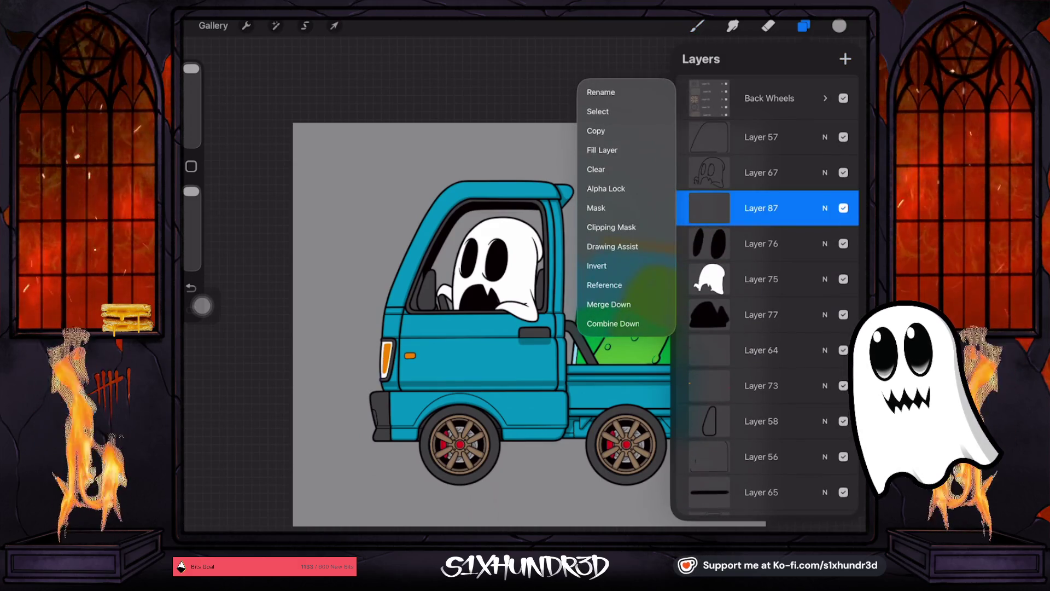
{"action": "left_click", "coordinate": [612, 227]}
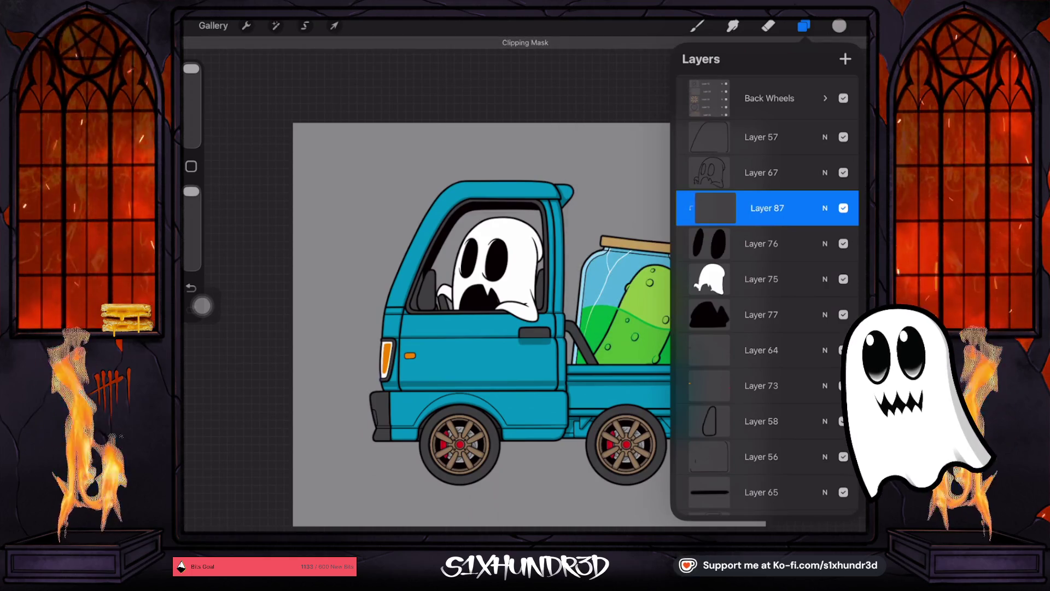
Step: Lower the brush opacity and shrink the brush size to 7%
{"action": "left_click", "coordinate": [697, 25]}
{"action": "left_click_drag", "start_coordinate": [192, 191], "coordinate": [191, 228]}
{"action": "left_click_drag", "start_coordinate": [192, 68], "coordinate": [192, 121]}
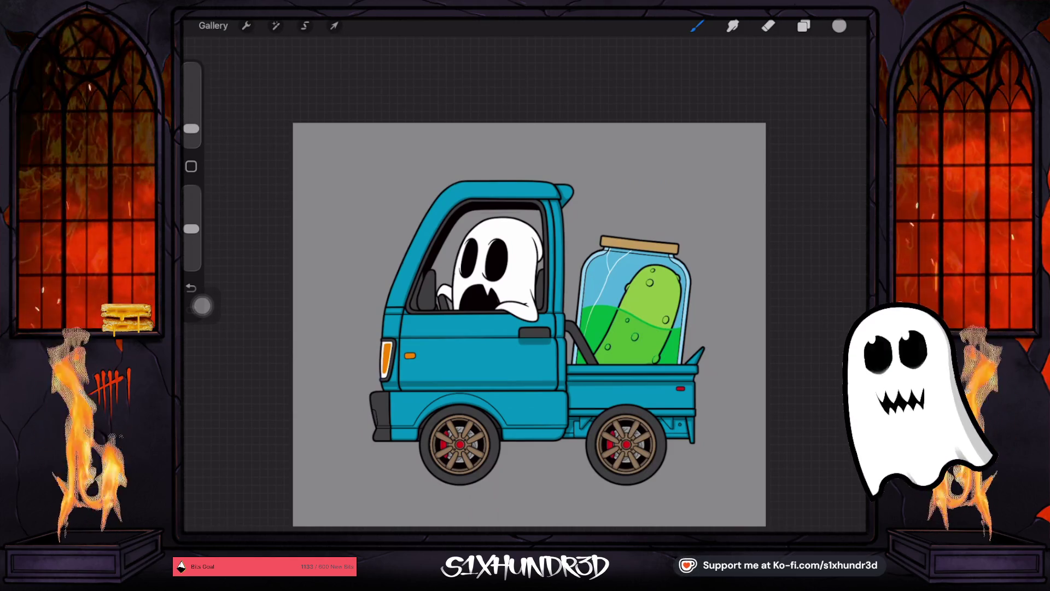
{"action": "scroll", "coordinate": [443, 247], "scroll_direction": "up", "scroll_amount": 5}
{"action": "left_click", "coordinate": [803, 25]}
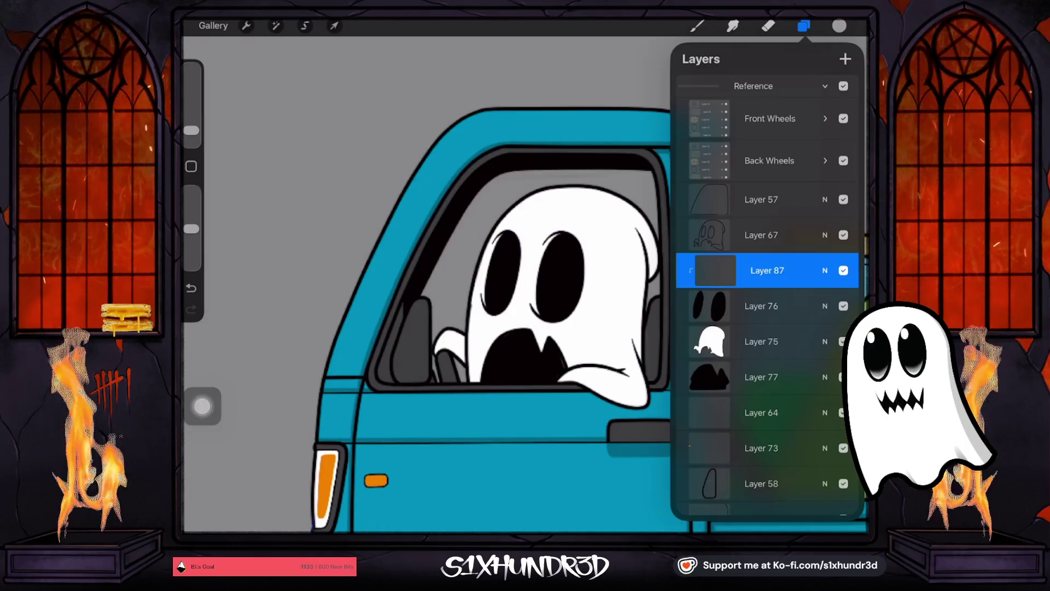
Step: Set brush opacity to 33% and paint soft glossy highlights onto the ghost's black eyes
{"action": "left_click_drag", "start_coordinate": [191, 228], "coordinate": [192, 237]}
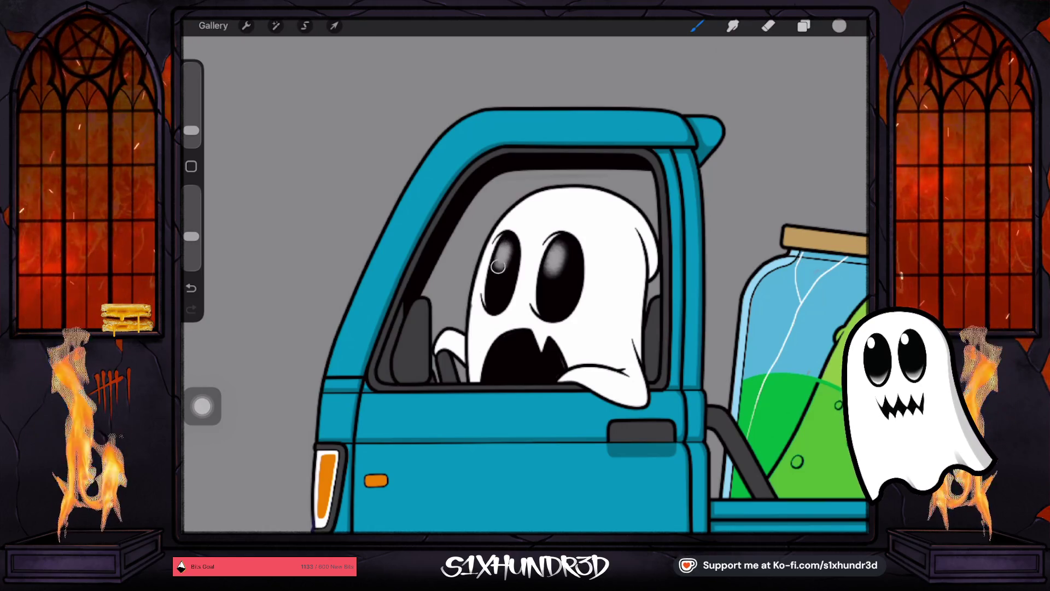
{"action": "scroll", "coordinate": [525, 284], "scroll_direction": "down", "scroll_amount": 3}
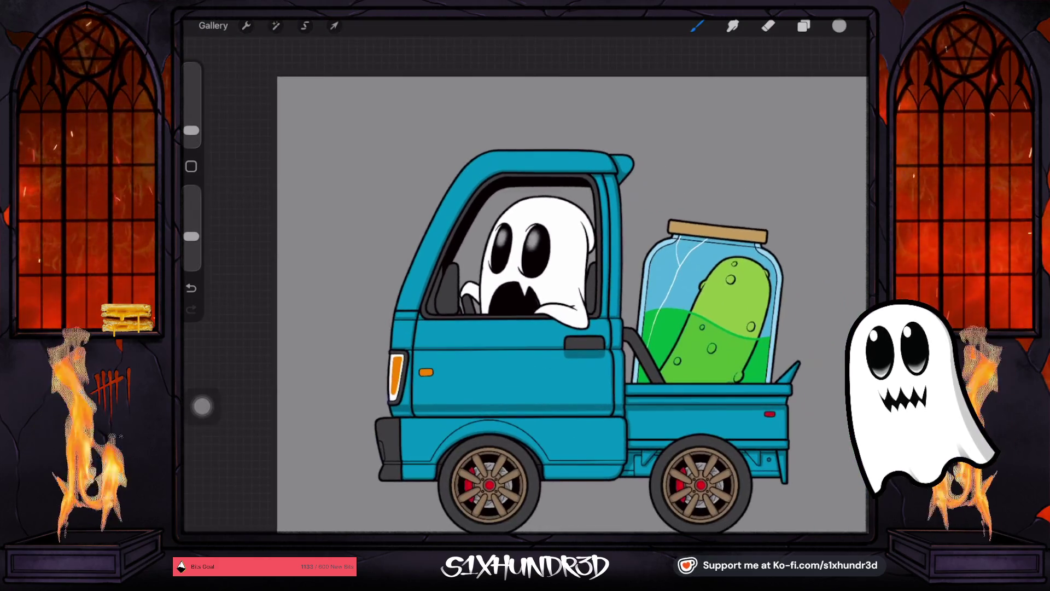
{"action": "scroll", "coordinate": [526, 284], "scroll_direction": "up", "scroll_amount": 1}
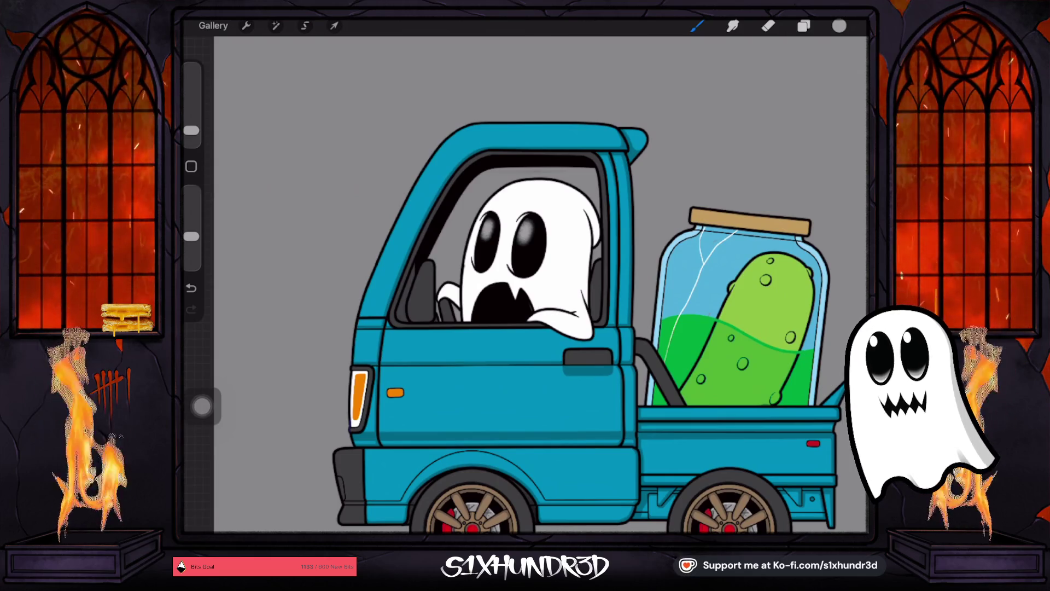
{"action": "scroll", "coordinate": [517, 264], "scroll_direction": "up", "scroll_amount": 5}
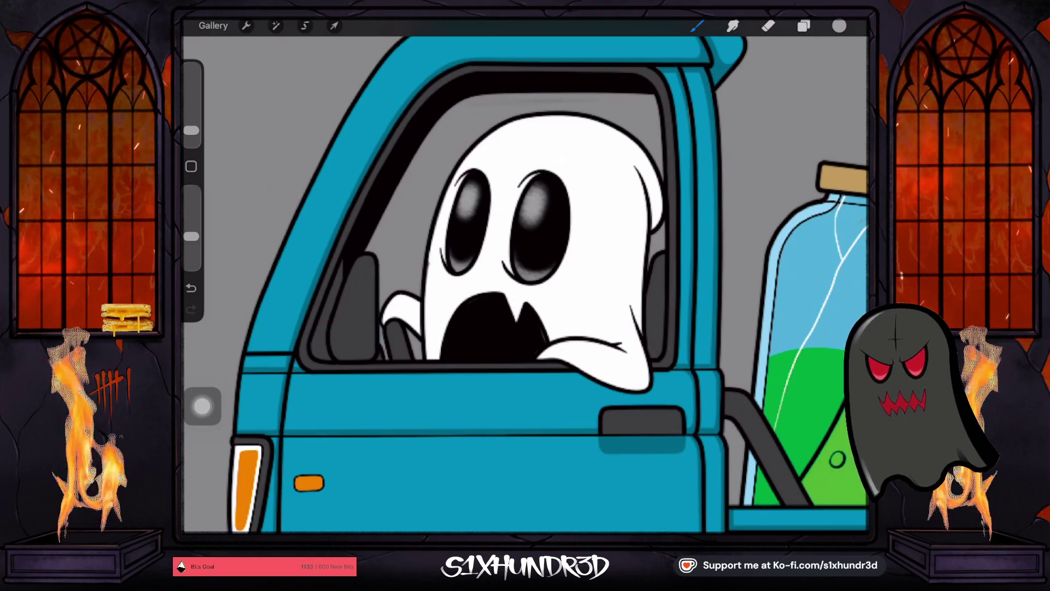
{"action": "left_click_drag", "start_coordinate": [191, 237], "coordinate": [191, 242]}
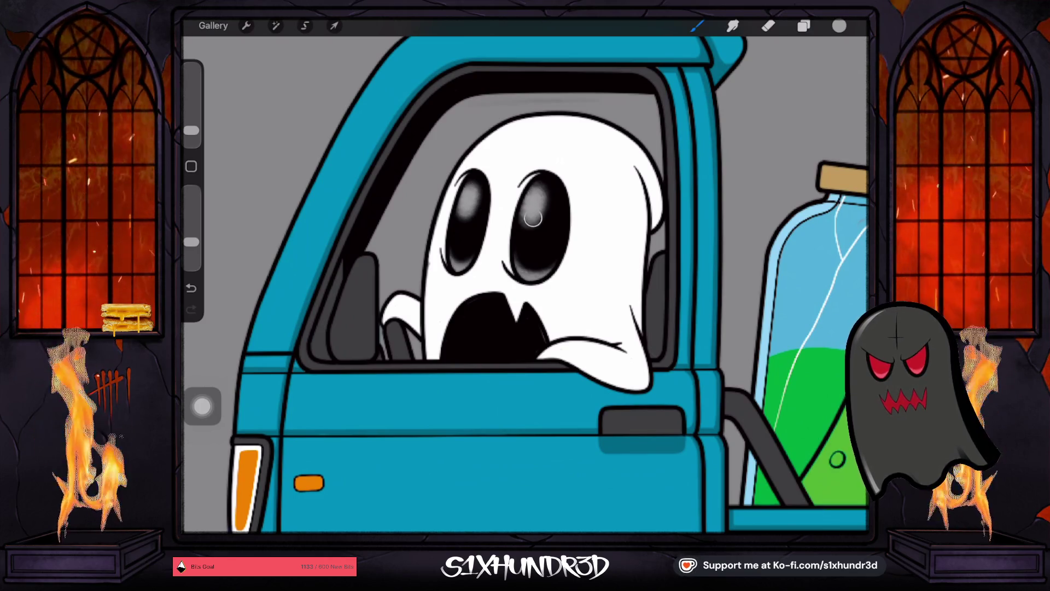
{"action": "scroll", "coordinate": [525, 284], "scroll_direction": "down", "scroll_amount": 5}
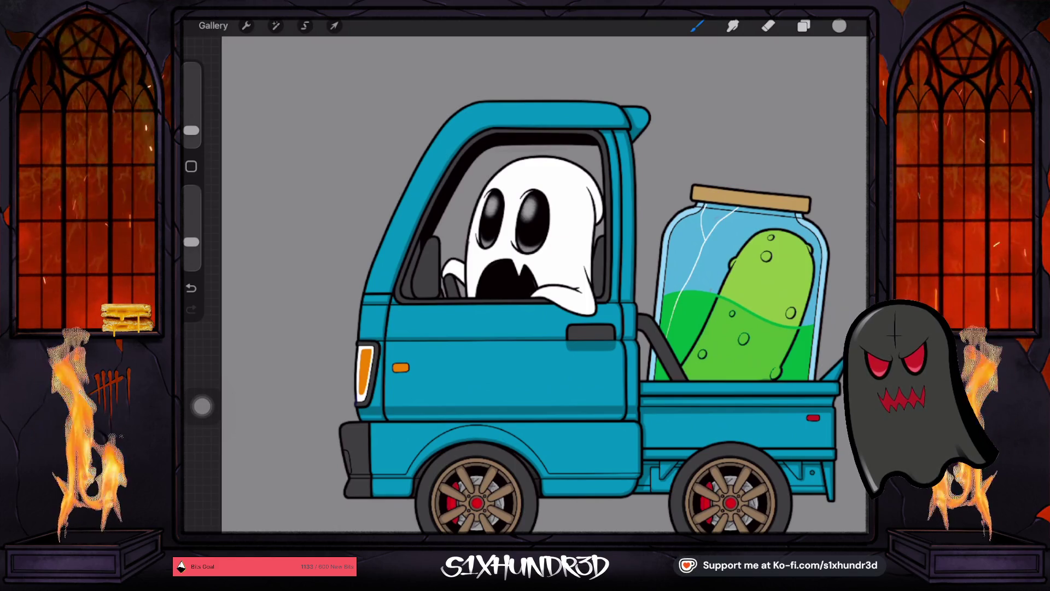
{"action": "scroll", "coordinate": [547, 306], "scroll_direction": "down", "scroll_amount": 2}
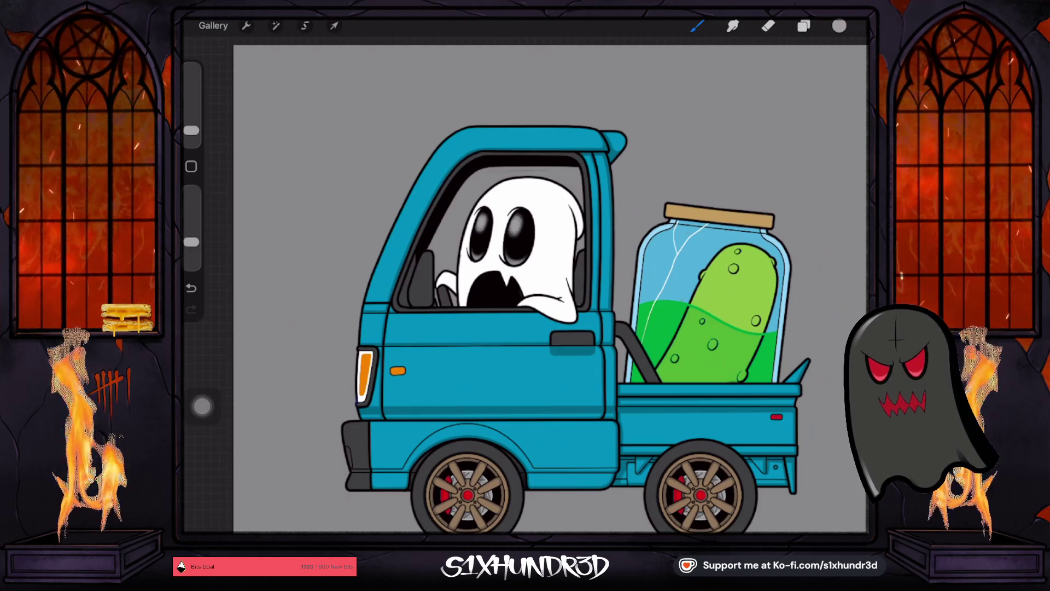
{"action": "scroll", "coordinate": [547, 307], "scroll_direction": "down", "scroll_amount": 2}
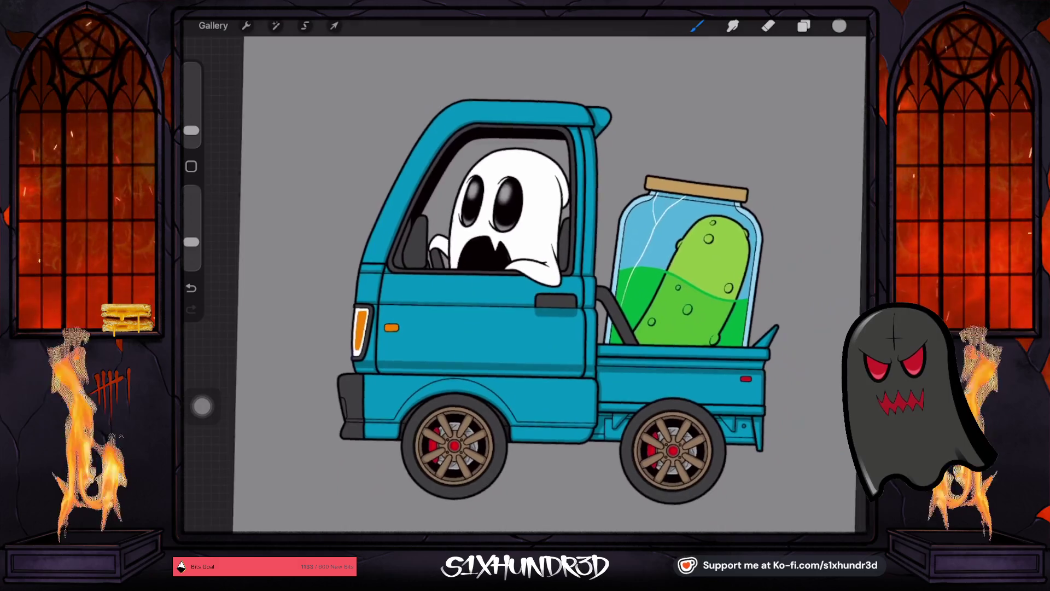
{"action": "scroll", "coordinate": [547, 306], "scroll_direction": "up", "scroll_amount": 2}
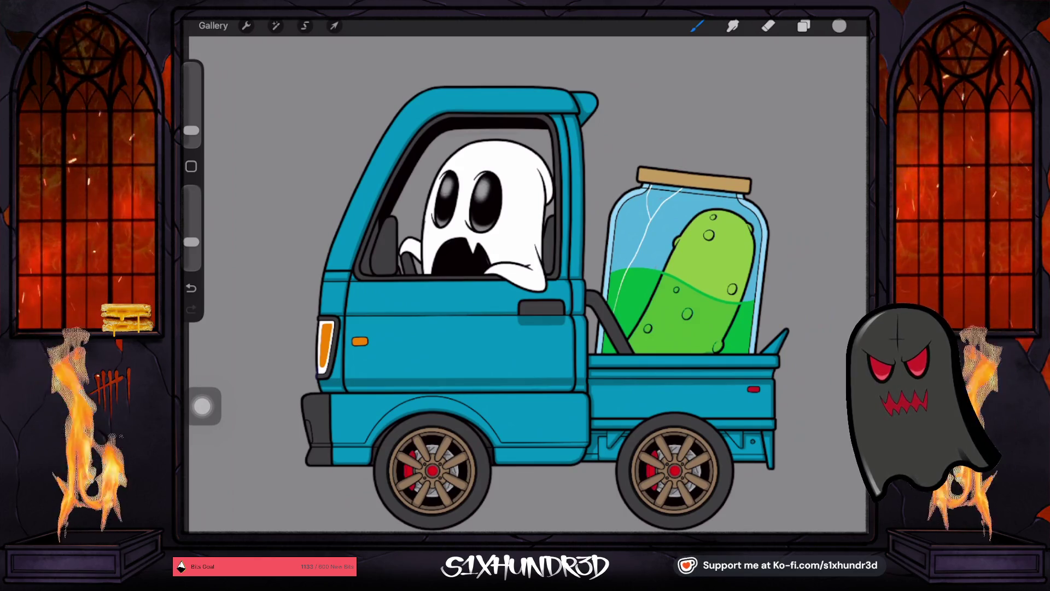
{"action": "scroll", "coordinate": [503, 284], "scroll_direction": "down", "scroll_amount": 3}
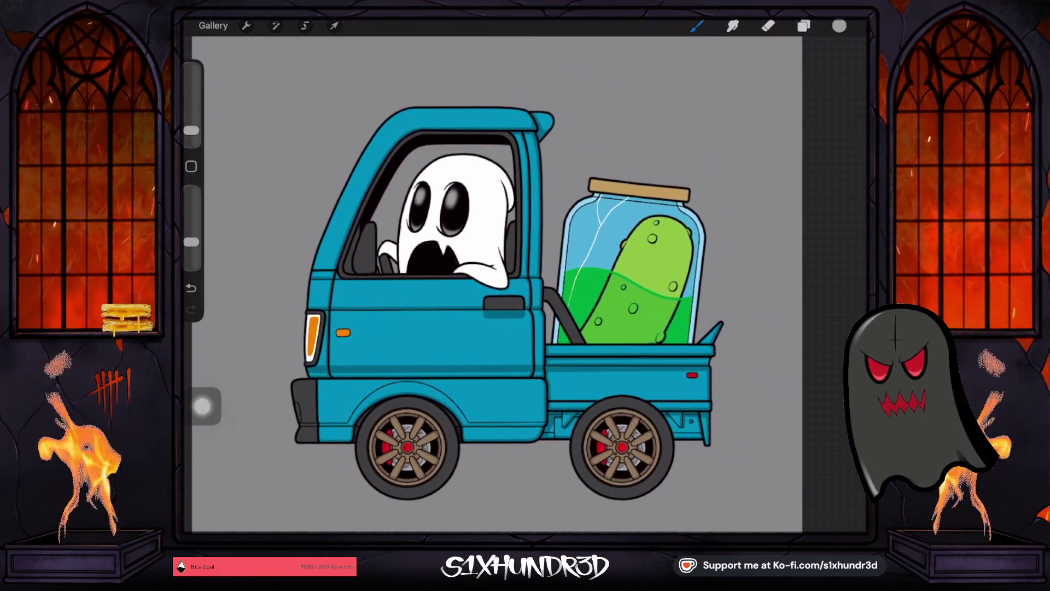
Step: Add Layer 88 above Layer 77 and set it as a clipping mask
{"action": "left_click", "coordinate": [803, 26]}
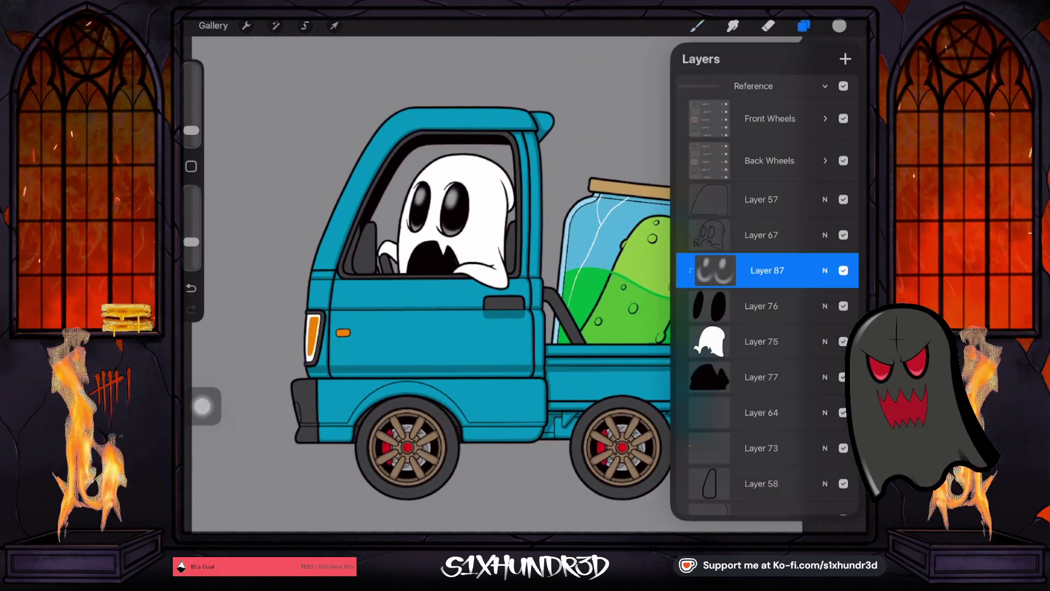
{"action": "left_click", "coordinate": [761, 377]}
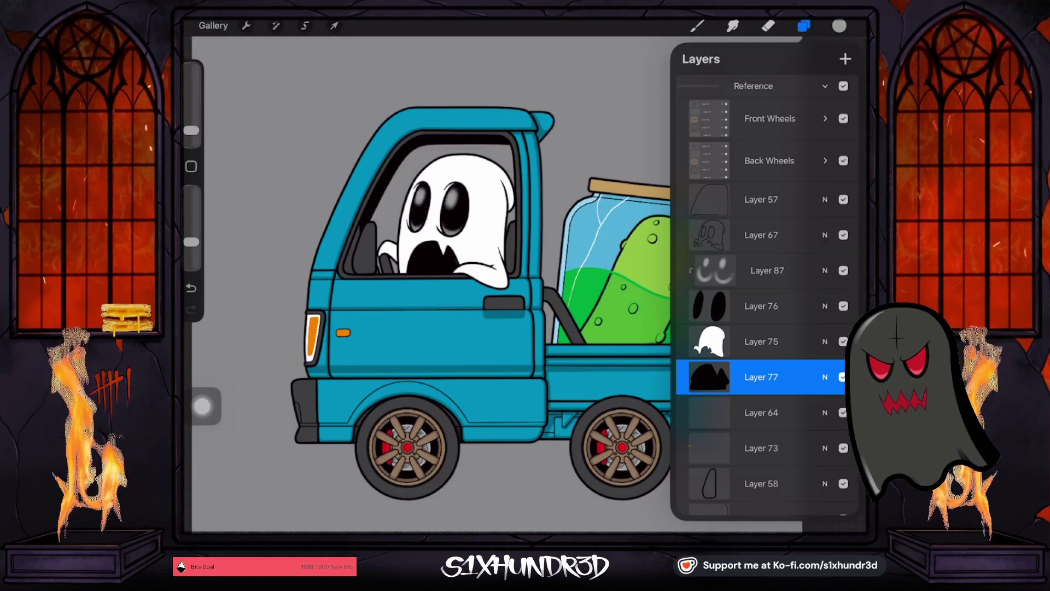
{"action": "left_click", "coordinate": [846, 58]}
{"action": "left_click", "coordinate": [761, 377]}
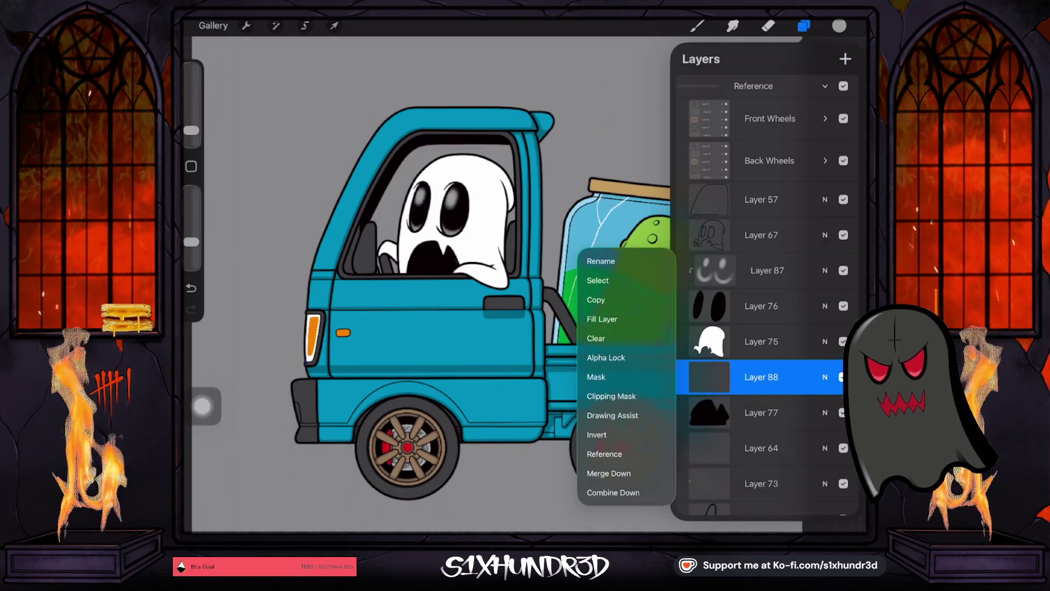
{"action": "left_click", "coordinate": [761, 377]}
Step: Paint soft grey glossy shading across the ghost's black mouth with a 4% brush
{"action": "left_click", "coordinate": [698, 25]}
{"action": "left_click_drag", "start_coordinate": [191, 130], "coordinate": [191, 124]}
{"action": "scroll", "coordinate": [339, 305], "scroll_direction": "up", "scroll_amount": 3}
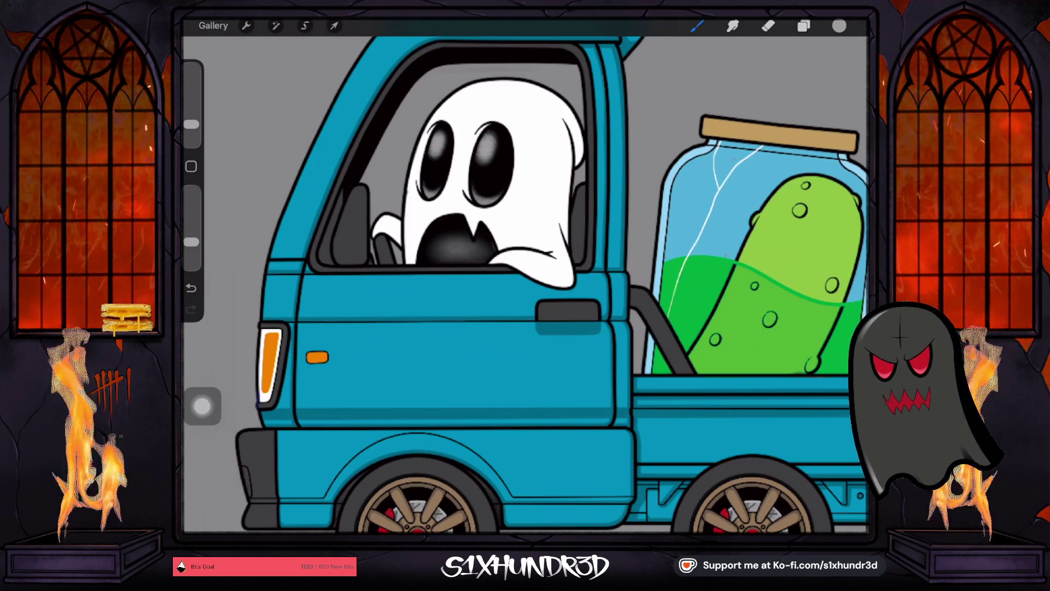
{"action": "scroll", "coordinate": [526, 285], "scroll_direction": "down", "scroll_amount": 5}
{"action": "key", "text": "ctrl+z"}
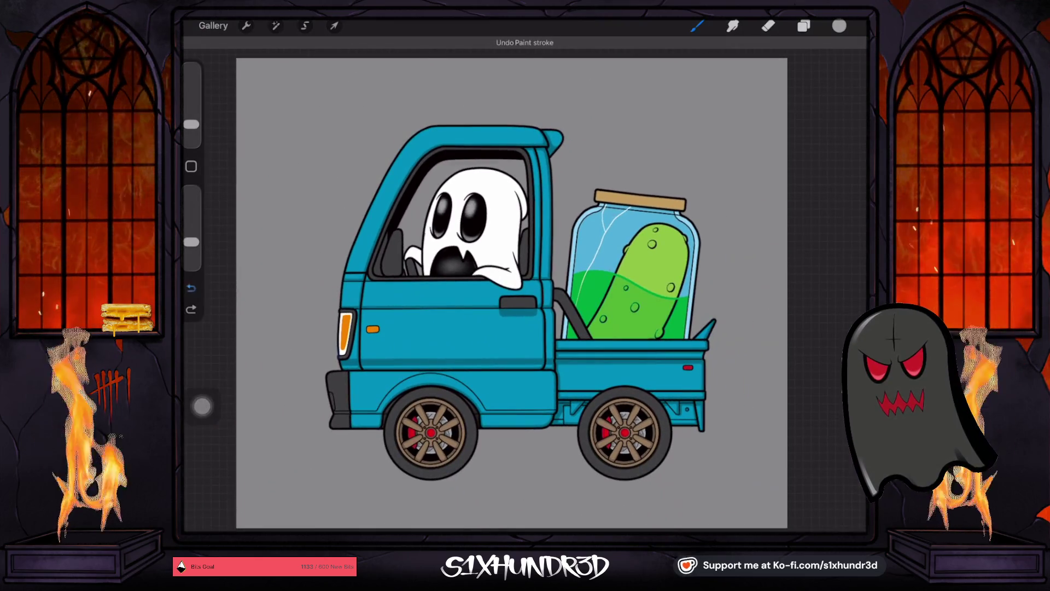
{"action": "scroll", "coordinate": [432, 279], "scroll_direction": "up", "scroll_amount": 5}
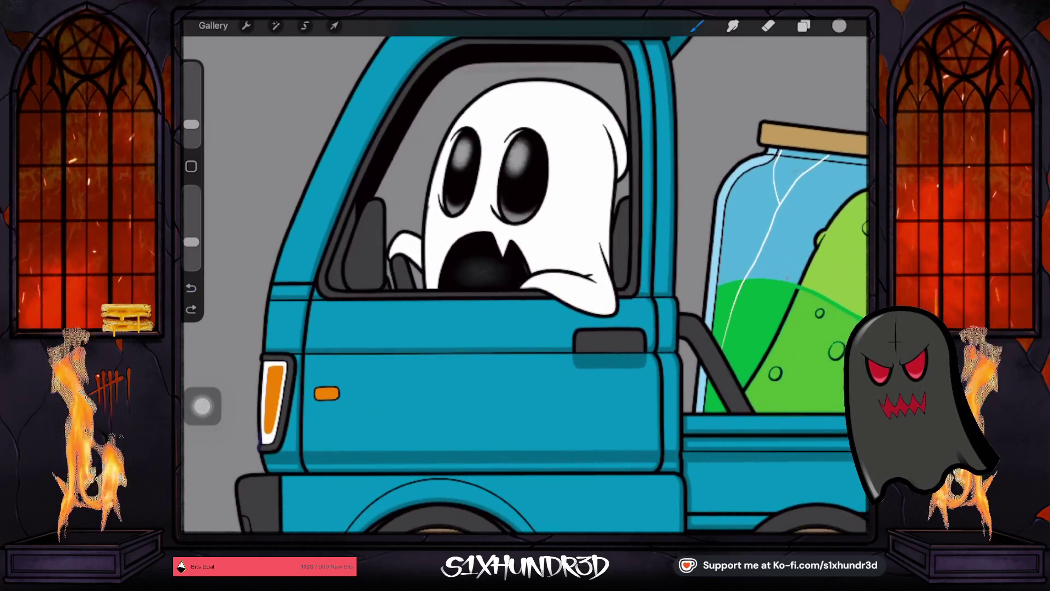
{"action": "left_click_drag", "start_coordinate": [191, 125], "coordinate": [191, 126]}
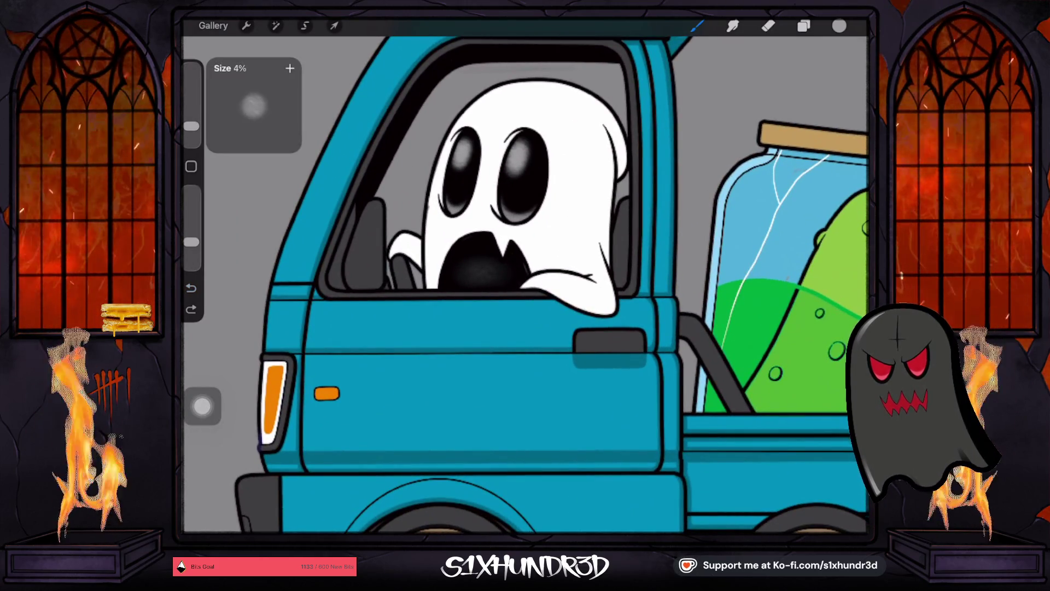
{"action": "mouse_move", "coordinate": [470, 273]}
{"action": "left_mouse_down"}
{"action": "mouse_move", "coordinate": [493, 265]}
{"action": "mouse_move", "coordinate": [475, 273]}
{"action": "mouse_move", "coordinate": [526, 273]}
{"action": "mouse_move", "coordinate": [464, 268]}
{"action": "left_mouse_up"}
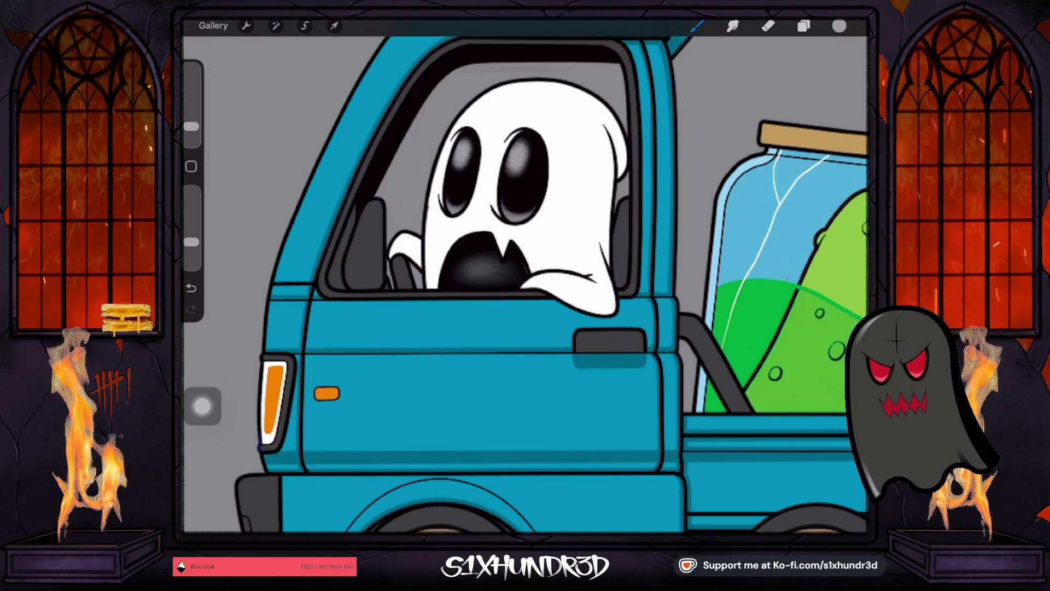
{"action": "scroll", "coordinate": [525, 284], "scroll_direction": "down", "scroll_amount": 5}
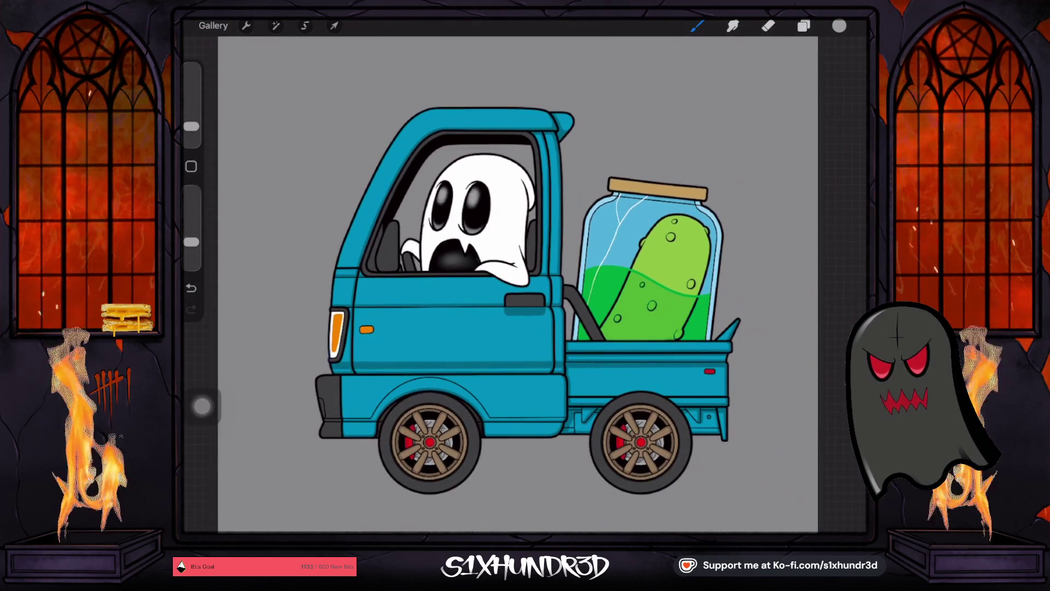
{"action": "left_click", "coordinate": [804, 25]}
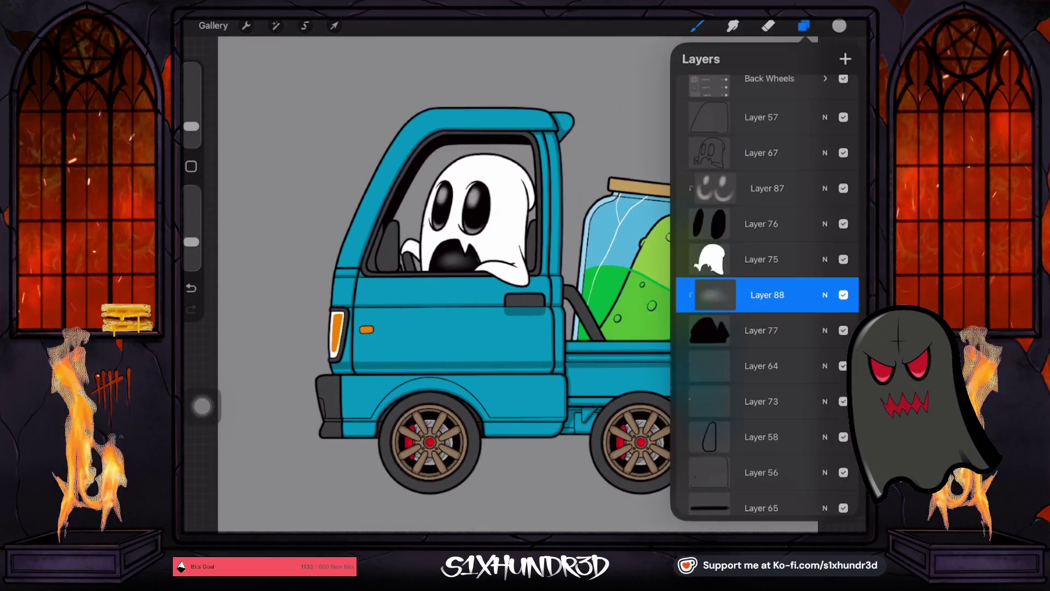
Step: Lower Layer 88's opacity to 77% to soften the mouth's grey sheen
{"action": "left_click", "coordinate": [825, 295]}
{"action": "left_click_drag", "start_coordinate": [820, 316], "coordinate": [811, 316]}
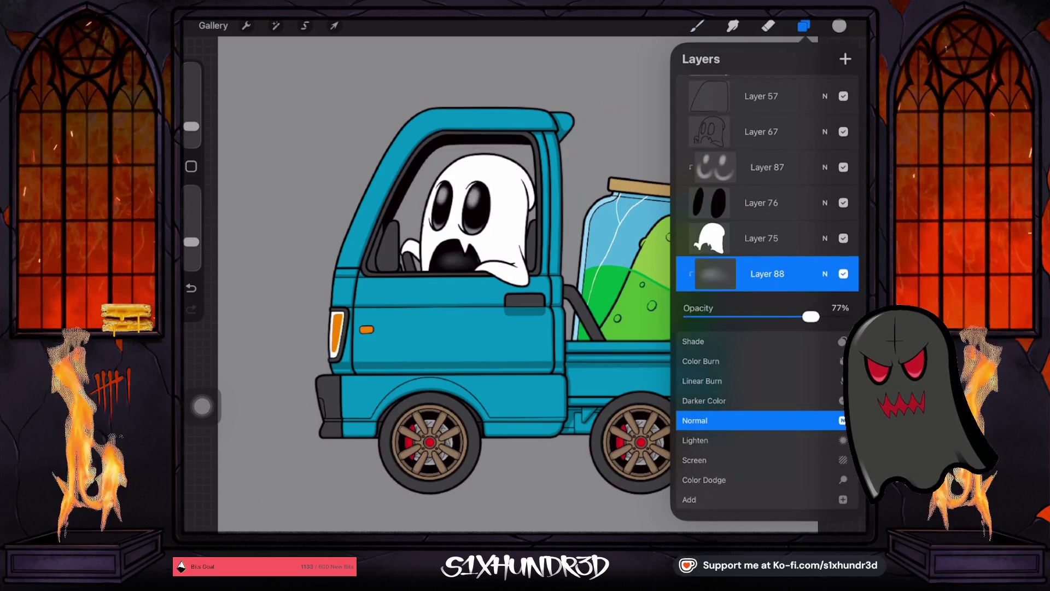
{"action": "left_click", "coordinate": [826, 273]}
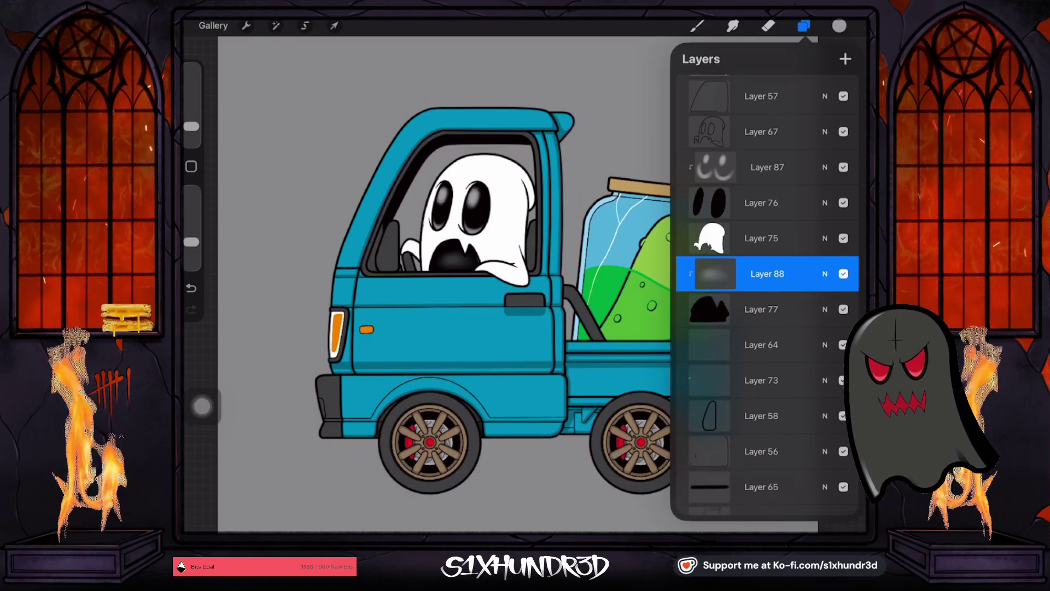
{"action": "left_click", "coordinate": [768, 26]}
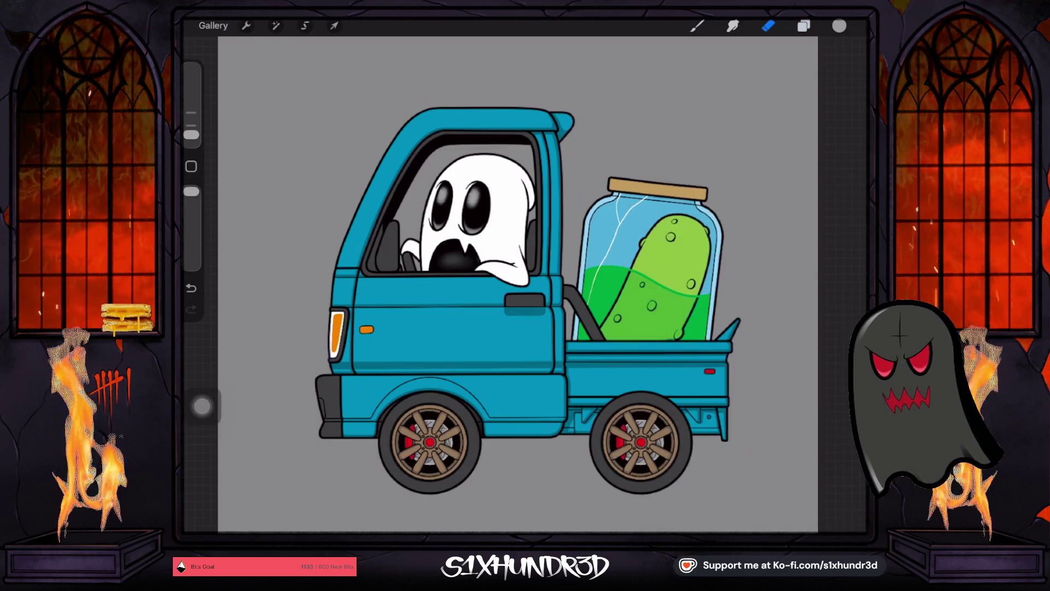
{"action": "scroll", "coordinate": [441, 257], "scroll_direction": "up", "scroll_amount": 5}
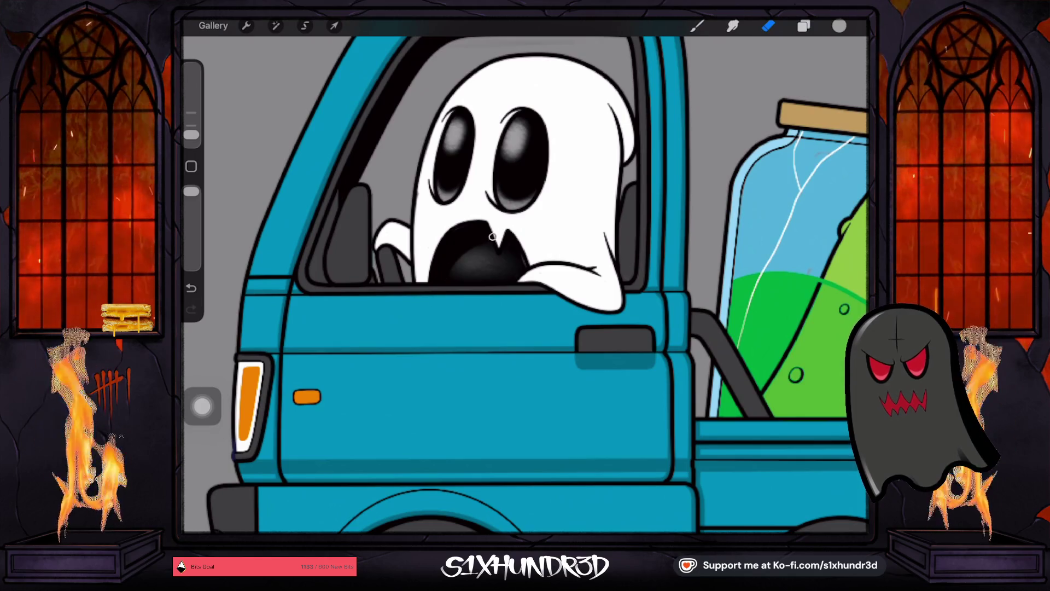
{"action": "scroll", "coordinate": [473, 235], "scroll_direction": "down", "scroll_amount": 5}
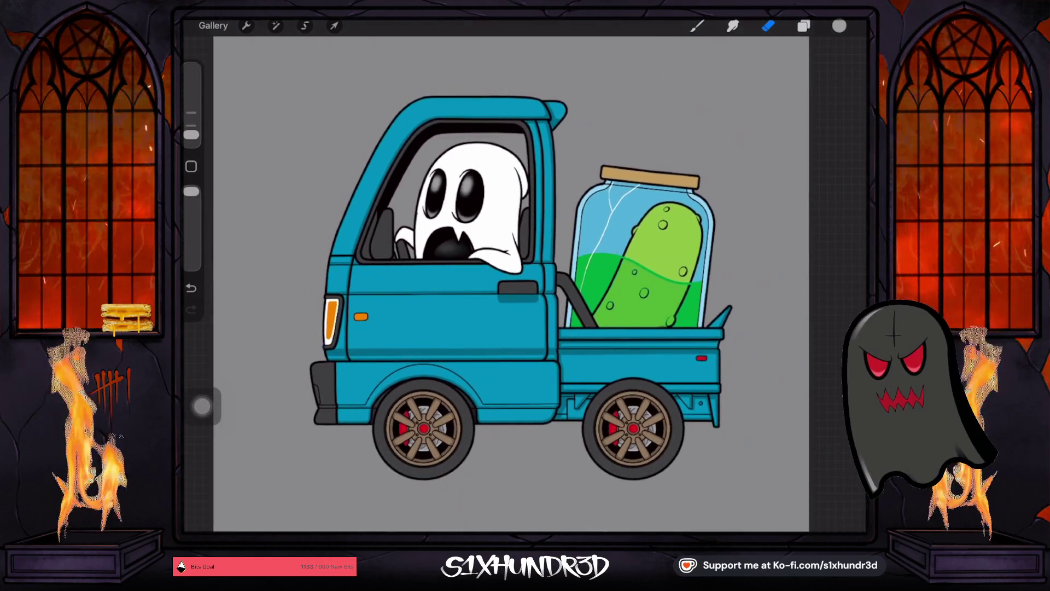
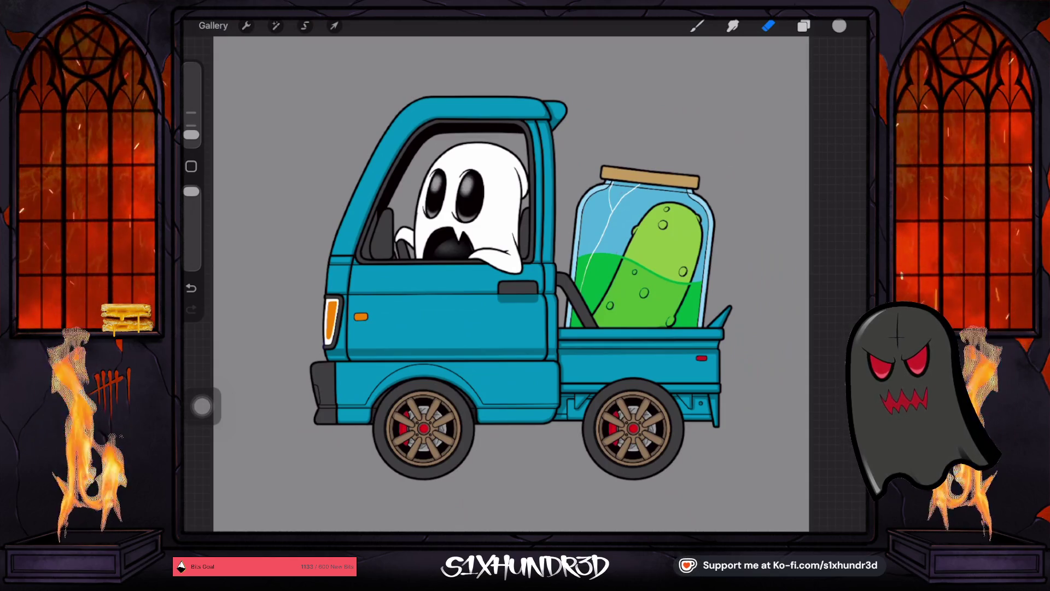
Step: Zoom in on the rear cab and bring up the brush, Colors and the layer list
{"action": "scroll", "coordinate": [510, 285], "scroll_direction": "down", "scroll_amount": 3}
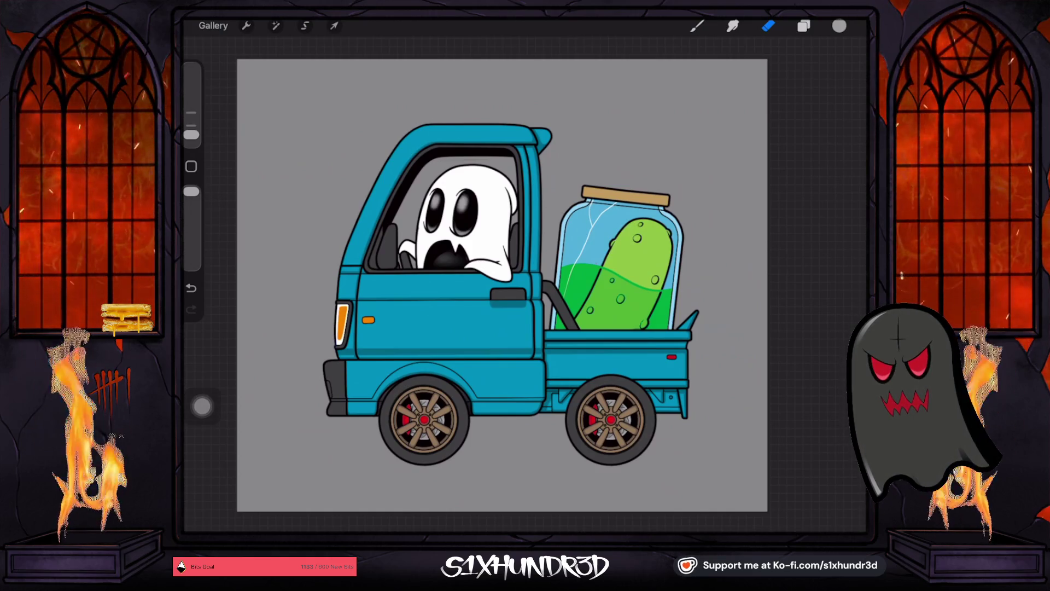
{"action": "scroll", "coordinate": [344, 407], "scroll_direction": "up", "scroll_amount": 5}
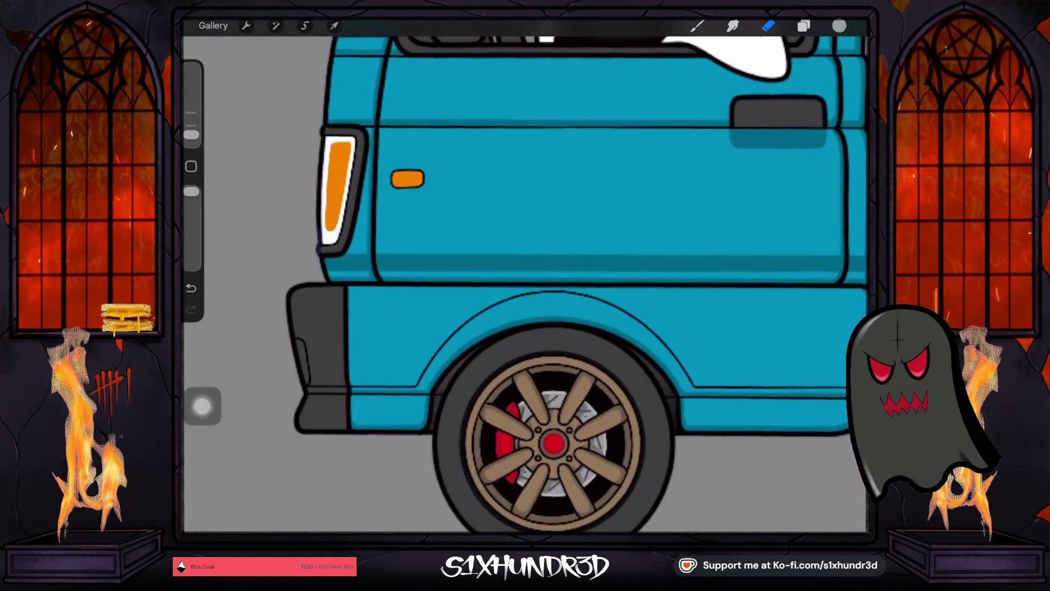
{"action": "left_click", "coordinate": [697, 26]}
{"action": "left_click", "coordinate": [839, 25]}
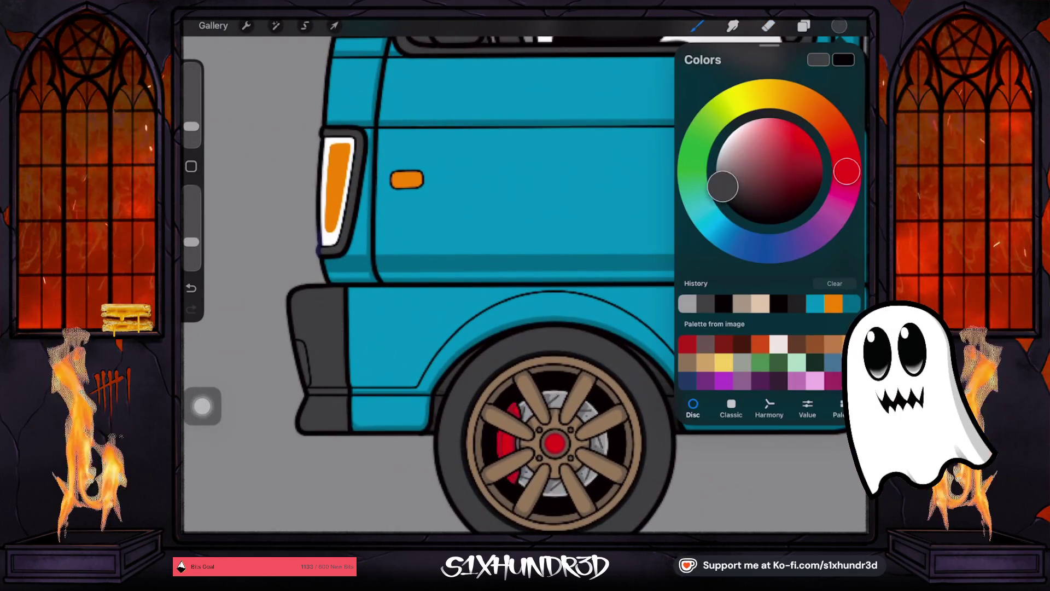
{"action": "left_click", "coordinate": [803, 26]}
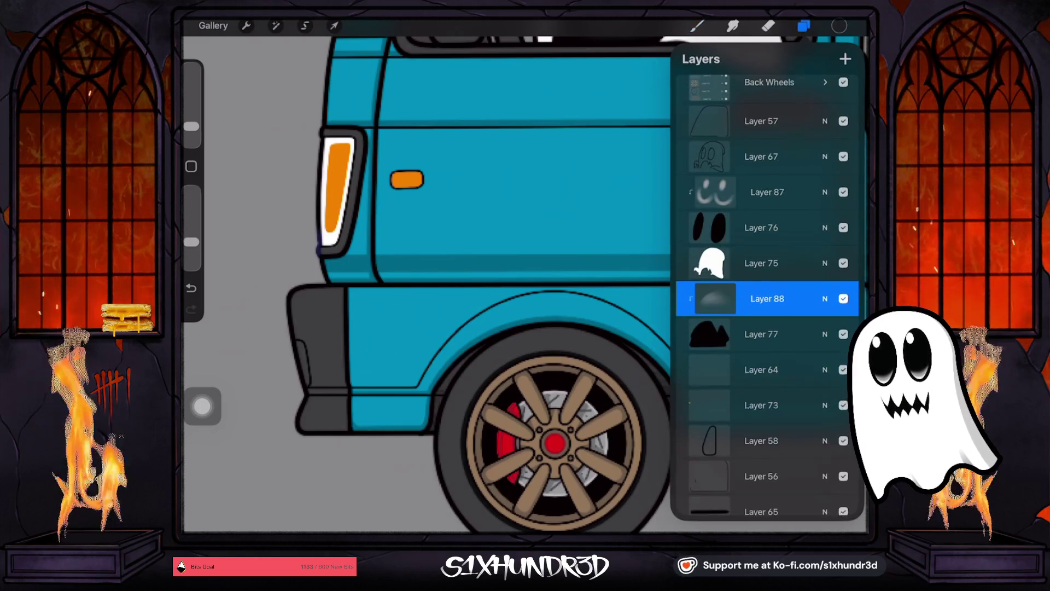
Step: Inspect Layers 56, 67 and 78 by selecting them and toggling their visibility
{"action": "scroll", "coordinate": [766, 273], "scroll_direction": "down", "scroll_amount": 5}
{"action": "left_click", "coordinate": [761, 228]}
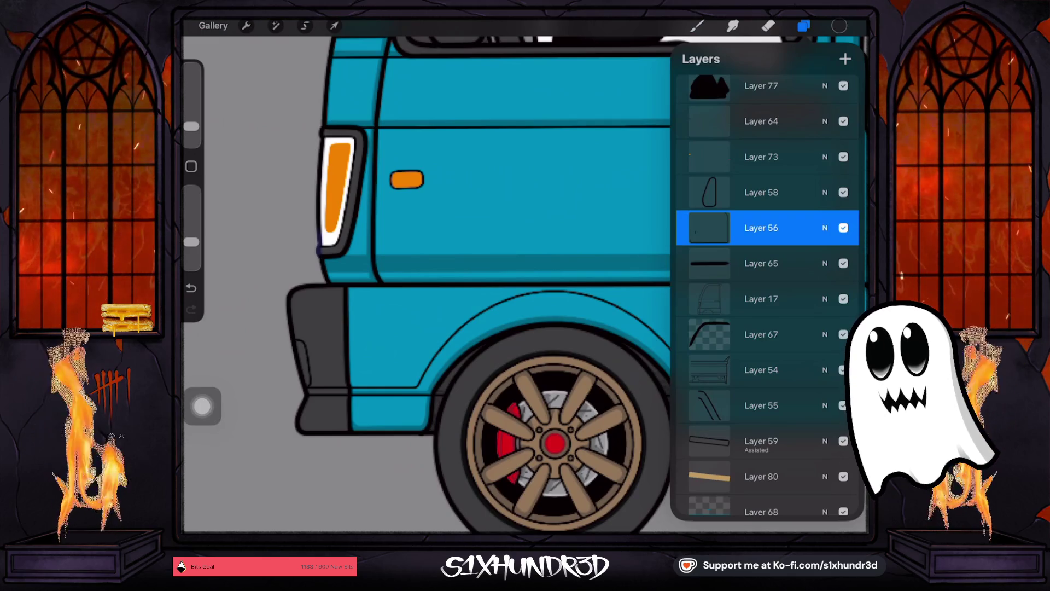
{"action": "scroll", "coordinate": [493, 274], "scroll_direction": "down", "scroll_amount": 3}
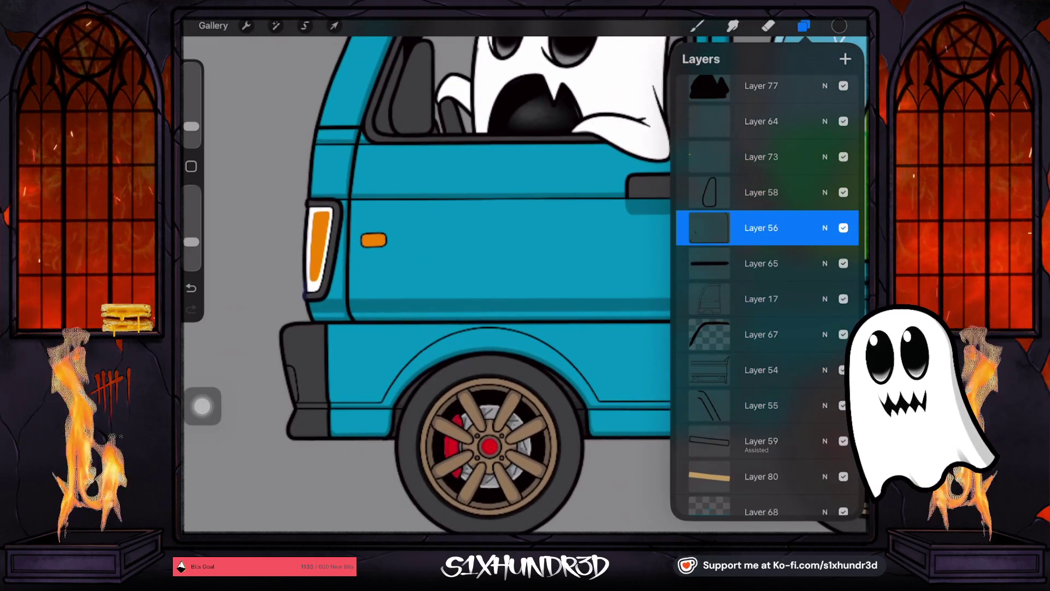
{"action": "left_click", "coordinate": [844, 228]}
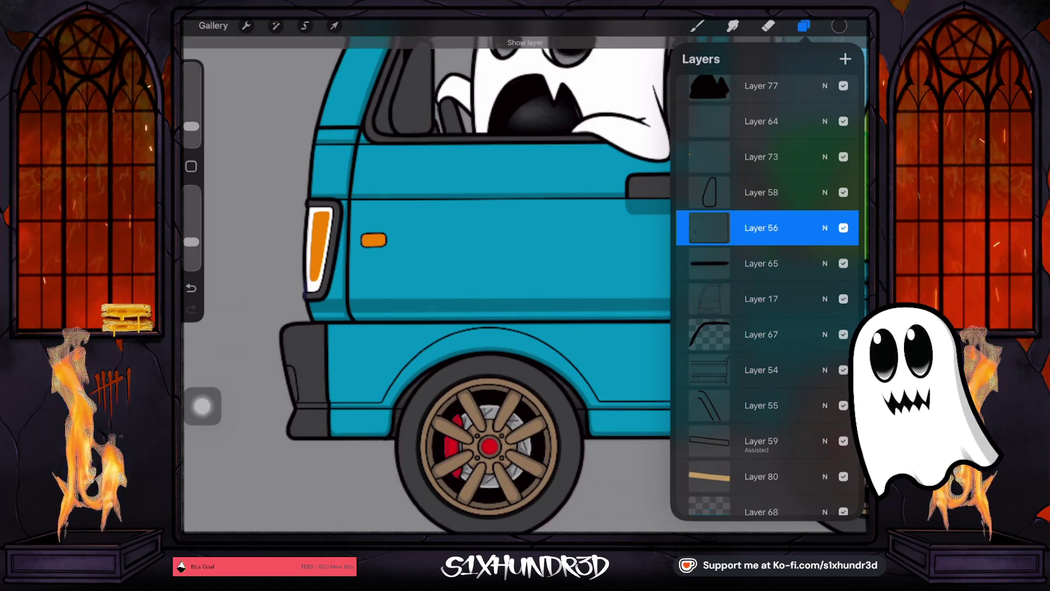
{"action": "left_click", "coordinate": [761, 334]}
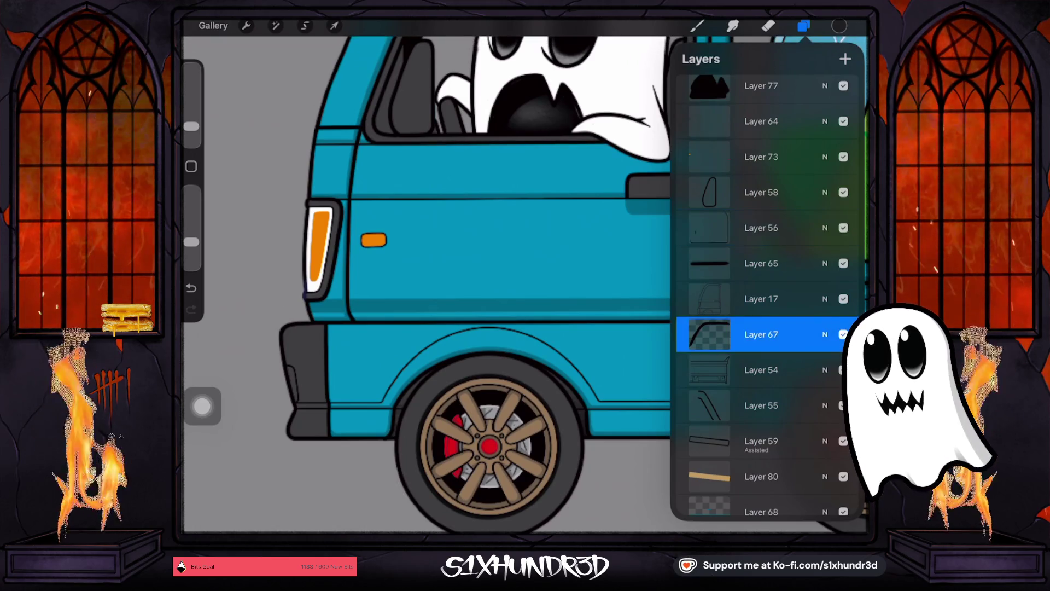
{"action": "scroll", "coordinate": [766, 296], "scroll_direction": "down", "scroll_amount": 3}
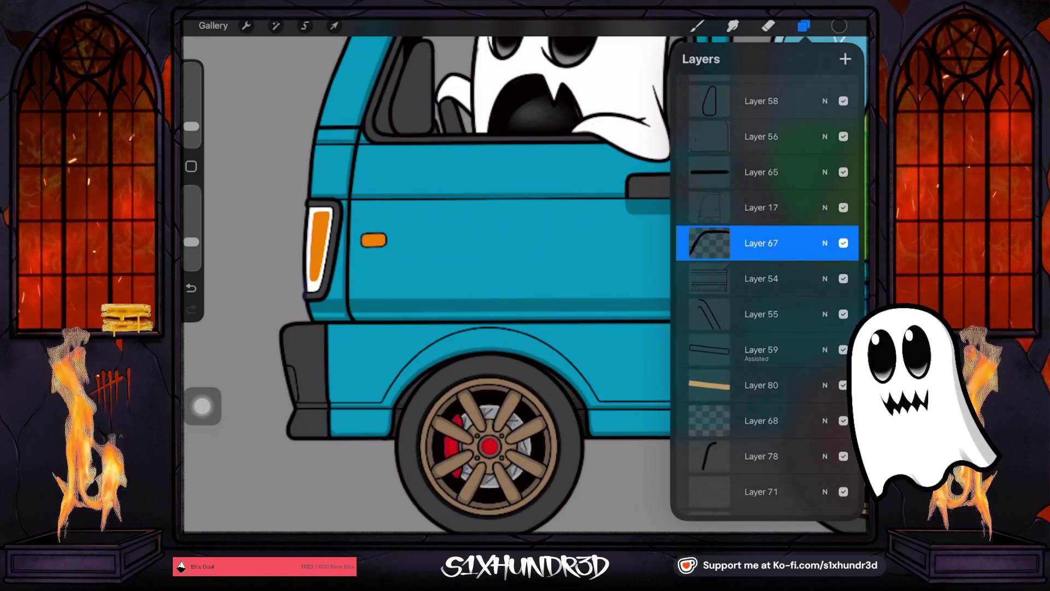
{"action": "scroll", "coordinate": [766, 296], "scroll_direction": "down", "scroll_amount": 2}
{"action": "left_click", "coordinate": [761, 396]}
{"action": "scroll", "coordinate": [465, 273], "scroll_direction": "down", "scroll_amount": 2}
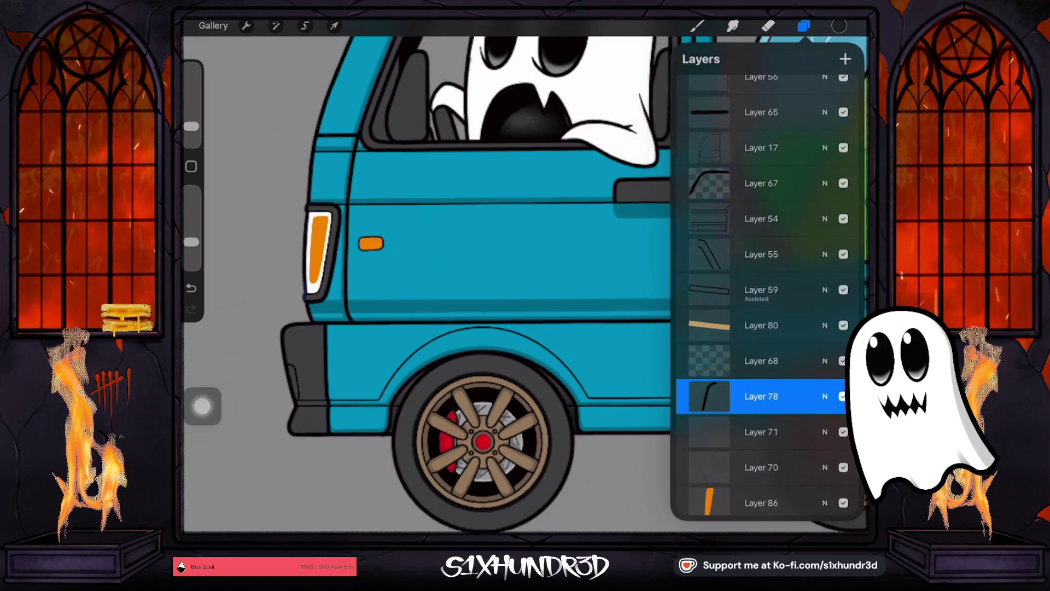
{"action": "left_click", "coordinate": [842, 397]}
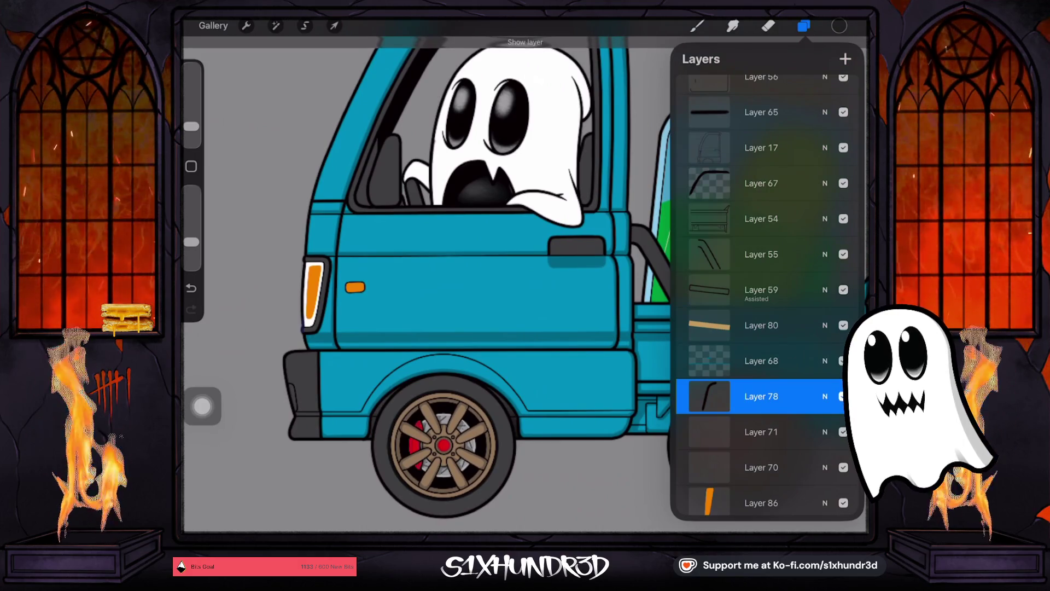
Step: Select Layer 74 and check its content by hiding and showing it
{"action": "scroll", "coordinate": [766, 295], "scroll_direction": "down", "scroll_amount": 3}
{"action": "left_click", "coordinate": [761, 300]}
{"action": "scroll", "coordinate": [766, 296], "scroll_direction": "down", "scroll_amount": 2}
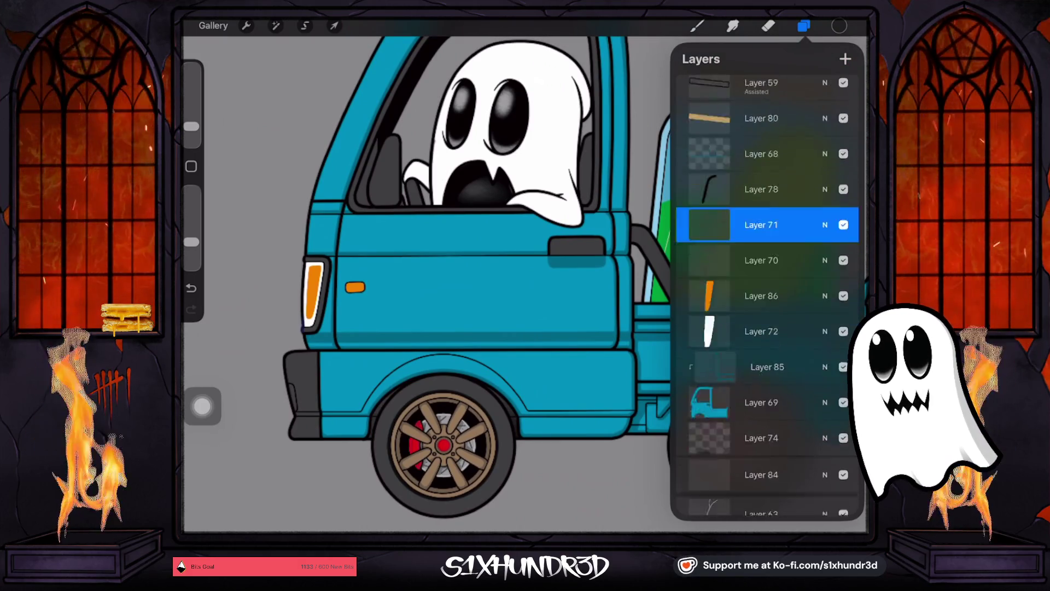
{"action": "scroll", "coordinate": [766, 295], "scroll_direction": "down", "scroll_amount": 3}
{"action": "left_click", "coordinate": [761, 349]}
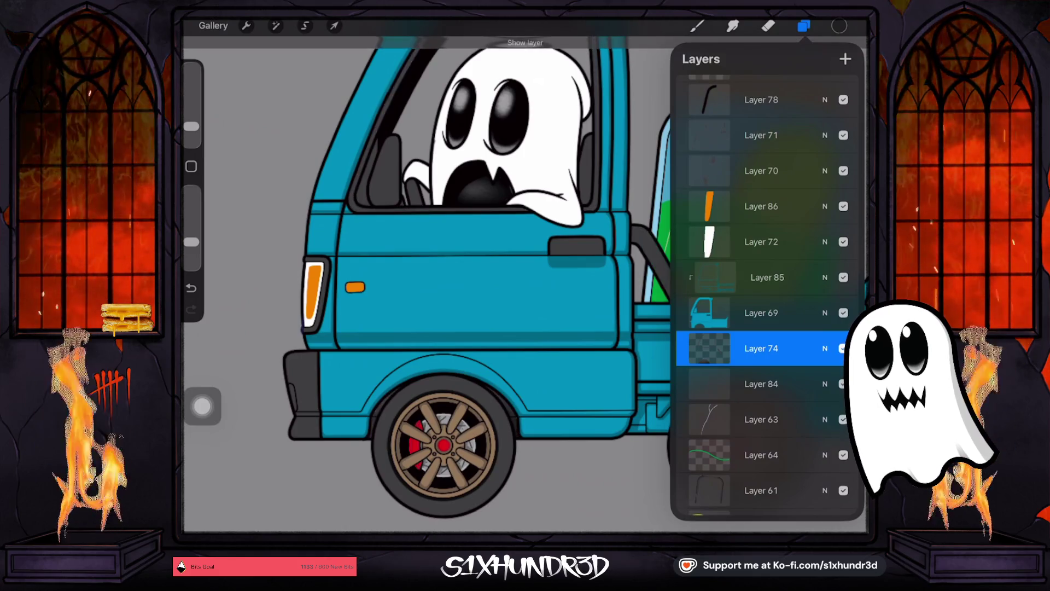
{"action": "left_click", "coordinate": [843, 349]}
{"action": "left_click", "coordinate": [842, 348]}
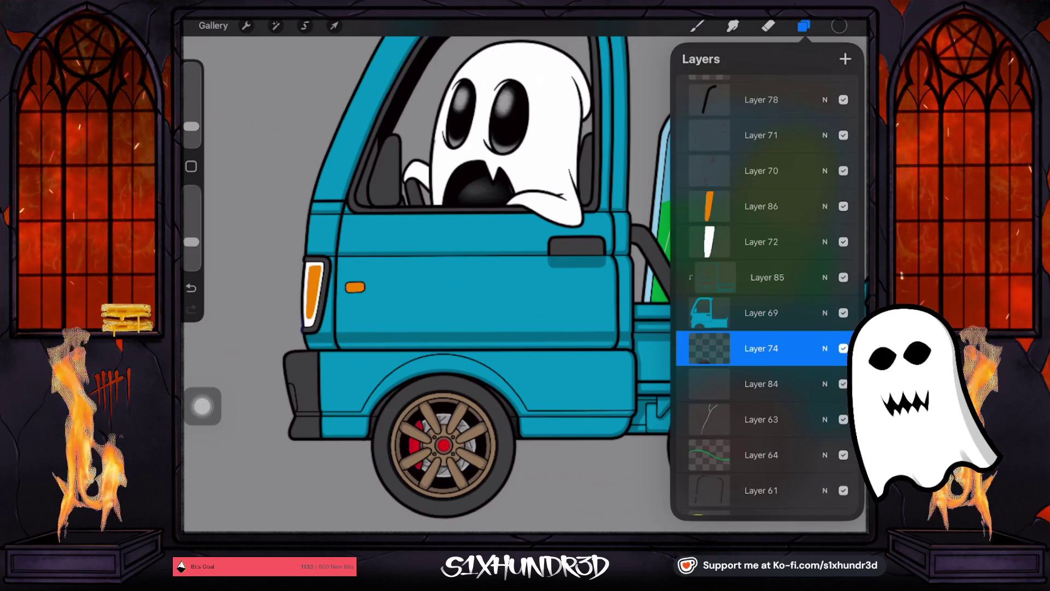
{"action": "left_click", "coordinate": [760, 348]}
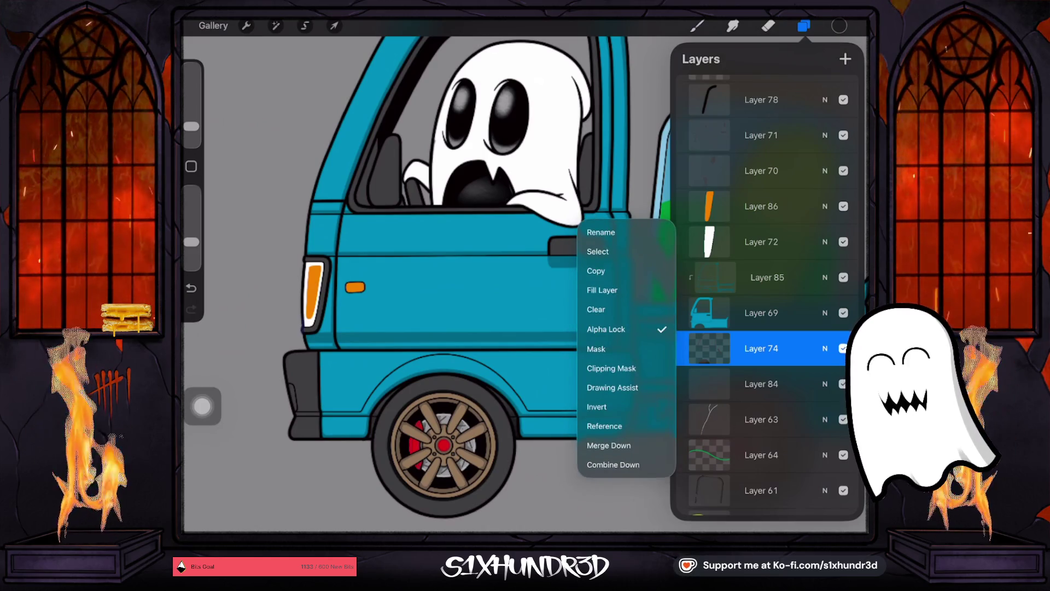
{"action": "key", "text": "Escape"}
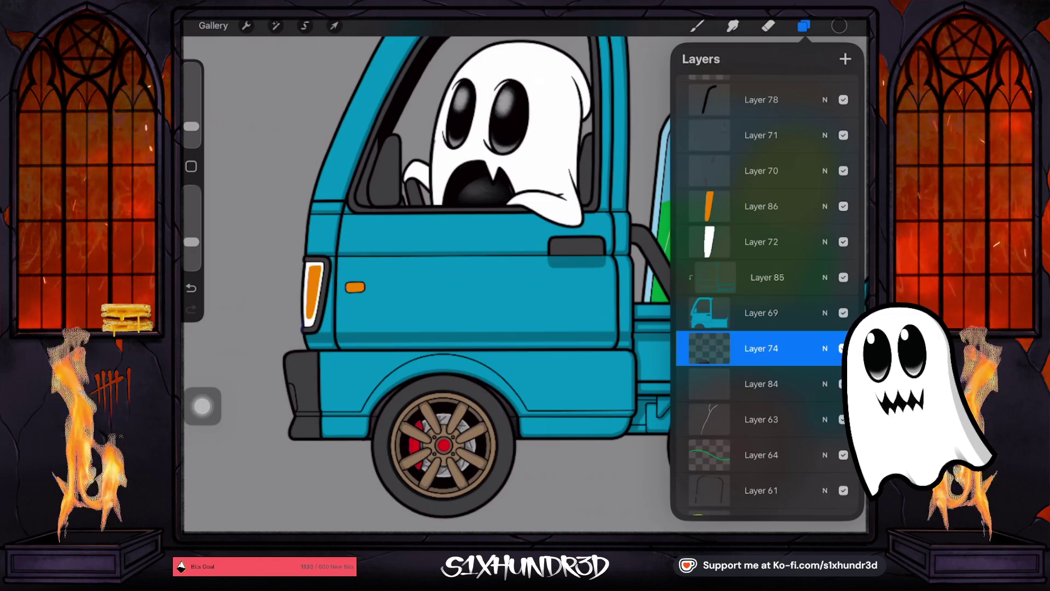
Step: Add a new layer above Layer 74 and set it as a clipping mask to Layer 74
{"action": "left_click", "coordinate": [846, 59]}
{"action": "left_click", "coordinate": [766, 348]}
{"action": "left_click", "coordinate": [629, 370]}
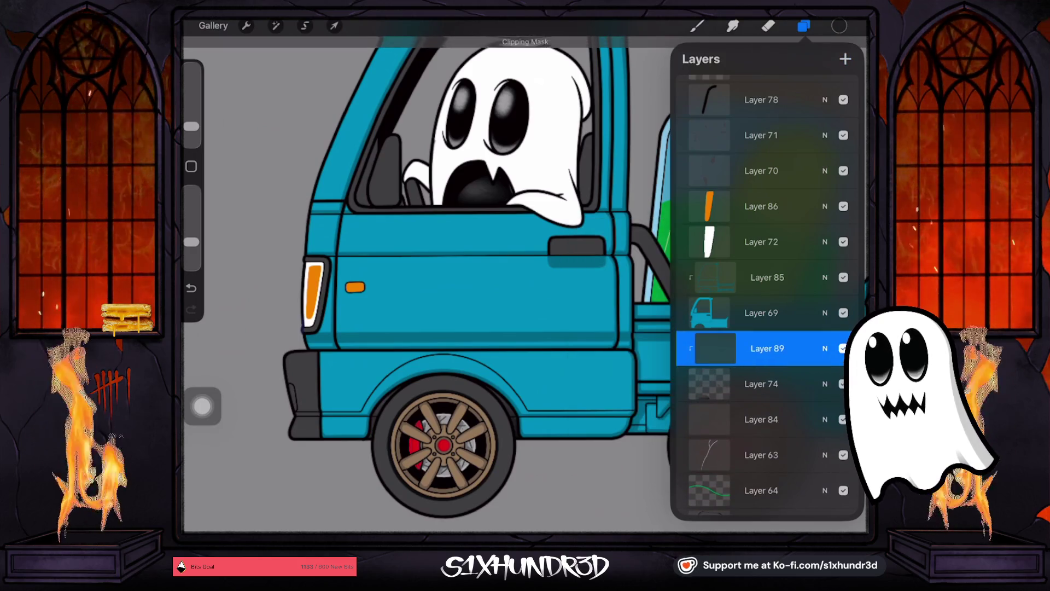
{"action": "left_click", "coordinate": [697, 25]}
{"action": "scroll", "coordinate": [739, 295], "scroll_direction": "up", "scroll_amount": 5}
{"action": "scroll", "coordinate": [739, 295], "scroll_direction": "up", "scroll_amount": 3}
Step: Choose Ghosty Tech Pen 2 at a much smaller size and zoom to the bumper
{"action": "left_click", "coordinate": [738, 114]}
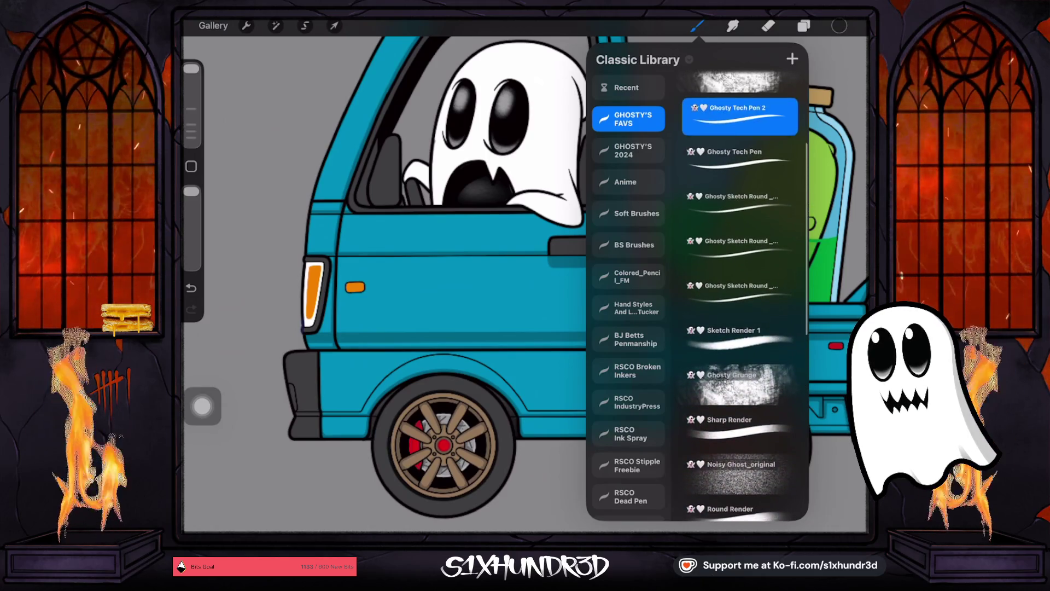
{"action": "left_click_drag", "start_coordinate": [191, 68], "coordinate": [191, 131]}
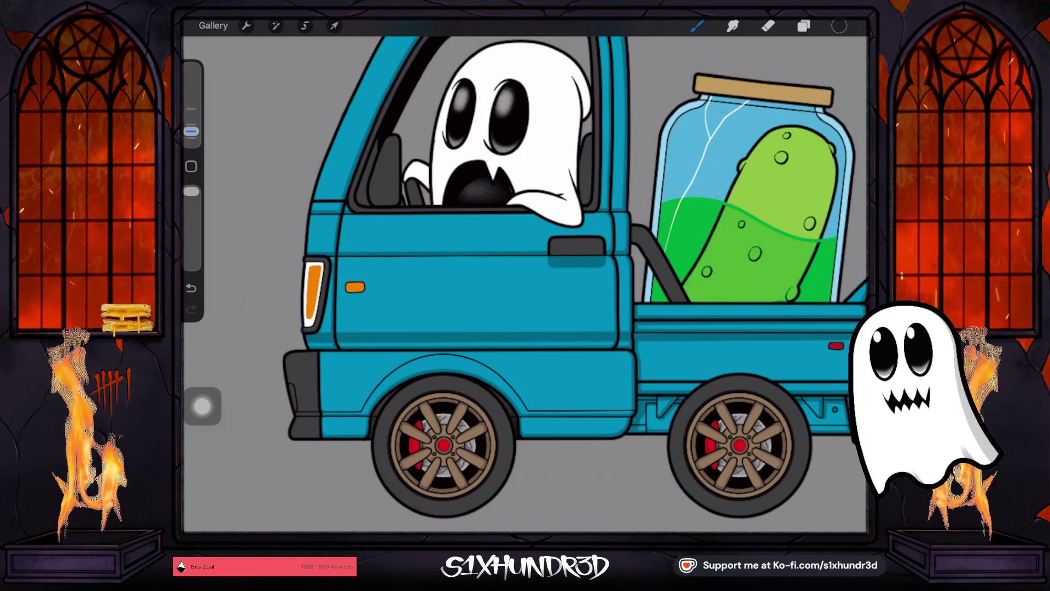
{"action": "scroll", "coordinate": [257, 432], "scroll_direction": "up", "scroll_amount": 10}
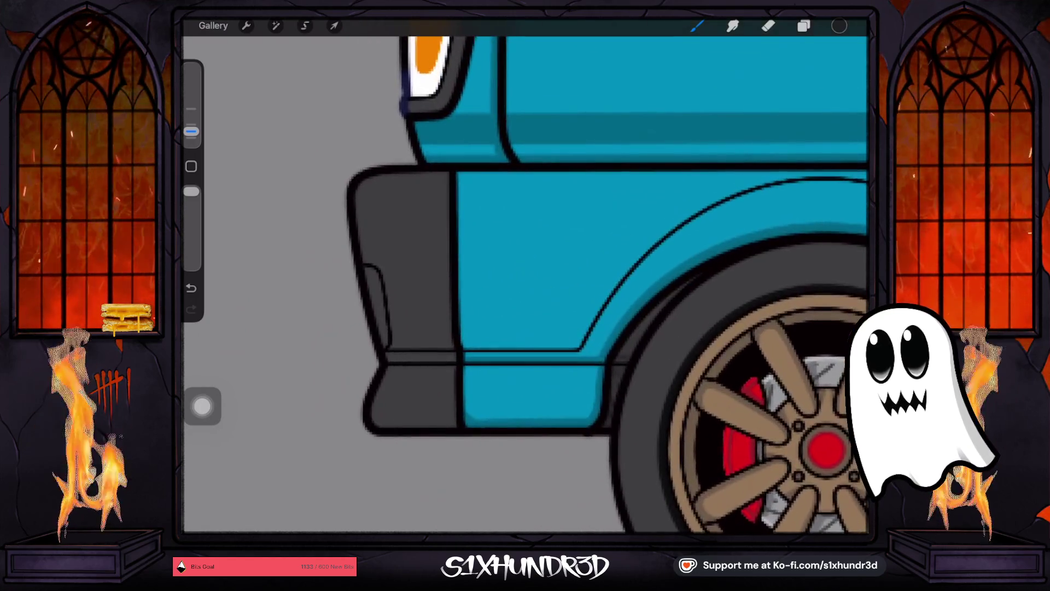
{"action": "scroll", "coordinate": [608, 284], "scroll_direction": "up", "scroll_amount": 3}
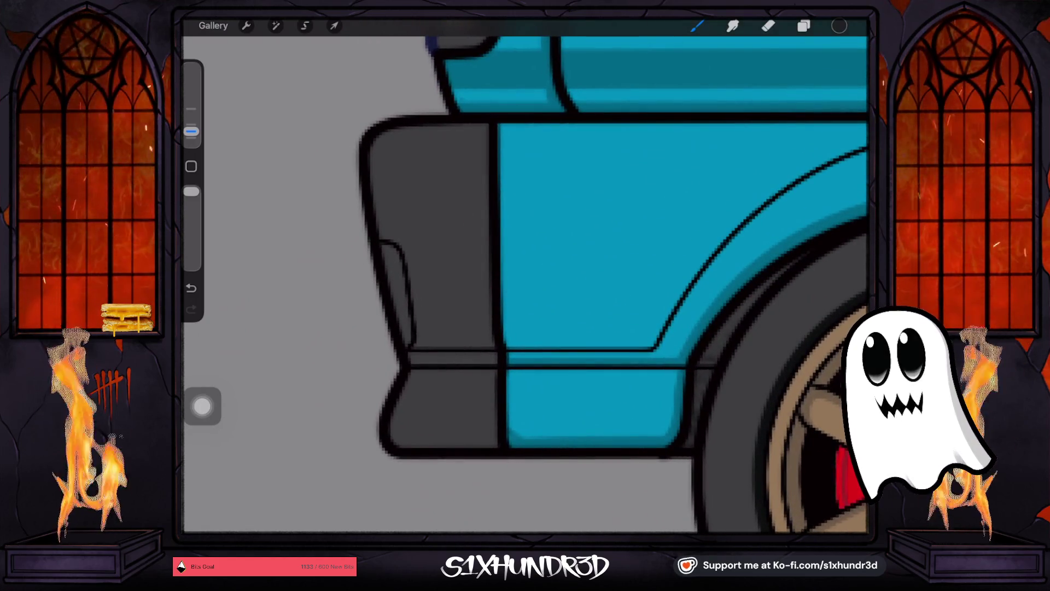
{"action": "left_click", "coordinate": [804, 25]}
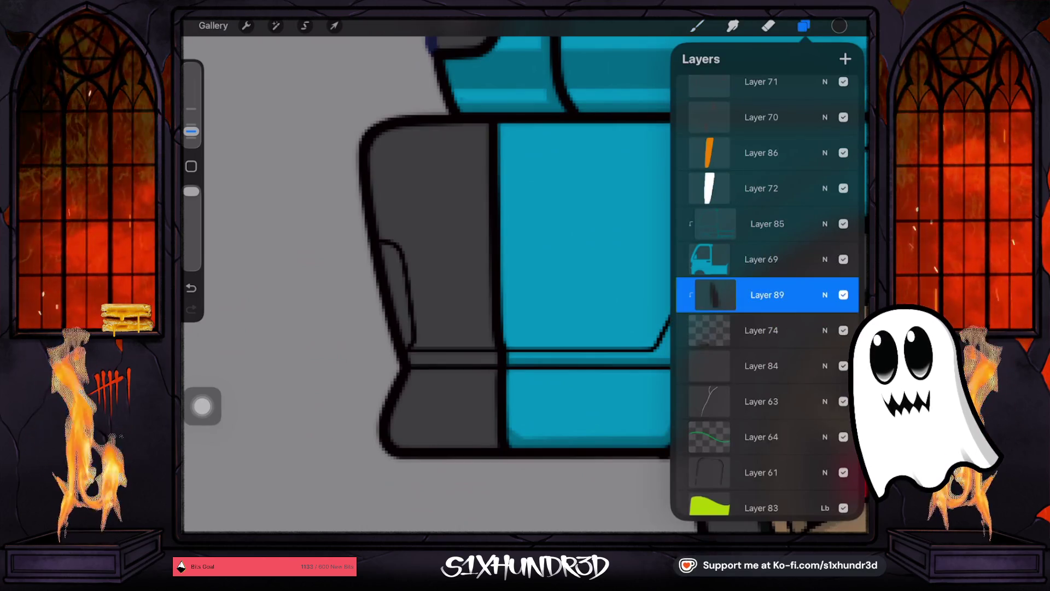
Step: Select Layer 70 and toggle its visibility repeatedly to compare the bumper's inner line
{"action": "scroll", "coordinate": [766, 295], "scroll_direction": "up", "scroll_amount": 2}
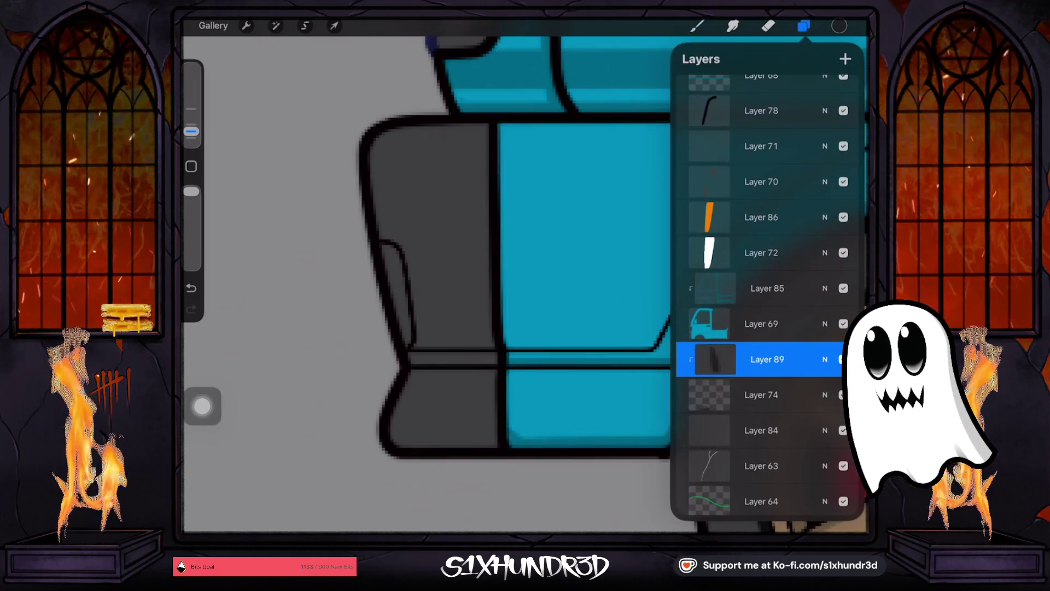
{"action": "left_click", "coordinate": [715, 359]}
{"action": "left_click", "coordinate": [766, 360]}
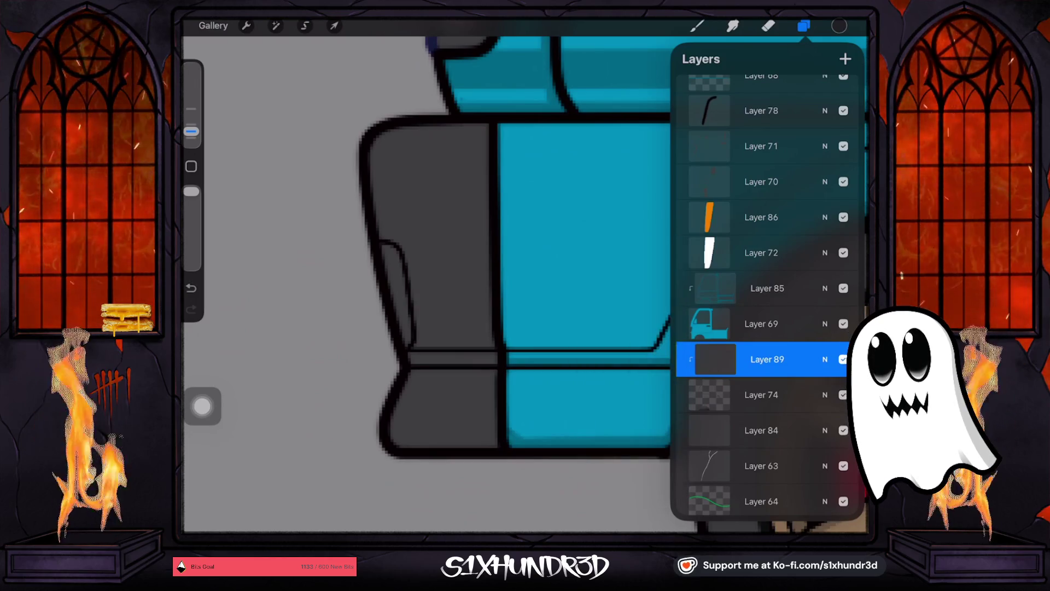
{"action": "scroll", "coordinate": [766, 295], "scroll_direction": "up", "scroll_amount": 3}
{"action": "left_click", "coordinate": [766, 279]}
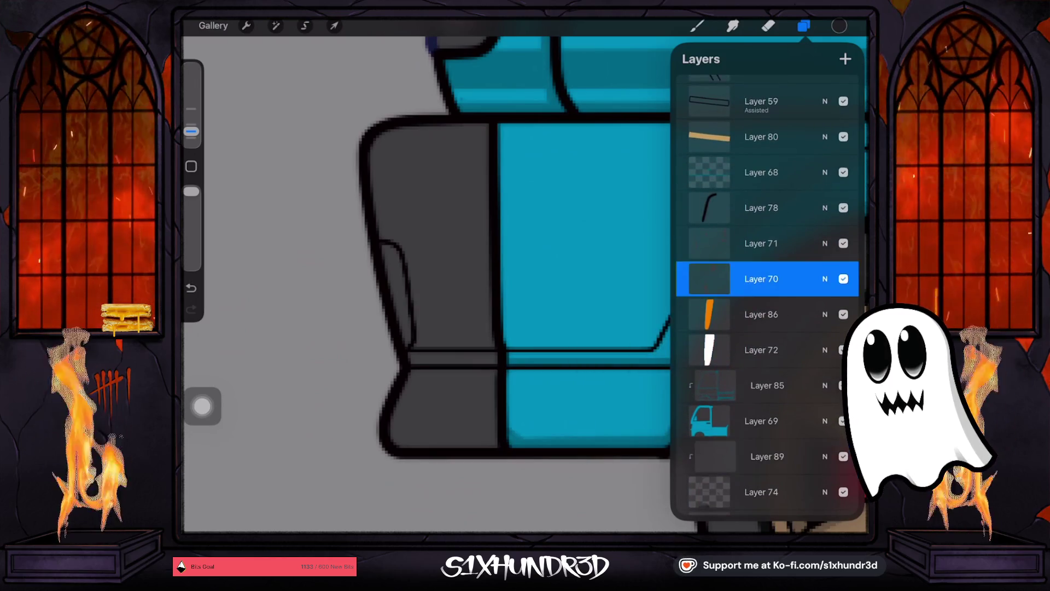
{"action": "left_click", "coordinate": [843, 279]}
{"action": "left_click", "coordinate": [844, 279]}
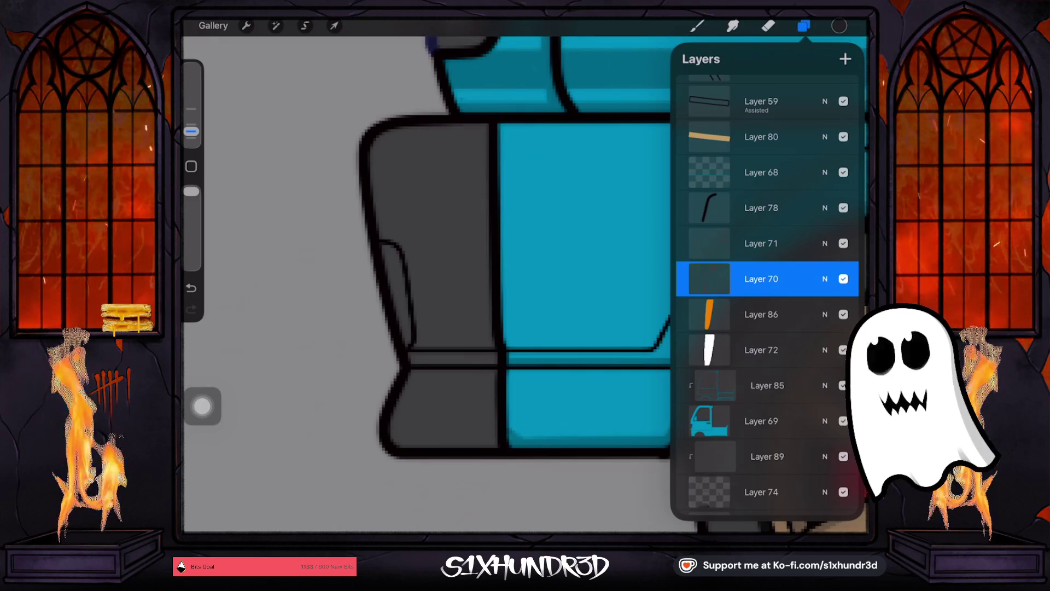
{"action": "left_click", "coordinate": [843, 279]}
{"action": "left_click", "coordinate": [844, 279]}
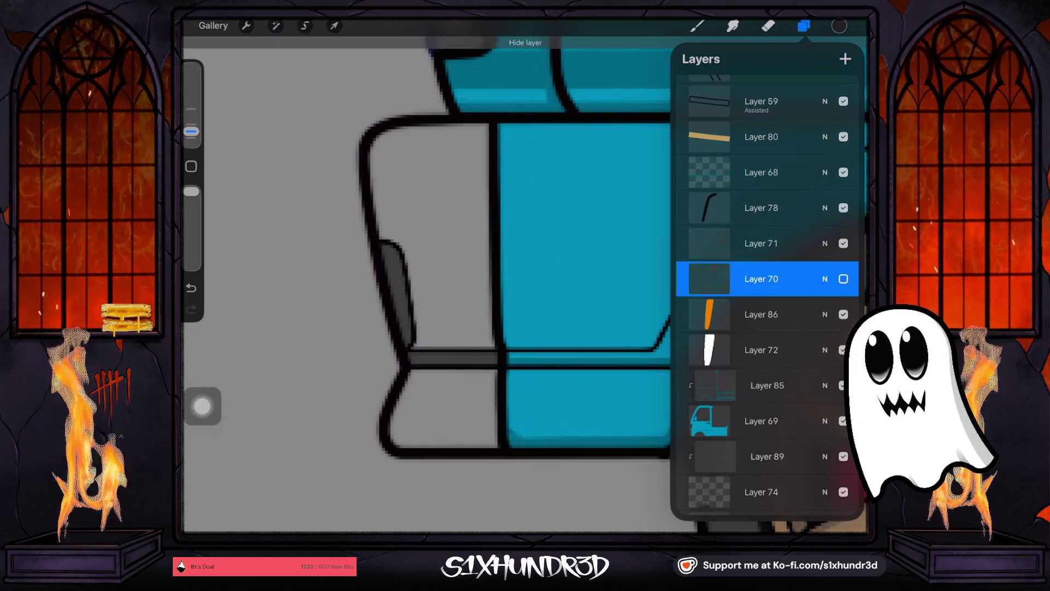
{"action": "left_click", "coordinate": [843, 279]}
{"action": "left_click", "coordinate": [844, 279]}
{"action": "left_click", "coordinate": [844, 279]}
{"action": "left_click", "coordinate": [844, 279]}
{"action": "left_click", "coordinate": [844, 279]}
{"action": "left_click", "coordinate": [844, 279]}
{"action": "left_click", "coordinate": [843, 279]}
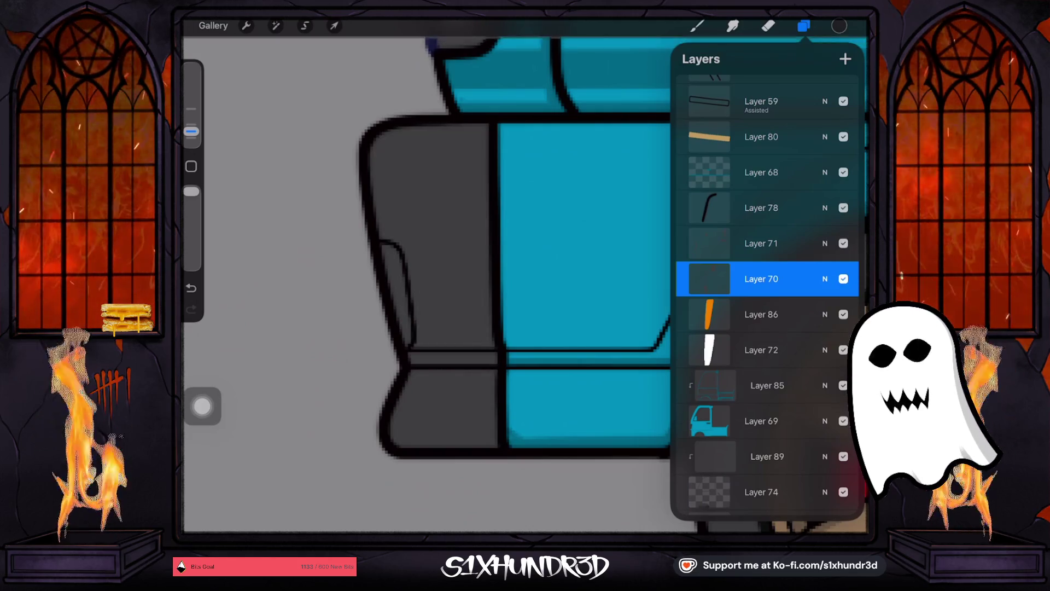
Step: Erase a small light spot on the bumper, then undo the erase and the last paint stroke
{"action": "left_click", "coordinate": [761, 243]}
{"action": "left_click", "coordinate": [761, 244]}
{"action": "left_click", "coordinate": [761, 244]}
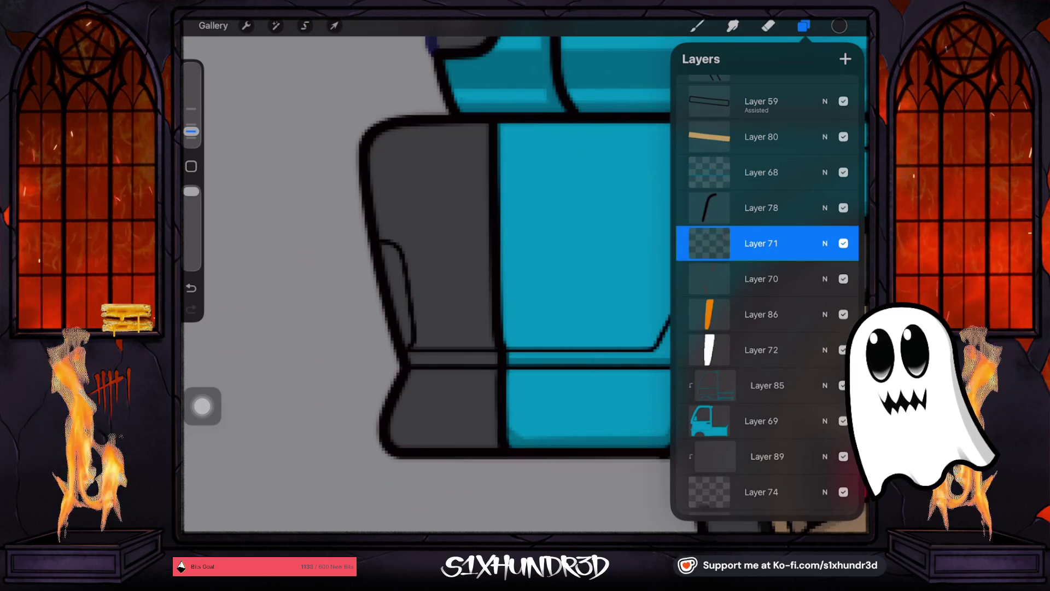
{"action": "left_click", "coordinate": [804, 26]}
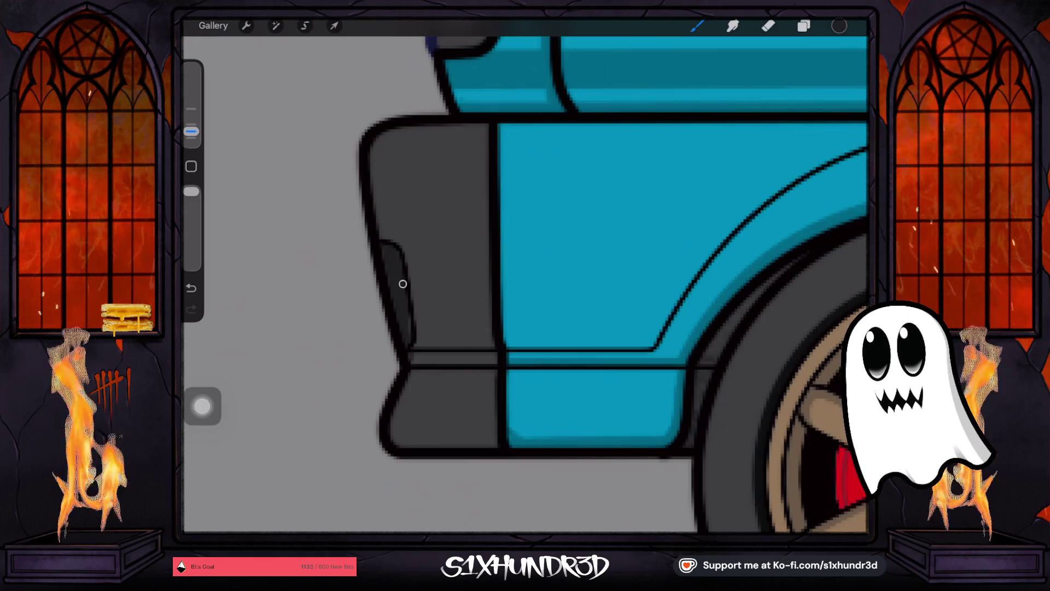
{"action": "left_click", "coordinate": [768, 26]}
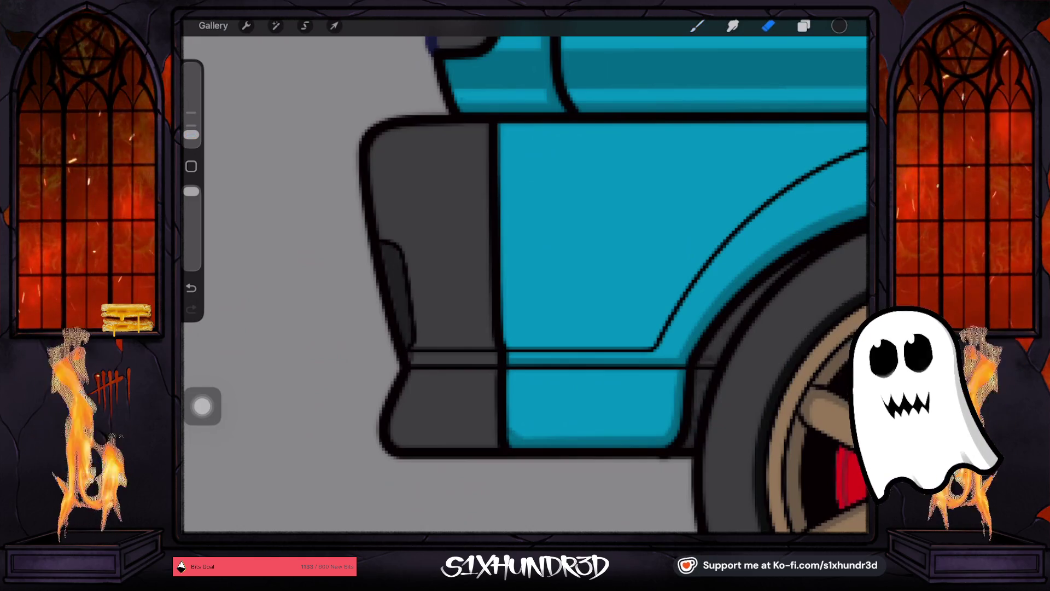
{"action": "left_click_drag", "start_coordinate": [413, 366], "coordinate": [422, 354]}
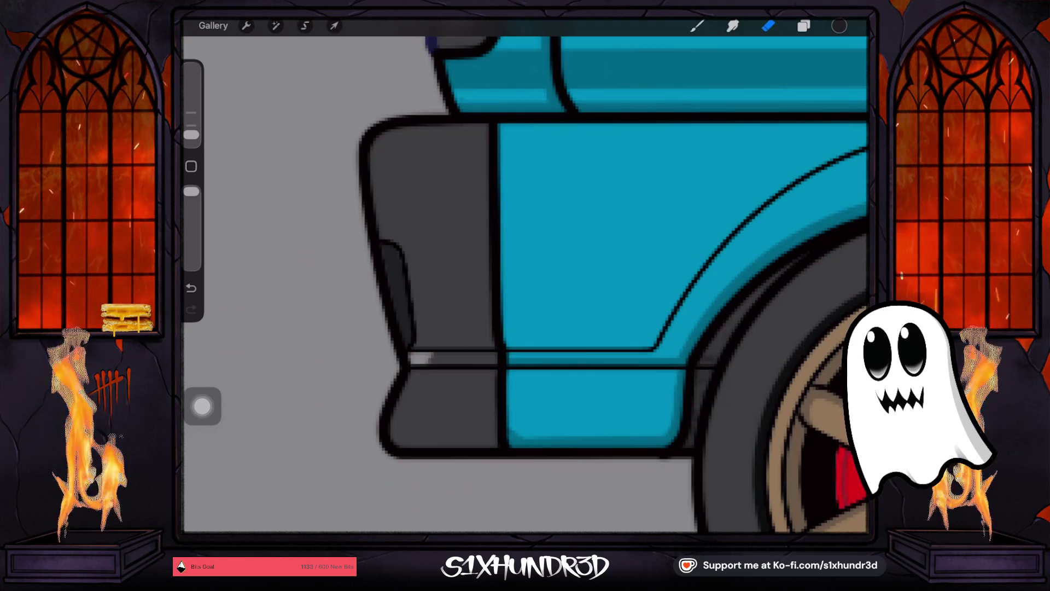
{"action": "key", "text": "ctrl+z"}
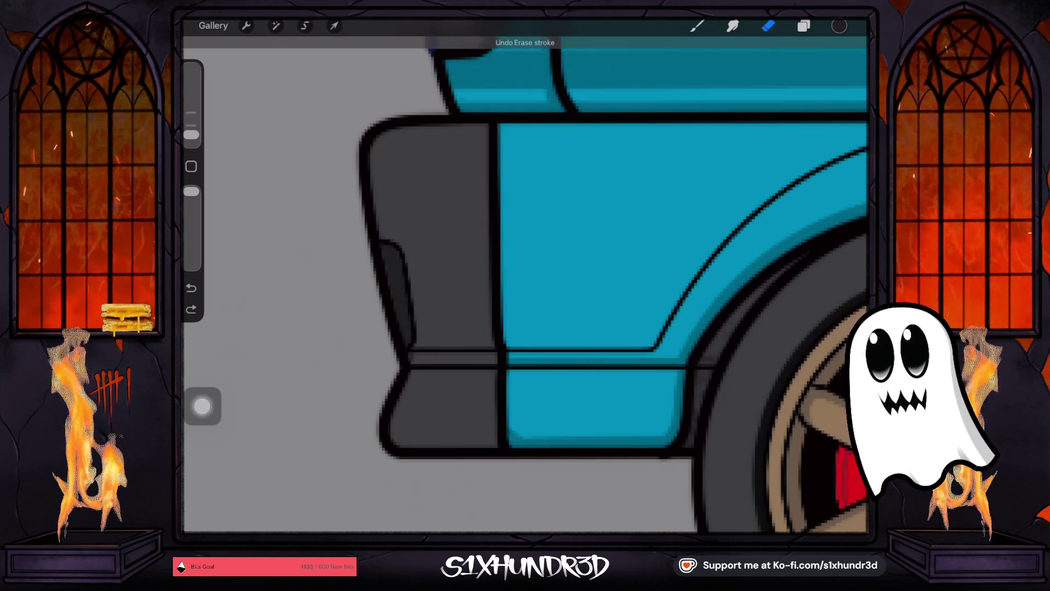
{"action": "key", "text": "b"}
{"action": "key", "text": "ctrl+z"}
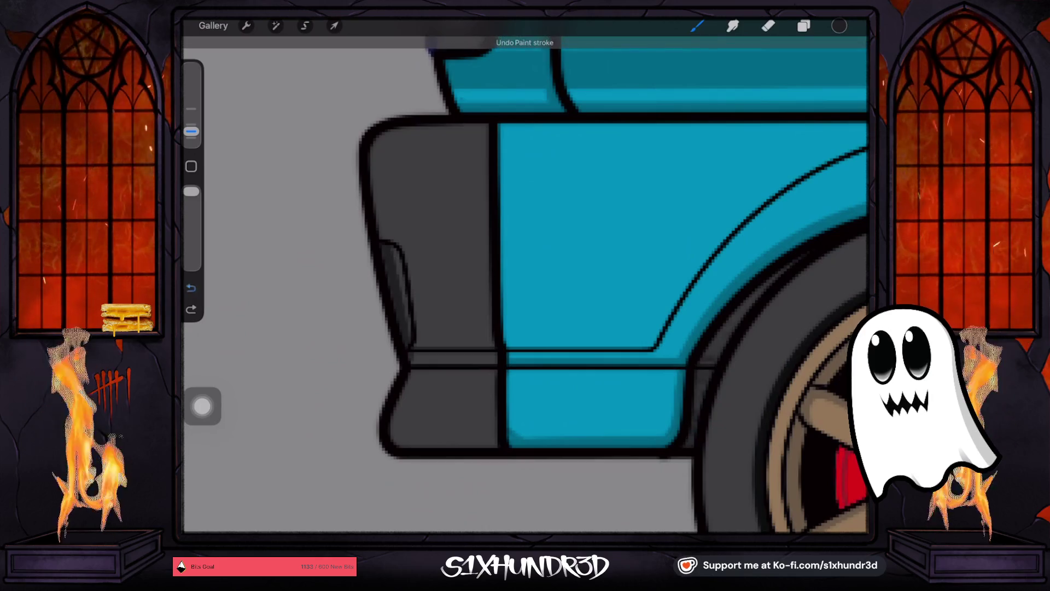
Step: Redo the paint stroke and toggle Layer 71 on and off to compare the shading
{"action": "key", "text": "l"}
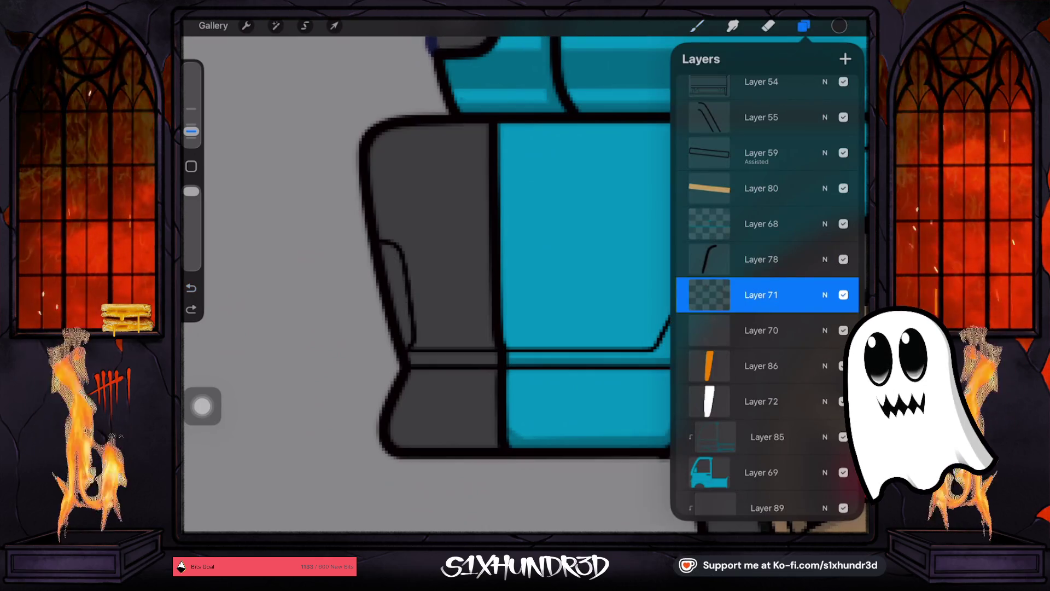
{"action": "key", "text": "ctrl+shift+z"}
{"action": "key", "text": "ctrl+shift+z"}
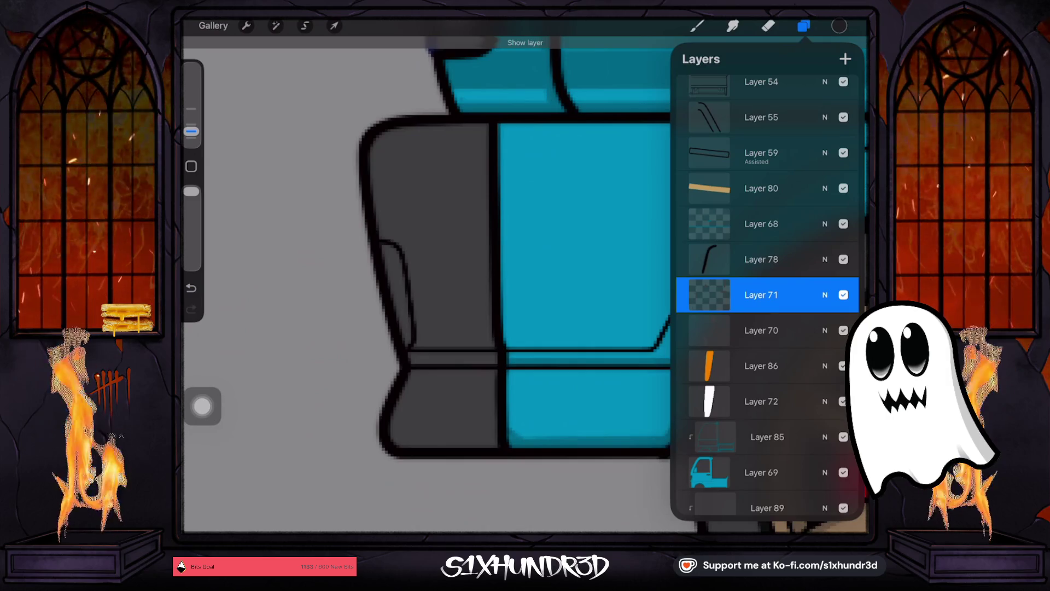
{"action": "left_click", "coordinate": [844, 294]}
{"action": "left_click", "coordinate": [844, 295]}
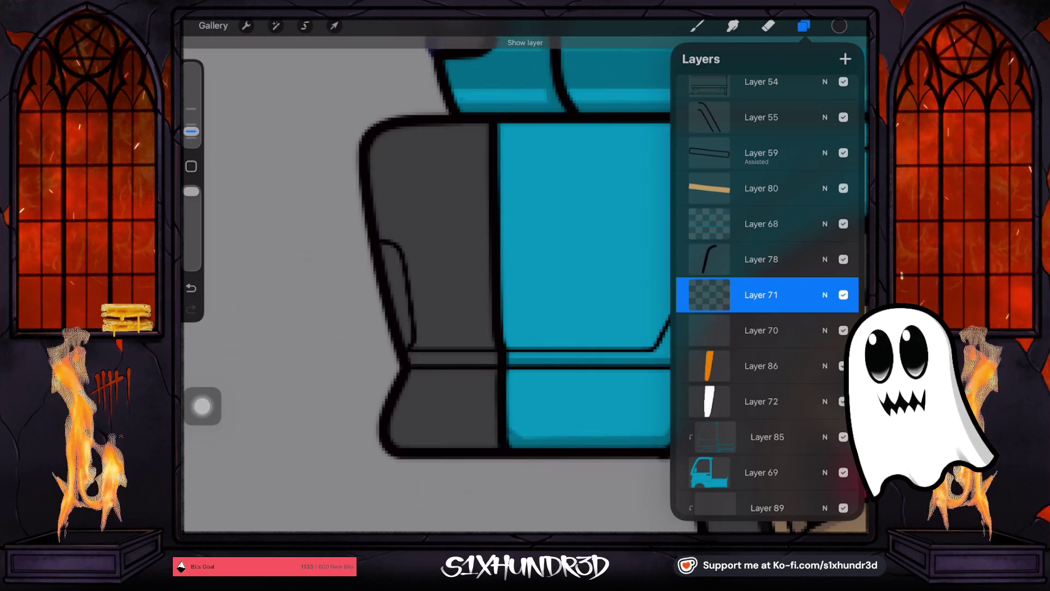
{"action": "left_click", "coordinate": [843, 295]}
{"action": "left_click", "coordinate": [844, 294]}
{"action": "left_click", "coordinate": [844, 295]}
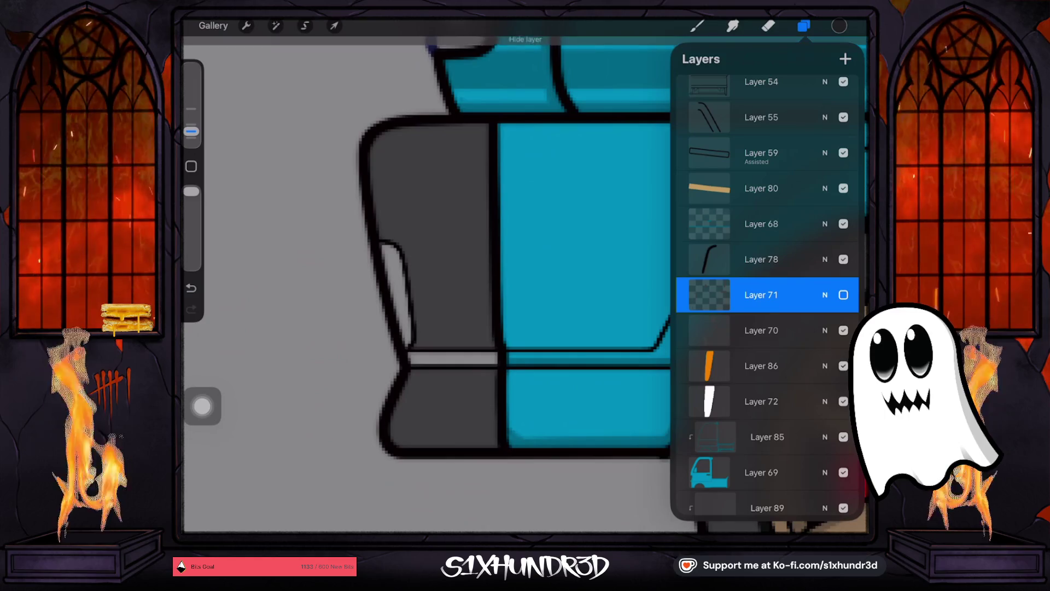
{"action": "left_click", "coordinate": [844, 295]}
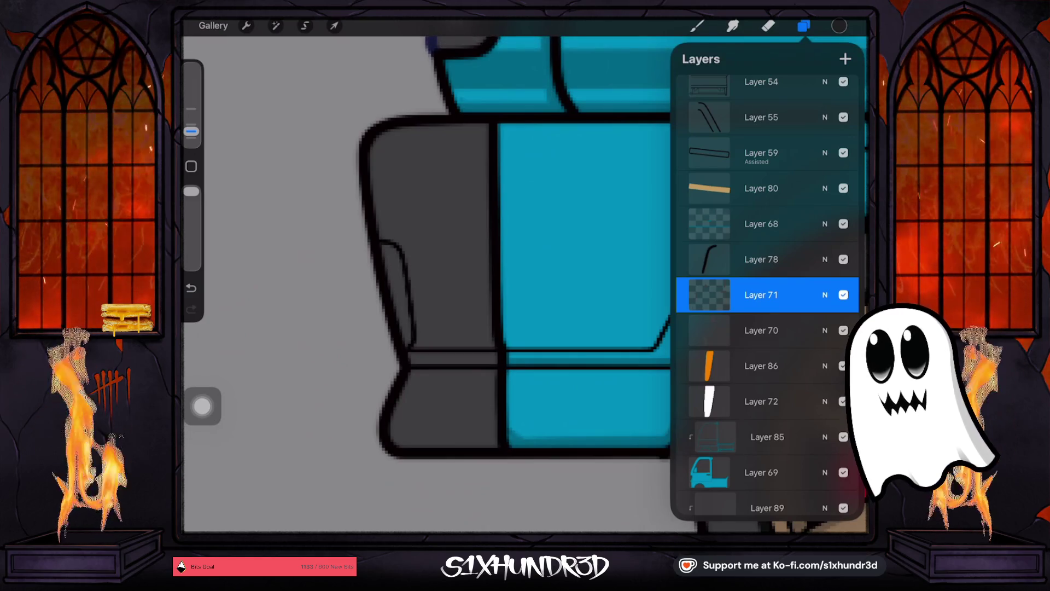
{"action": "left_click", "coordinate": [844, 295]}
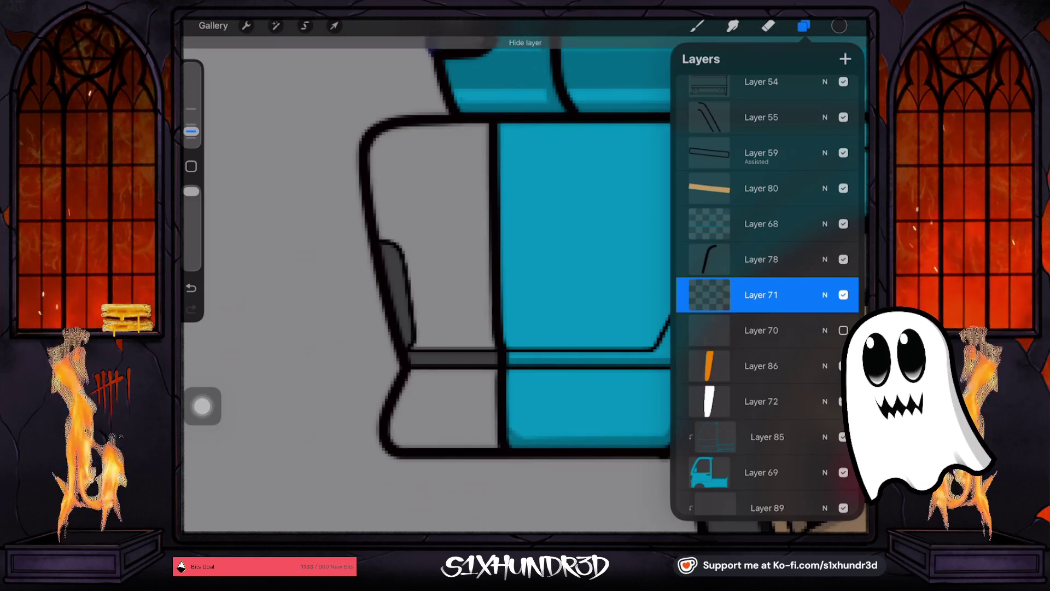
{"action": "left_click", "coordinate": [843, 295]}
{"action": "left_click", "coordinate": [843, 295]}
{"action": "left_click", "coordinate": [843, 295]}
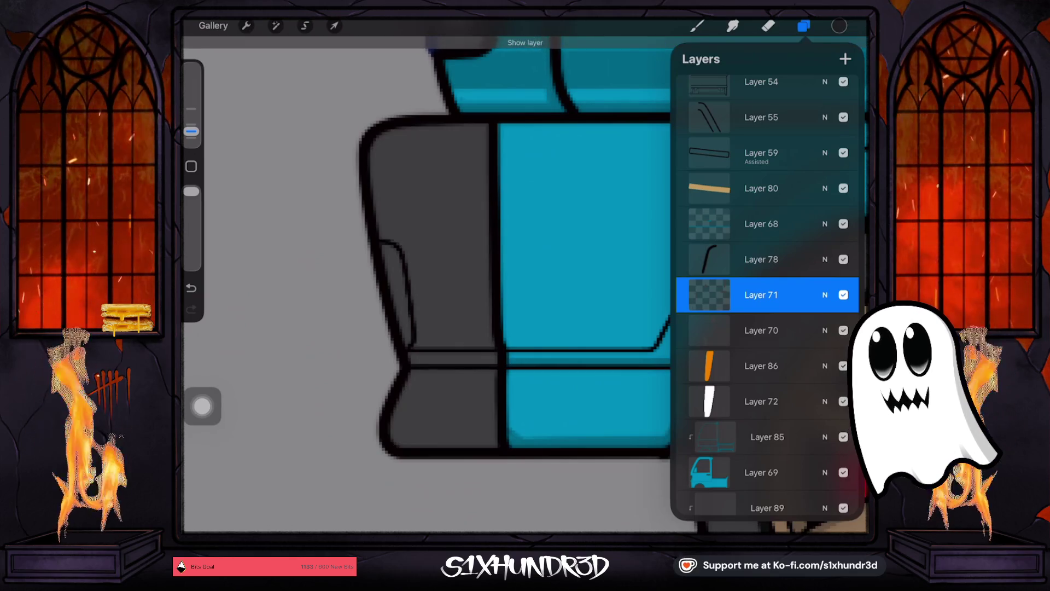
{"action": "left_click", "coordinate": [844, 295]}
{"action": "left_click", "coordinate": [844, 295]}
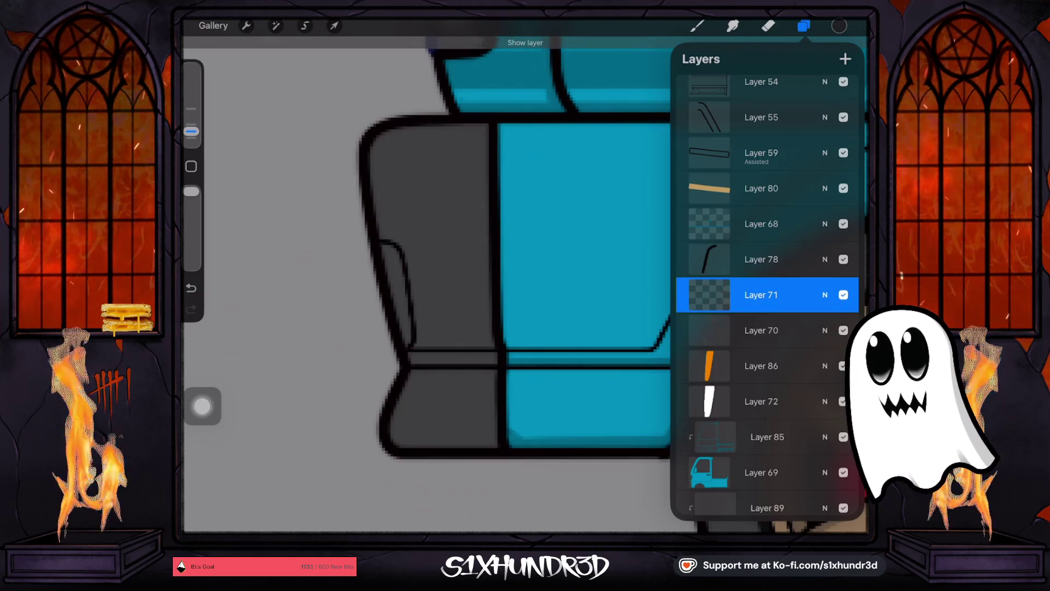
{"action": "left_click", "coordinate": [709, 295]}
{"action": "left_click", "coordinate": [386, 274]}
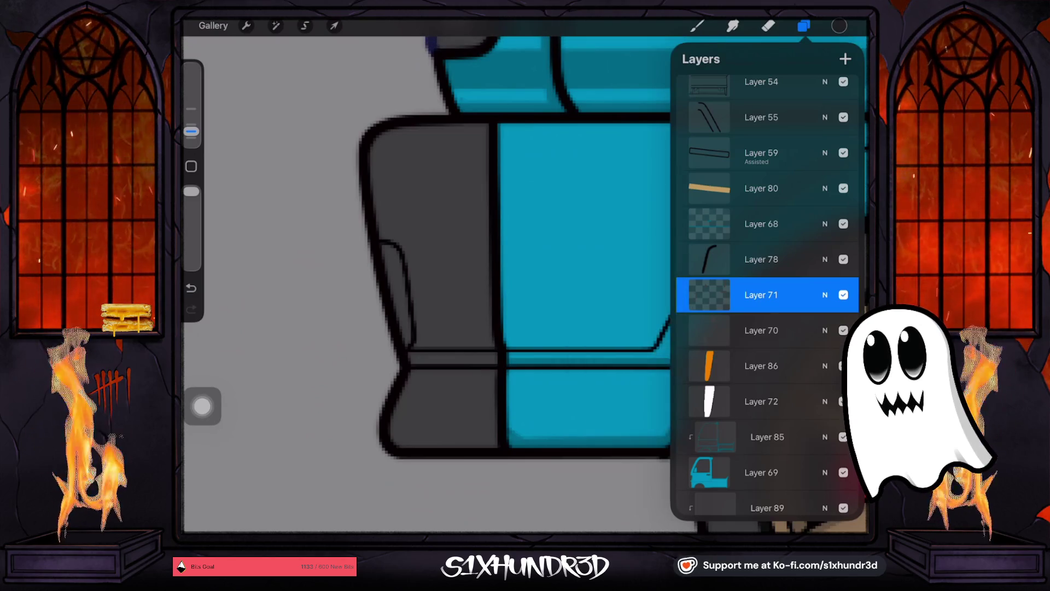
{"action": "left_click", "coordinate": [383, 250]}
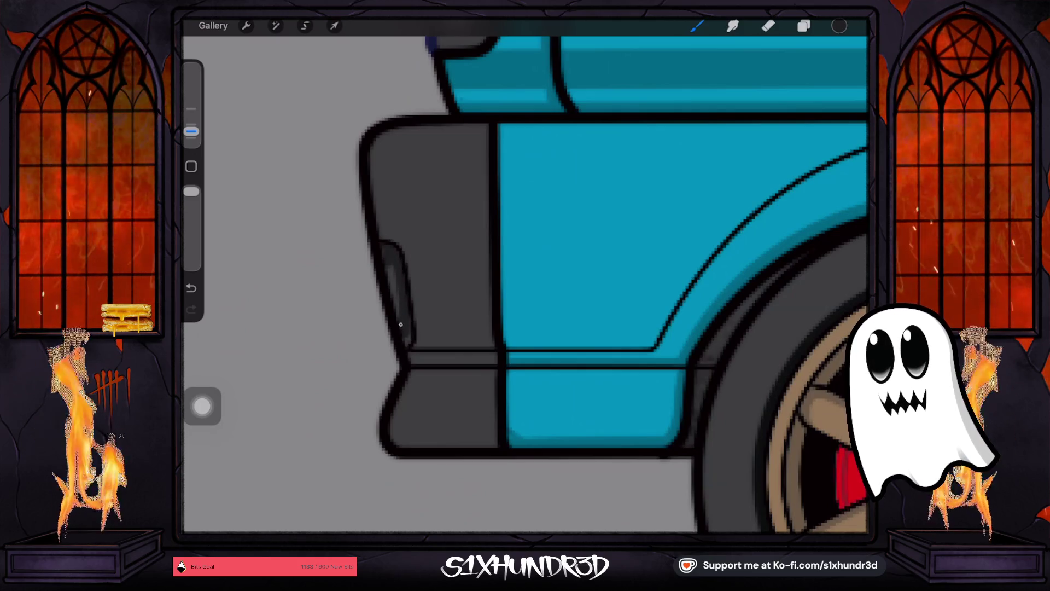
Step: Paint a lighter grey highlight inside the bumper's dark edge and view the brush's StreamLine 85% setting
{"action": "left_click_drag", "start_coordinate": [388, 256], "coordinate": [405, 326]}
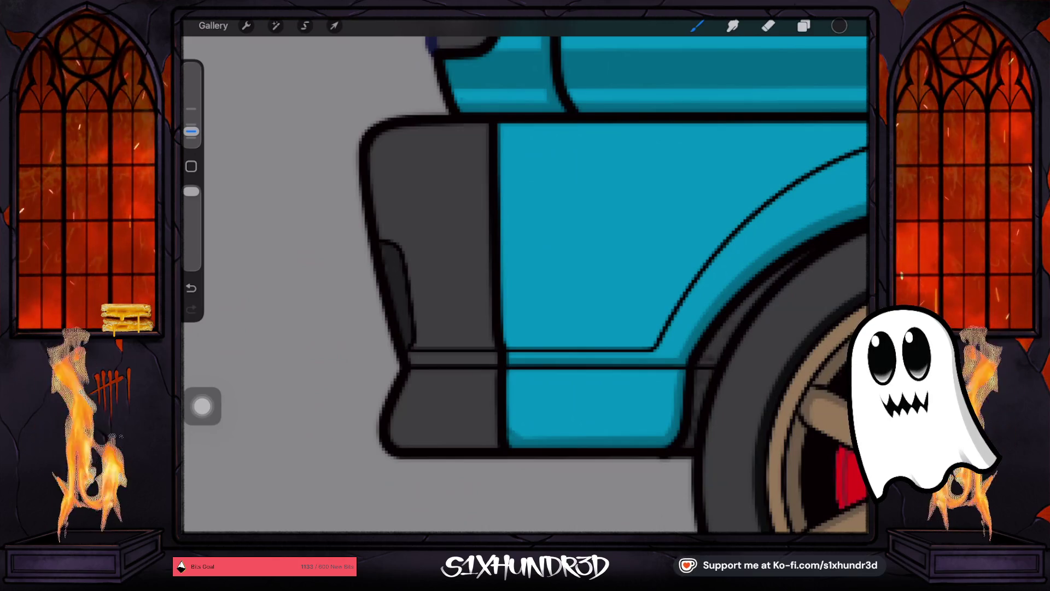
{"action": "left_click", "coordinate": [697, 26]}
{"action": "left_click", "coordinate": [745, 270]}
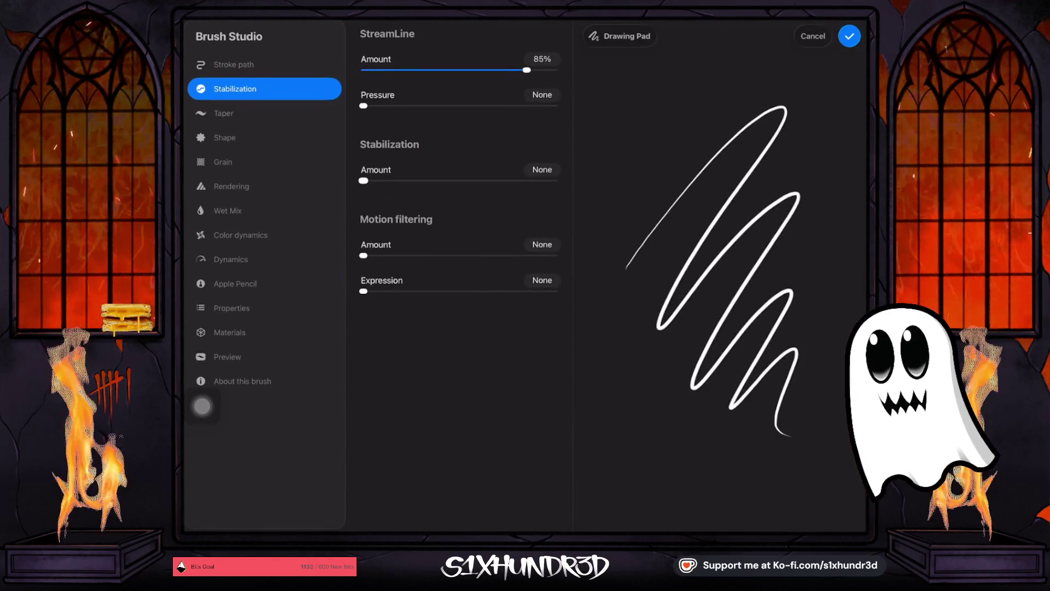
Step: Exit Brush Studio and the brush library, then zoom onto the bumper corner with layers shown
{"action": "left_click", "coordinate": [850, 36]}
{"action": "left_click", "coordinate": [697, 25]}
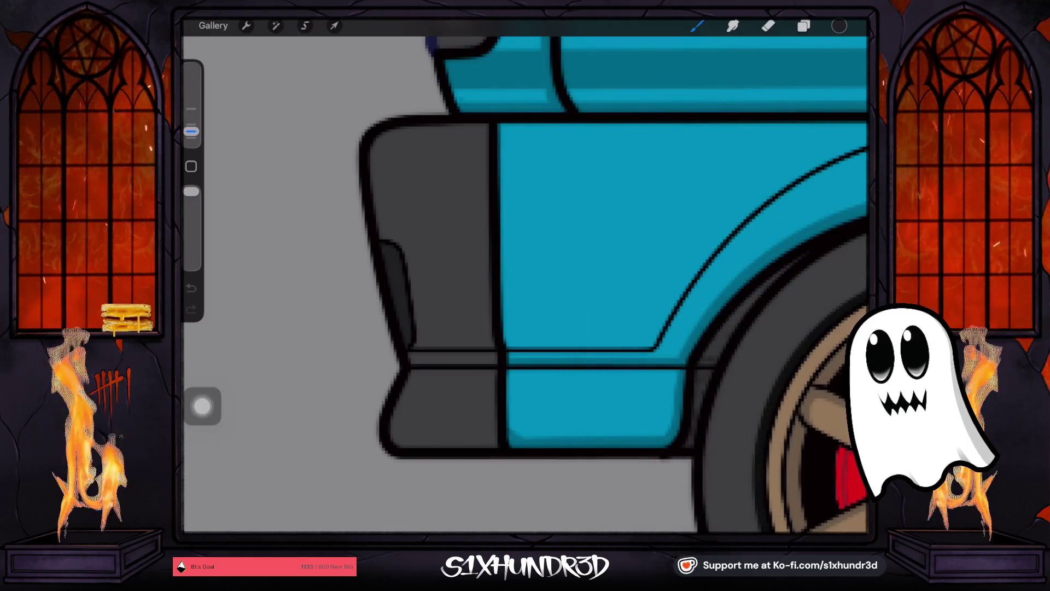
{"action": "scroll", "coordinate": [493, 273], "scroll_direction": "up", "scroll_amount": 5}
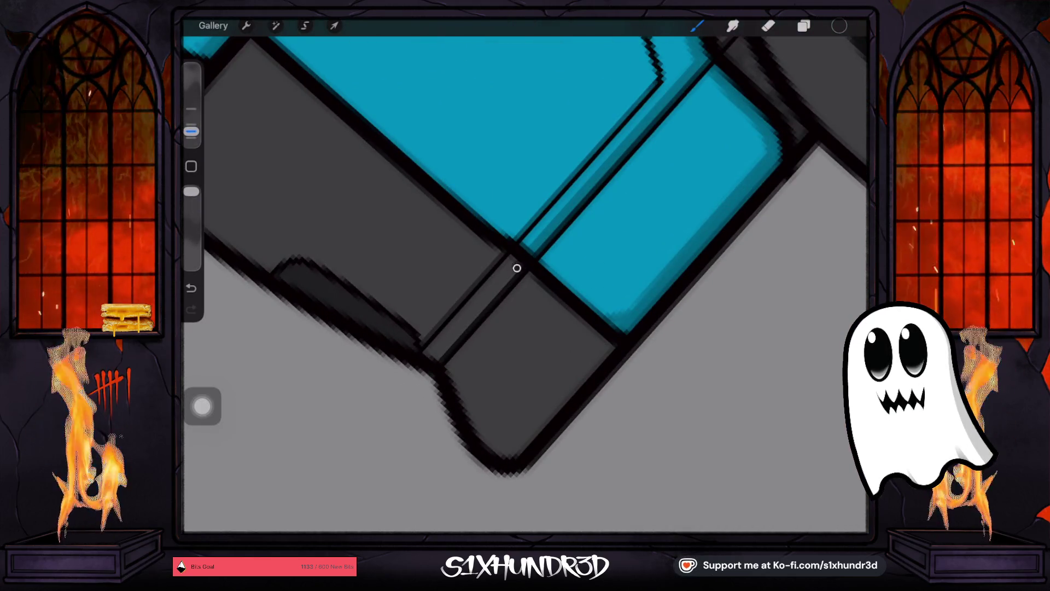
{"action": "scroll", "coordinate": [541, 304], "scroll_direction": "down", "scroll_amount": 3}
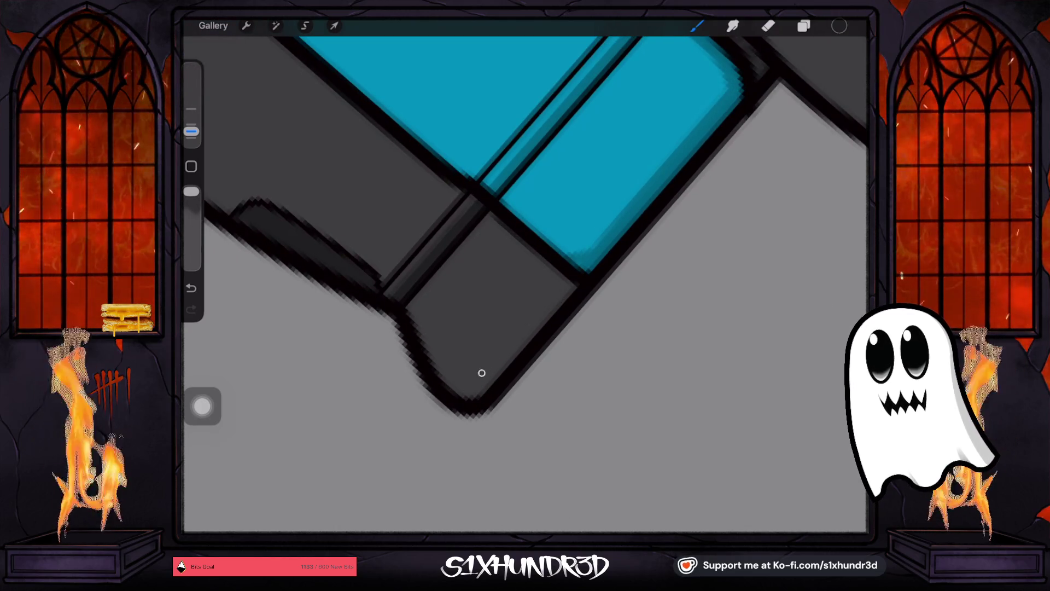
{"action": "left_click", "coordinate": [804, 26]}
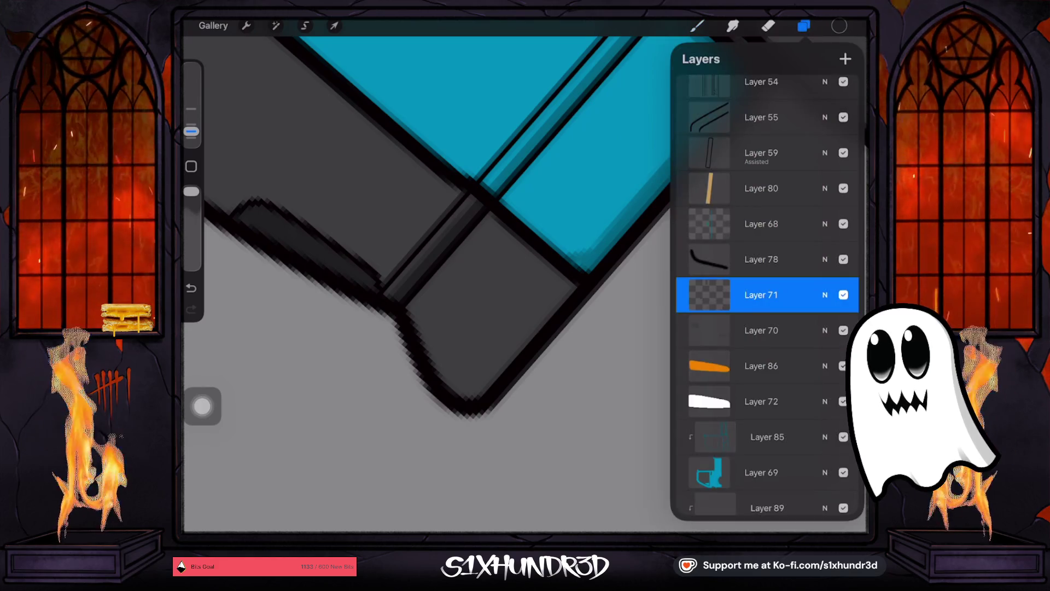
Step: Turn off Alpha Lock on Layer 71
{"action": "left_click", "coordinate": [762, 330]}
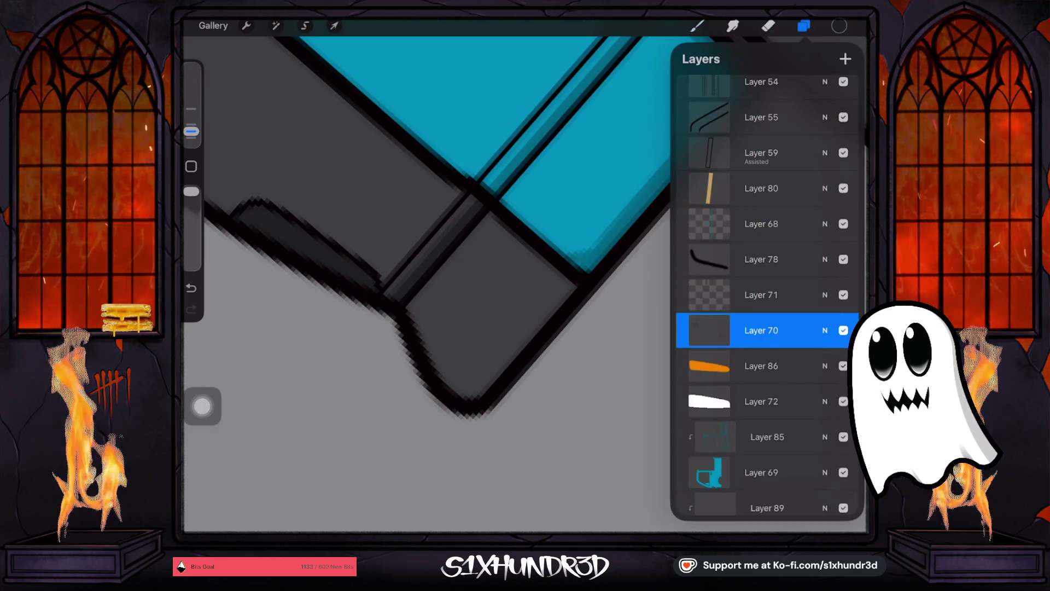
{"action": "left_click", "coordinate": [761, 295]}
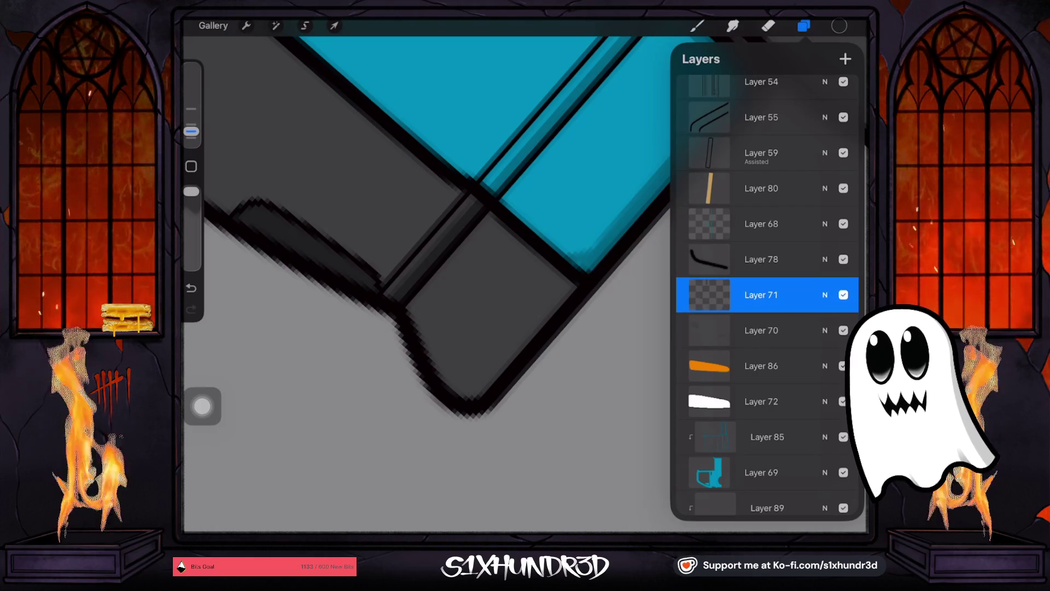
{"action": "left_click", "coordinate": [761, 295]}
{"action": "left_click", "coordinate": [607, 275]}
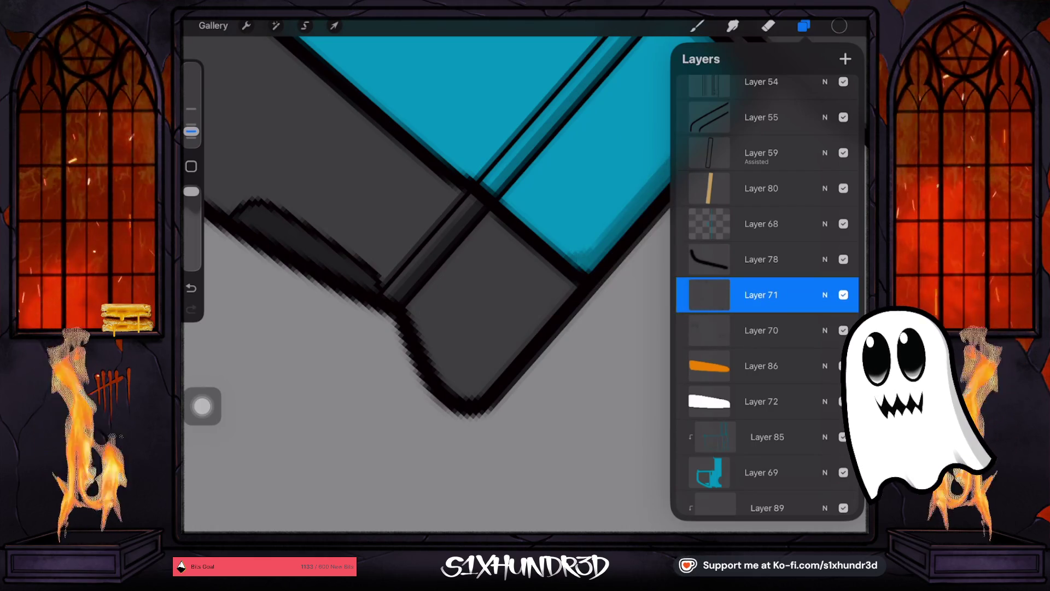
Step: Try clipping Layer 71, revert it, and shade along the bumper's diagonal lower edge
{"action": "left_click", "coordinate": [761, 295]}
{"action": "left_click", "coordinate": [191, 288]}
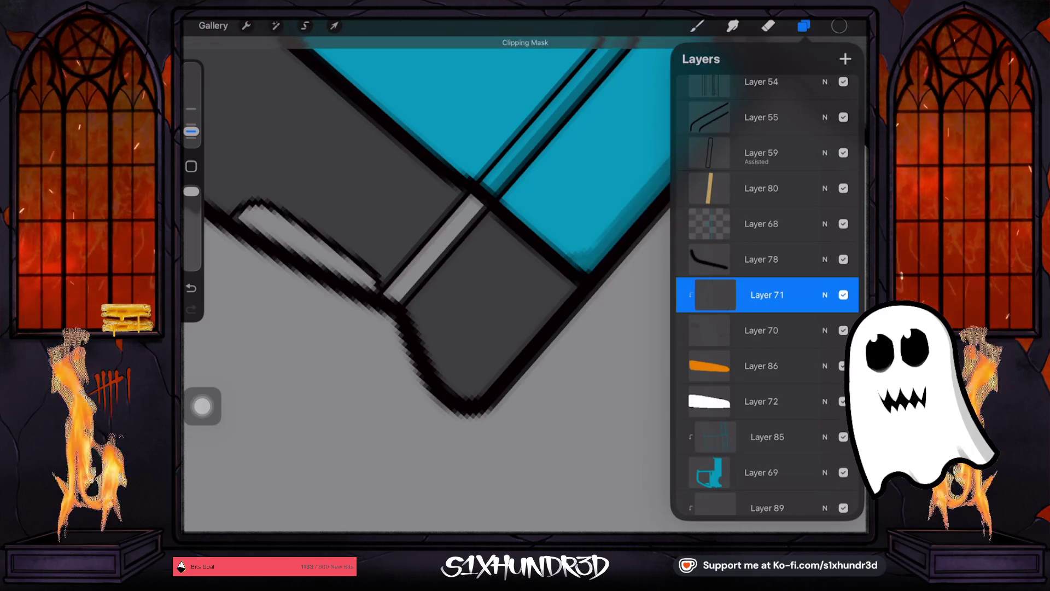
{"action": "left_click", "coordinate": [190, 288]}
{"action": "left_click", "coordinate": [191, 288]}
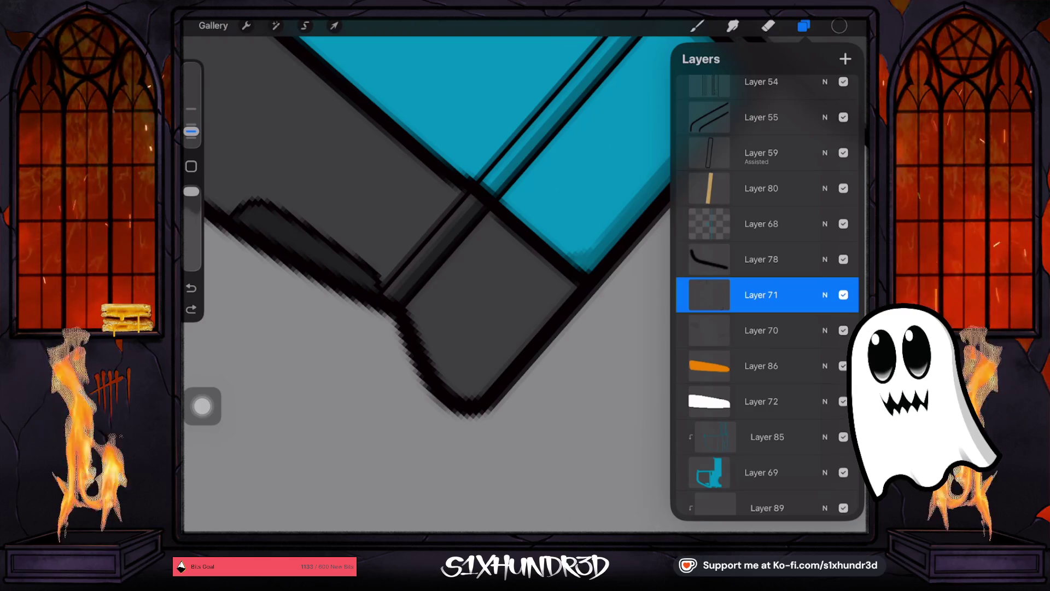
{"action": "left_click", "coordinate": [697, 26]}
{"action": "mouse_move", "coordinate": [558, 286]}
{"action": "left_mouse_down"}
{"action": "mouse_move", "coordinate": [466, 390]}
{"action": "mouse_move", "coordinate": [568, 286]}
{"action": "left_mouse_up"}
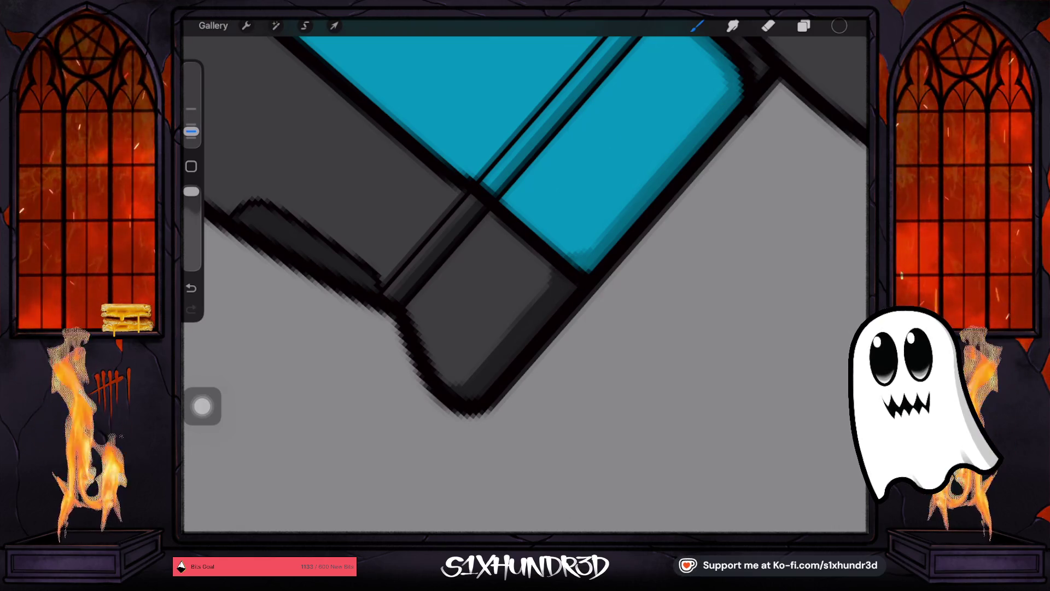
Step: Zoom around the truck's rear body and review the layers and Layer 71's options
{"action": "scroll", "coordinate": [525, 284], "scroll_direction": "down", "scroll_amount": 5}
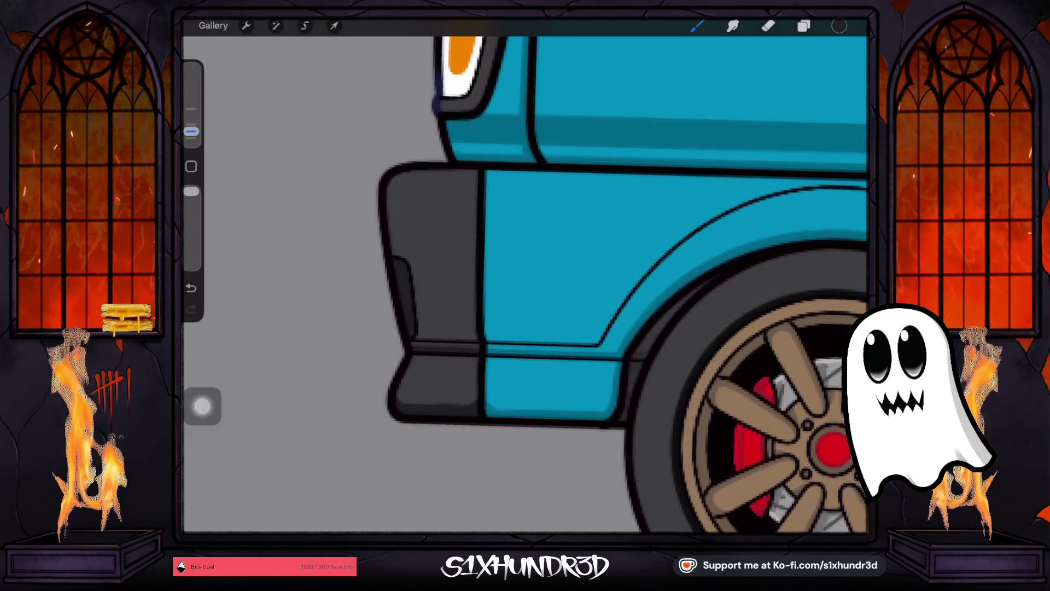
{"action": "scroll", "coordinate": [547, 285], "scroll_direction": "up", "scroll_amount": 5}
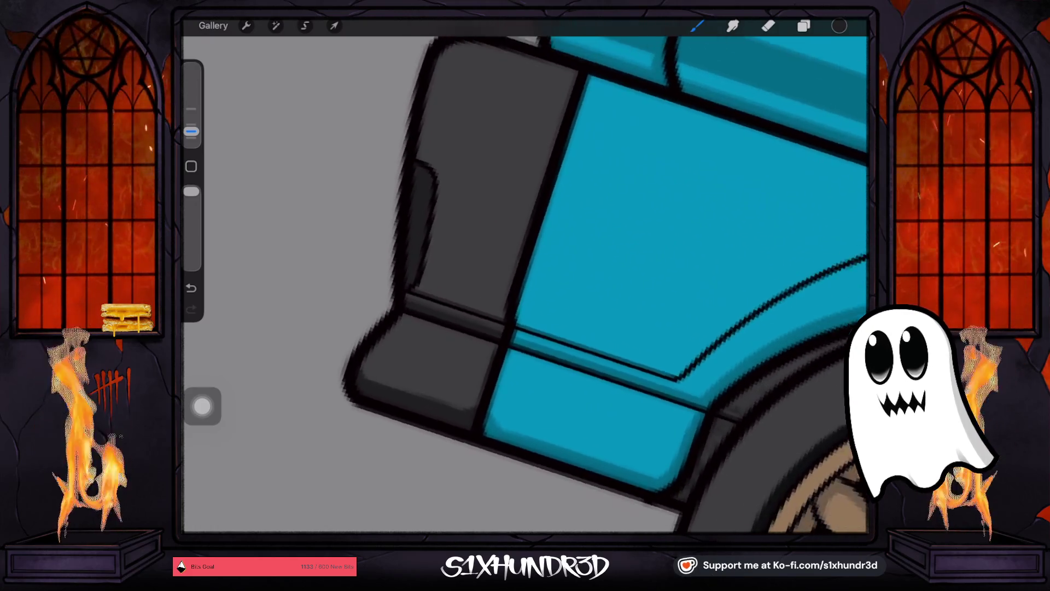
{"action": "scroll", "coordinate": [547, 284], "scroll_direction": "down", "scroll_amount": 5}
{"action": "scroll", "coordinate": [548, 284], "scroll_direction": "up", "scroll_amount": 5}
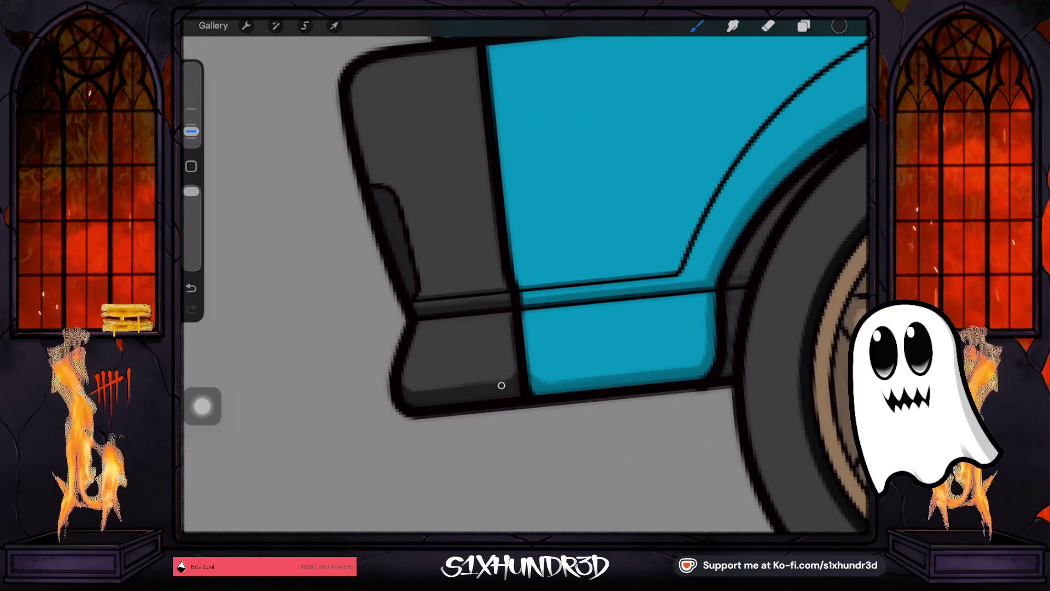
{"action": "scroll", "coordinate": [547, 285], "scroll_direction": "down", "scroll_amount": 5}
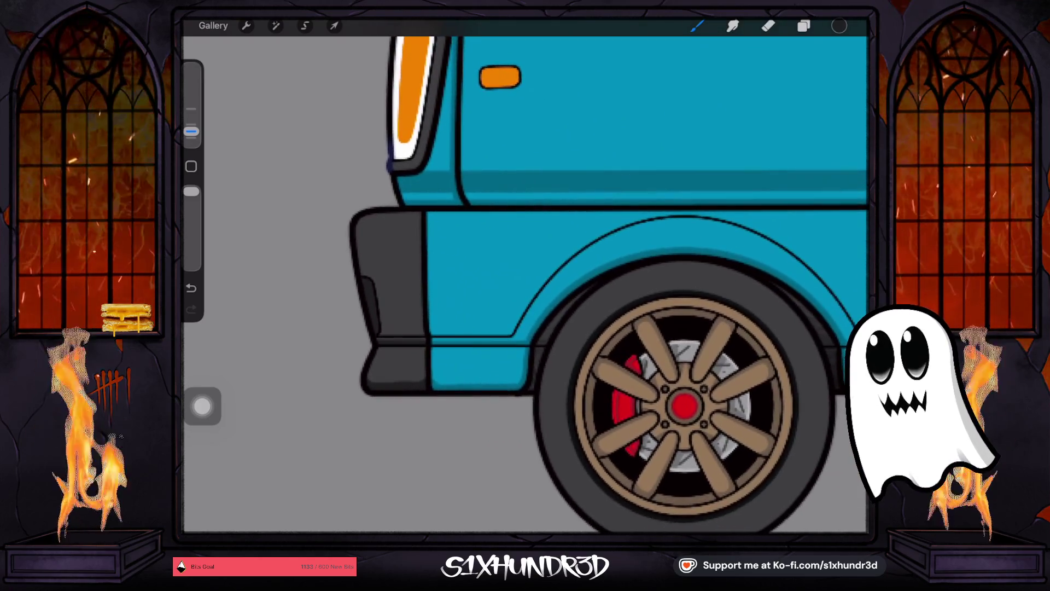
{"action": "left_click", "coordinate": [804, 26]}
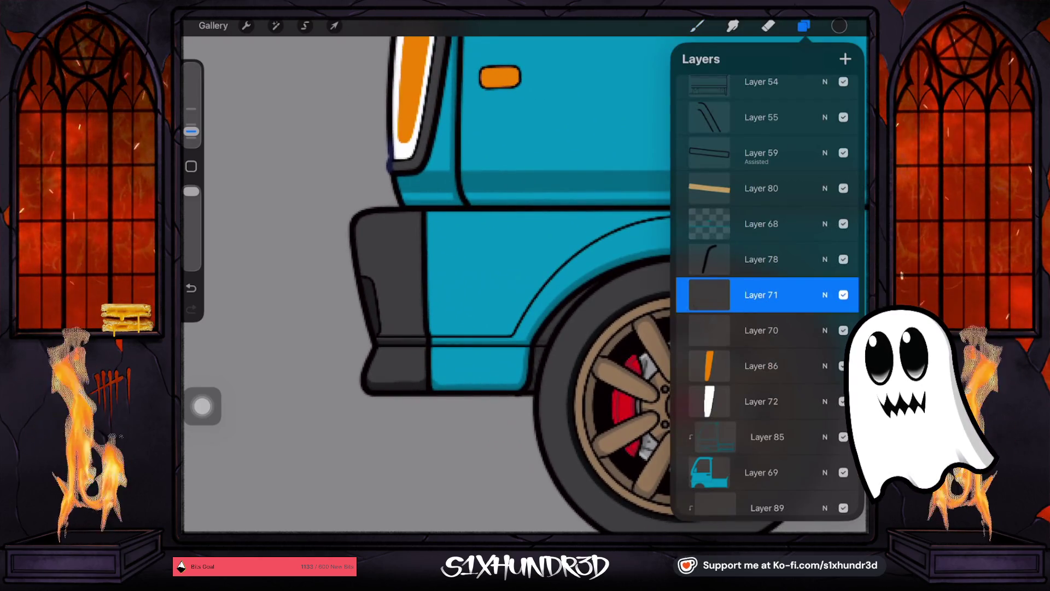
{"action": "left_click", "coordinate": [839, 26]}
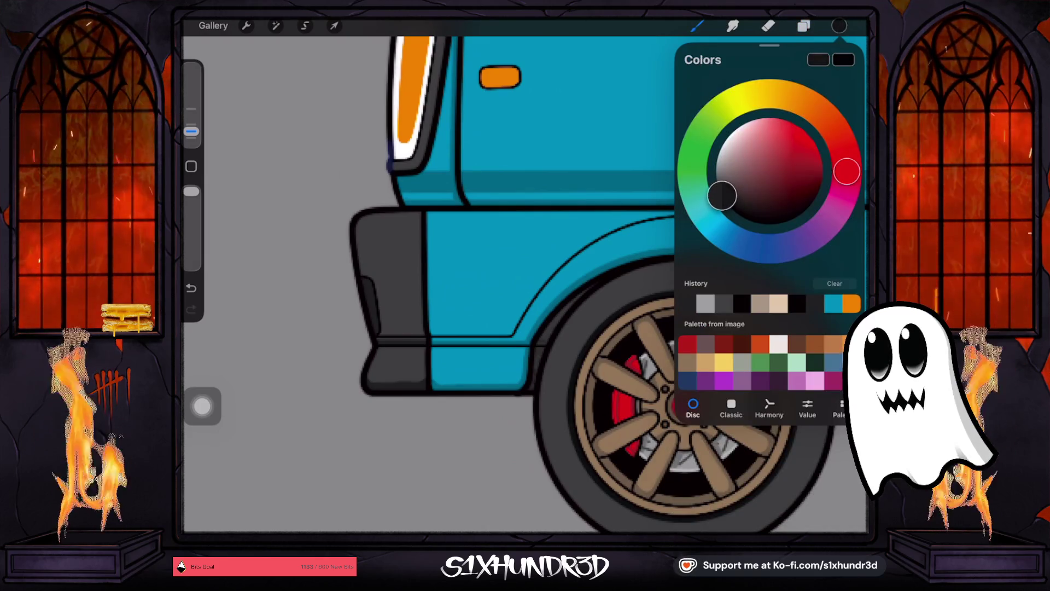
{"action": "left_click", "coordinate": [803, 26]}
{"action": "left_click", "coordinate": [760, 295]}
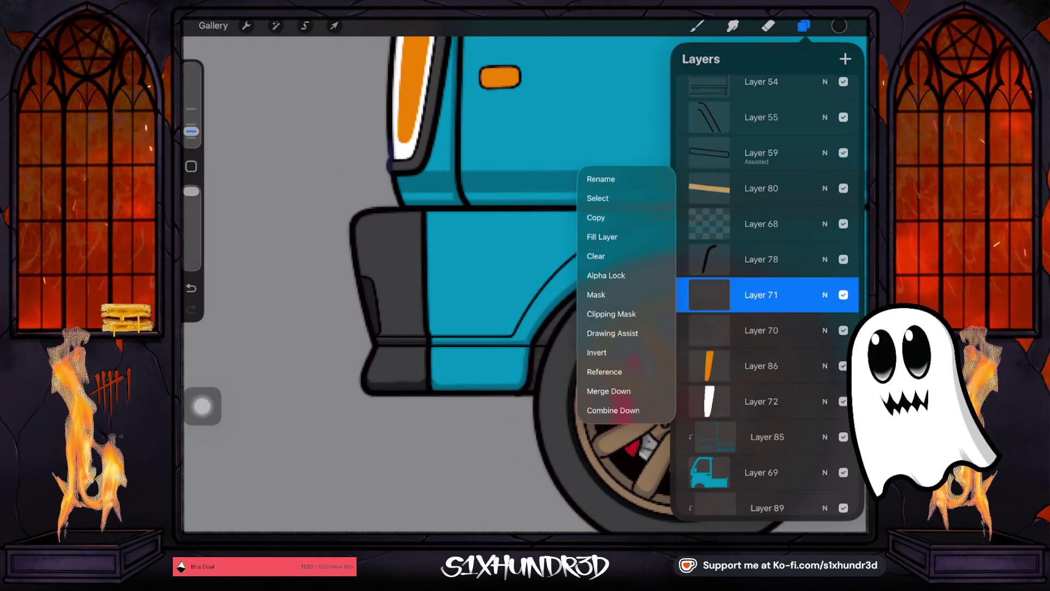
Step: Make the brush much larger and pick a darker grey in the colour disc
{"action": "left_click", "coordinate": [697, 26]}
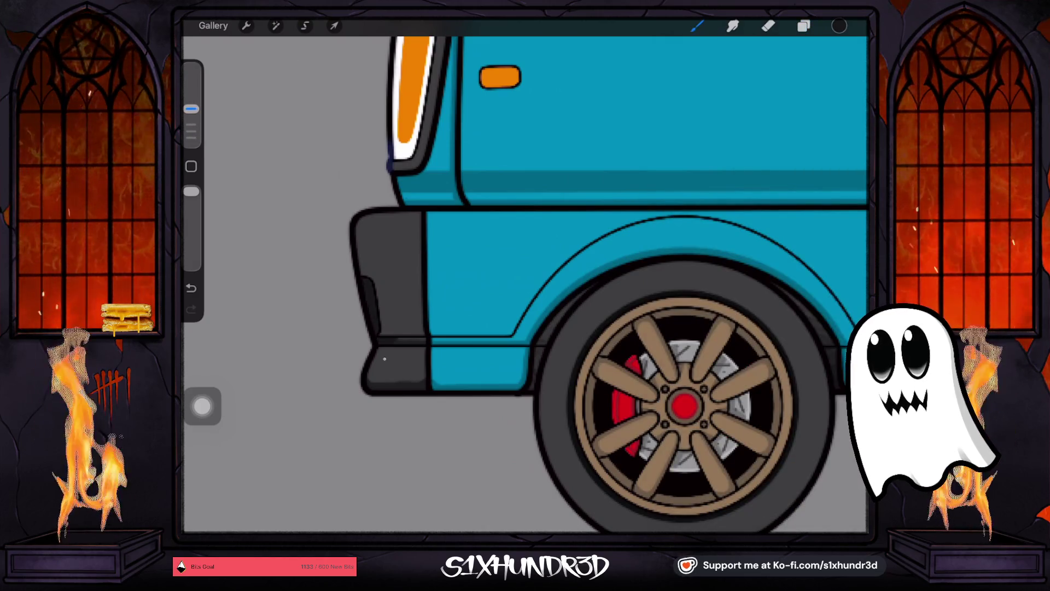
{"action": "left_click_drag", "start_coordinate": [191, 109], "coordinate": [191, 68]}
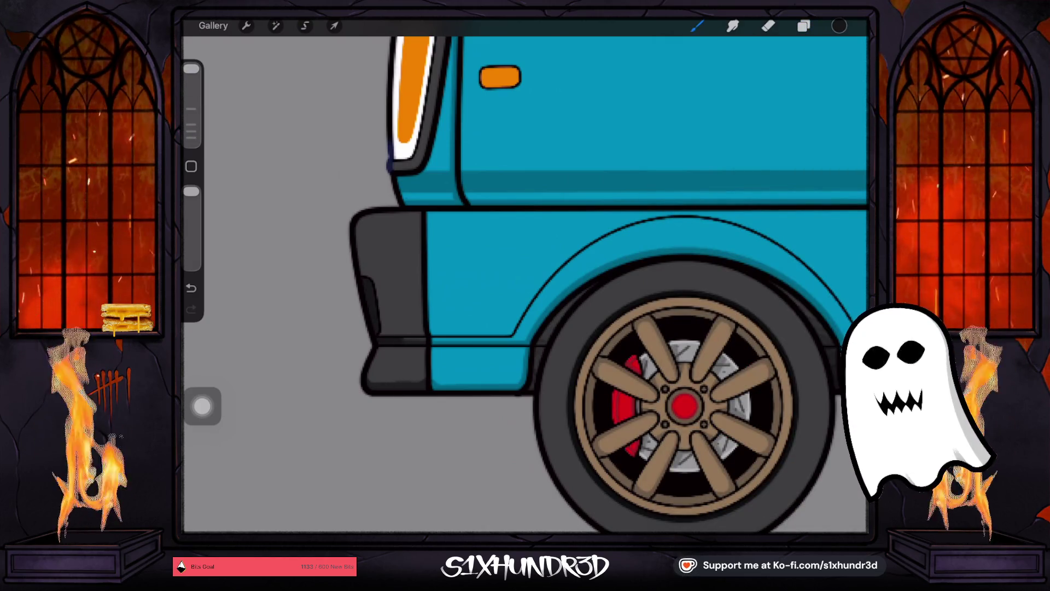
{"action": "left_click", "coordinate": [839, 26]}
{"action": "left_click_drag", "start_coordinate": [733, 208], "coordinate": [719, 189]}
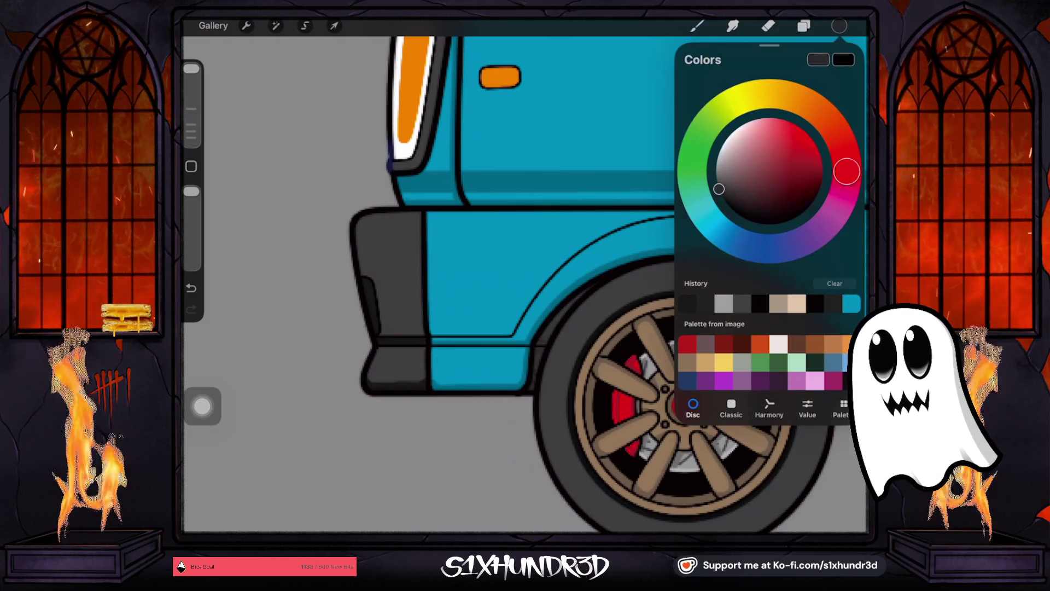
{"action": "left_click", "coordinate": [840, 26]}
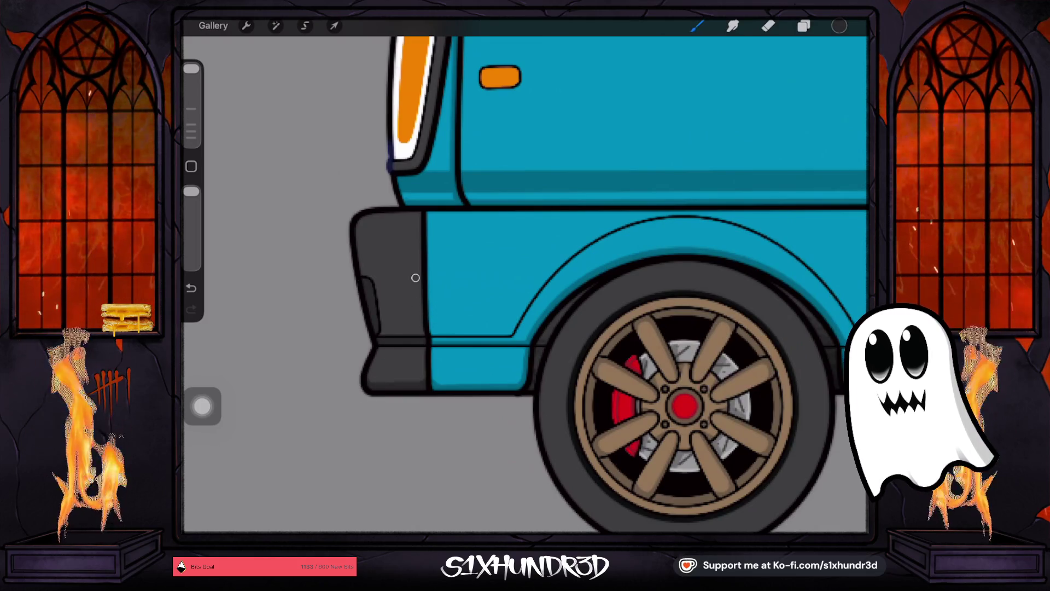
{"action": "scroll", "coordinate": [607, 284], "scroll_direction": "down", "scroll_amount": 3}
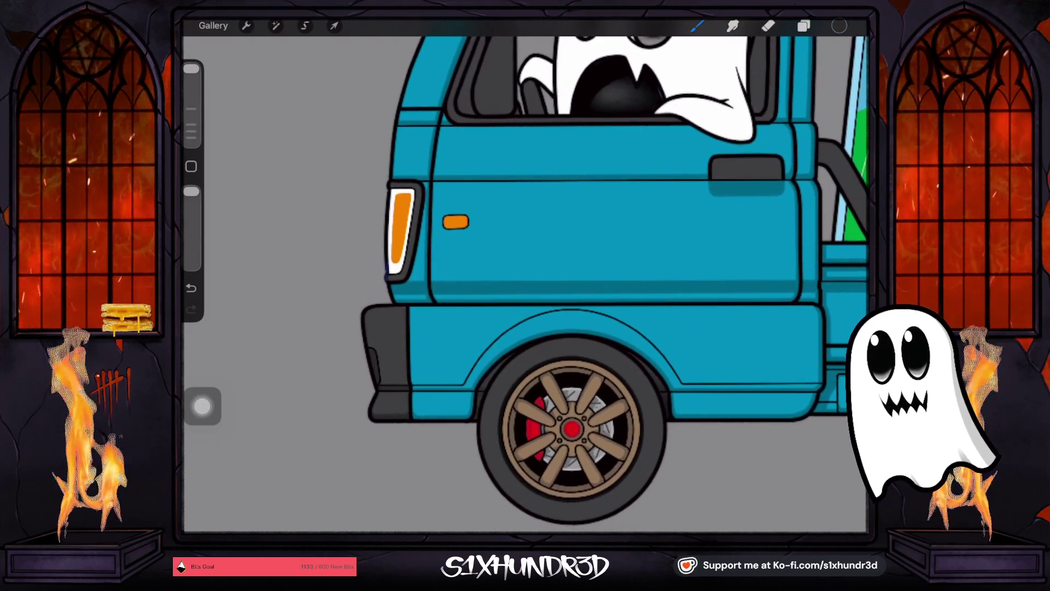
Step: Toggle Layer 71 off and on to compare the taillight area
{"action": "left_click", "coordinate": [804, 26]}
{"action": "left_click", "coordinate": [844, 295]}
{"action": "left_click", "coordinate": [844, 295]}
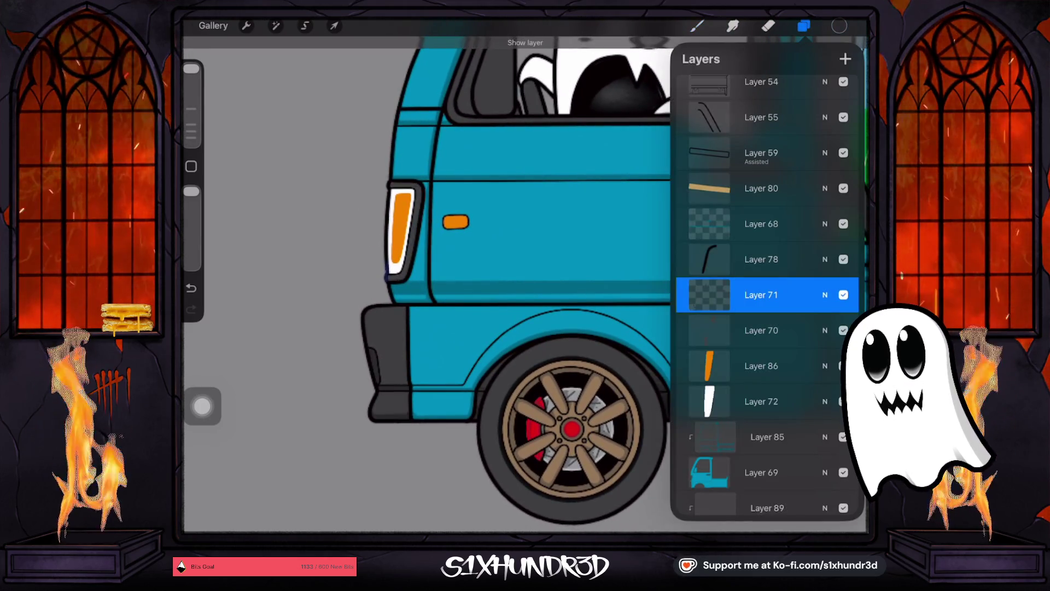
{"action": "left_click", "coordinate": [843, 295]}
{"action": "left_click", "coordinate": [844, 294]}
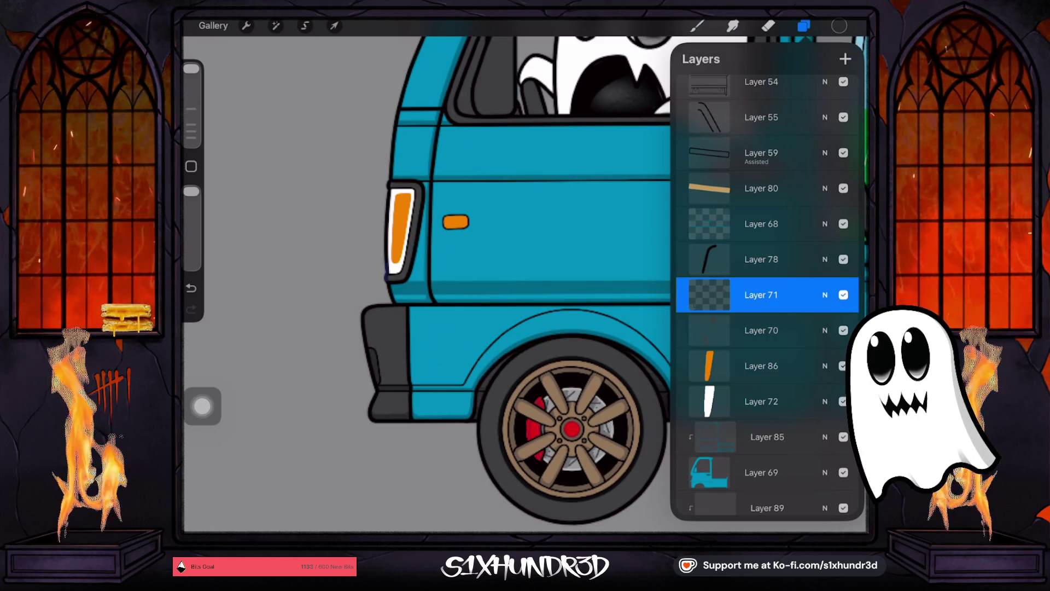
Step: Shrink the brush and paint a dark grey stroke inside the cab window
{"action": "left_click_drag", "start_coordinate": [191, 68], "coordinate": [191, 88]}
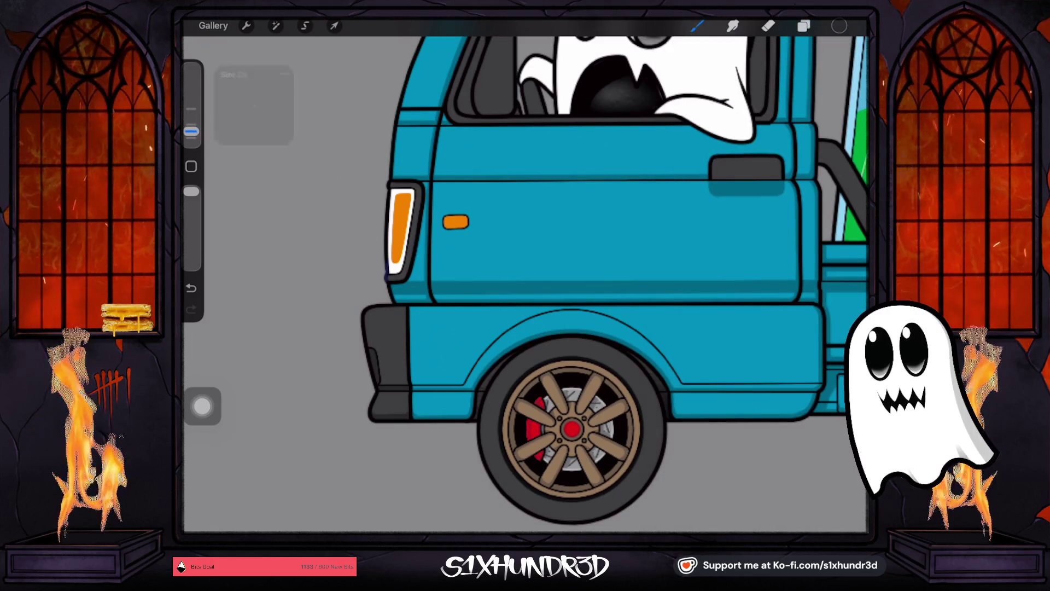
{"action": "scroll", "coordinate": [542, 219], "scroll_direction": "up", "scroll_amount": 5}
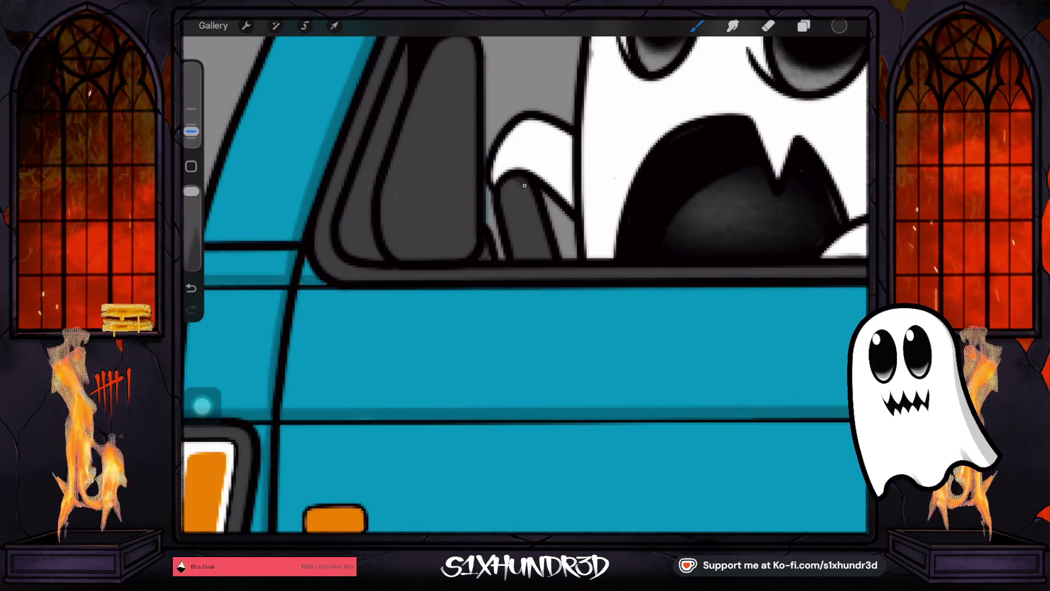
{"action": "left_click_drag", "start_coordinate": [520, 183], "coordinate": [545, 249]}
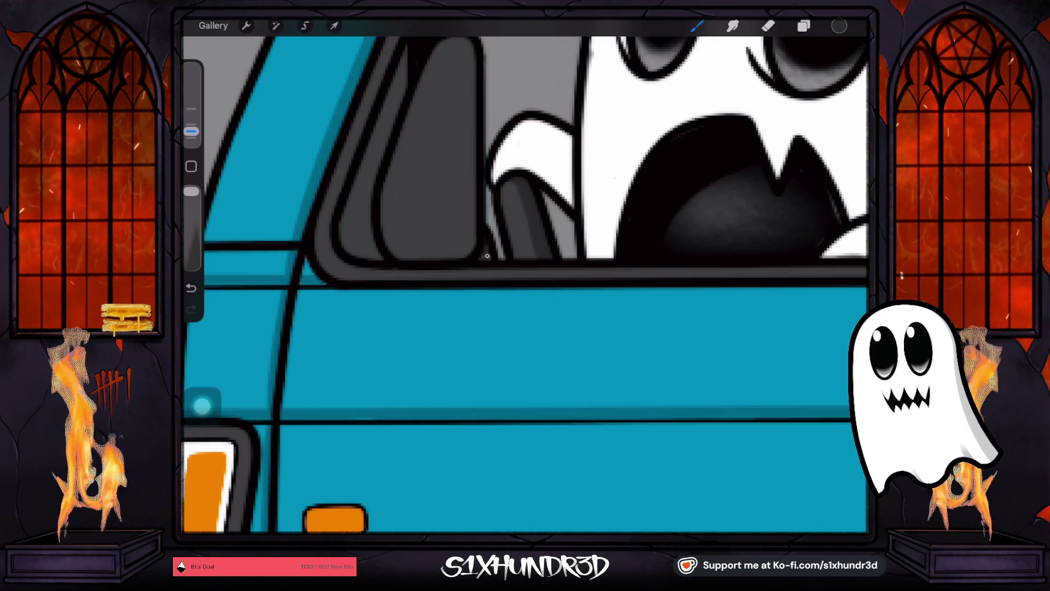
{"action": "scroll", "coordinate": [525, 285], "scroll_direction": "down", "scroll_amount": 5}
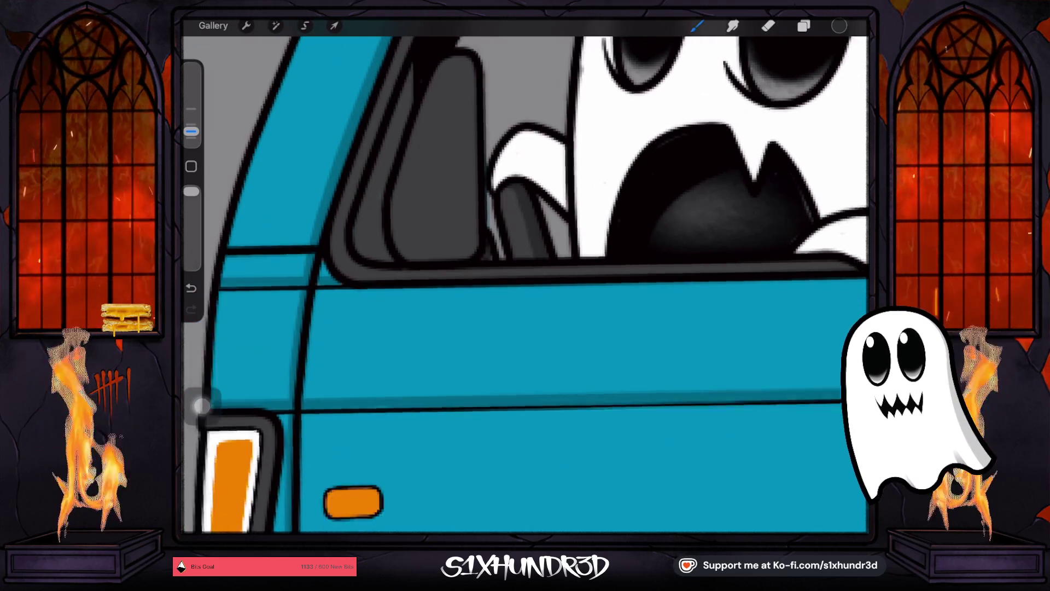
{"action": "scroll", "coordinate": [525, 284], "scroll_direction": "up", "scroll_amount": 5}
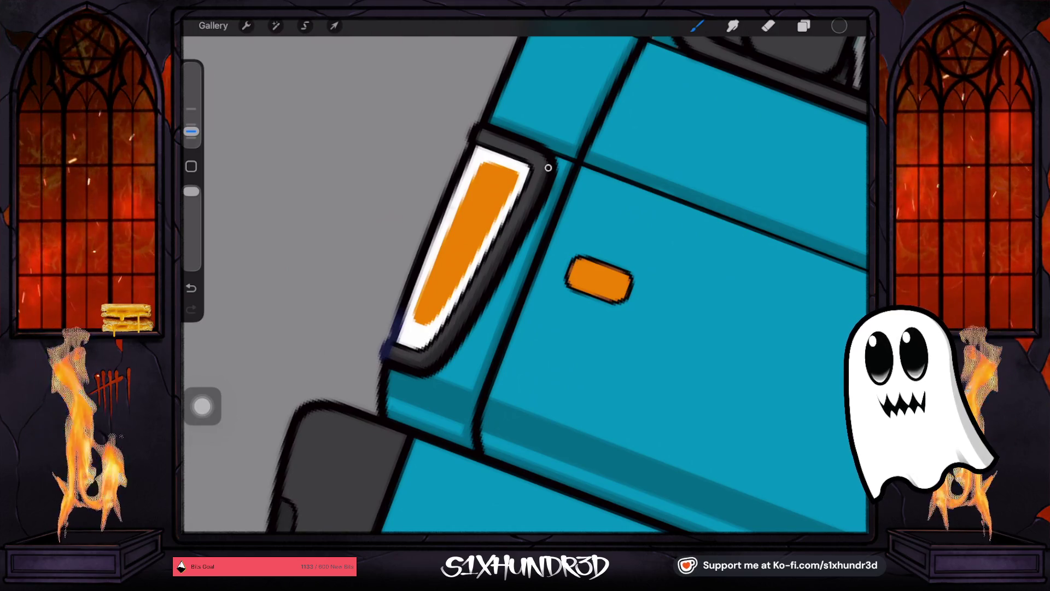
{"action": "scroll", "coordinate": [526, 285], "scroll_direction": "down", "scroll_amount": 5}
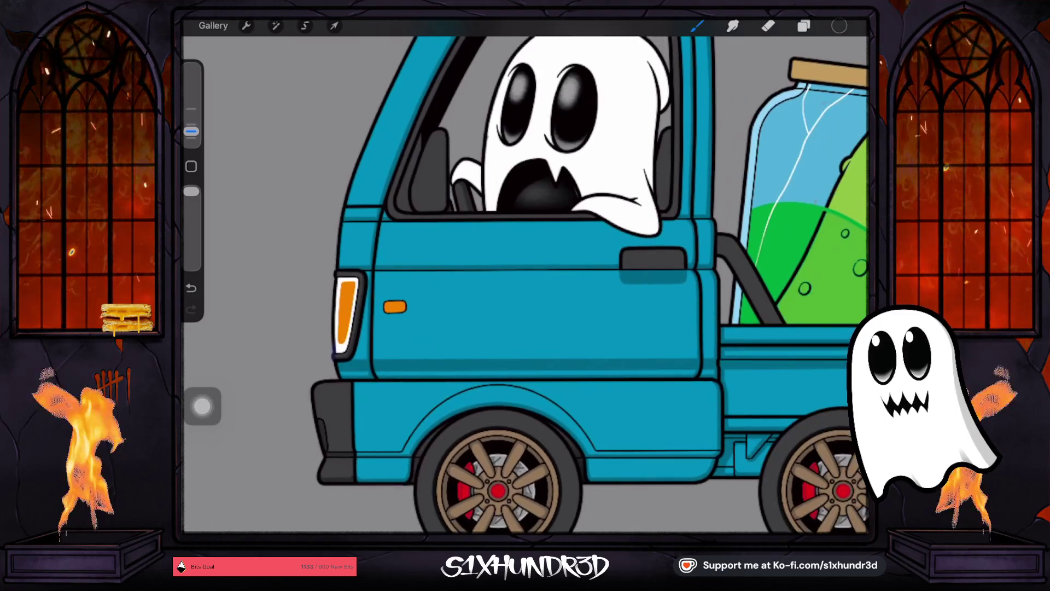
Step: Make Layer 70 visible again, then select Layer 89 via Layer 74 for painting
{"action": "scroll", "coordinate": [526, 285], "scroll_direction": "up", "scroll_amount": 3}
{"action": "scroll", "coordinate": [525, 285], "scroll_direction": "down", "scroll_amount": 3}
{"action": "left_click", "coordinate": [804, 26]}
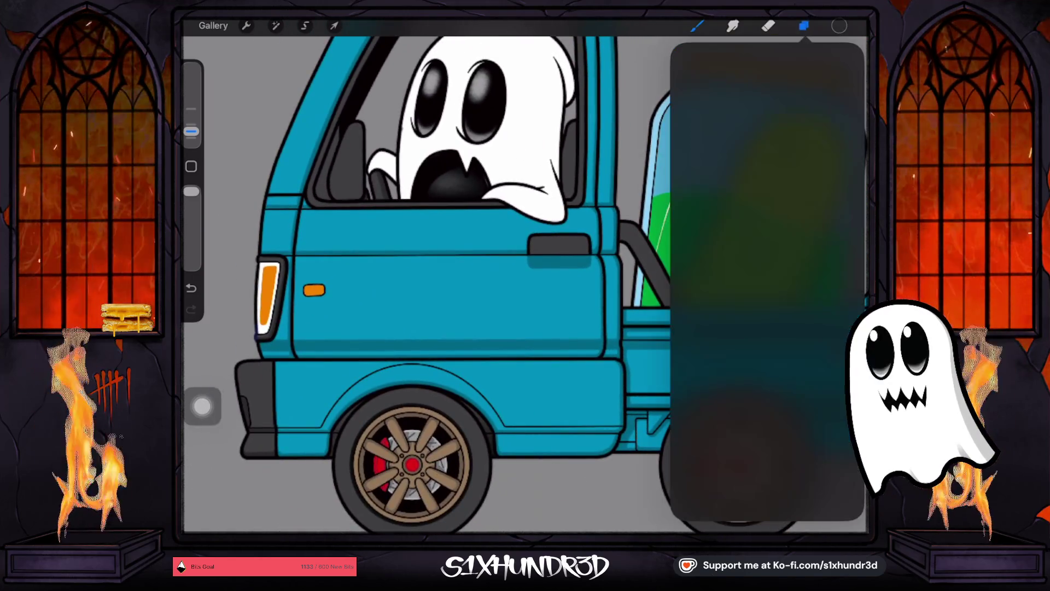
{"action": "left_click", "coordinate": [843, 330]}
{"action": "scroll", "coordinate": [766, 296], "scroll_direction": "down", "scroll_amount": 2}
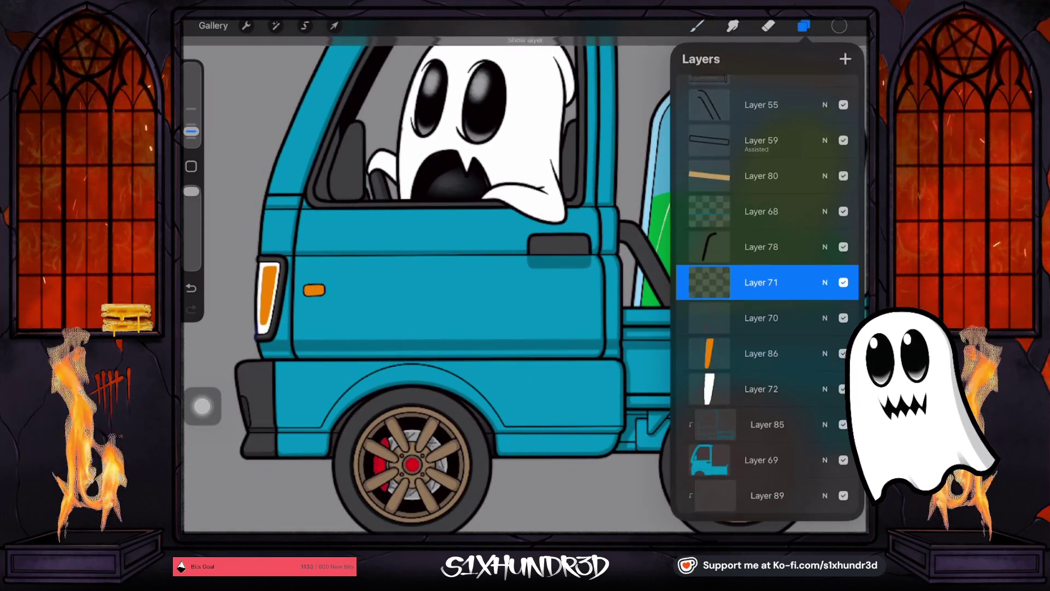
{"action": "scroll", "coordinate": [766, 295], "scroll_direction": "down", "scroll_amount": 5}
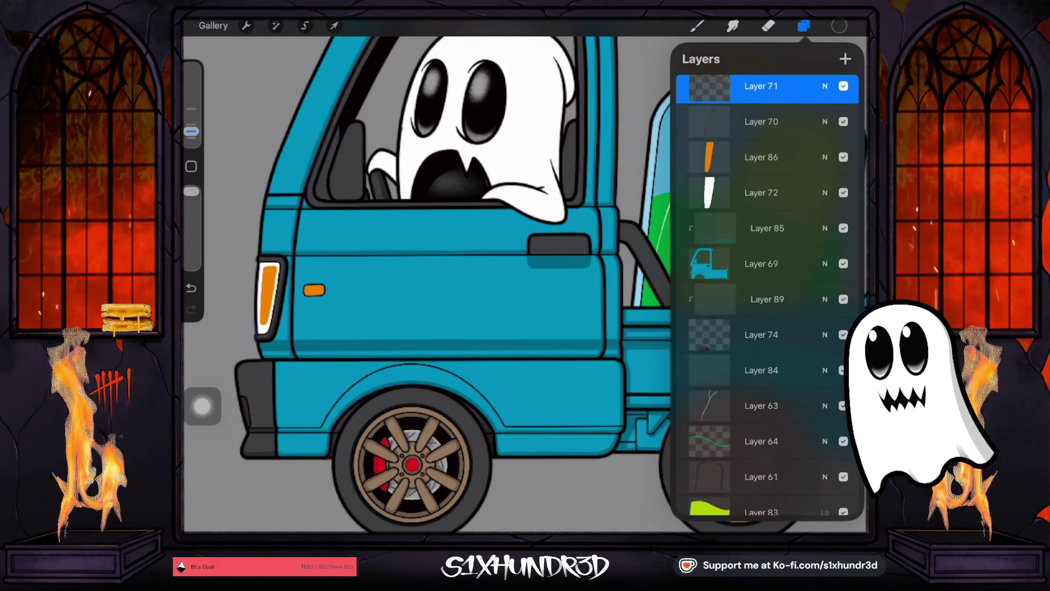
{"action": "left_click", "coordinate": [762, 336]}
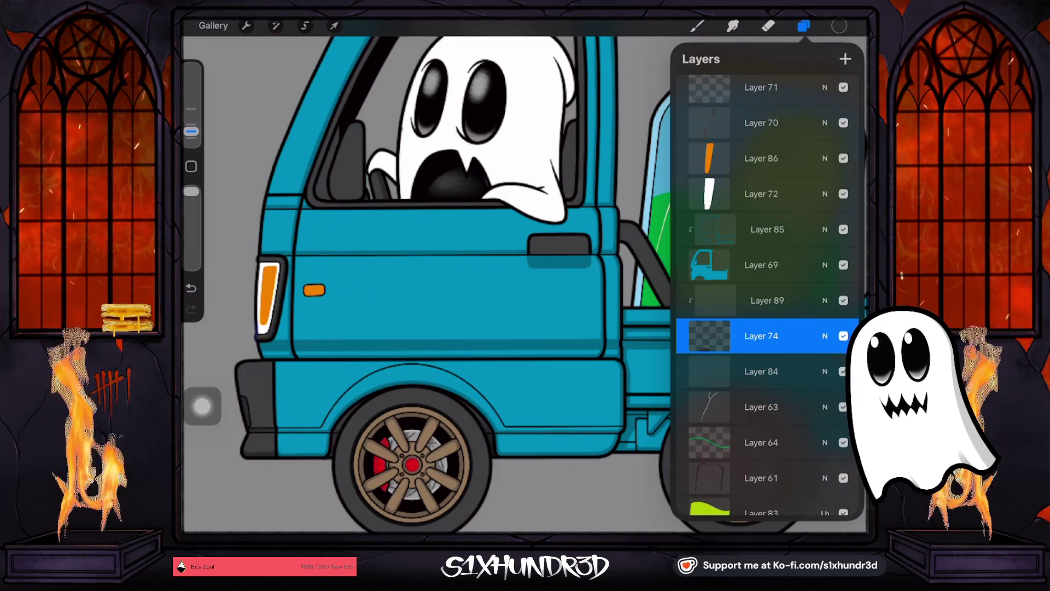
{"action": "left_click", "coordinate": [767, 300]}
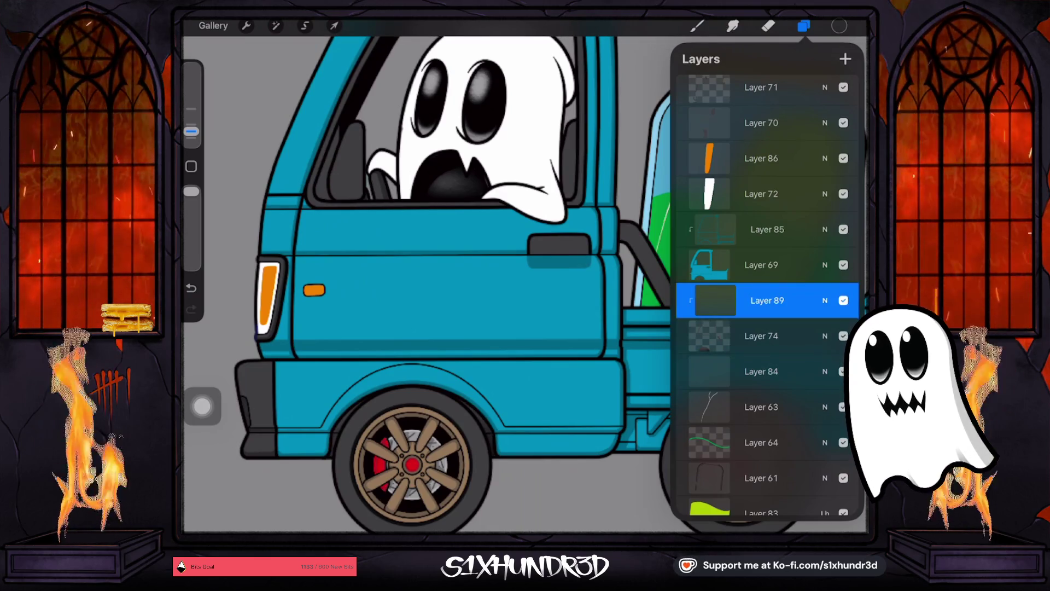
{"action": "left_click", "coordinate": [697, 25]}
{"action": "left_click", "coordinate": [697, 26]}
{"action": "scroll", "coordinate": [719, 228], "scroll_direction": "up", "scroll_amount": 5}
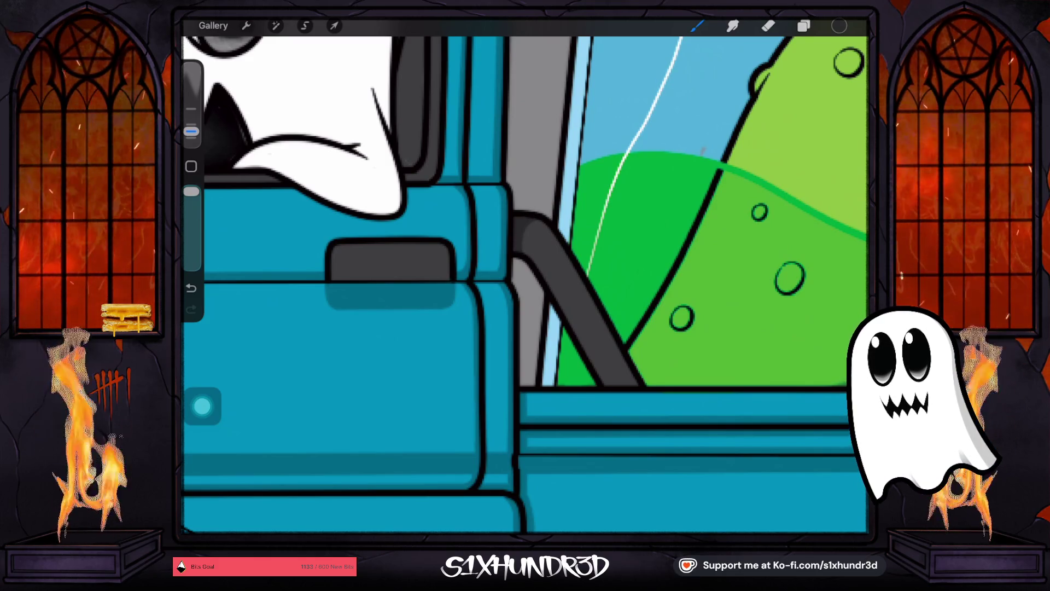
{"action": "scroll", "coordinate": [525, 277], "scroll_direction": "up", "scroll_amount": 3}
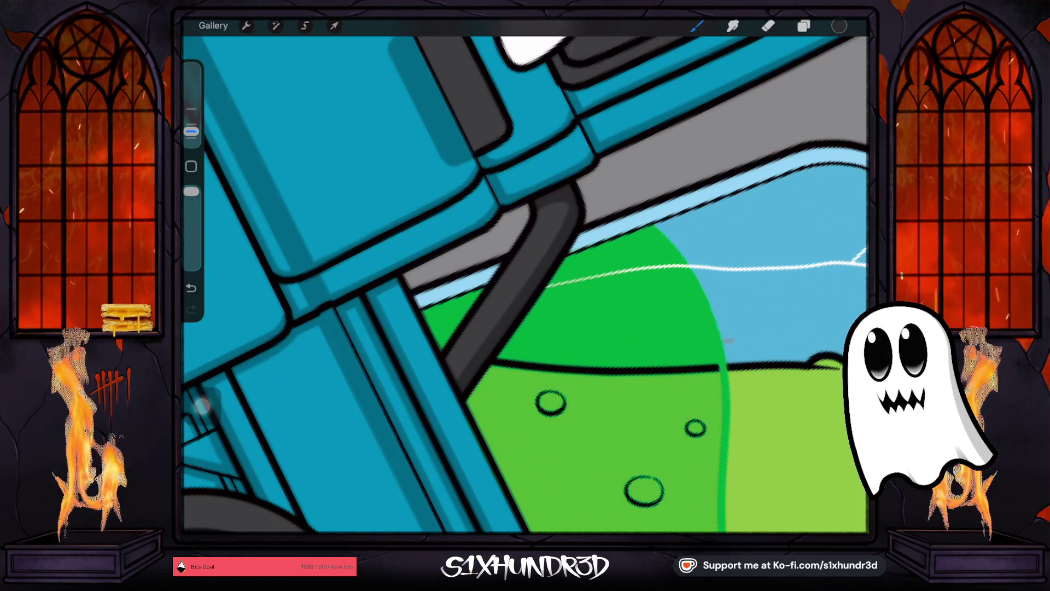
{"action": "scroll", "coordinate": [524, 276], "scroll_direction": "down", "scroll_amount": 5}
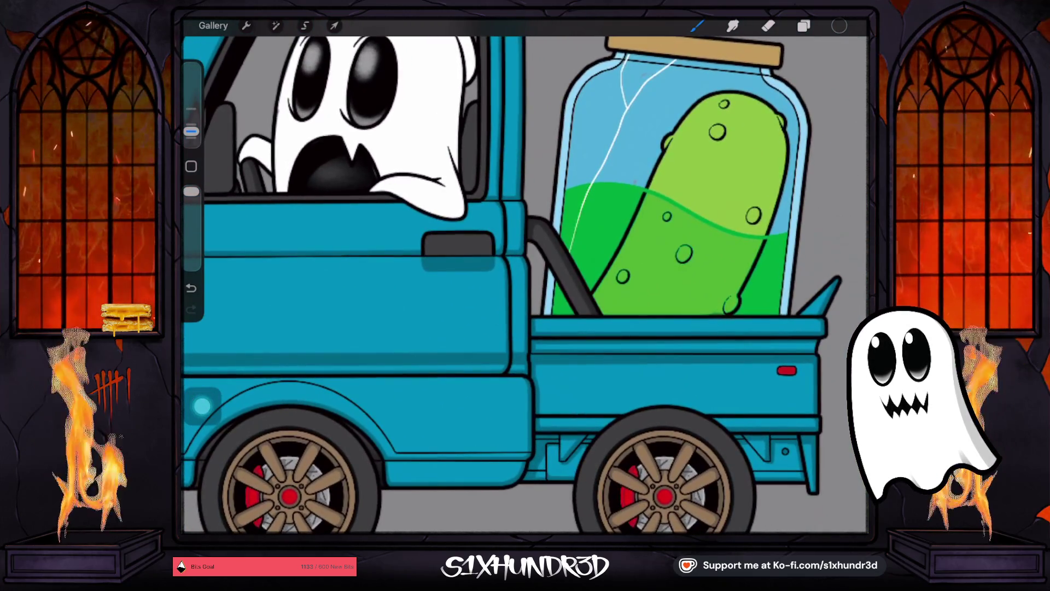
{"action": "scroll", "coordinate": [524, 277], "scroll_direction": "up", "scroll_amount": 5}
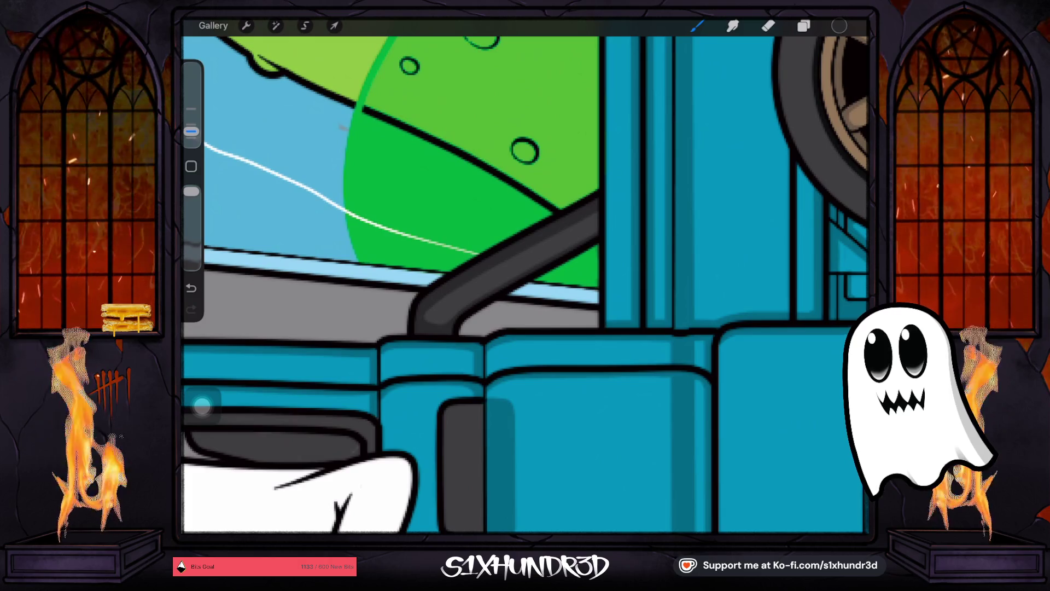
{"action": "scroll", "coordinate": [524, 276], "scroll_direction": "up", "scroll_amount": 3}
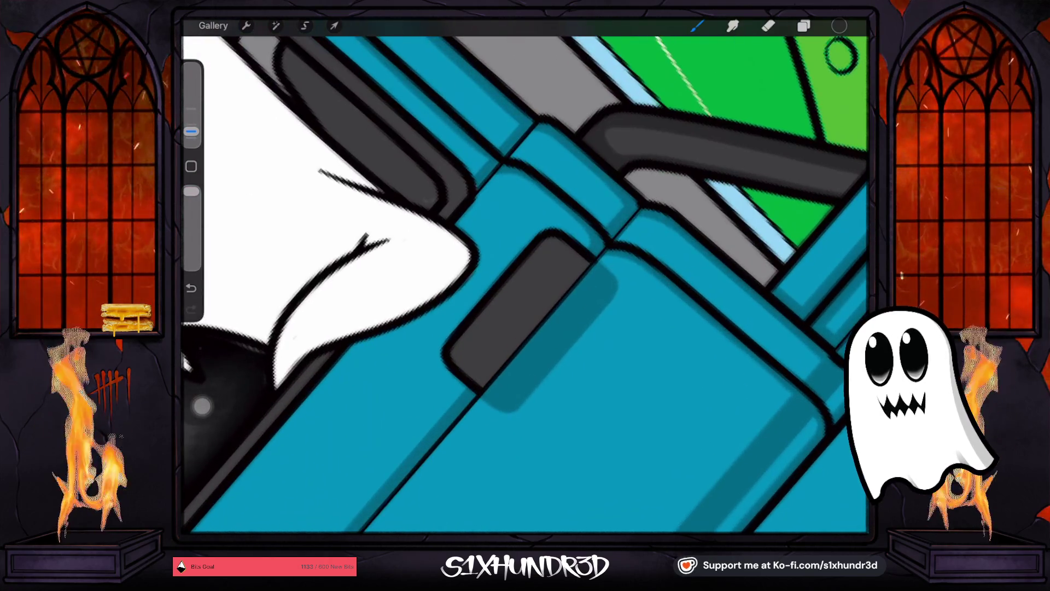
{"action": "scroll", "coordinate": [524, 277], "scroll_direction": "down", "scroll_amount": 3}
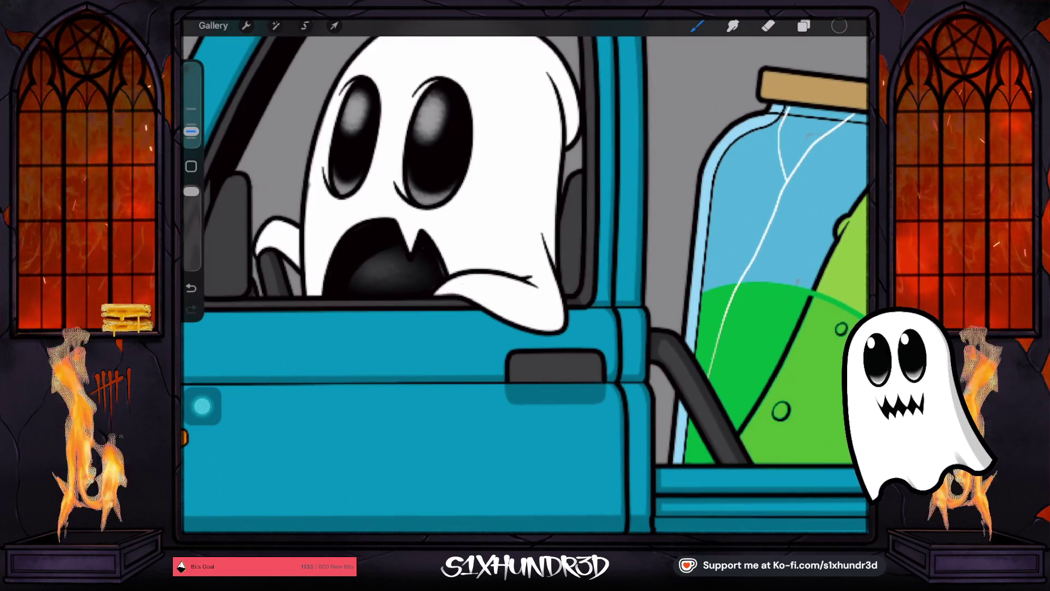
{"action": "scroll", "coordinate": [524, 277], "scroll_direction": "down", "scroll_amount": 1}
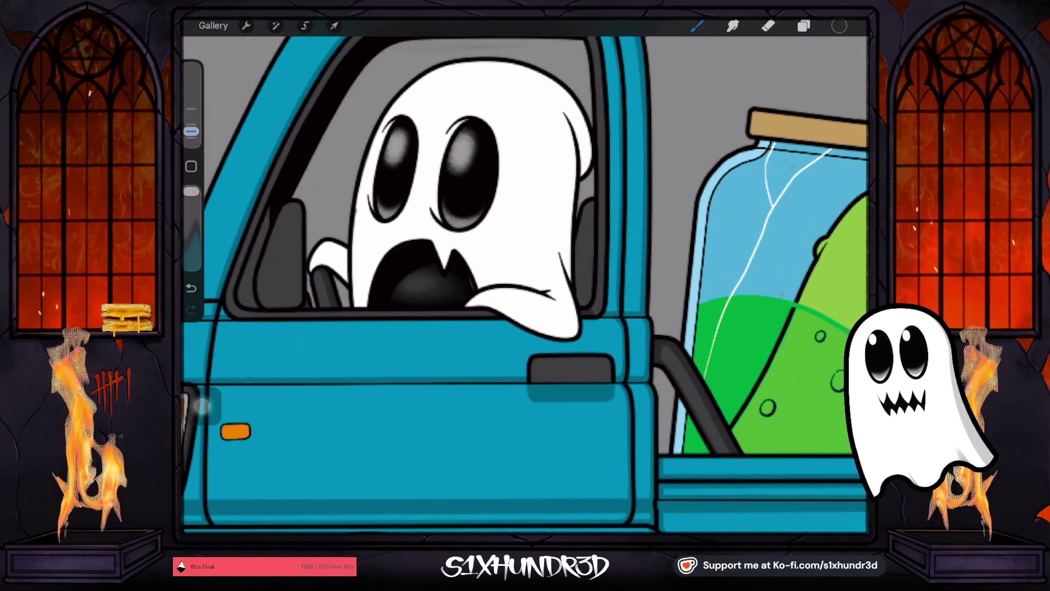
{"action": "scroll", "coordinate": [524, 277], "scroll_direction": "up", "scroll_amount": 2}
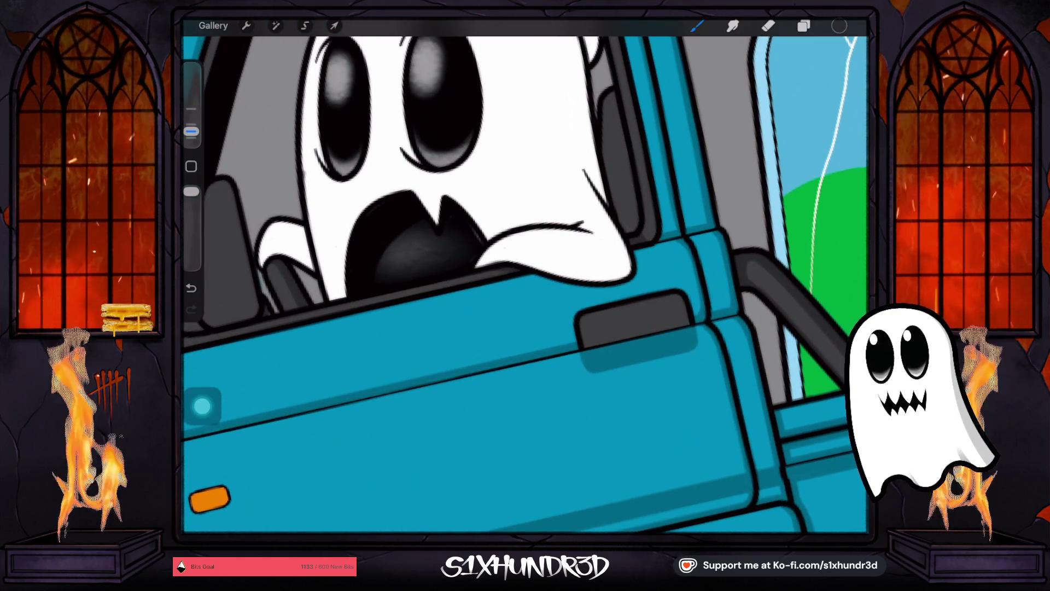
{"action": "scroll", "coordinate": [525, 276], "scroll_direction": "down", "scroll_amount": 4}
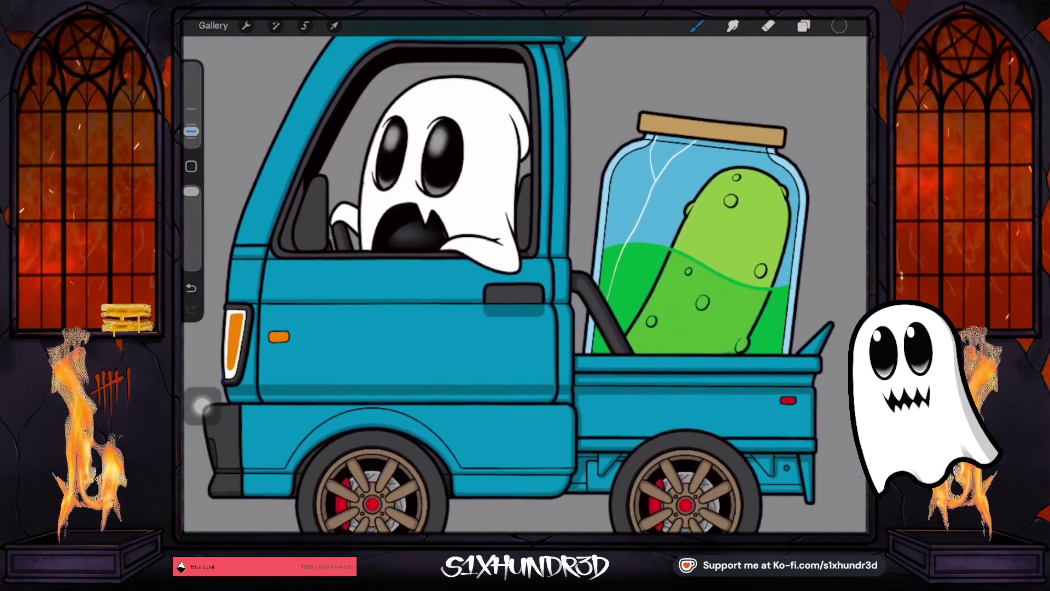
{"action": "left_click", "coordinate": [803, 26]}
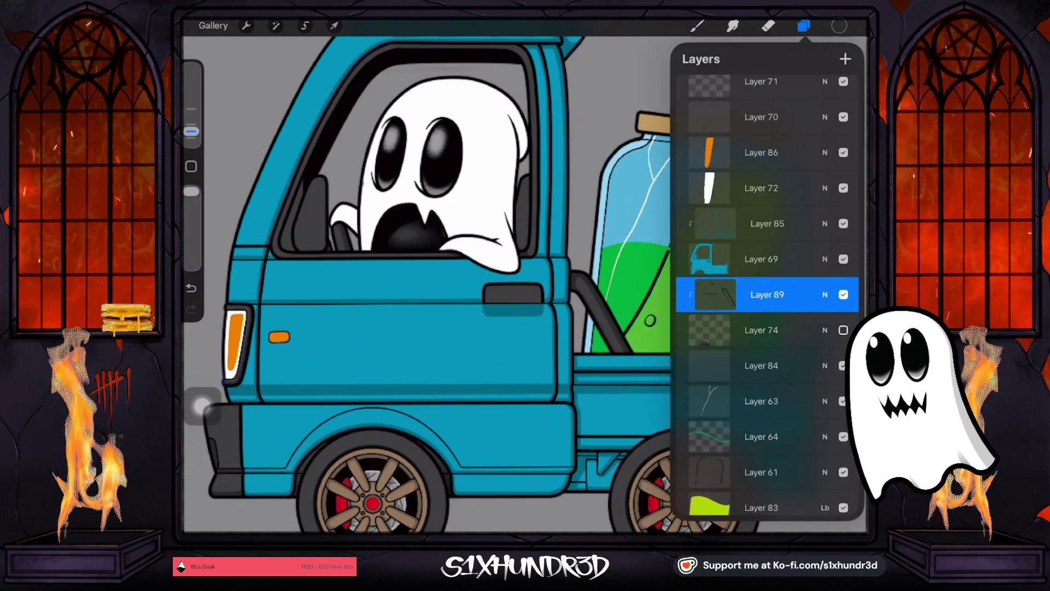
Step: Show Layer 74 and hide Layer 84 in the layer list
{"action": "left_click", "coordinate": [844, 330]}
{"action": "left_click", "coordinate": [760, 366]}
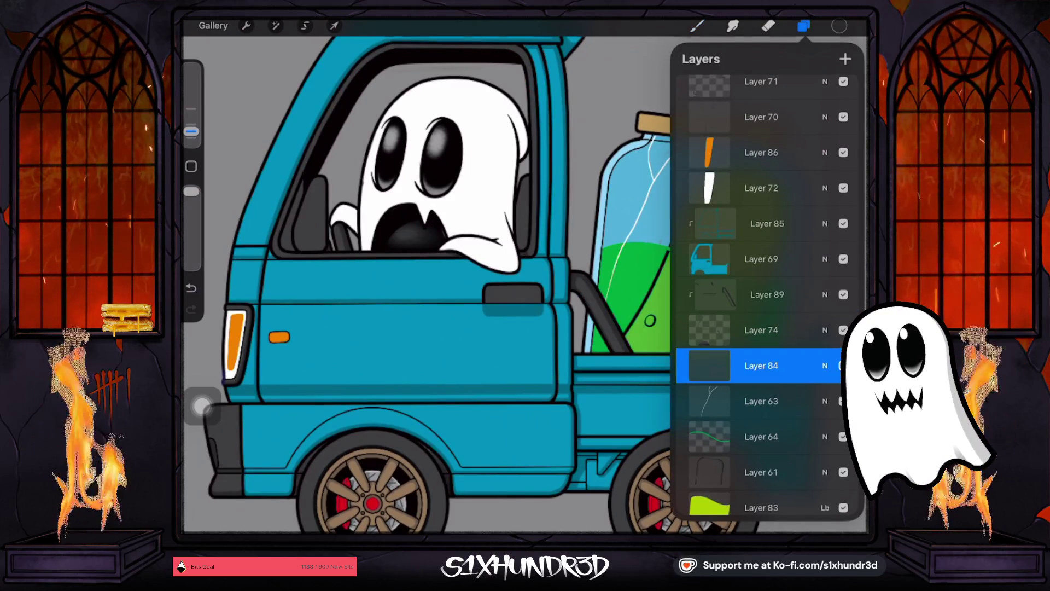
{"action": "left_click", "coordinate": [844, 366]}
{"action": "scroll", "coordinate": [768, 295], "scroll_direction": "down", "scroll_amount": 5}
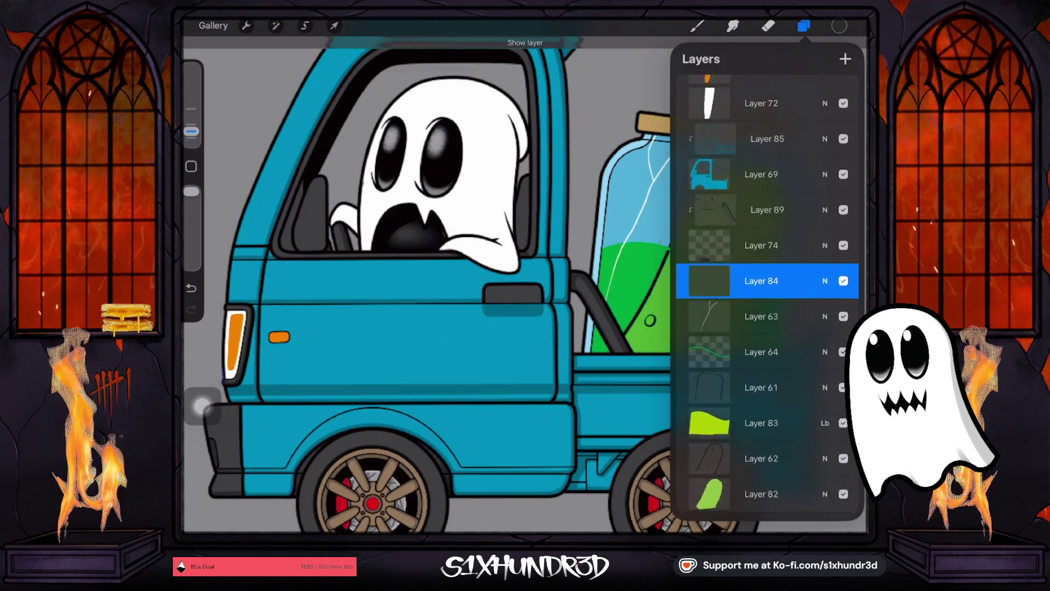
{"action": "scroll", "coordinate": [768, 296], "scroll_direction": "up", "scroll_amount": 5}
{"action": "scroll", "coordinate": [766, 296], "scroll_direction": "up", "scroll_amount": 5}
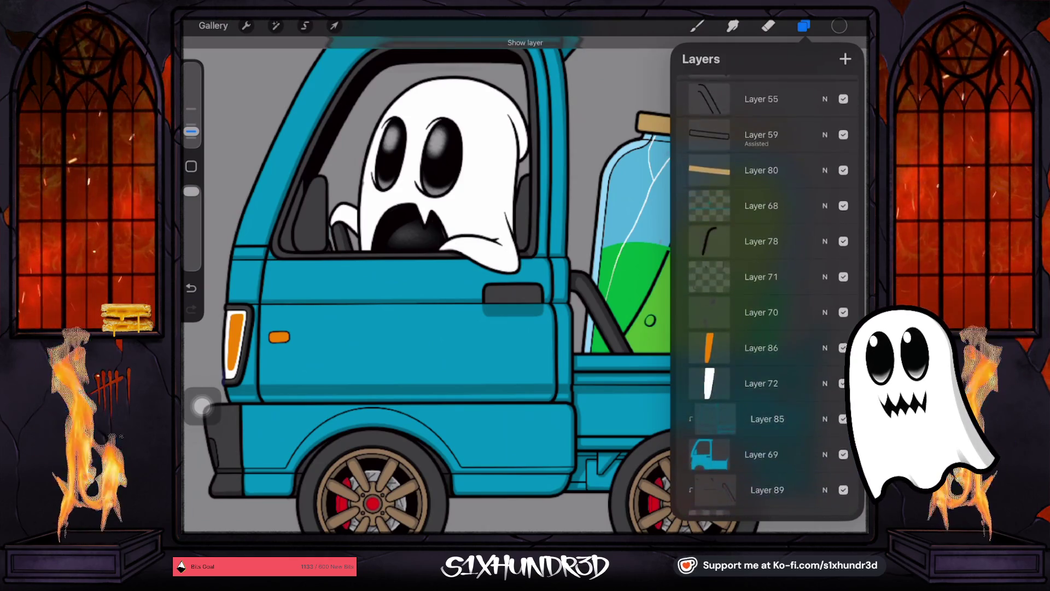
{"action": "scroll", "coordinate": [766, 296], "scroll_direction": "up", "scroll_amount": 3}
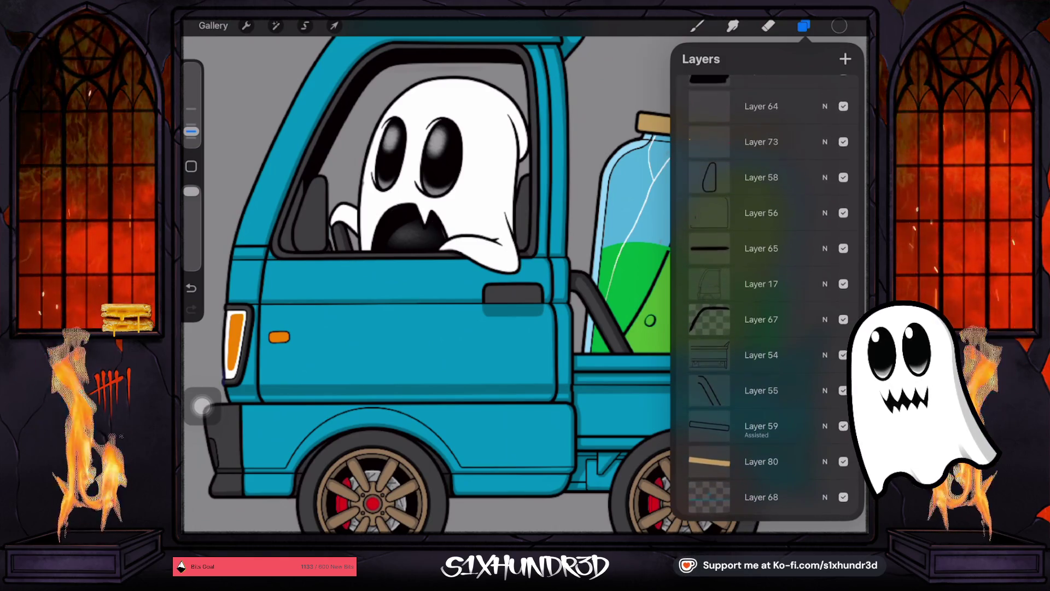
Step: Make Layer 17 visible and toggle Layer 89 off and on to compare, leaving it shown
{"action": "left_click", "coordinate": [844, 75]}
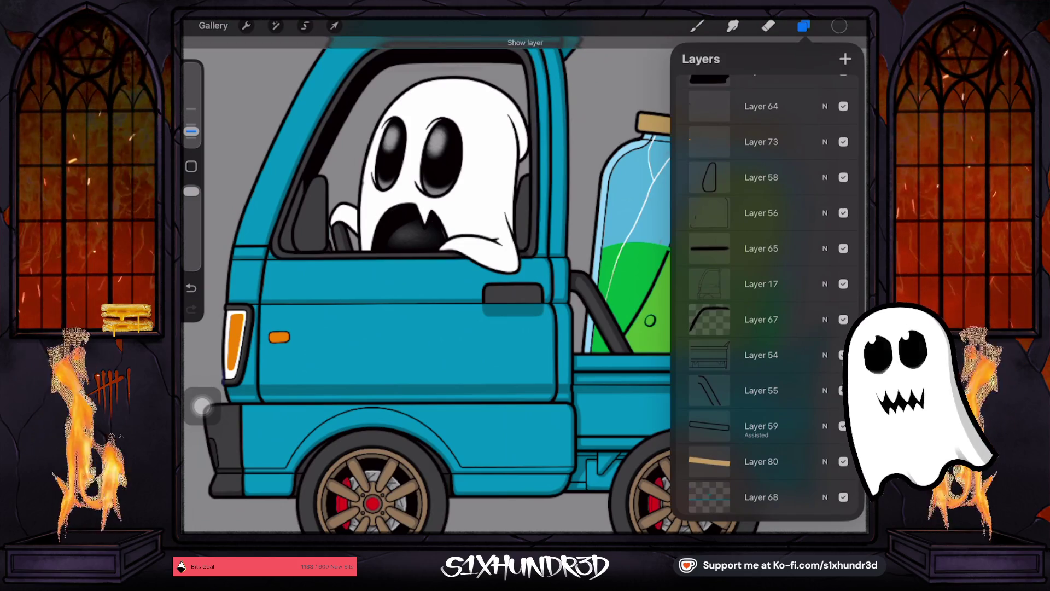
{"action": "scroll", "coordinate": [766, 295], "scroll_direction": "up", "scroll_amount": 2}
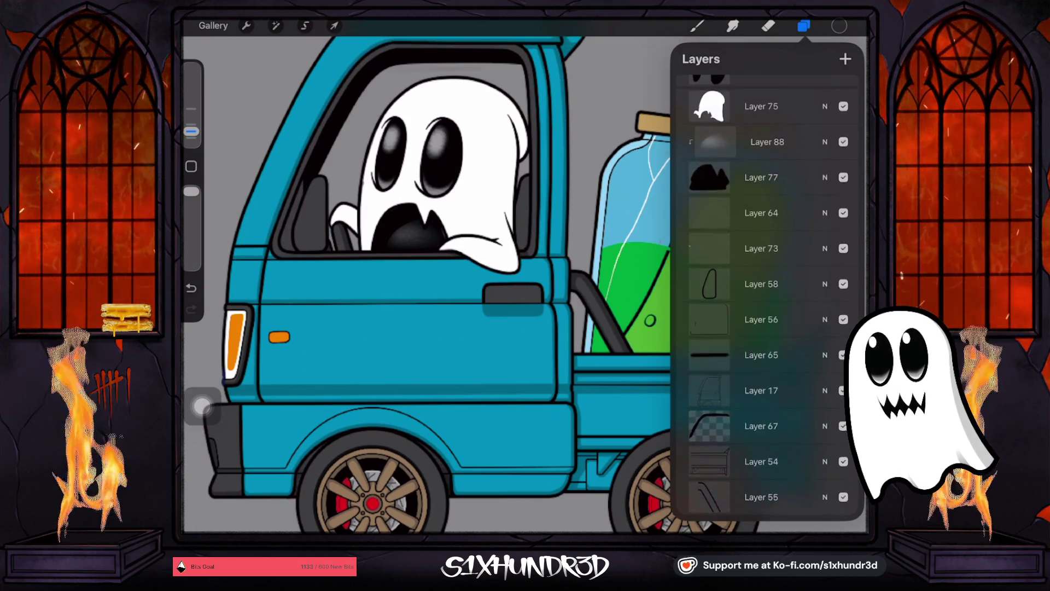
{"action": "scroll", "coordinate": [766, 296], "scroll_direction": "down", "scroll_amount": 9}
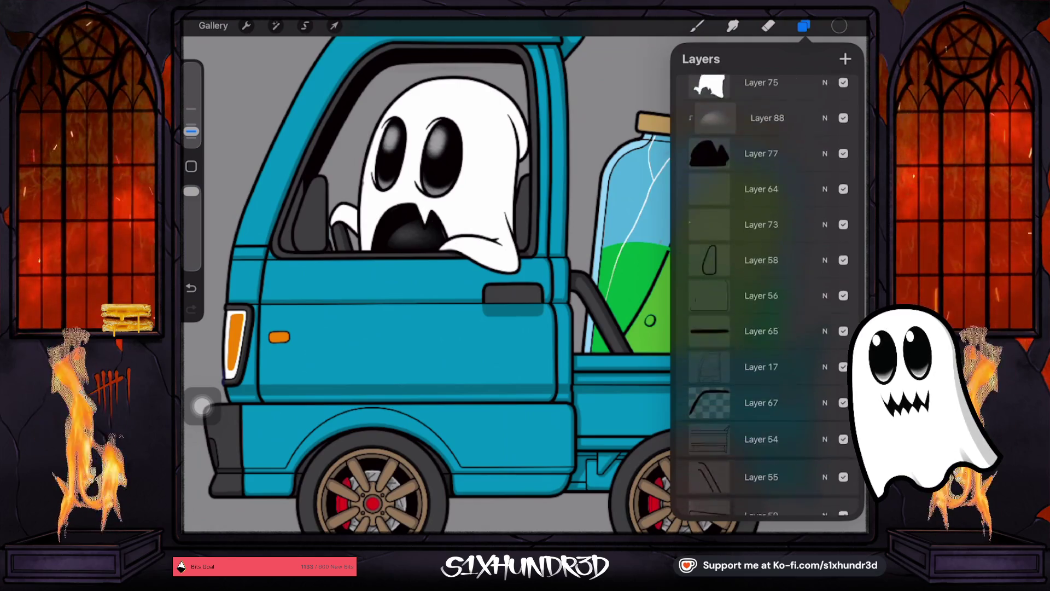
{"action": "left_click", "coordinate": [844, 225]}
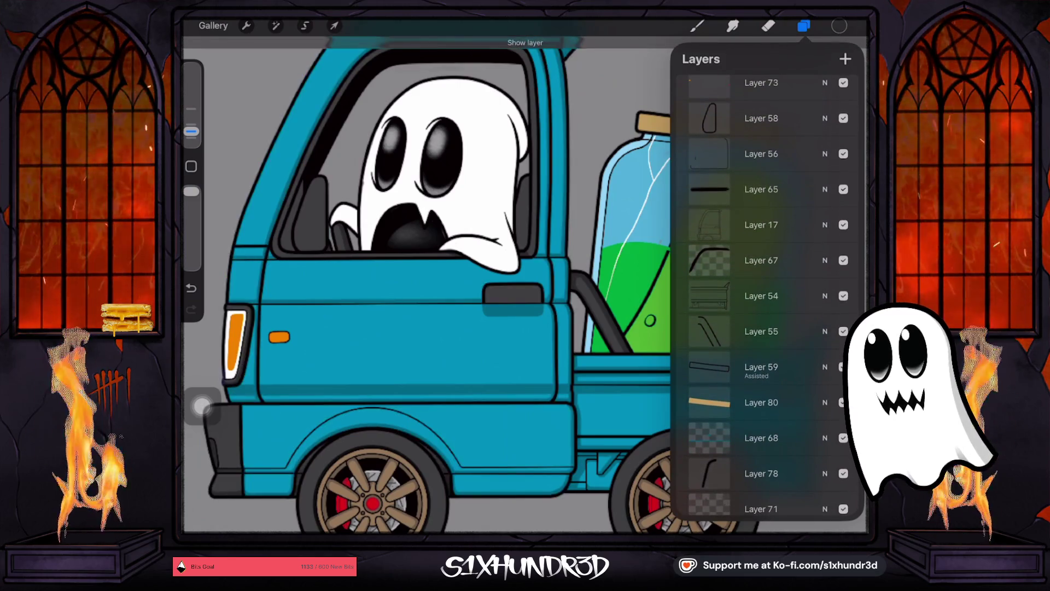
{"action": "scroll", "coordinate": [766, 296], "scroll_direction": "down", "scroll_amount": 2}
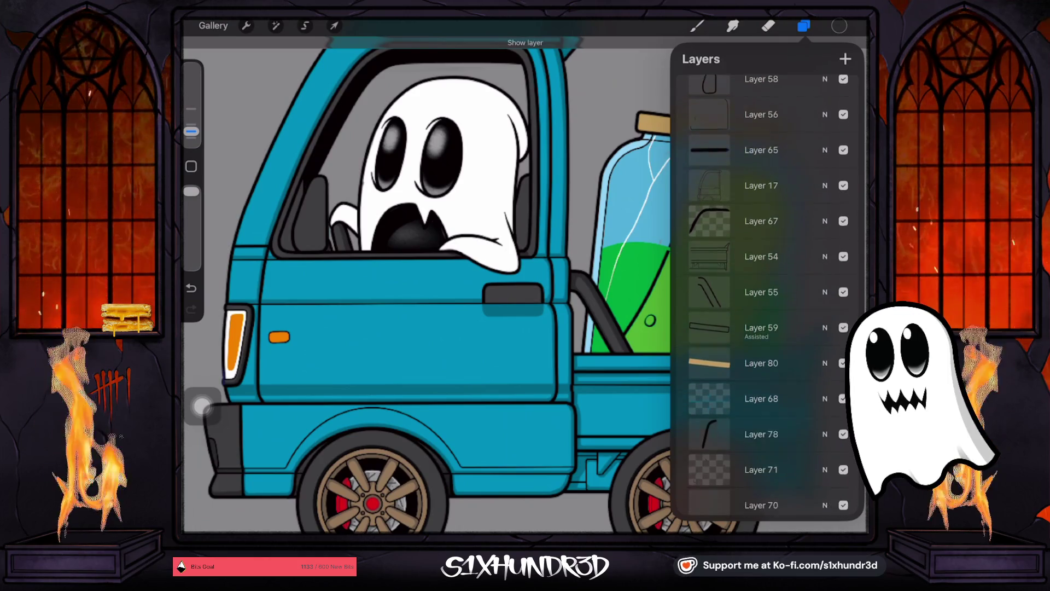
{"action": "scroll", "coordinate": [766, 295], "scroll_direction": "down", "scroll_amount": 8}
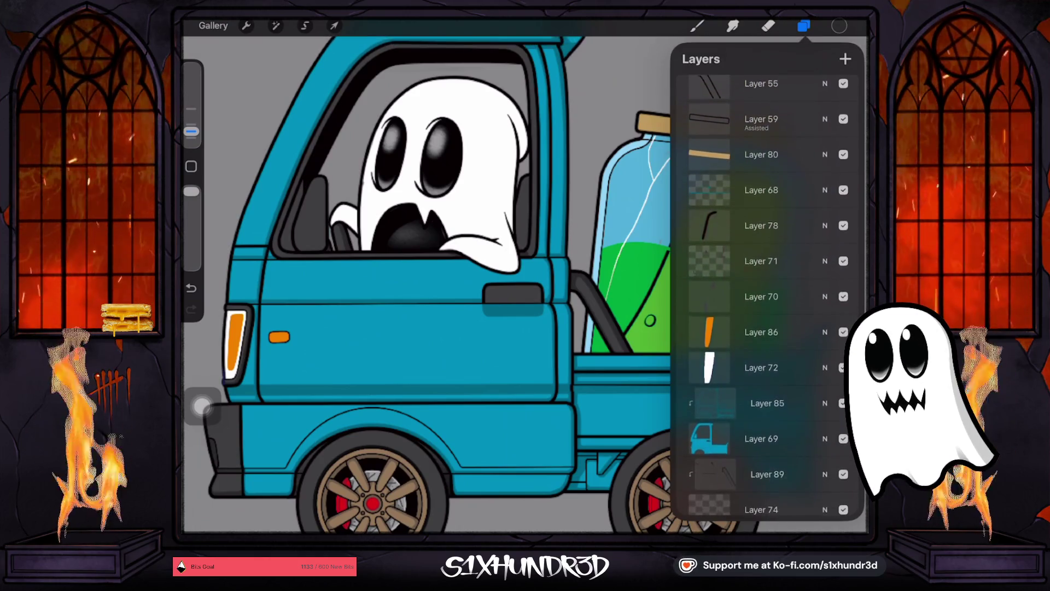
{"action": "left_click", "coordinate": [843, 359]}
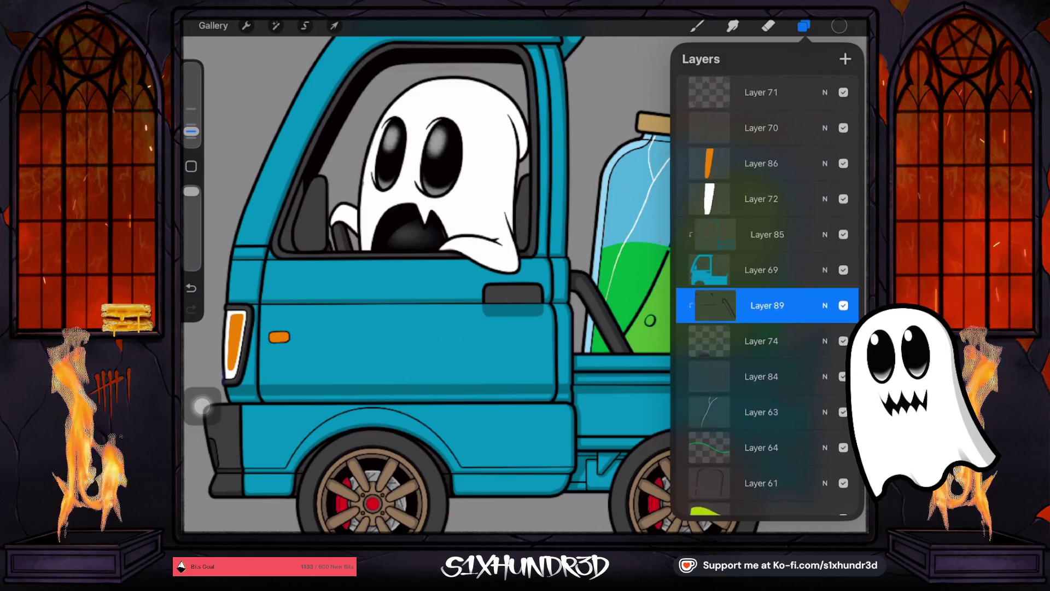
{"action": "left_click", "coordinate": [844, 305]}
{"action": "left_click", "coordinate": [843, 306]}
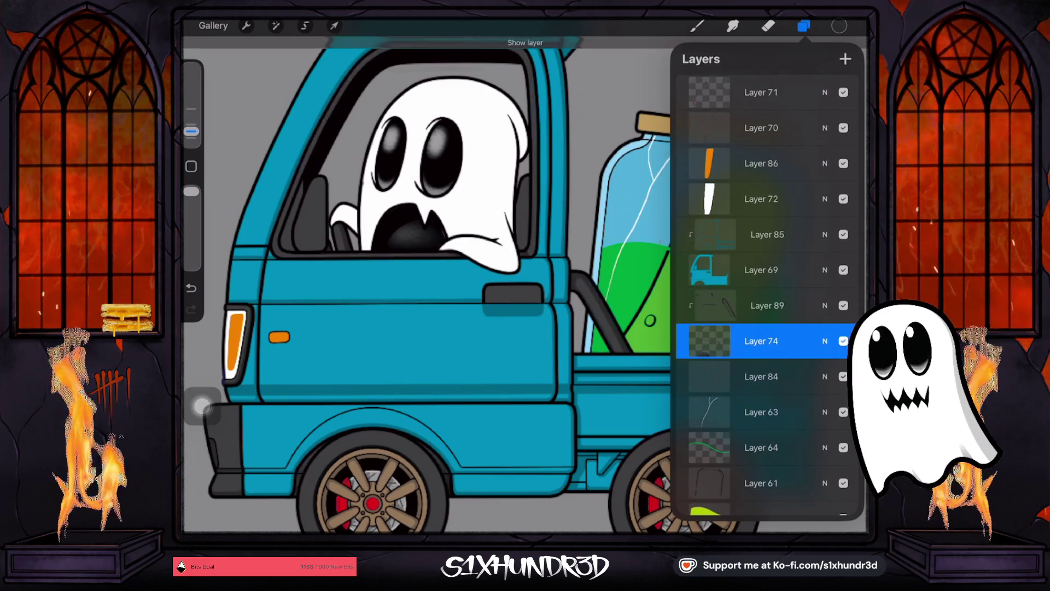
{"action": "left_click", "coordinate": [843, 305]}
{"action": "left_click", "coordinate": [843, 305]}
Step: Select and show Layer 84, then toggle Layer 69's teal truck body off and back on
{"action": "left_click", "coordinate": [762, 376]}
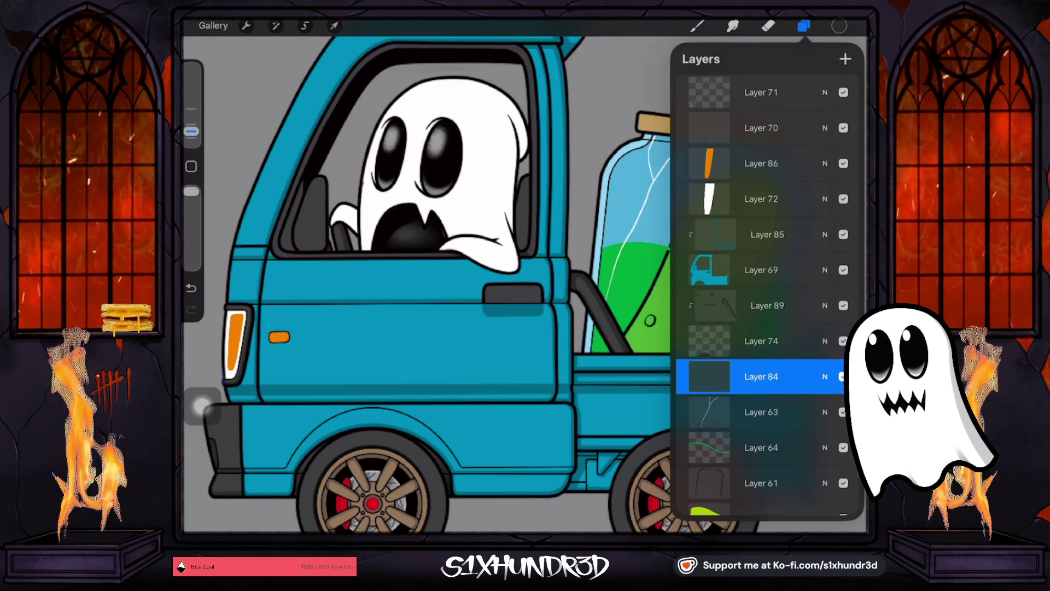
{"action": "left_click", "coordinate": [844, 376]}
{"action": "scroll", "coordinate": [766, 296], "scroll_direction": "down", "scroll_amount": 6}
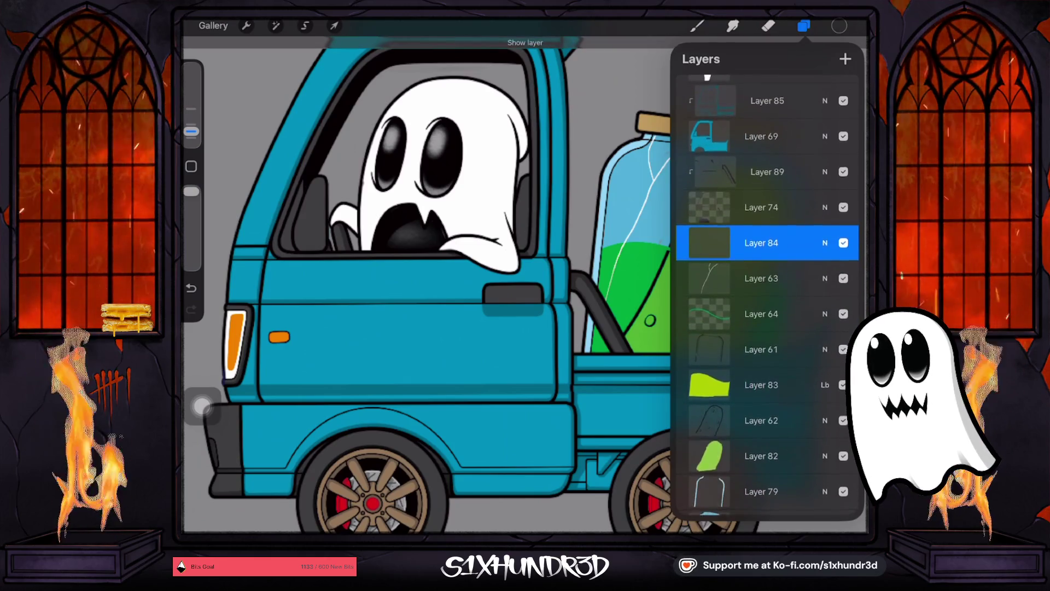
{"action": "scroll", "coordinate": [766, 296], "scroll_direction": "down", "scroll_amount": 3}
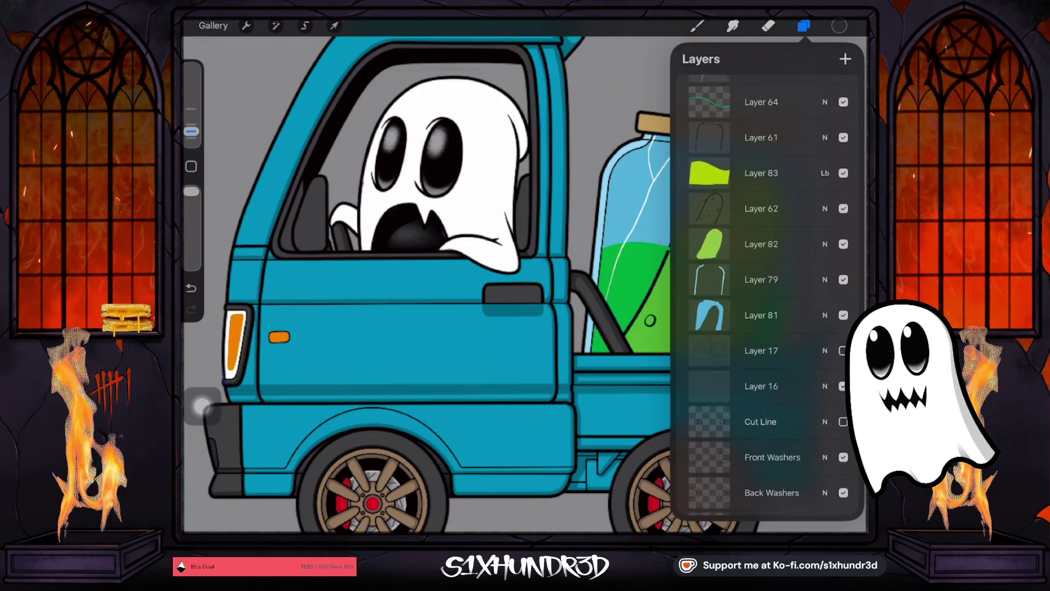
{"action": "scroll", "coordinate": [766, 295], "scroll_direction": "up", "scroll_amount": 10}
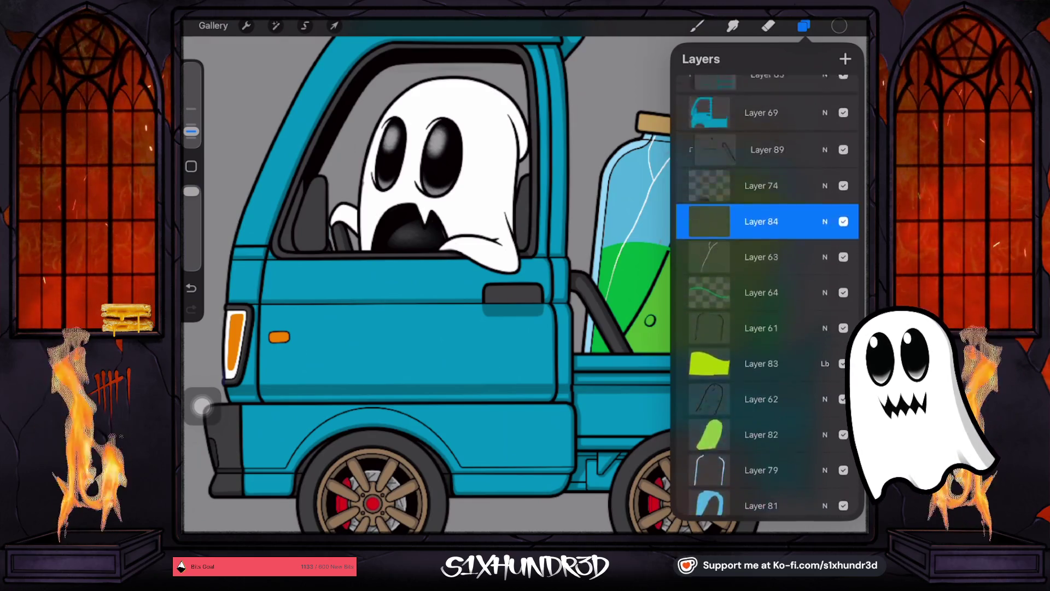
{"action": "scroll", "coordinate": [766, 296], "scroll_direction": "up", "scroll_amount": 6}
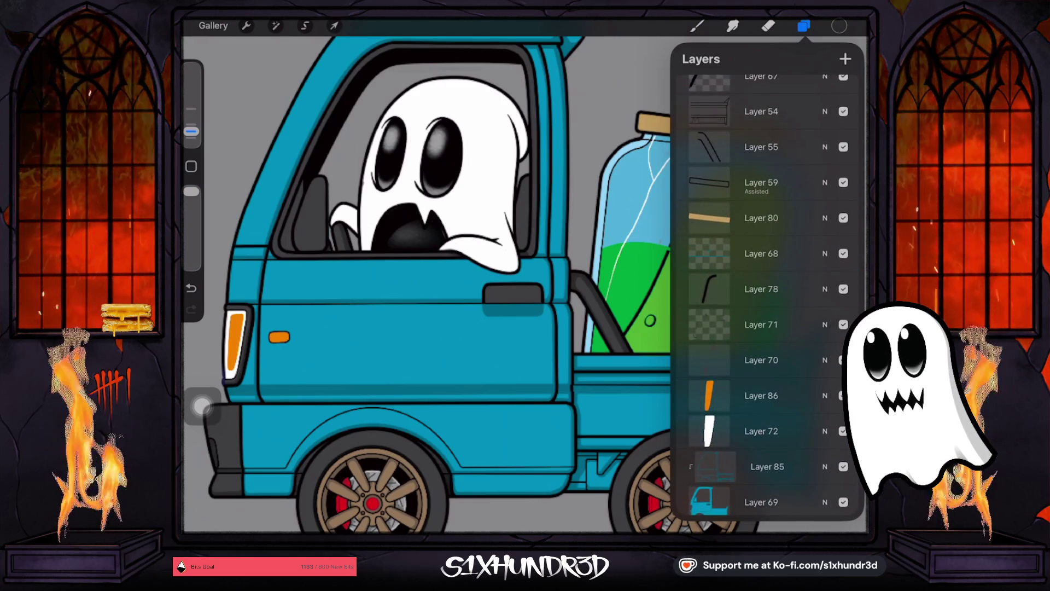
{"action": "scroll", "coordinate": [766, 296], "scroll_direction": "down", "scroll_amount": 1}
{"action": "left_click", "coordinate": [761, 464]}
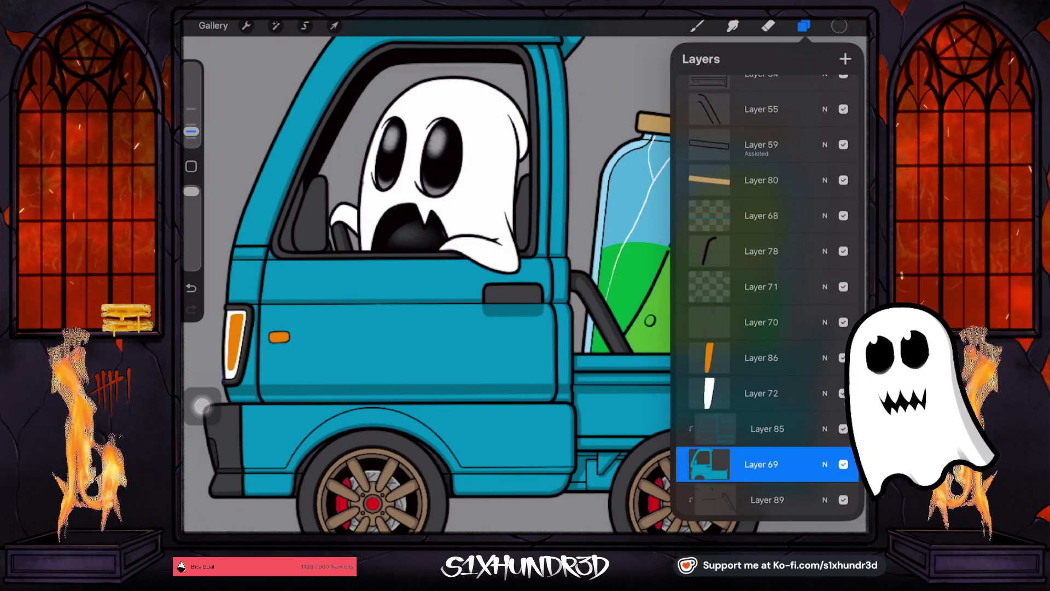
{"action": "left_click", "coordinate": [844, 464]}
{"action": "left_click", "coordinate": [844, 464]}
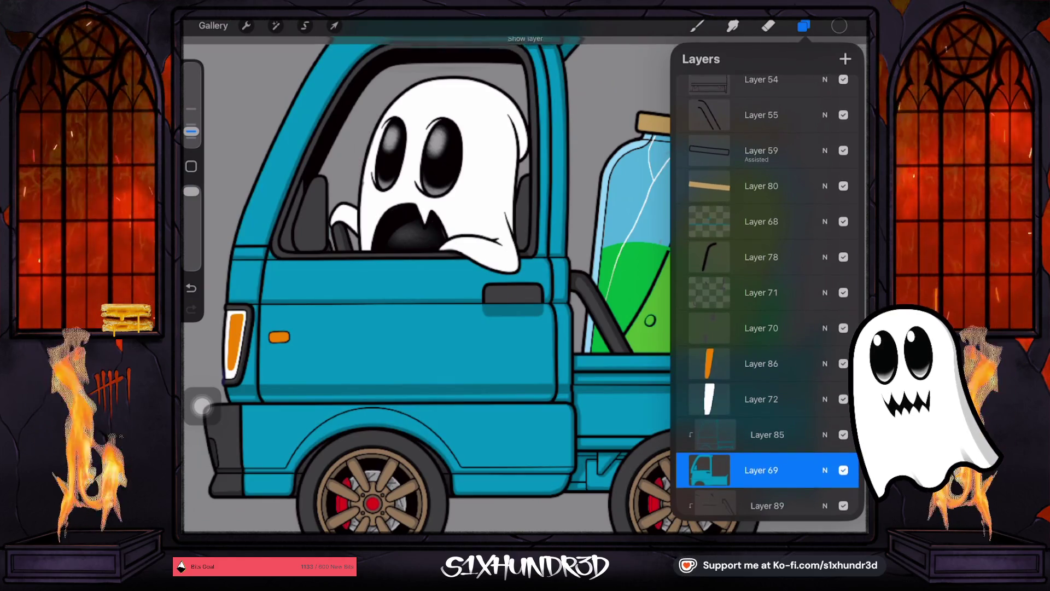
Step: Show Layers 70 and 71, select Layer 71 and switch on its Alpha Lock
{"action": "left_click", "coordinate": [761, 327]}
{"action": "left_click", "coordinate": [843, 328]}
{"action": "left_click", "coordinate": [844, 328]}
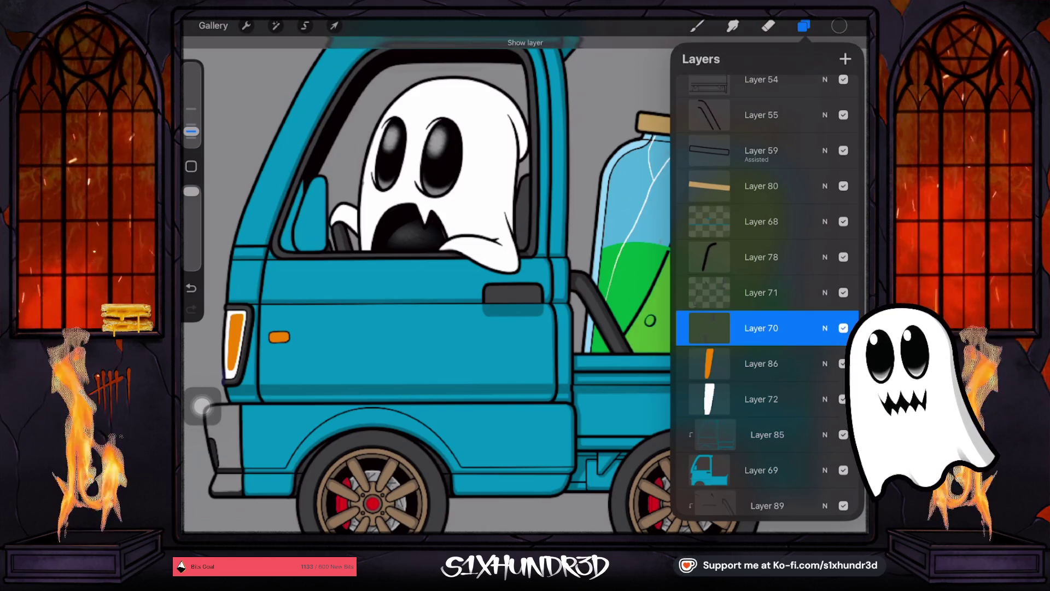
{"action": "left_click", "coordinate": [844, 328]}
{"action": "left_click", "coordinate": [761, 293]}
{"action": "left_click", "coordinate": [844, 292]}
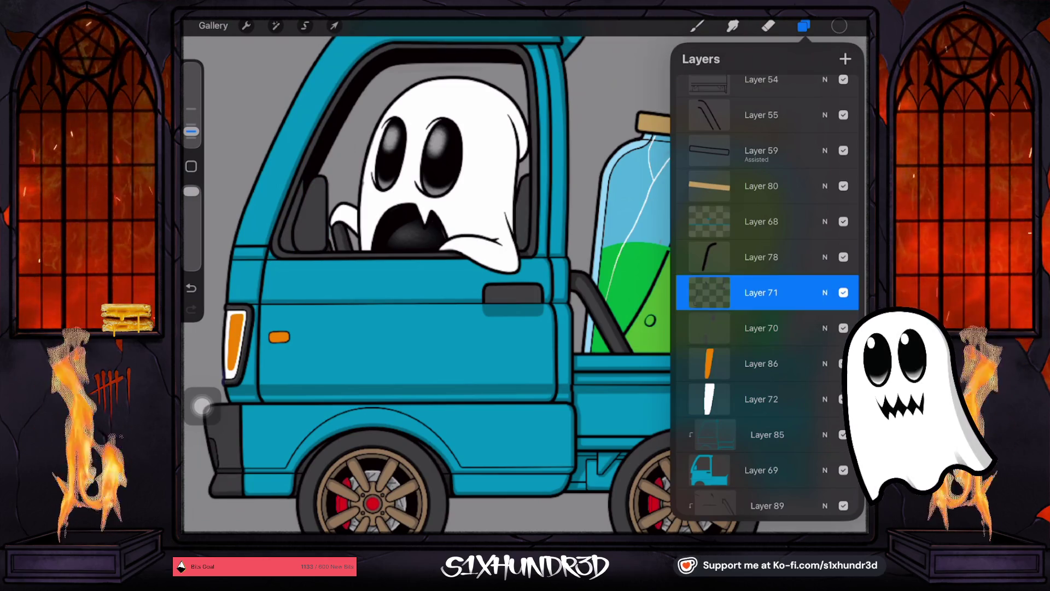
{"action": "left_click", "coordinate": [709, 292]}
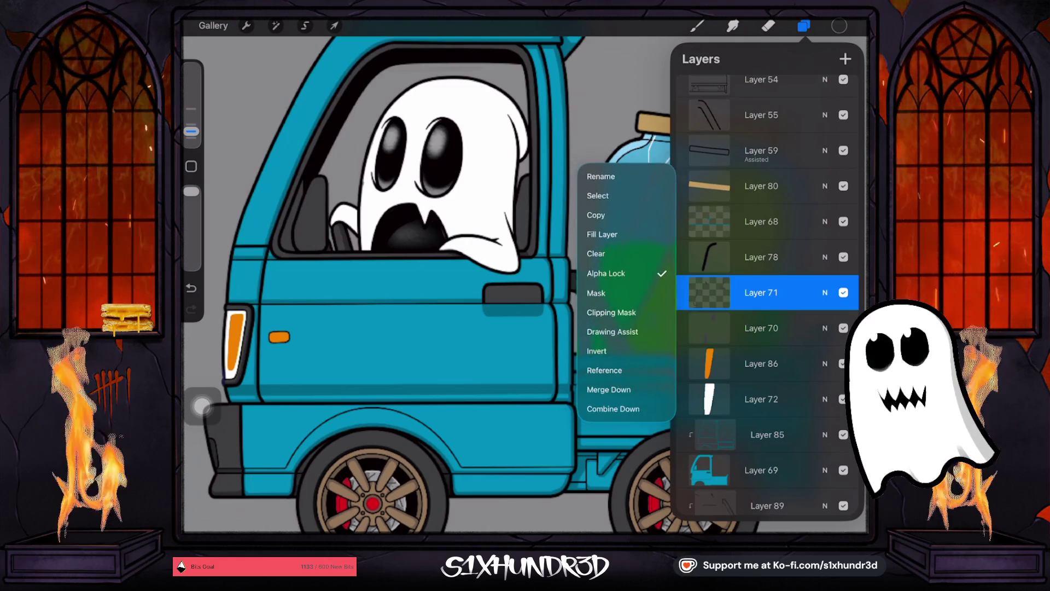
{"action": "left_click", "coordinate": [710, 292]}
Step: Pick the painting brush and adjust its size, undoing the stray ellipse
{"action": "left_click", "coordinate": [697, 26]}
{"action": "left_click", "coordinate": [383, 329]}
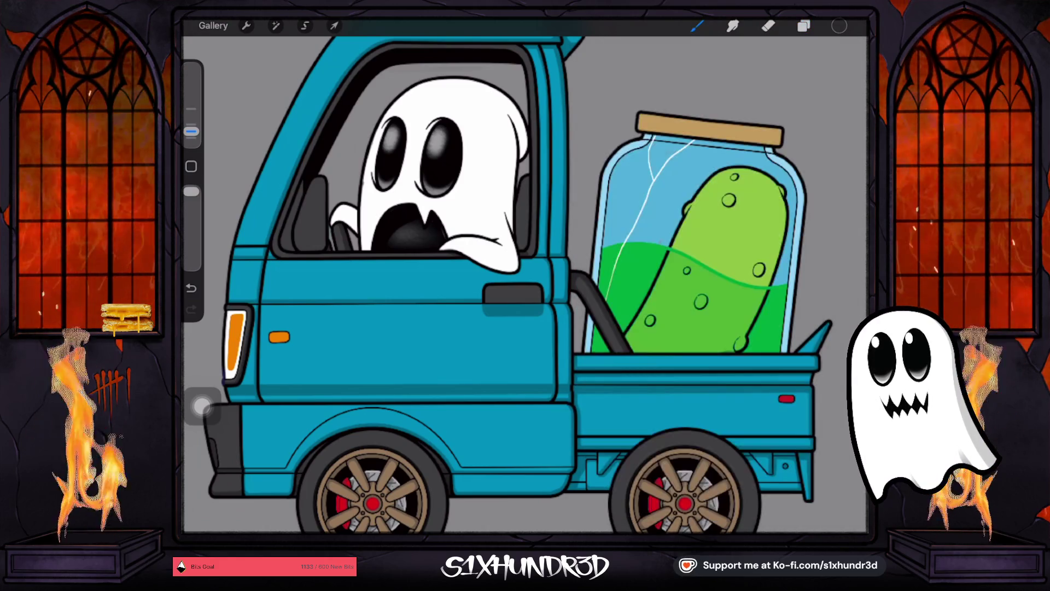
{"action": "scroll", "coordinate": [525, 274], "scroll_direction": "up", "scroll_amount": 5}
{"action": "scroll", "coordinate": [525, 274], "scroll_direction": "up", "scroll_amount": 3}
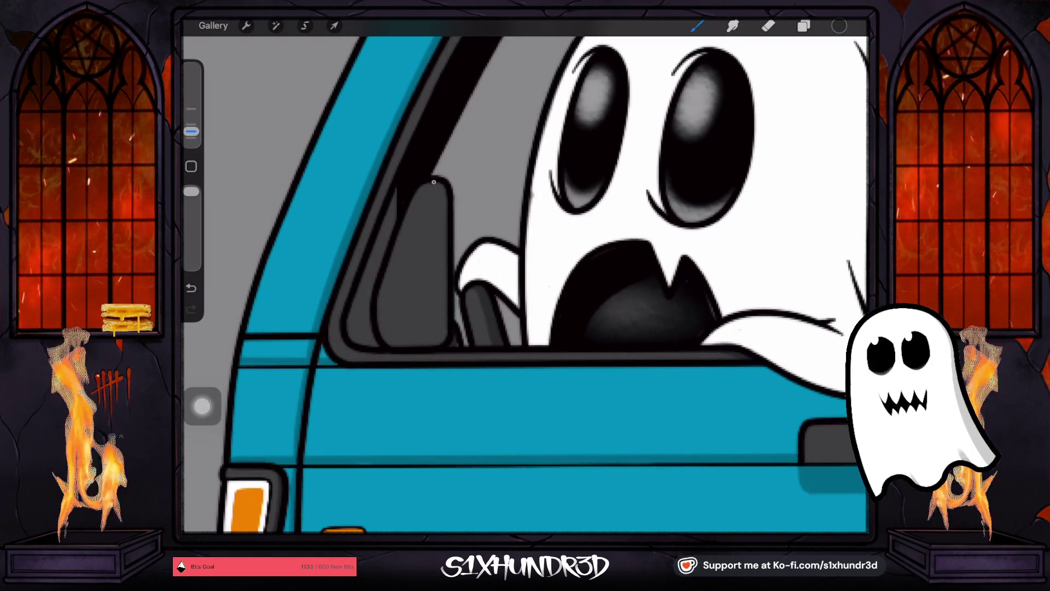
{"action": "left_click_drag", "start_coordinate": [191, 131], "coordinate": [191, 125]}
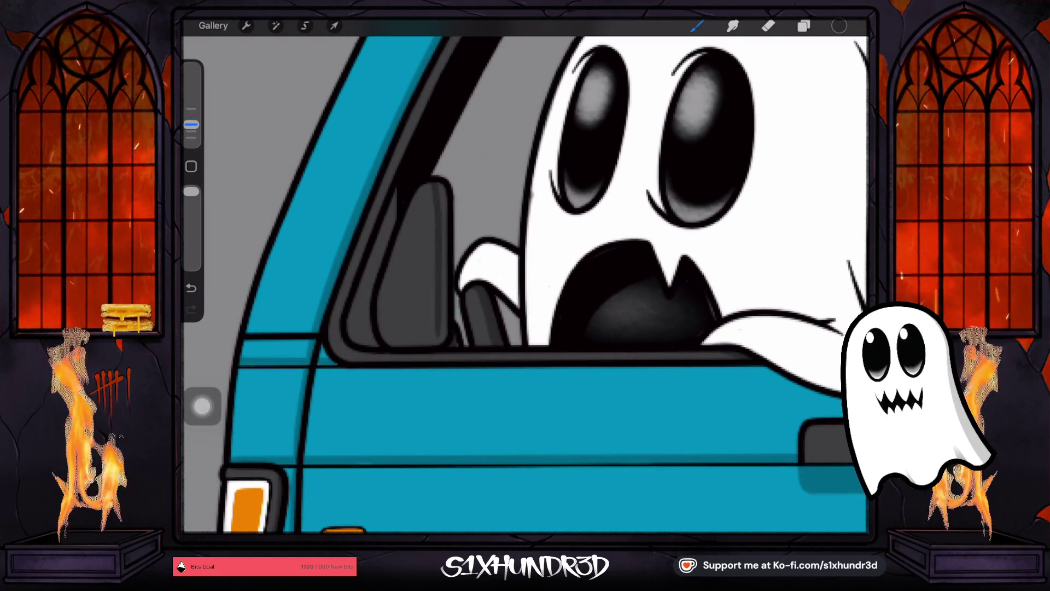
{"action": "key", "text": "ctrl+z"}
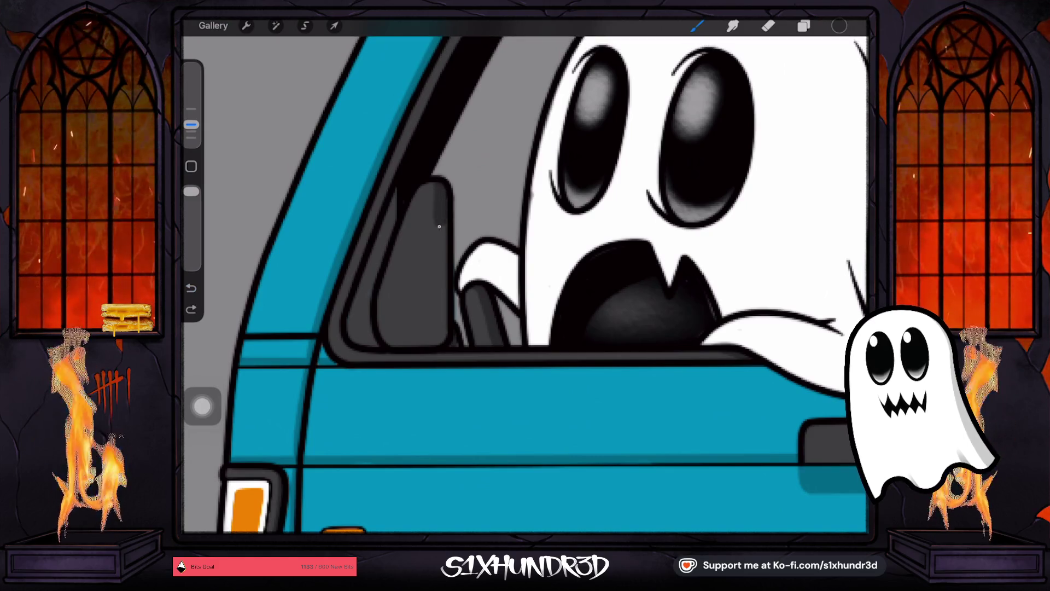
{"action": "left_click_drag", "start_coordinate": [191, 125], "coordinate": [191, 131]}
{"action": "key", "text": "ctrl+z"}
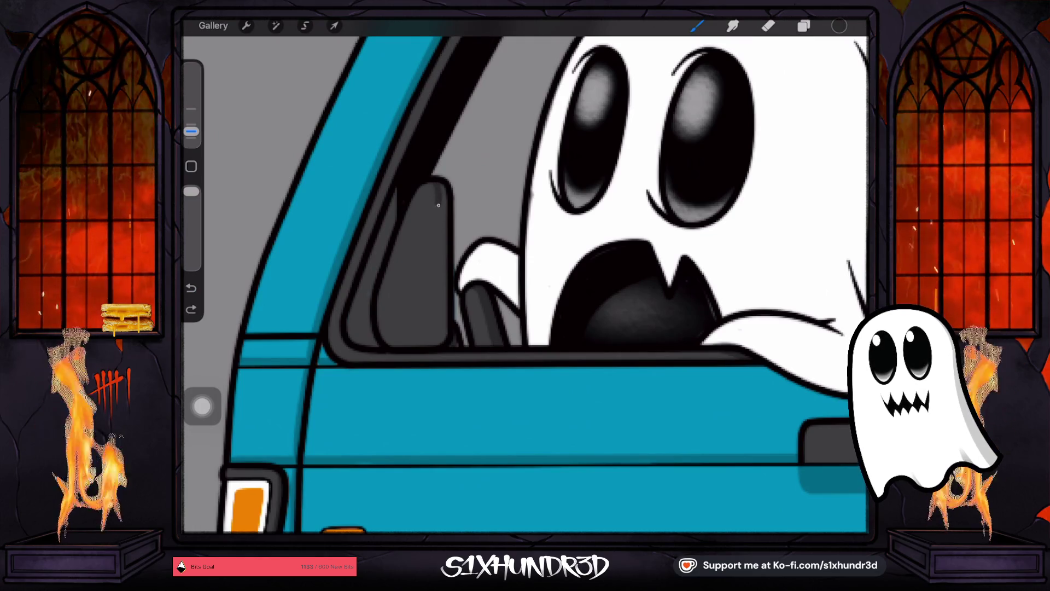
{"action": "key", "text": "ctrl+z"}
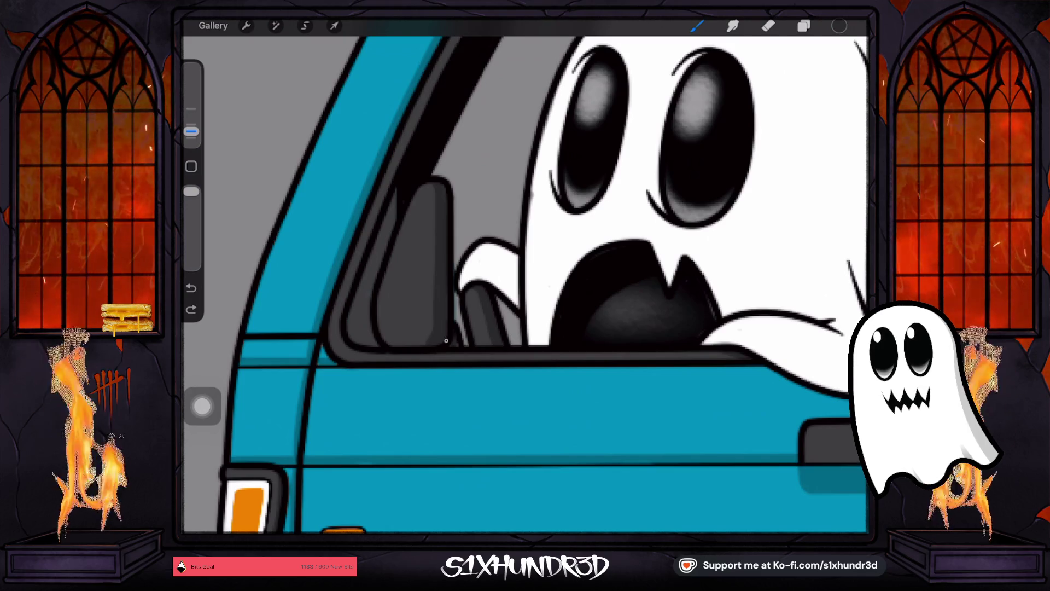
Step: Paint dark grey straight shading lines along the inner cab window frame and seat
{"action": "scroll", "coordinate": [442, 331], "scroll_direction": "up", "scroll_amount": 3}
{"action": "left_click_drag", "start_coordinate": [454, 328], "coordinate": [473, 337]}
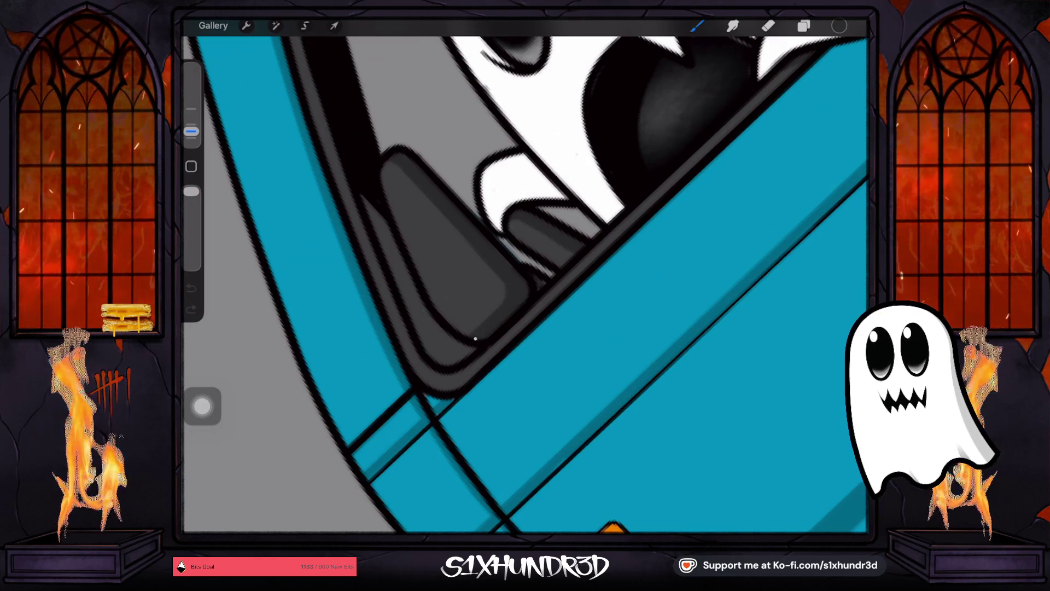
{"action": "left_click_drag", "start_coordinate": [438, 366], "coordinate": [464, 343]}
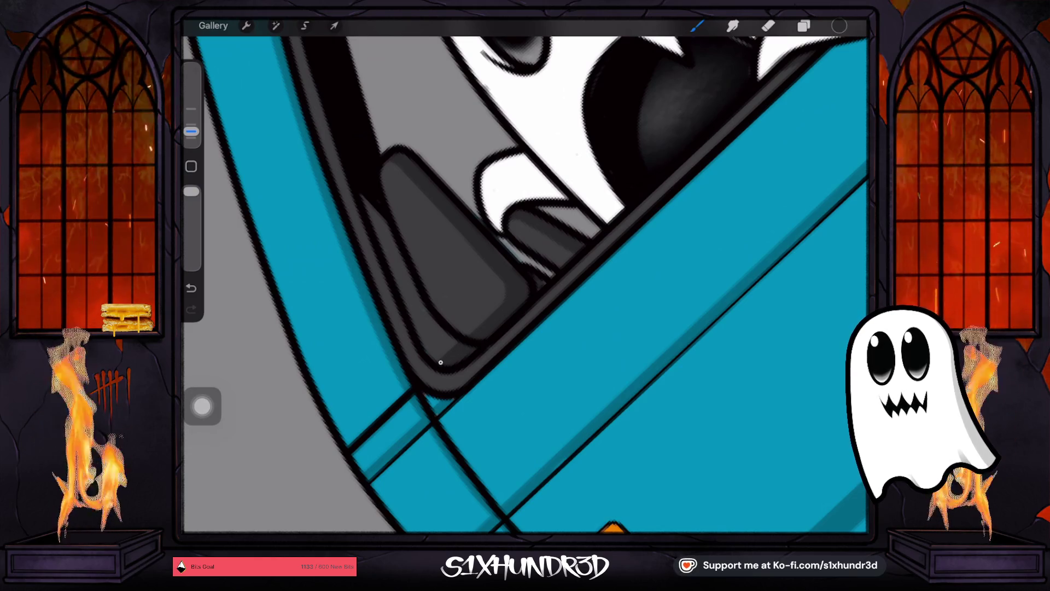
{"action": "left_click_drag", "start_coordinate": [437, 360], "coordinate": [394, 339]}
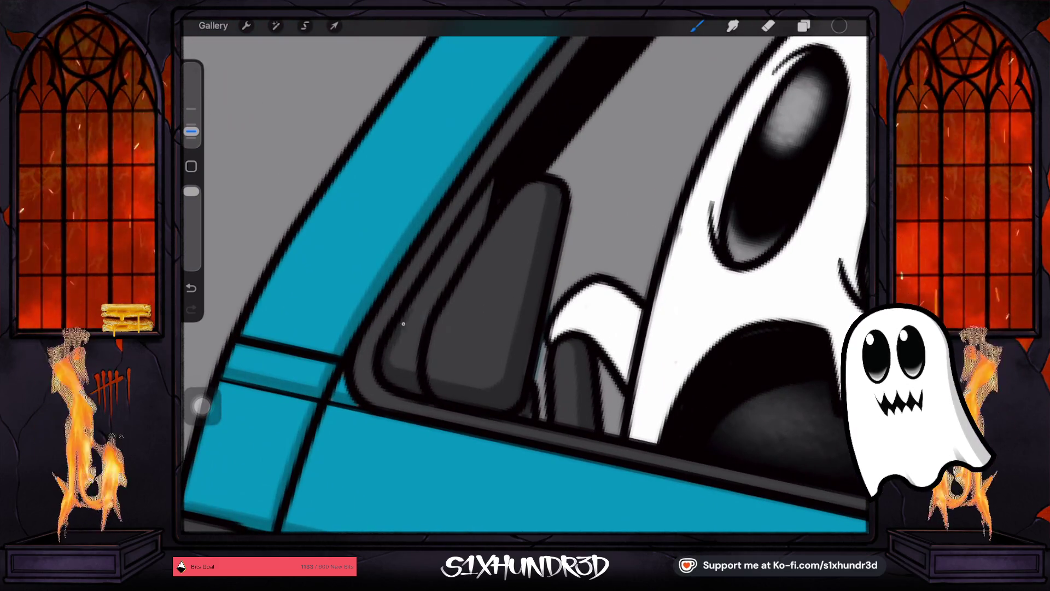
{"action": "key", "text": "ctrl+z"}
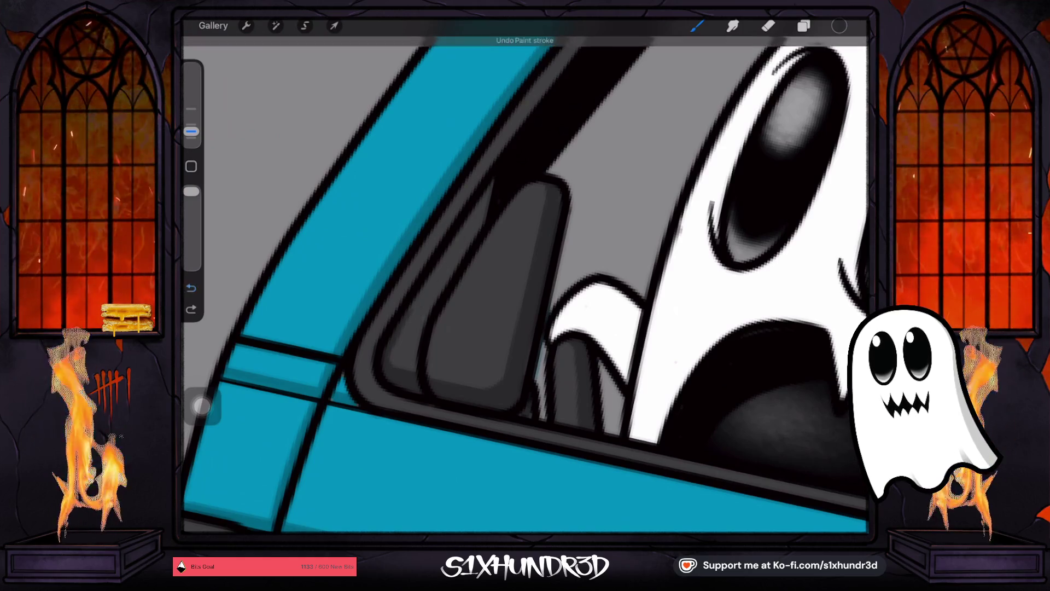
{"action": "left_click", "coordinate": [465, 222]}
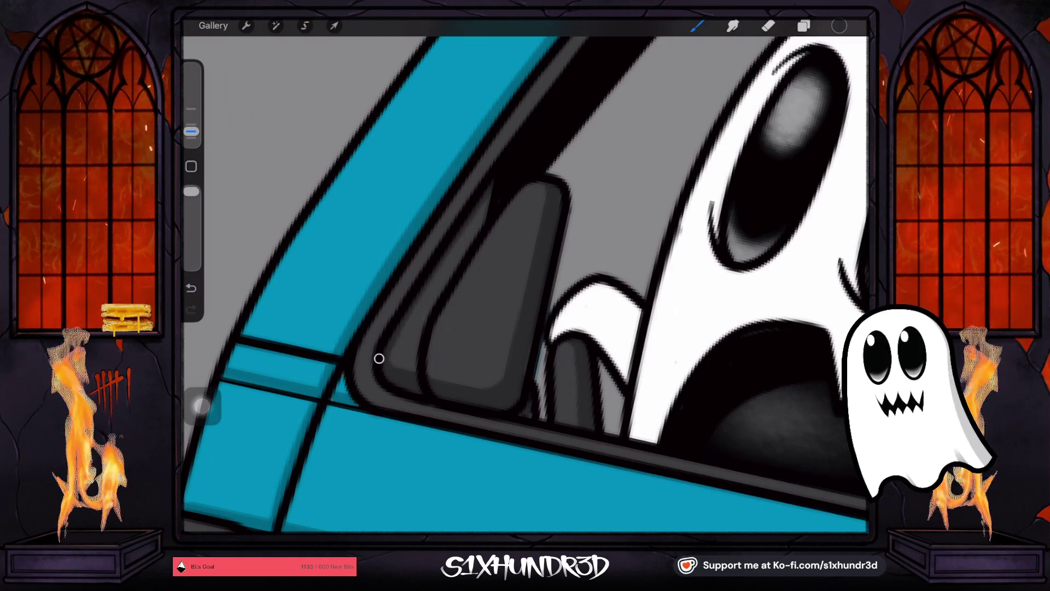
{"action": "left_click_drag", "start_coordinate": [377, 359], "coordinate": [383, 350]}
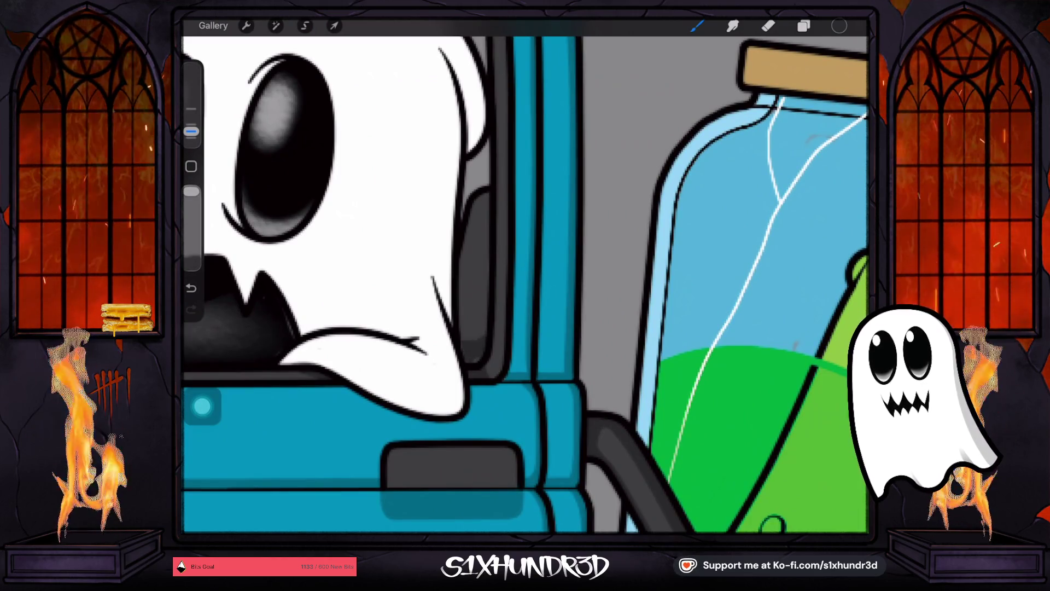
Step: Undo the shading strokes beside the ghost, set the brush to 2% and add a small touch-up
{"action": "key", "text": "ctrl+z"}
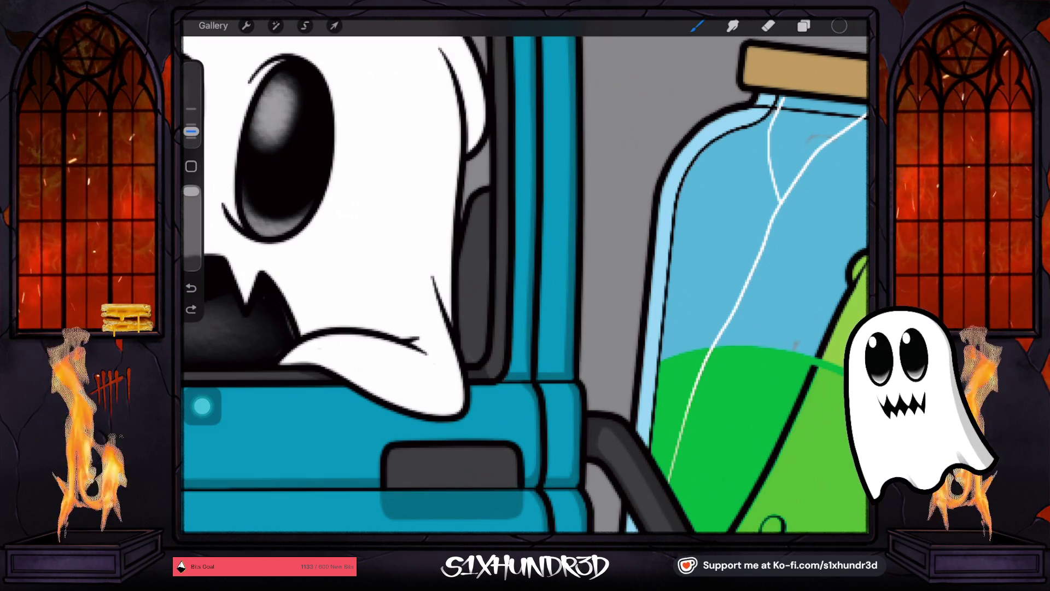
{"action": "left_click", "coordinate": [191, 132]}
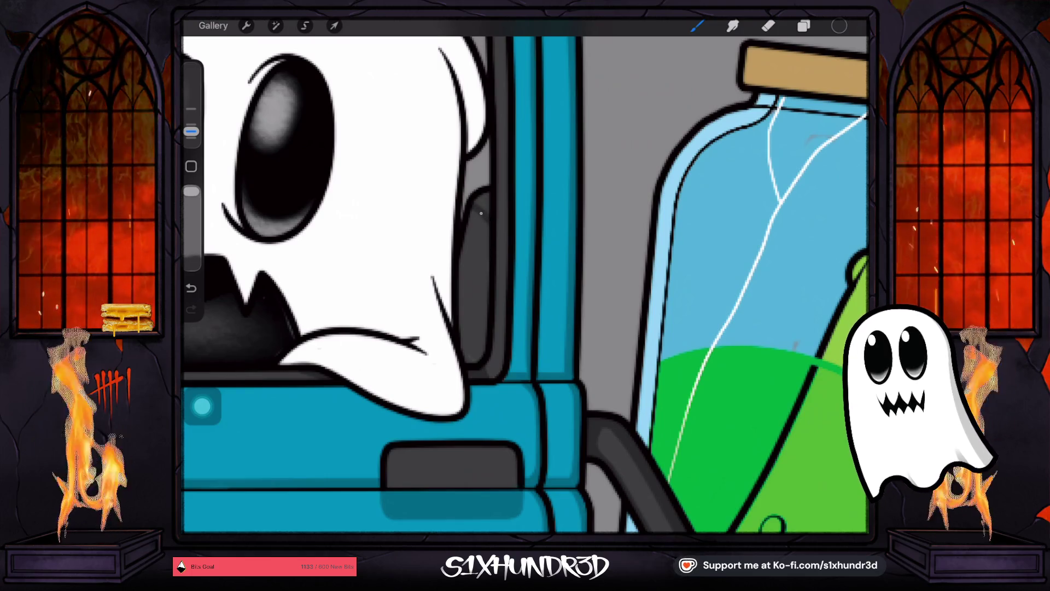
{"action": "key", "text": "ctrl+z"}
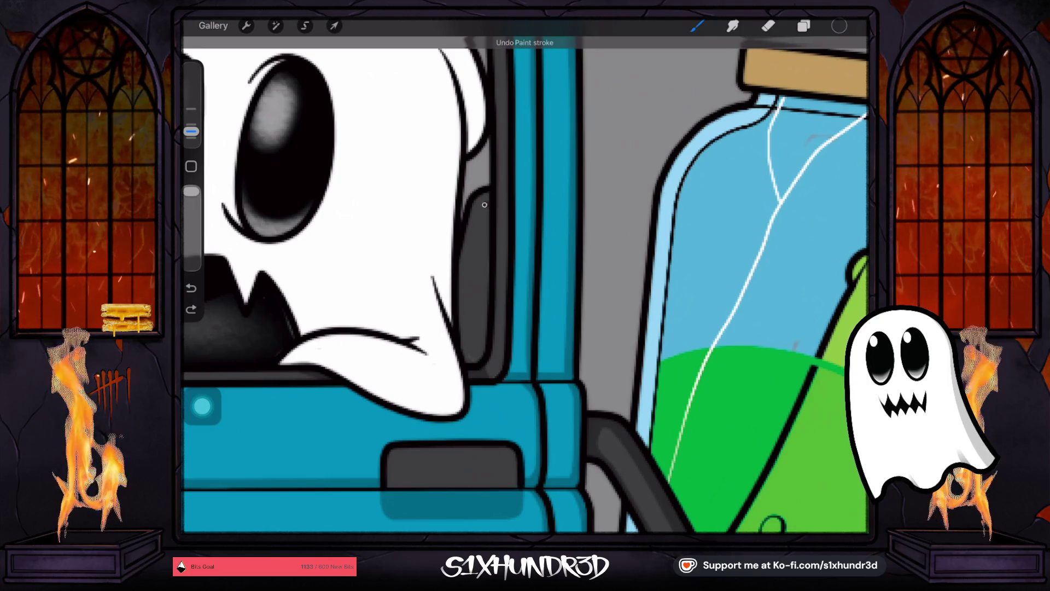
{"action": "key", "text": "ctrl+z"}
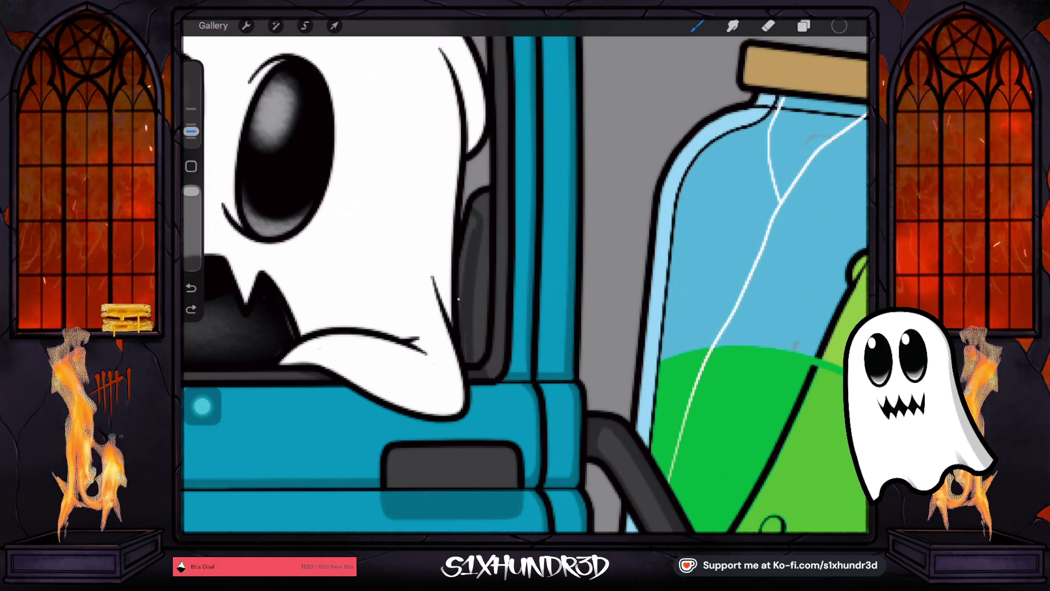
{"action": "left_click", "coordinate": [473, 212]}
{"action": "scroll", "coordinate": [472, 212], "scroll_direction": "down", "scroll_amount": 5}
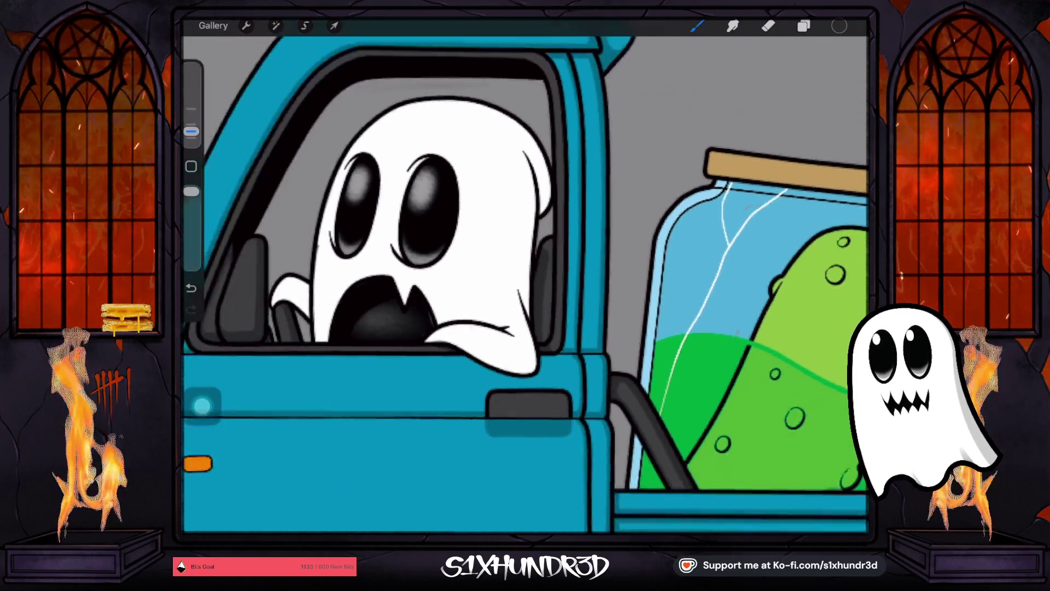
Step: Enlarge the brush, try a stroke along the ghost's right edge, then undo the stray strokes
{"action": "scroll", "coordinate": [591, 297], "scroll_direction": "up", "scroll_amount": 5}
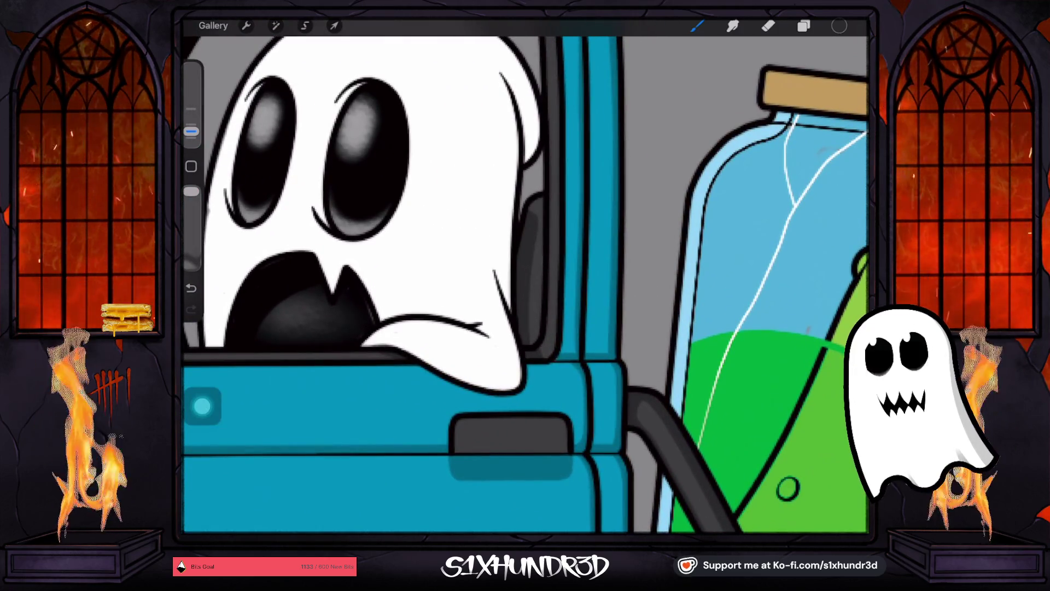
{"action": "scroll", "coordinate": [525, 284], "scroll_direction": "down", "scroll_amount": 2}
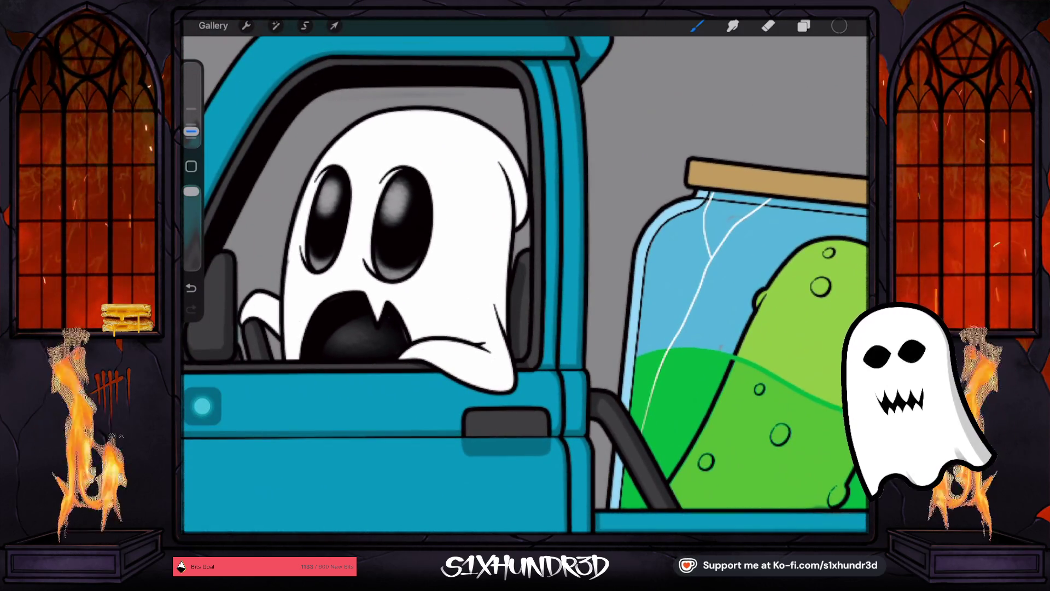
{"action": "left_click_drag", "start_coordinate": [191, 131], "coordinate": [191, 108]}
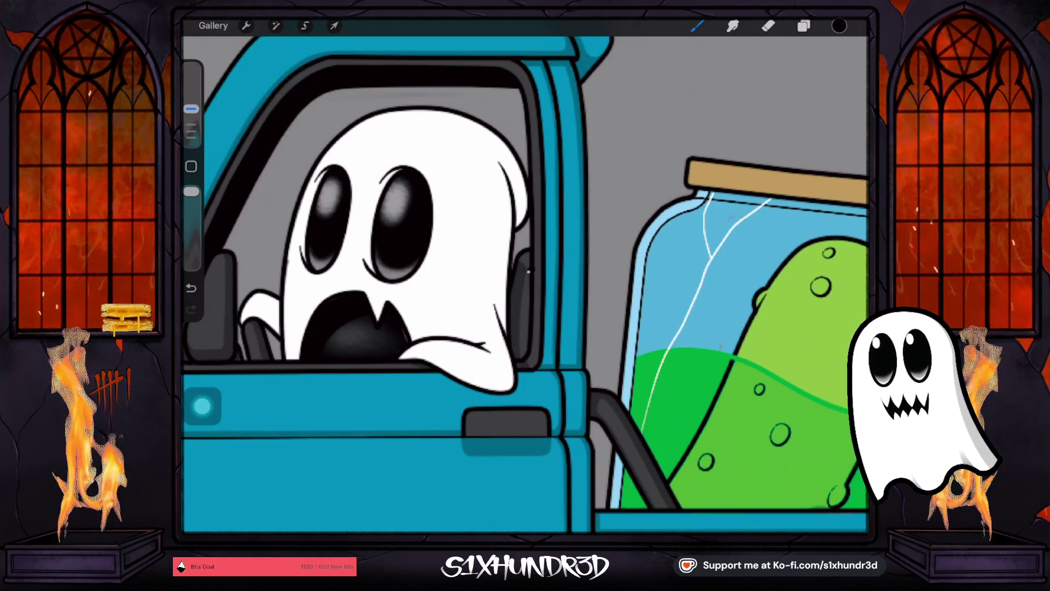
{"action": "left_click_drag", "start_coordinate": [528, 264], "coordinate": [519, 361]}
{"action": "key", "text": "ctrl+z"}
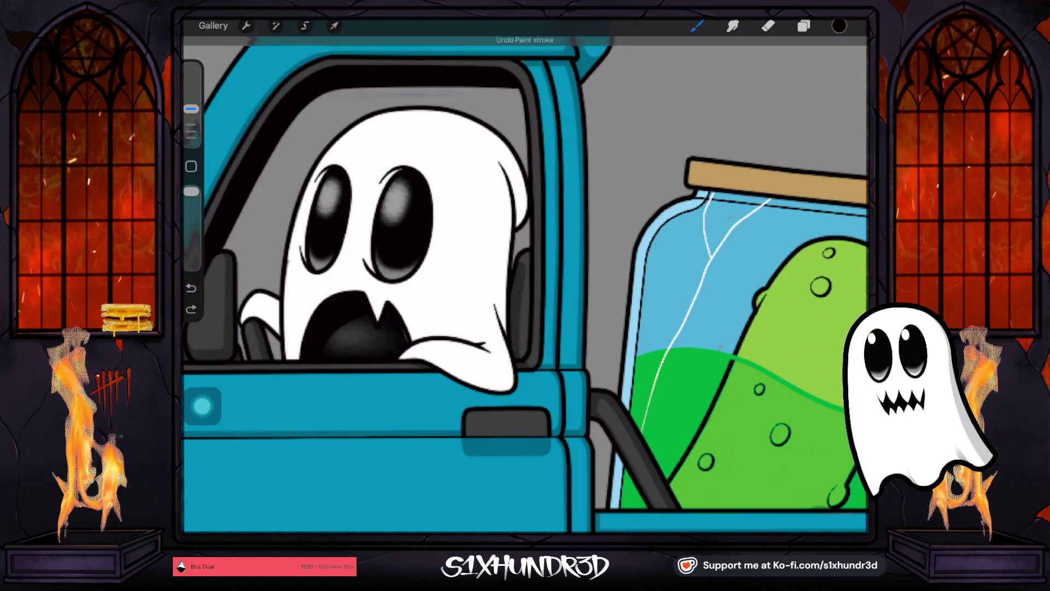
{"action": "key", "text": "ctrl+z"}
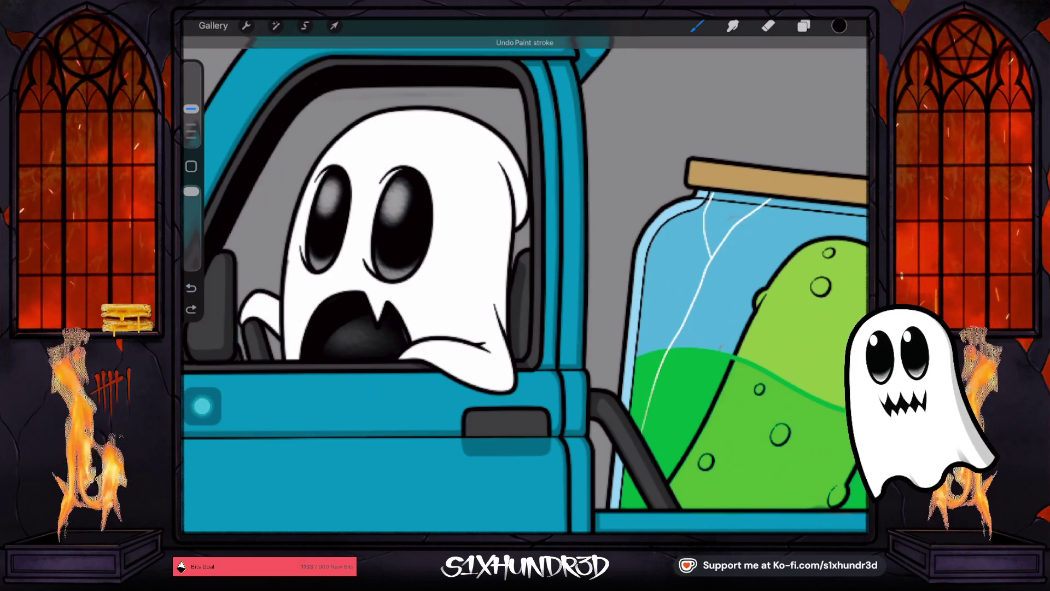
{"action": "key", "text": "ctrl+z"}
Step: Make Layer 70 visible, select Layer 71, and set the brush to 14%
{"action": "left_click", "coordinate": [803, 26]}
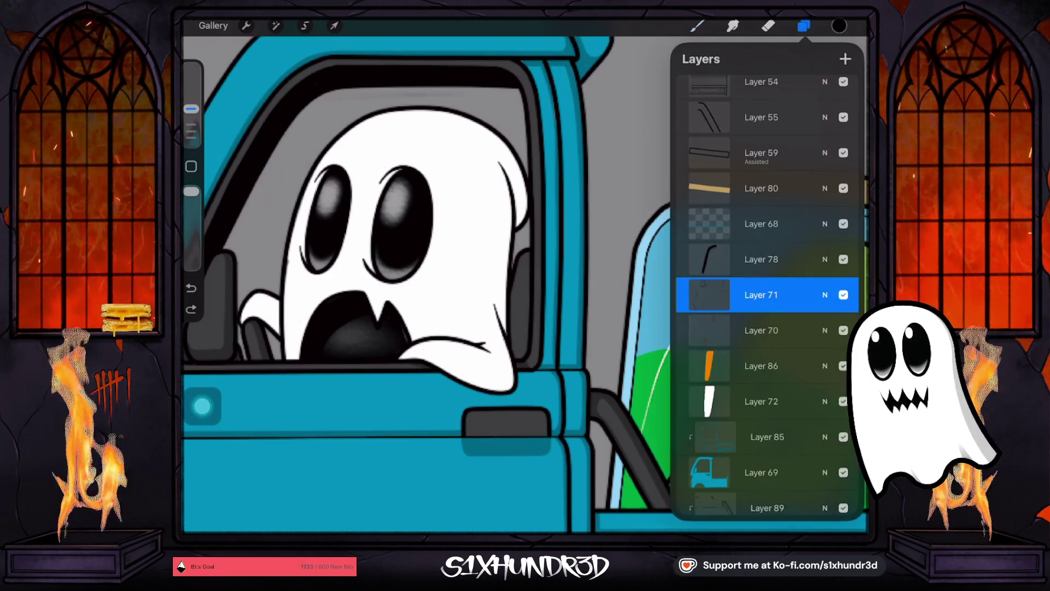
{"action": "left_click", "coordinate": [761, 330]}
{"action": "left_click", "coordinate": [760, 330]}
{"action": "left_click", "coordinate": [760, 330]}
{"action": "left_click", "coordinate": [804, 26]}
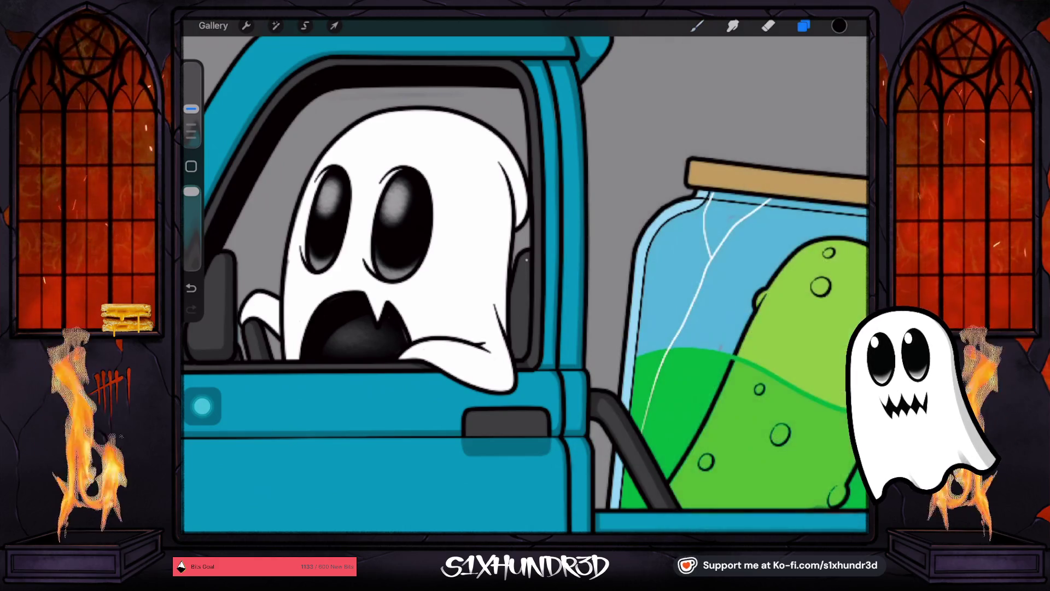
{"action": "left_click", "coordinate": [804, 25]}
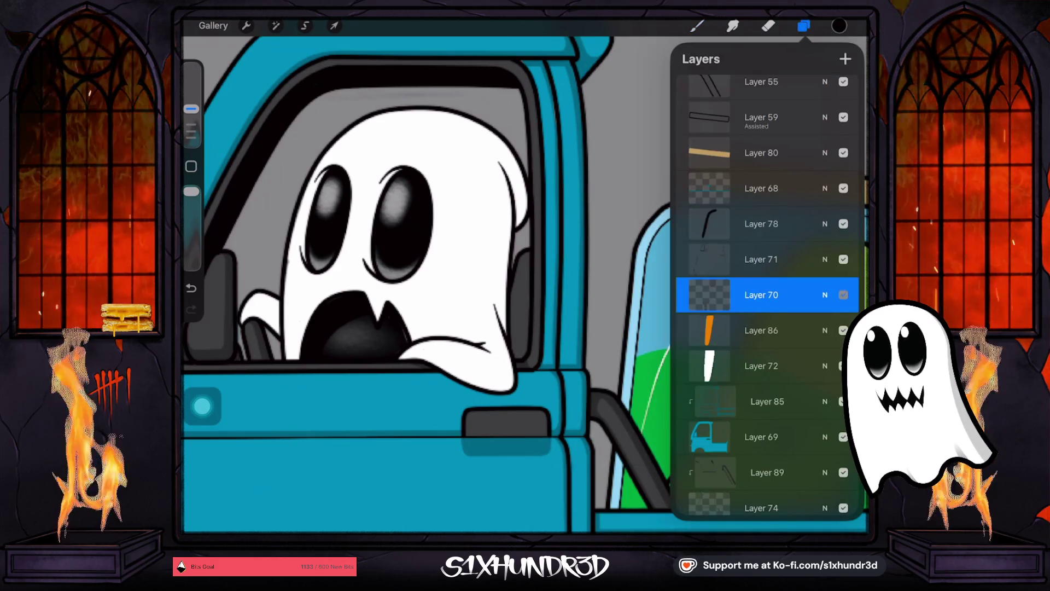
{"action": "left_click", "coordinate": [843, 295]}
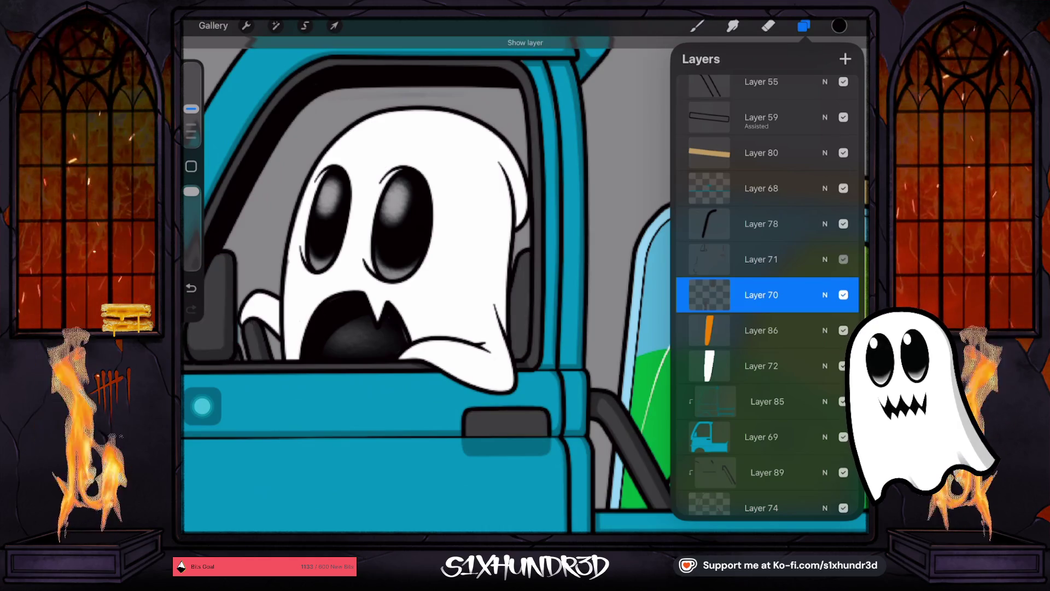
{"action": "left_click", "coordinate": [761, 260]}
{"action": "left_click", "coordinate": [761, 259]}
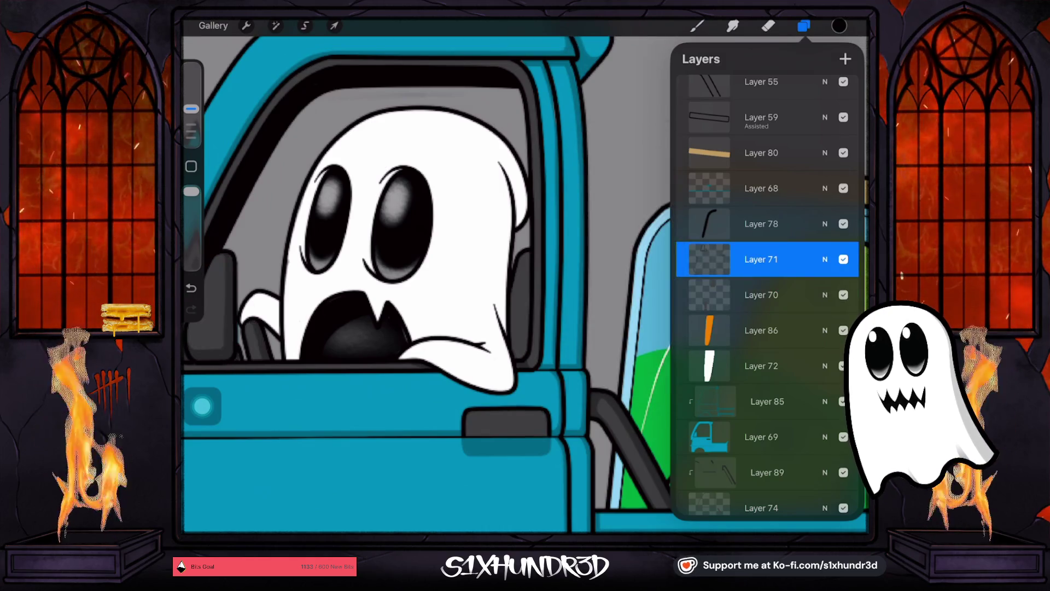
{"action": "left_click", "coordinate": [804, 26]}
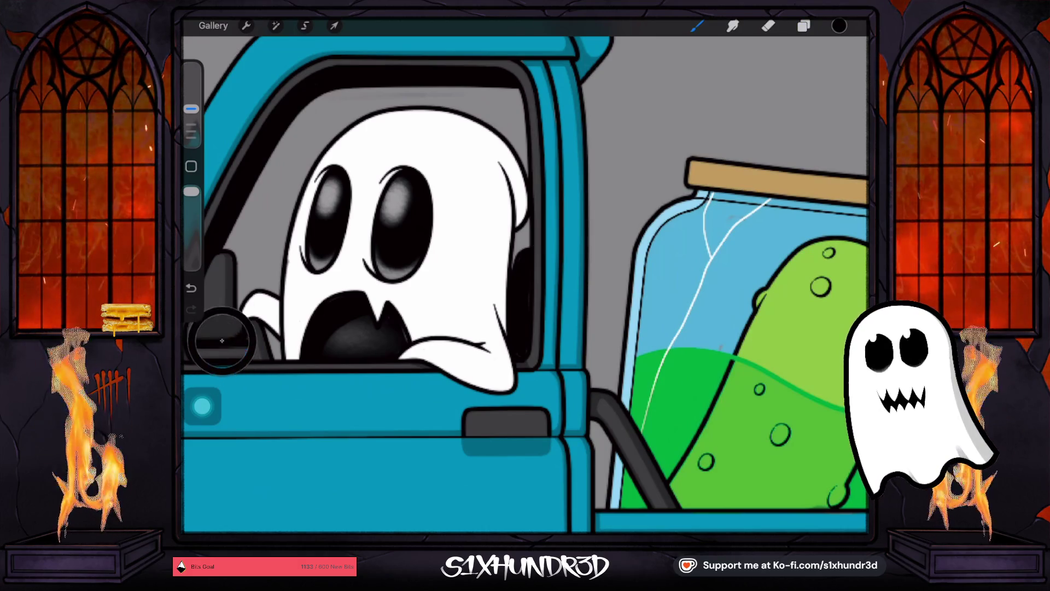
{"action": "left_click_drag", "start_coordinate": [190, 109], "coordinate": [191, 113]}
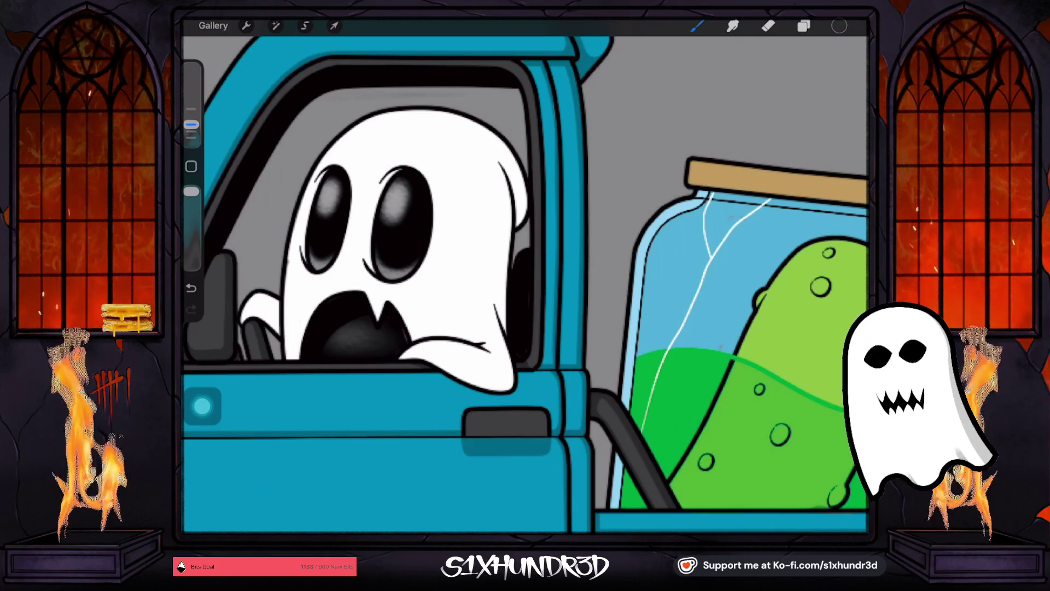
Step: Set the brush to 2% and draw a fine stroke along the door handle's upper edge
{"action": "scroll", "coordinate": [525, 276], "scroll_direction": "up", "scroll_amount": 5}
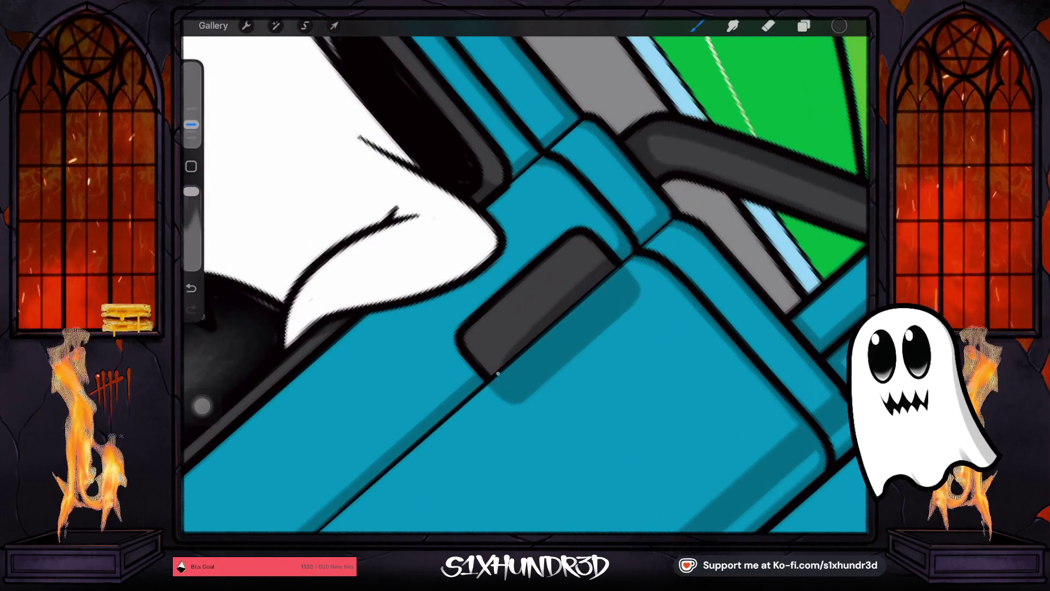
{"action": "left_click_drag", "start_coordinate": [191, 125], "coordinate": [190, 132]}
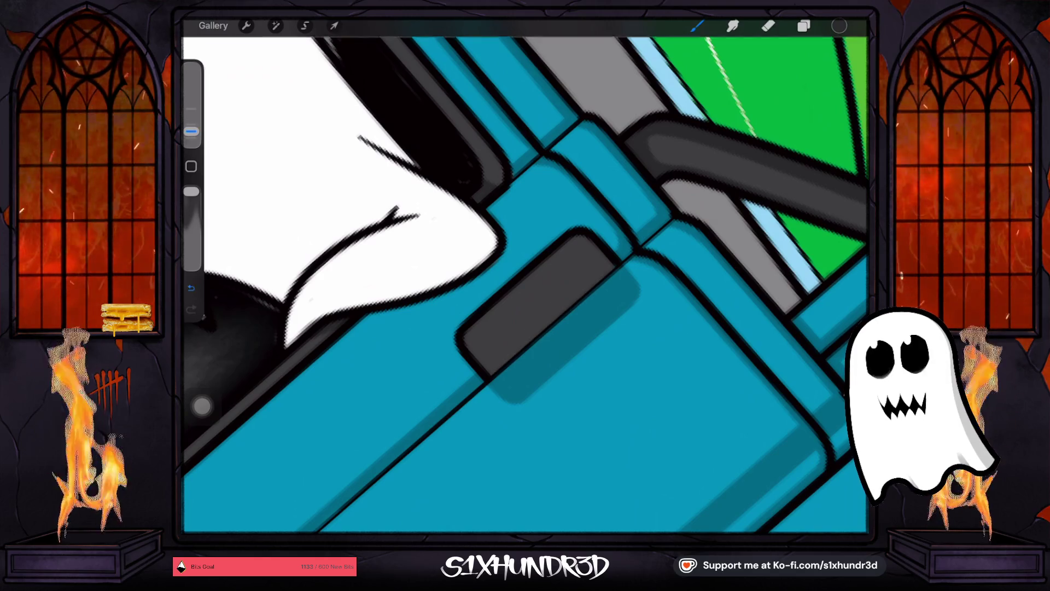
{"action": "key", "text": "ctrl+z"}
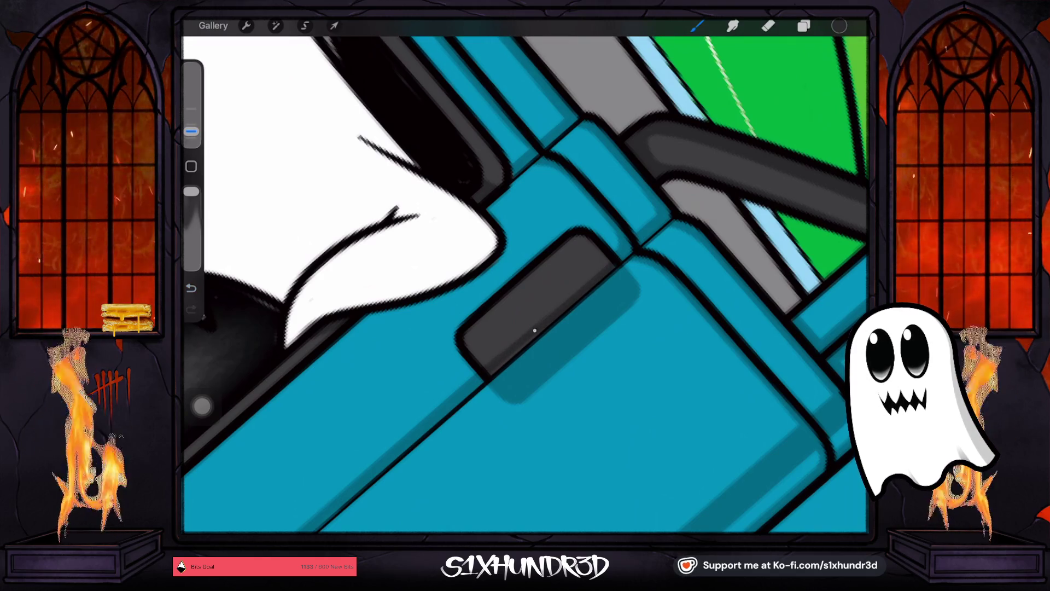
{"action": "left_click_drag", "start_coordinate": [514, 345], "coordinate": [610, 264]}
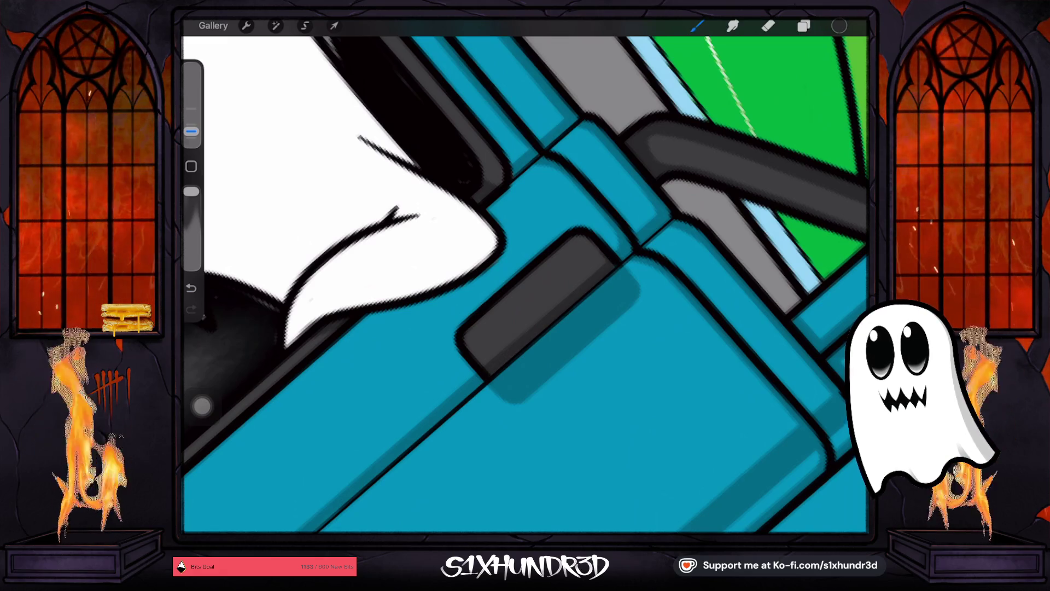
{"action": "left_click_drag", "start_coordinate": [609, 256], "coordinate": [835, 404]}
{"action": "key", "text": "ctrl+z"}
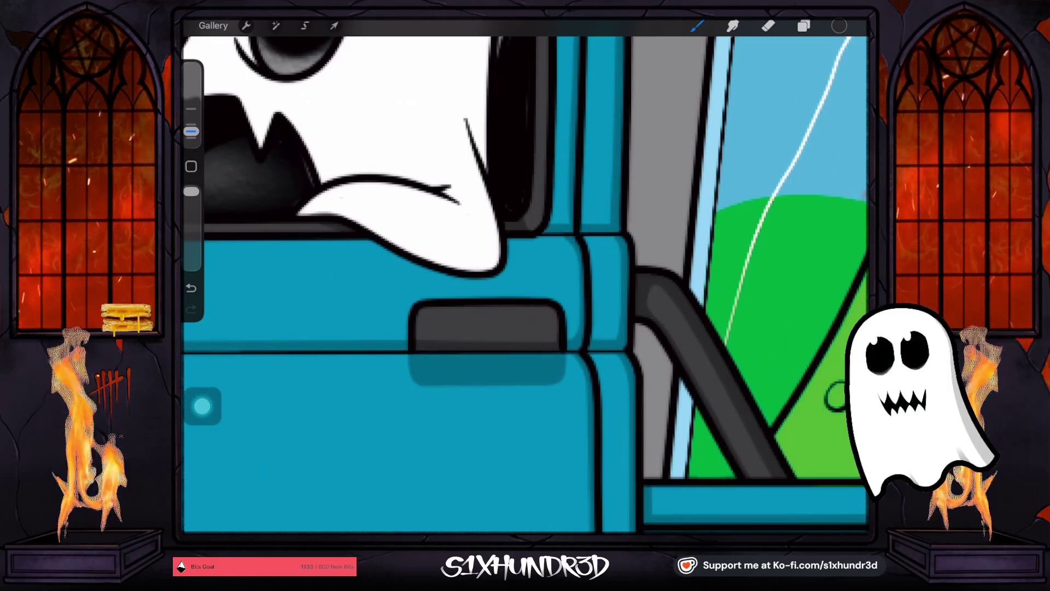
{"action": "key", "text": "ctrl+shift+z"}
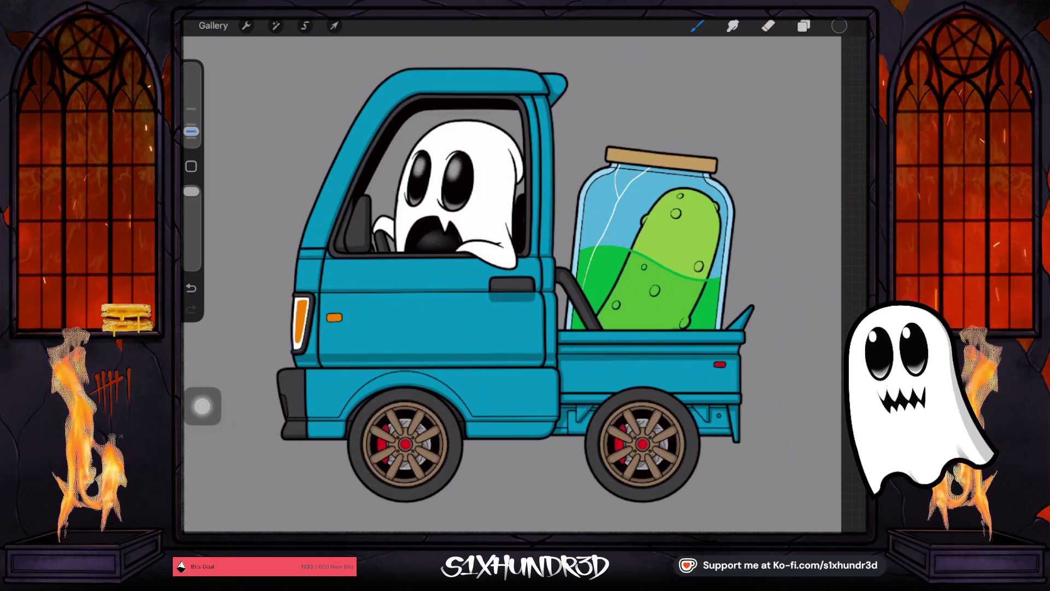
Step: Sample the teal, add a clipped layer above Layer 69, hide Layer 85, and shade the bracket darker
{"action": "scroll", "coordinate": [715, 452], "scroll_direction": "up", "scroll_amount": 5}
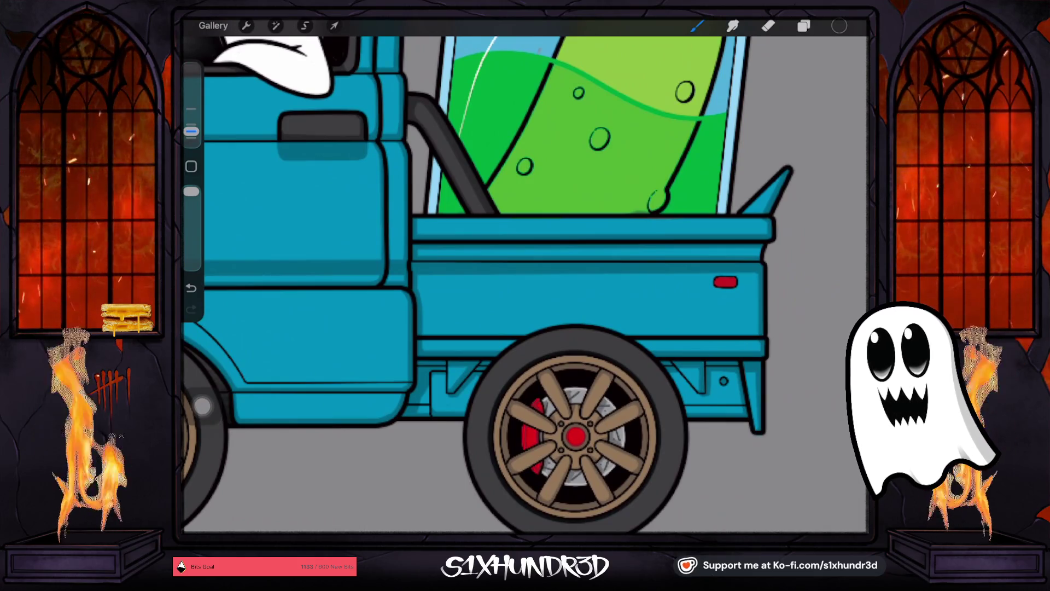
{"action": "left_click", "coordinate": [420, 374]}
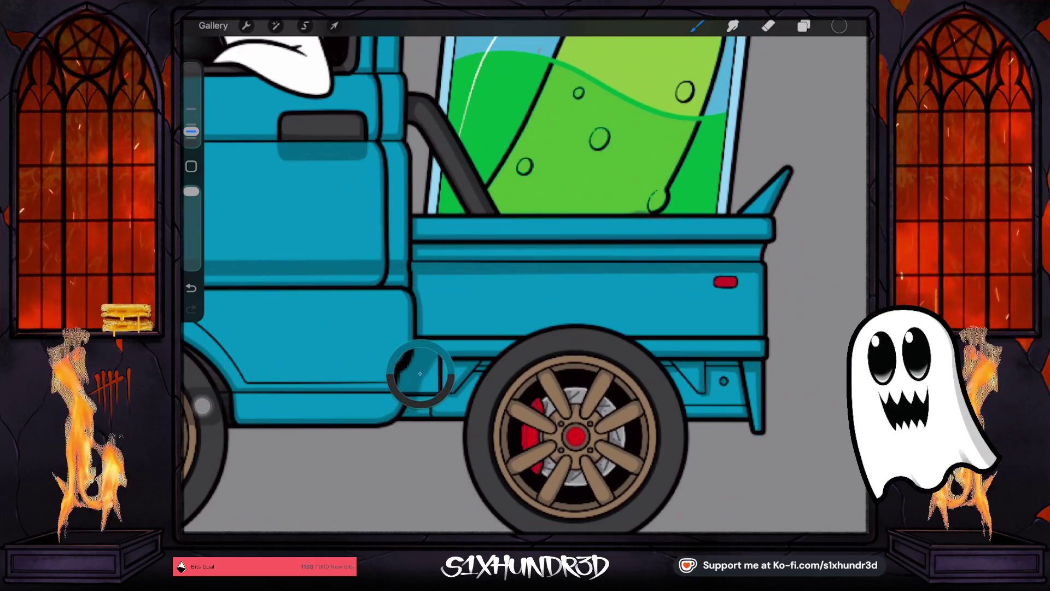
{"action": "left_click", "coordinate": [804, 26]}
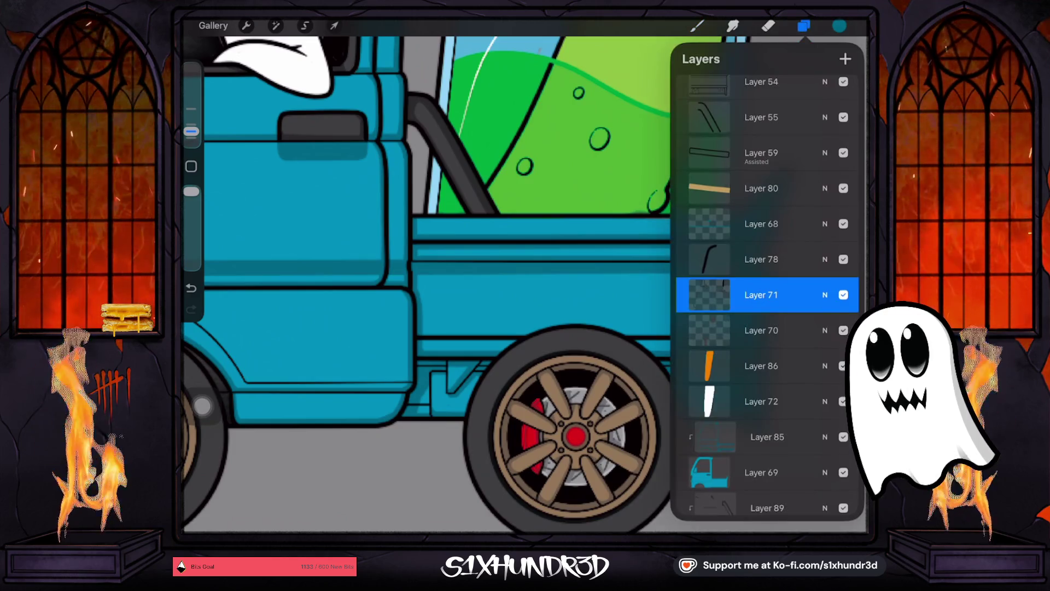
{"action": "scroll", "coordinate": [765, 296], "scroll_direction": "down", "scroll_amount": 3}
{"action": "left_click", "coordinate": [766, 267]}
{"action": "left_click", "coordinate": [845, 58]}
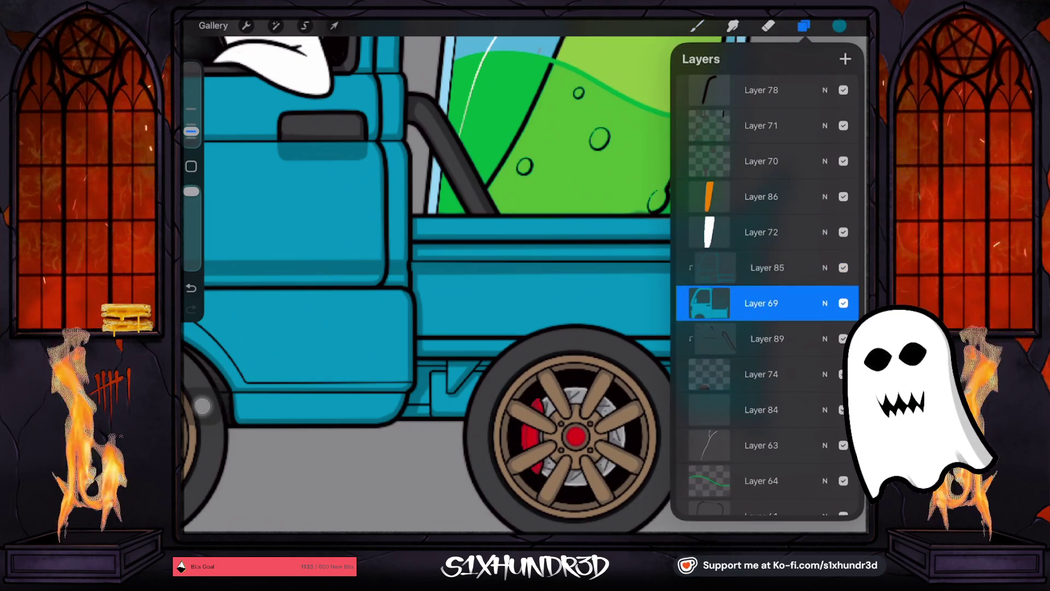
{"action": "left_click", "coordinate": [843, 267]}
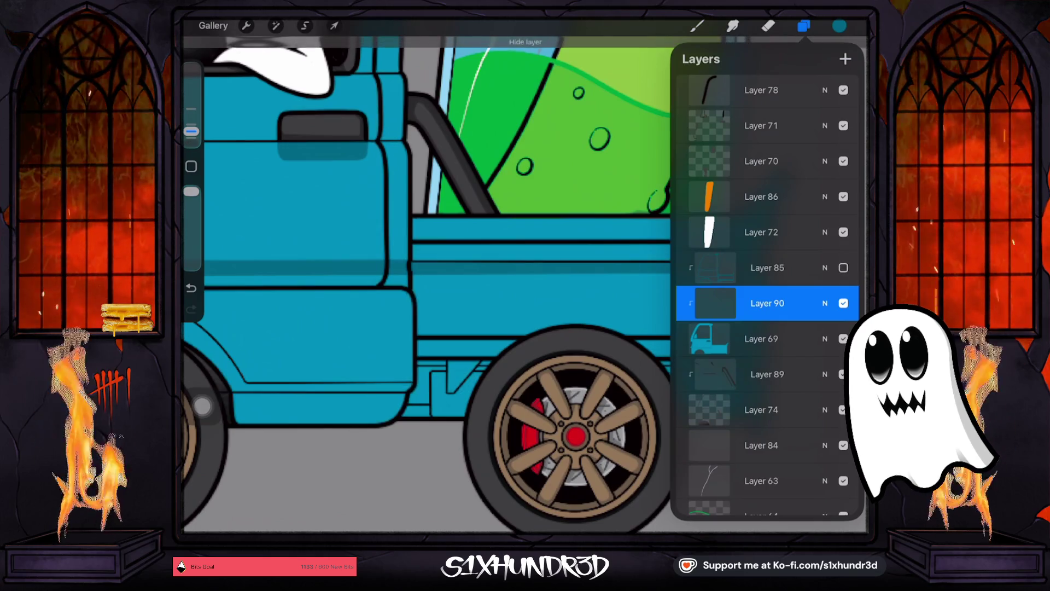
{"action": "scroll", "coordinate": [574, 383], "scroll_direction": "up", "scroll_amount": 3}
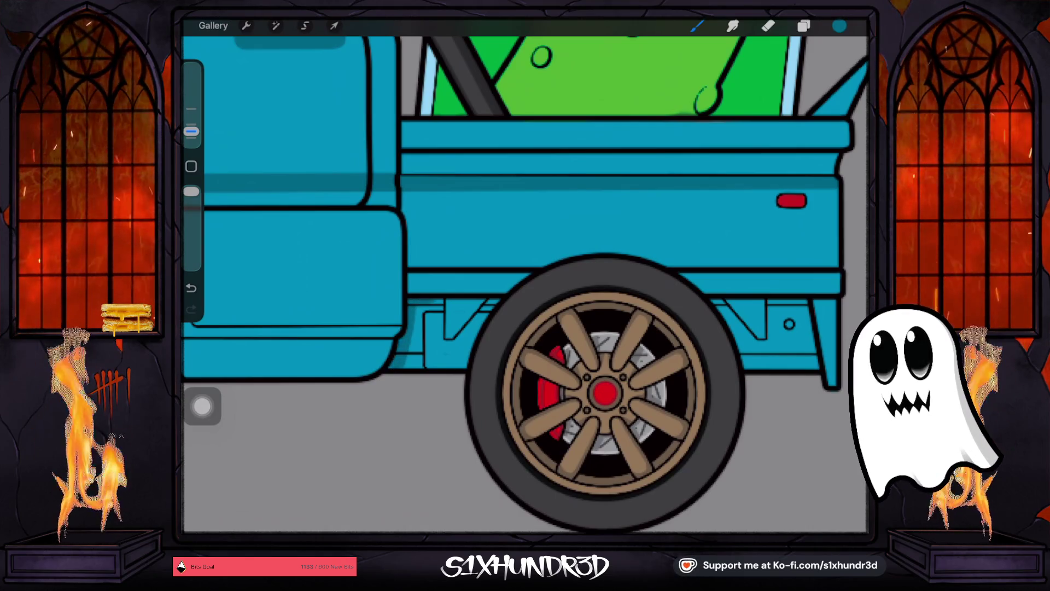
{"action": "left_click_drag", "start_coordinate": [442, 323], "coordinate": [451, 345]}
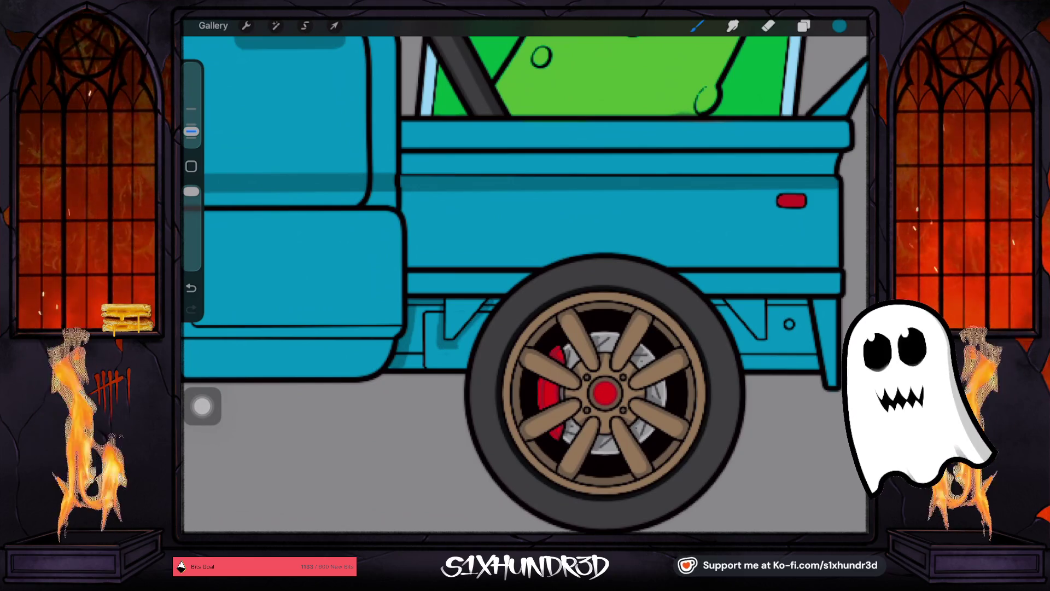
Step: Hide the Back Wheels group in the layer list
{"action": "left_click", "coordinate": [803, 26]}
{"action": "scroll", "coordinate": [766, 296], "scroll_direction": "up", "scroll_amount": 5}
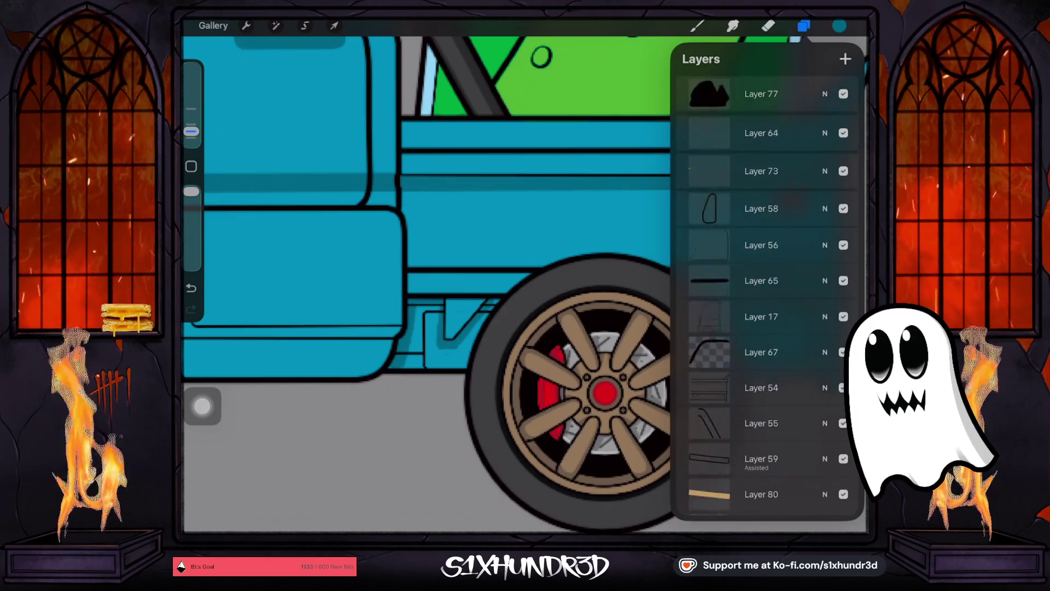
{"action": "scroll", "coordinate": [766, 296], "scroll_direction": "up", "scroll_amount": 2}
{"action": "left_click", "coordinate": [844, 160]}
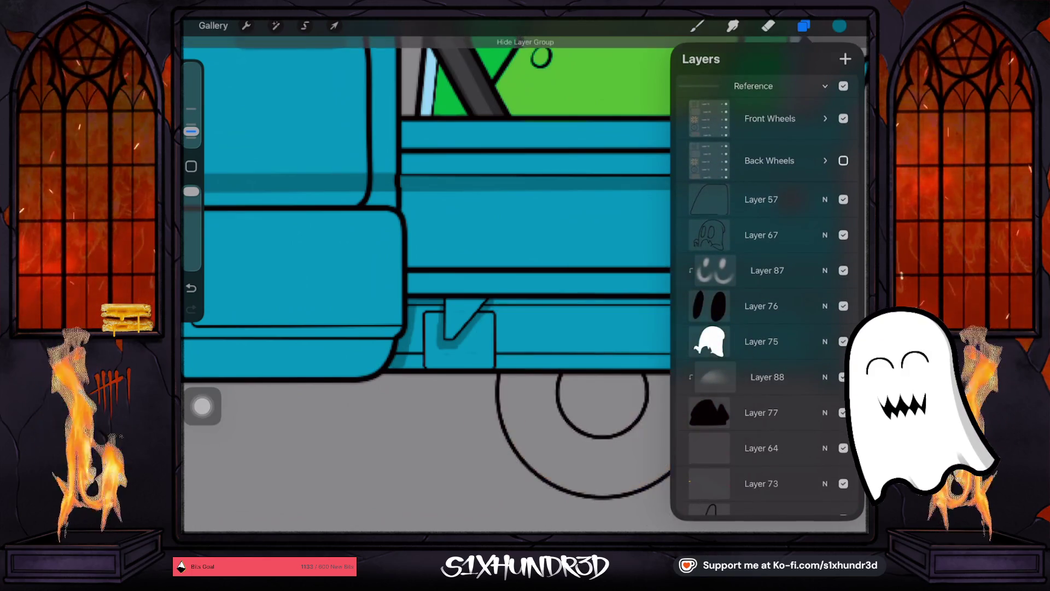
Step: Undo the stray undercarriage stroke, draw a straight line under the bumper and fill the strip darker teal
{"action": "left_click_drag", "start_coordinate": [602, 394], "coordinate": [553, 378]}
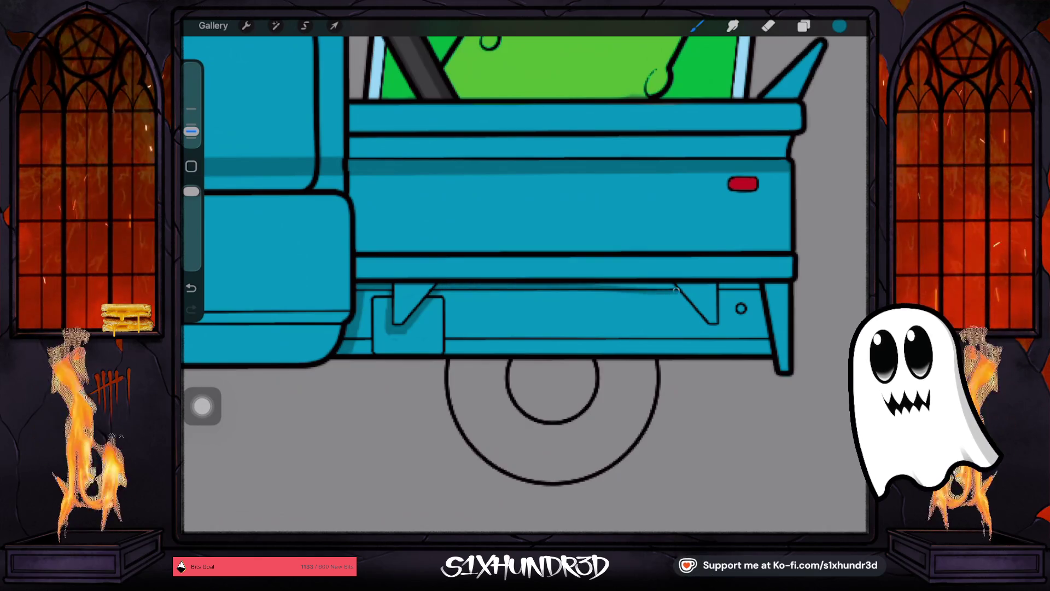
{"action": "key", "text": "ctrl+z"}
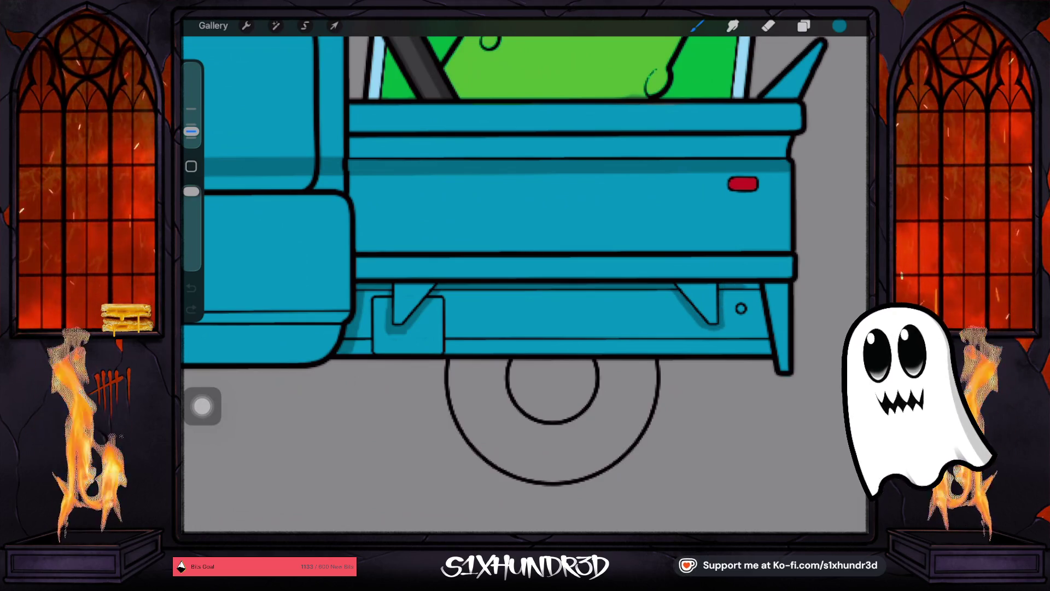
{"action": "left_click_drag", "start_coordinate": [547, 246], "coordinate": [492, 208]}
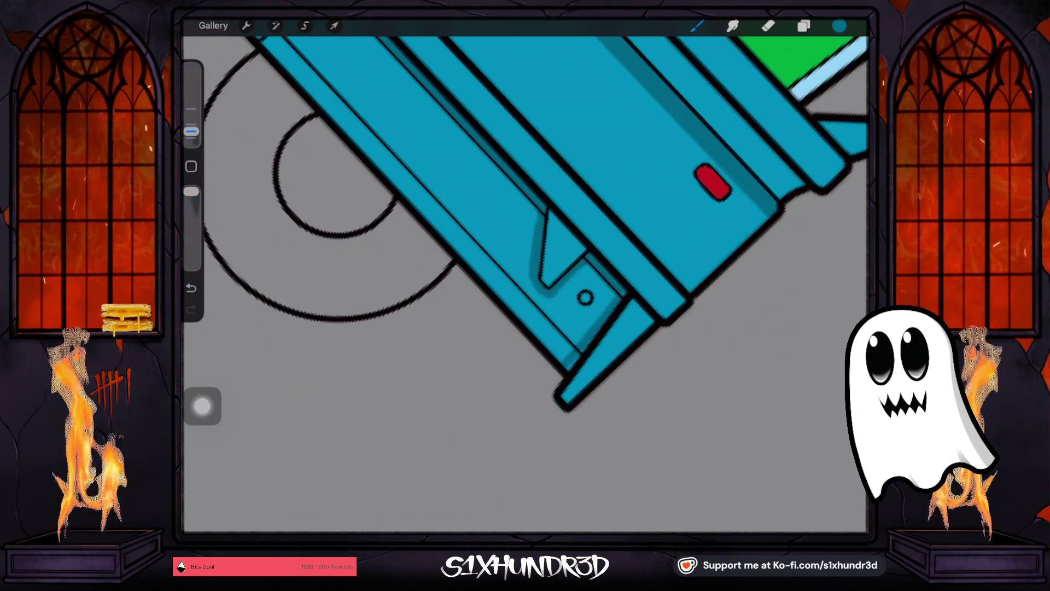
{"action": "left_click_drag", "start_coordinate": [525, 247], "coordinate": [547, 225]}
{"action": "left_click_drag", "start_coordinate": [484, 281], "coordinate": [725, 283]}
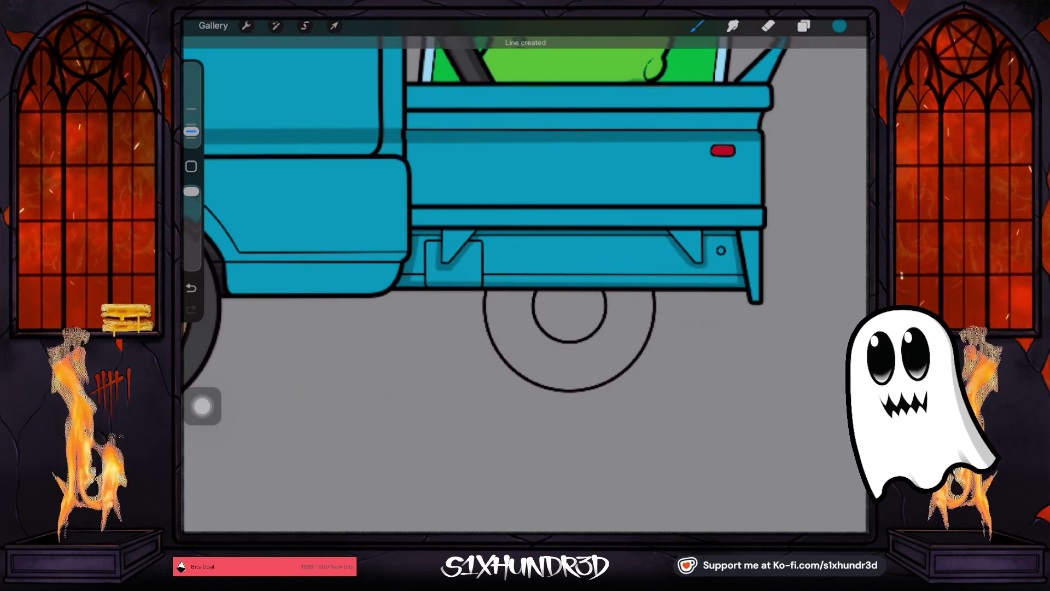
{"action": "left_click_drag", "start_coordinate": [840, 26], "coordinate": [629, 249]}
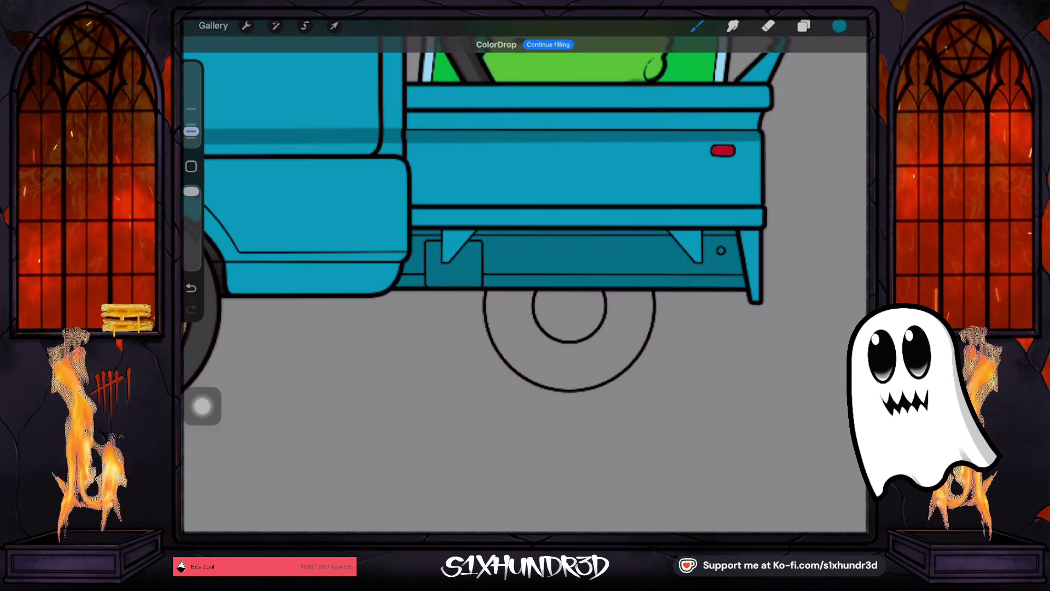
Step: Make Layer 85 visible again and select it
{"action": "left_click", "coordinate": [804, 26]}
{"action": "left_click", "coordinate": [843, 259]}
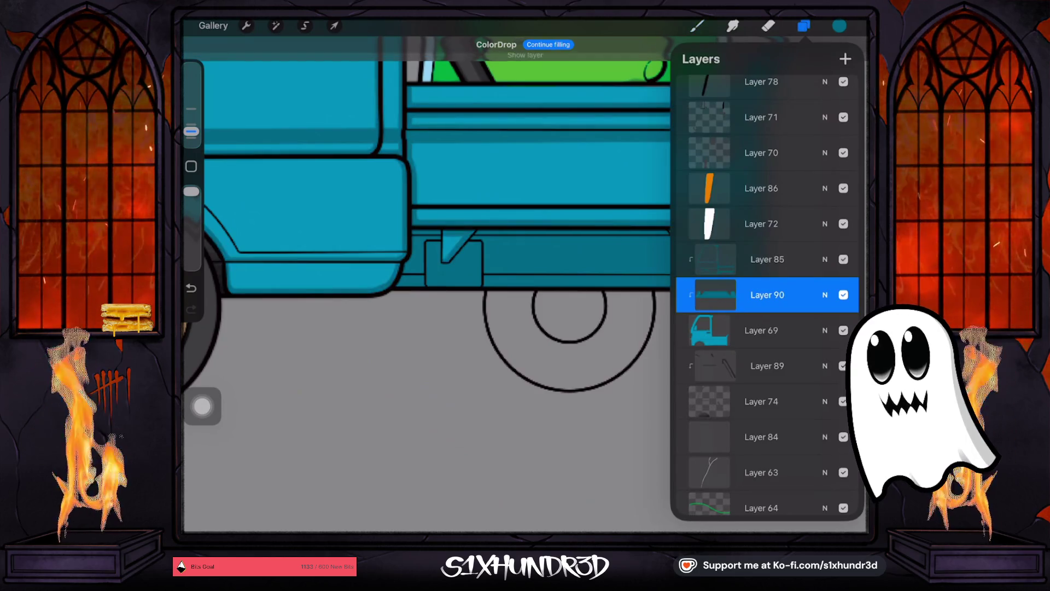
{"action": "left_click", "coordinate": [767, 260]}
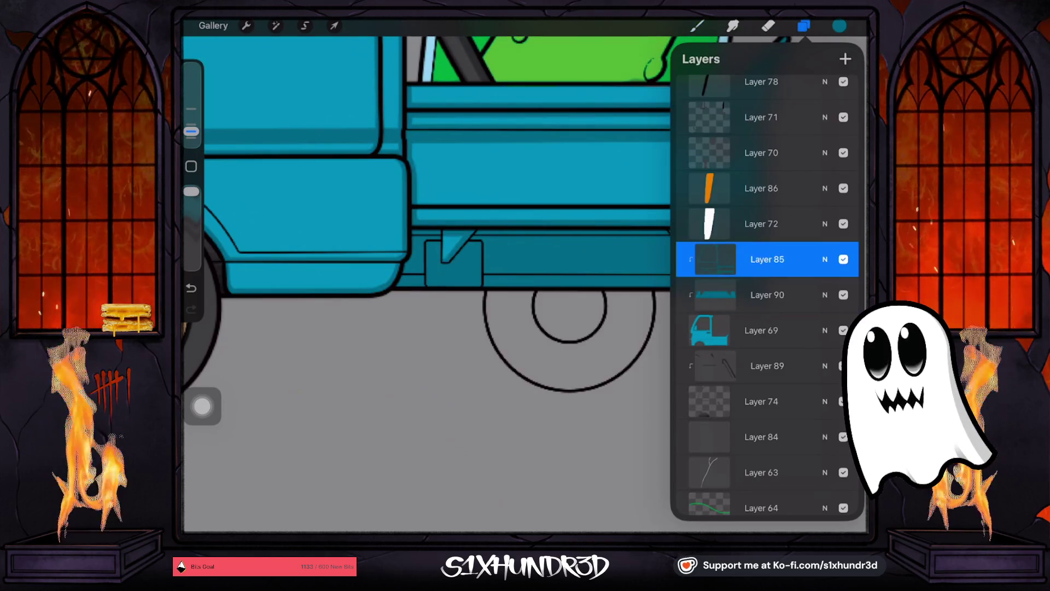
Step: Clear Layer 85 and pick a slightly different teal sampled from the bumper
{"action": "left_click", "coordinate": [767, 259]}
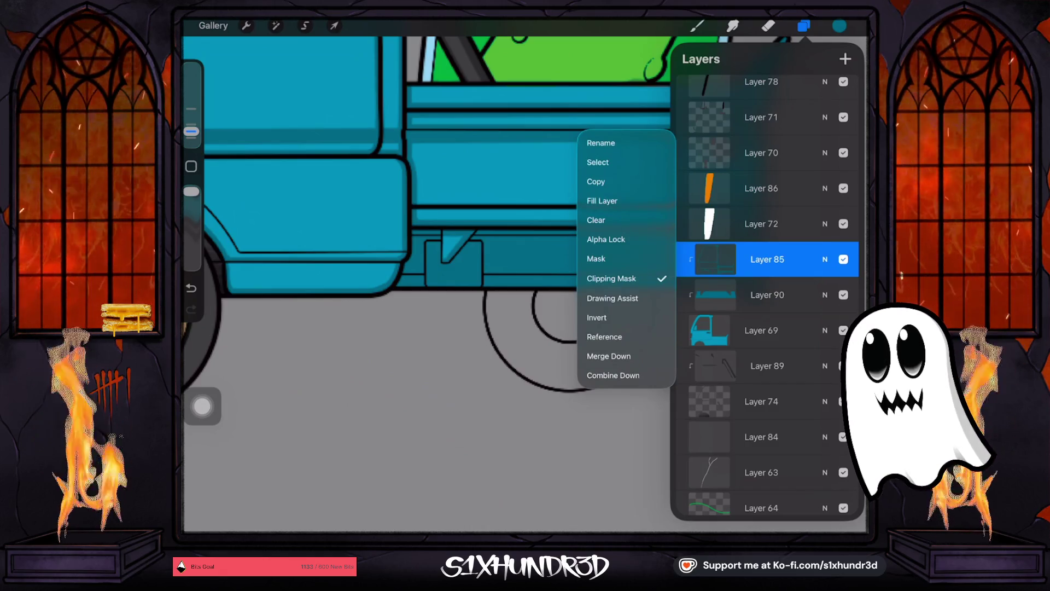
{"action": "left_click", "coordinate": [596, 220]}
{"action": "left_click_drag", "start_coordinate": [372, 276], "coordinate": [382, 267]}
{"action": "left_click", "coordinate": [840, 26]}
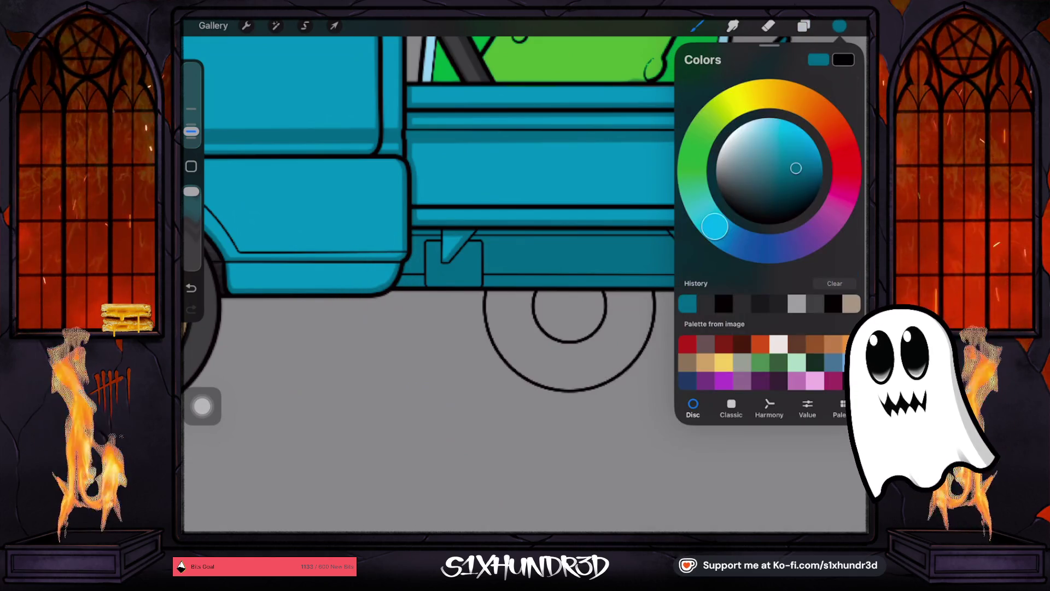
{"action": "left_click_drag", "start_coordinate": [796, 177], "coordinate": [795, 179]}
{"action": "left_click", "coordinate": [840, 26]}
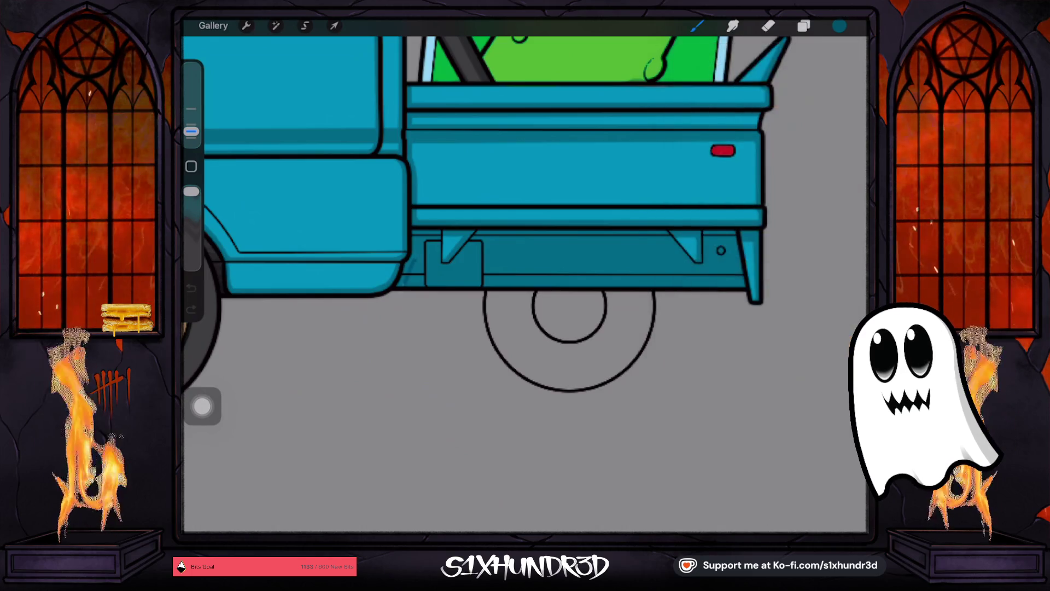
Step: Resize the brush and paint a short dark teal stroke on the lower panel
{"action": "left_click_drag", "start_coordinate": [191, 132], "coordinate": [191, 125]}
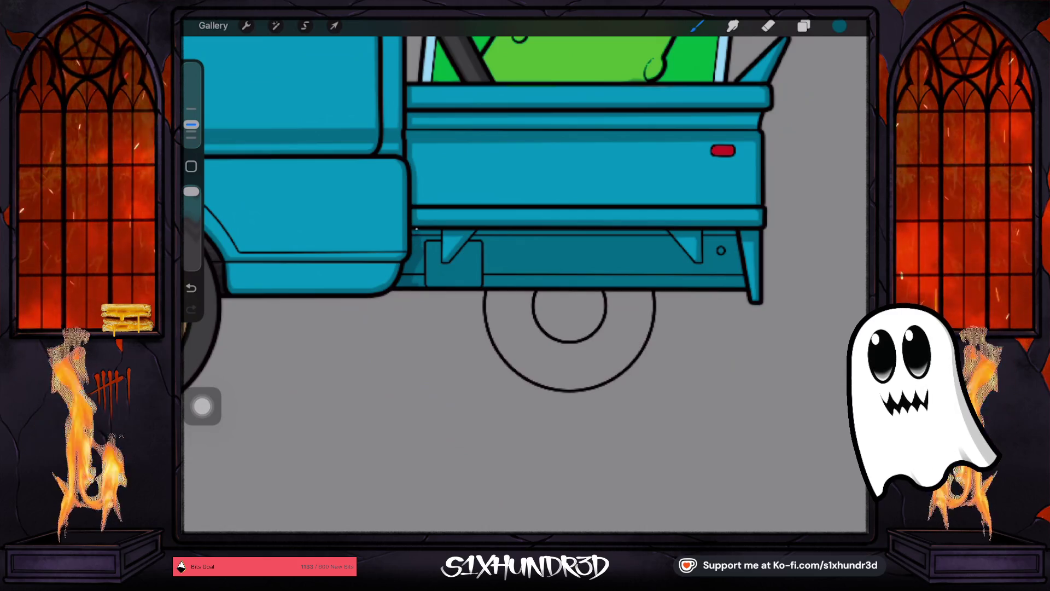
{"action": "left_click", "coordinate": [840, 26]}
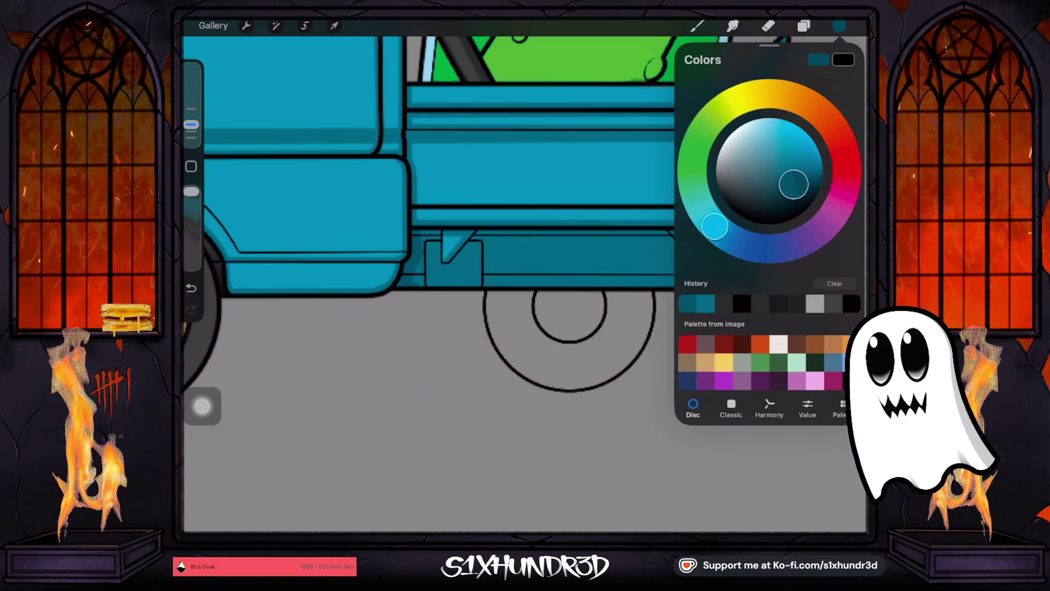
{"action": "left_click", "coordinate": [840, 26]}
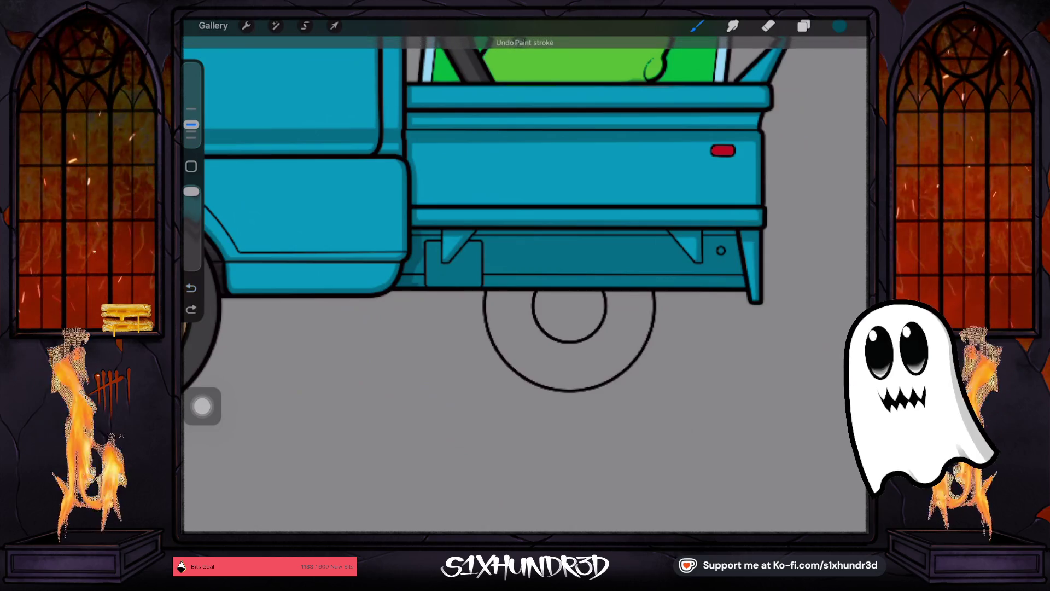
{"action": "left_click_drag", "start_coordinate": [191, 125], "coordinate": [191, 131]}
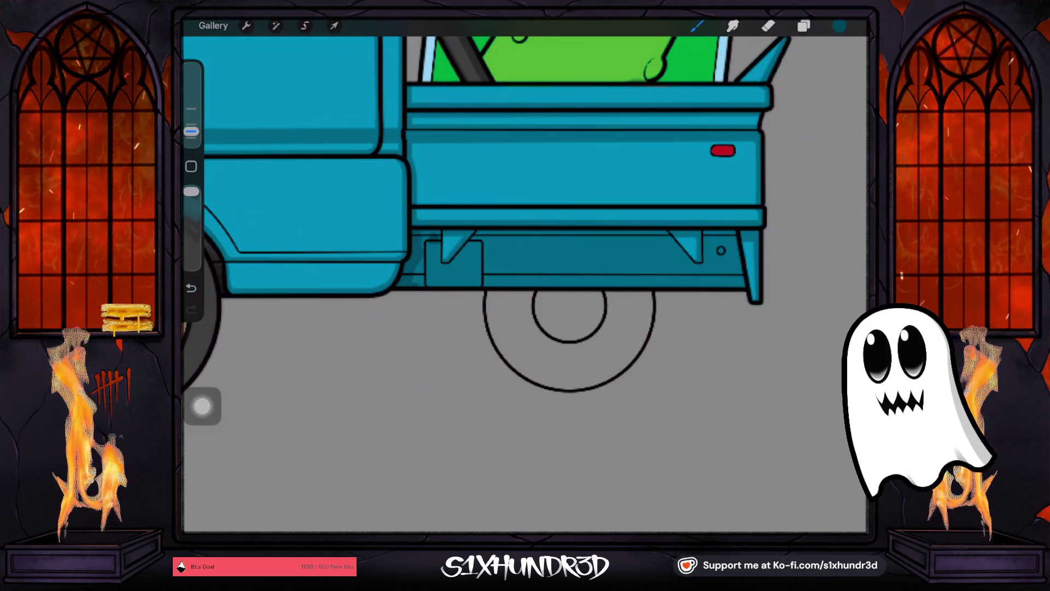
{"action": "scroll", "coordinate": [396, 262], "scroll_direction": "up", "scroll_amount": 5}
{"action": "left_click_drag", "start_coordinate": [441, 208], "coordinate": [481, 209]}
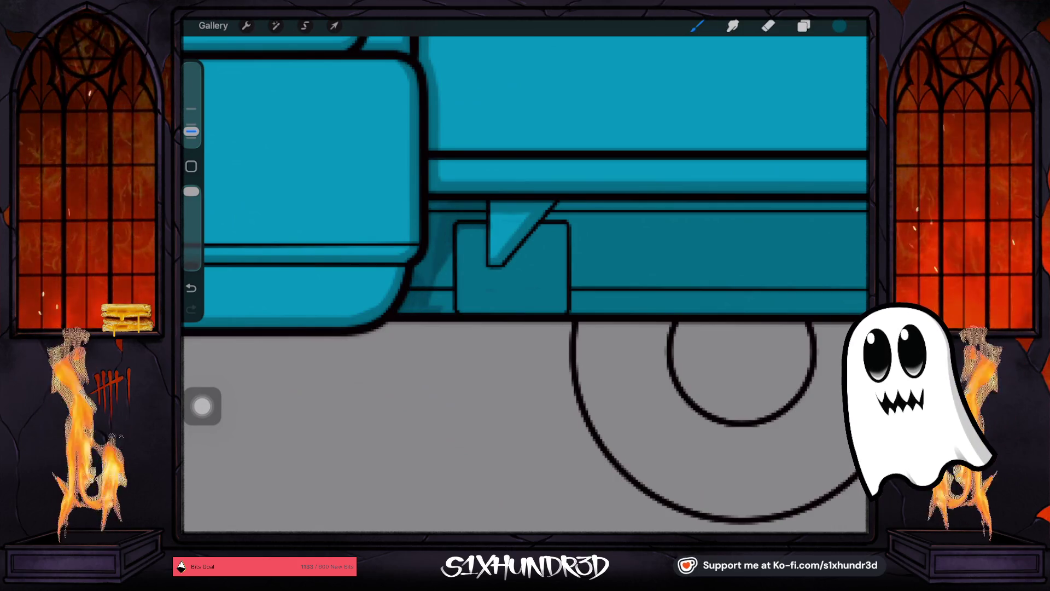
Step: Angle the truck bed view and paint darker teal shading along the lower band
{"action": "left_click_drag", "start_coordinate": [711, 274], "coordinate": [711, 207]}
{"action": "left_click_drag", "start_coordinate": [692, 307], "coordinate": [714, 290]}
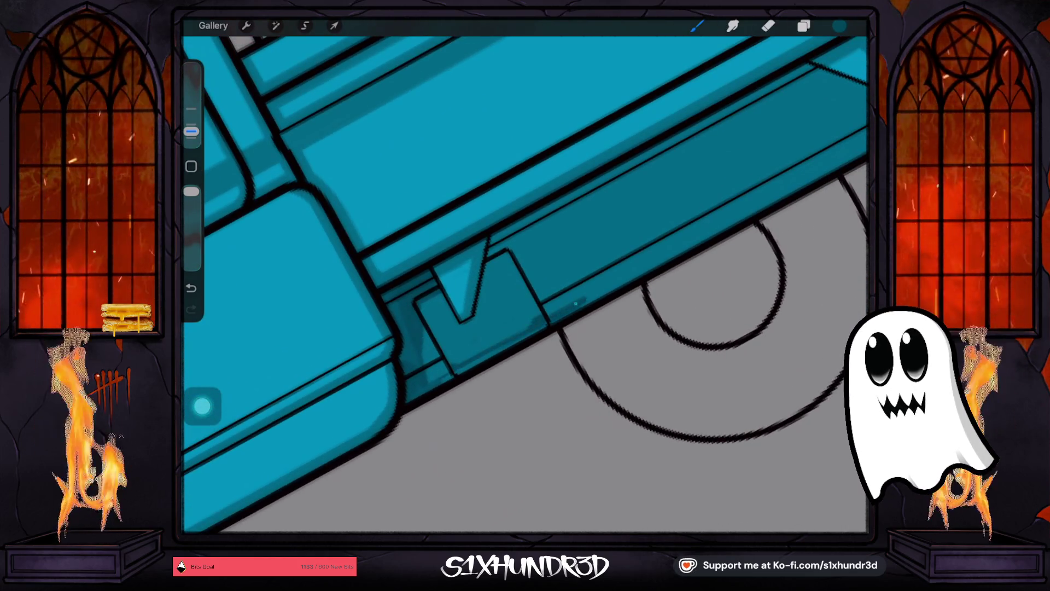
{"action": "left_click_drag", "start_coordinate": [191, 131], "coordinate": [191, 125]}
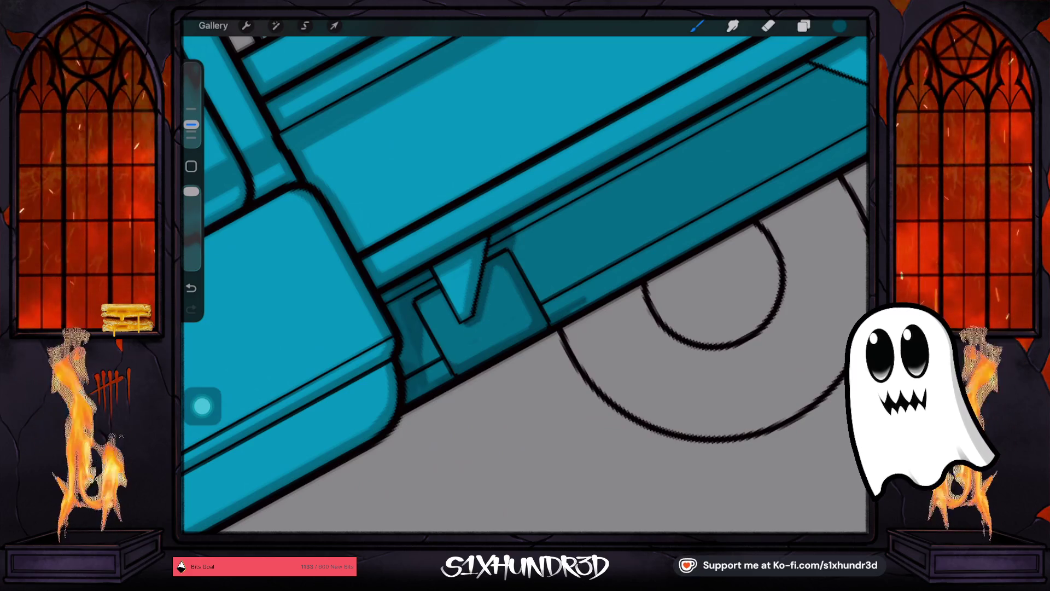
{"action": "left_click_drag", "start_coordinate": [191, 125], "coordinate": [191, 132]}
{"action": "key", "text": "ctrl+z"}
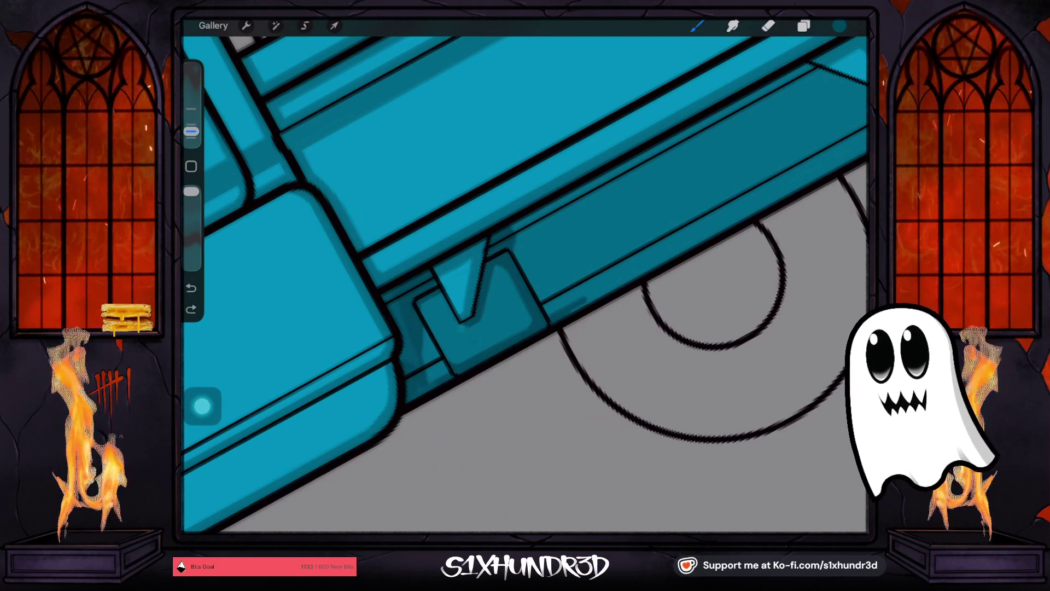
{"action": "scroll", "coordinate": [526, 279], "scroll_direction": "down", "scroll_amount": 3}
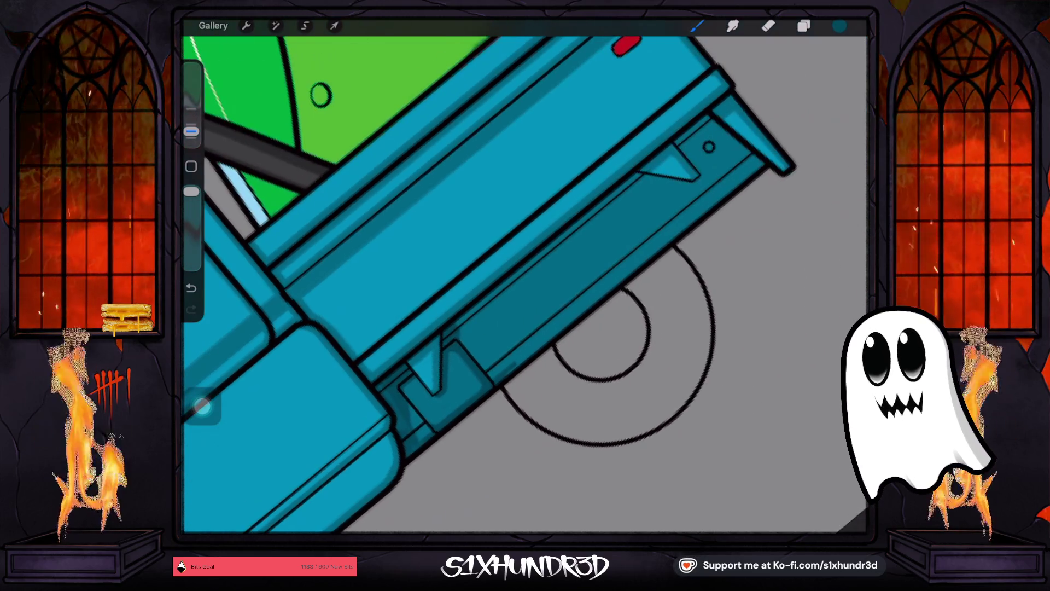
{"action": "left_click_drag", "start_coordinate": [191, 131], "coordinate": [191, 125]}
{"action": "left_click_drag", "start_coordinate": [493, 311], "coordinate": [615, 193]}
{"action": "left_click_drag", "start_coordinate": [548, 263], "coordinate": [629, 189]}
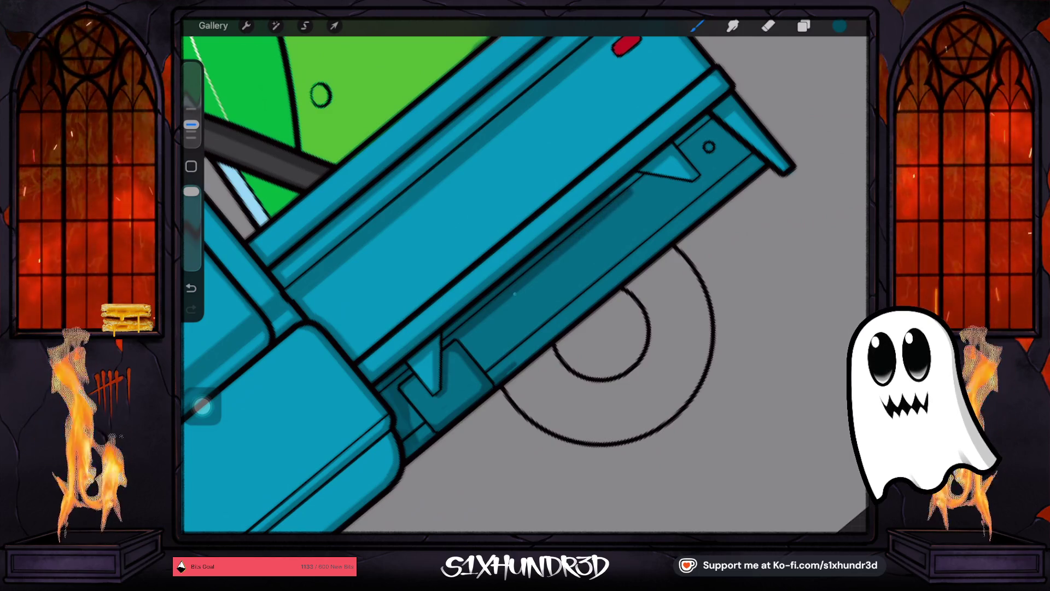
{"action": "key", "text": "ctrl+z"}
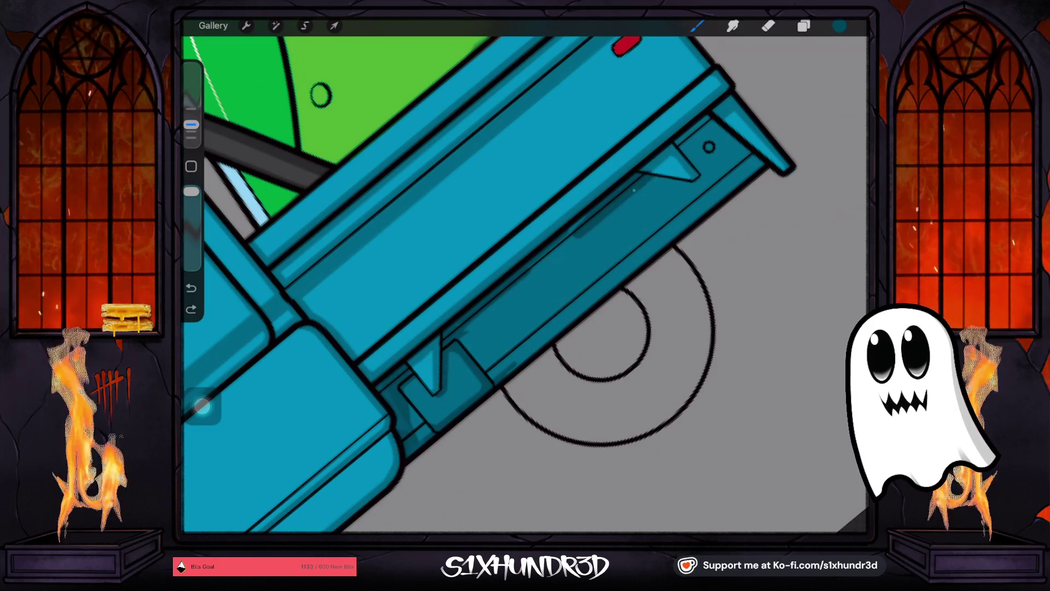
Step: Paint a shadow down the lower panel's inner right edge with a smaller brush
{"action": "left_click_drag", "start_coordinate": [191, 125], "coordinate": [191, 131]}
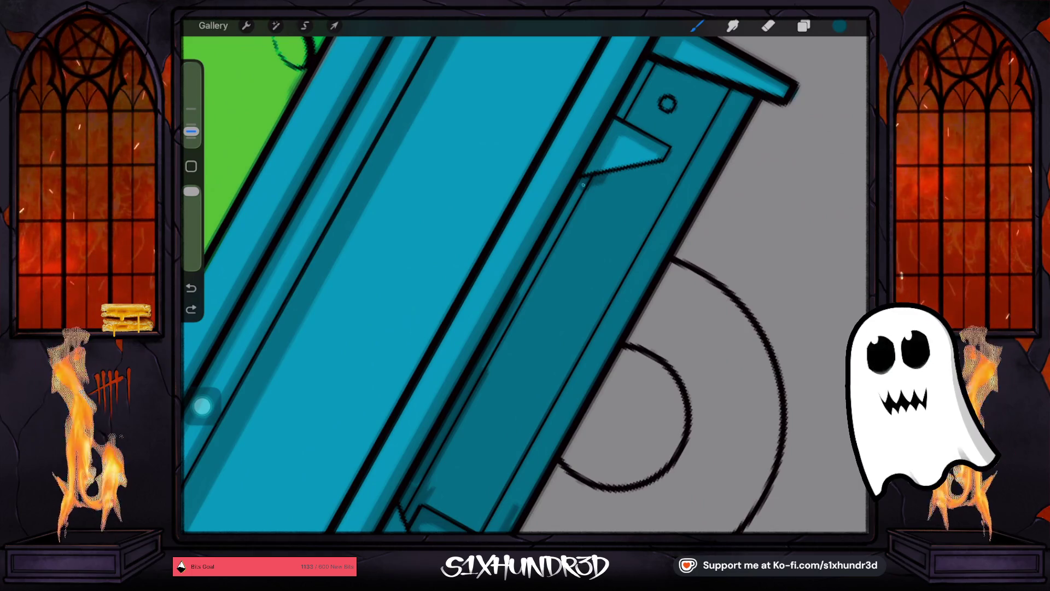
{"action": "left_click_drag", "start_coordinate": [191, 131], "coordinate": [191, 125]}
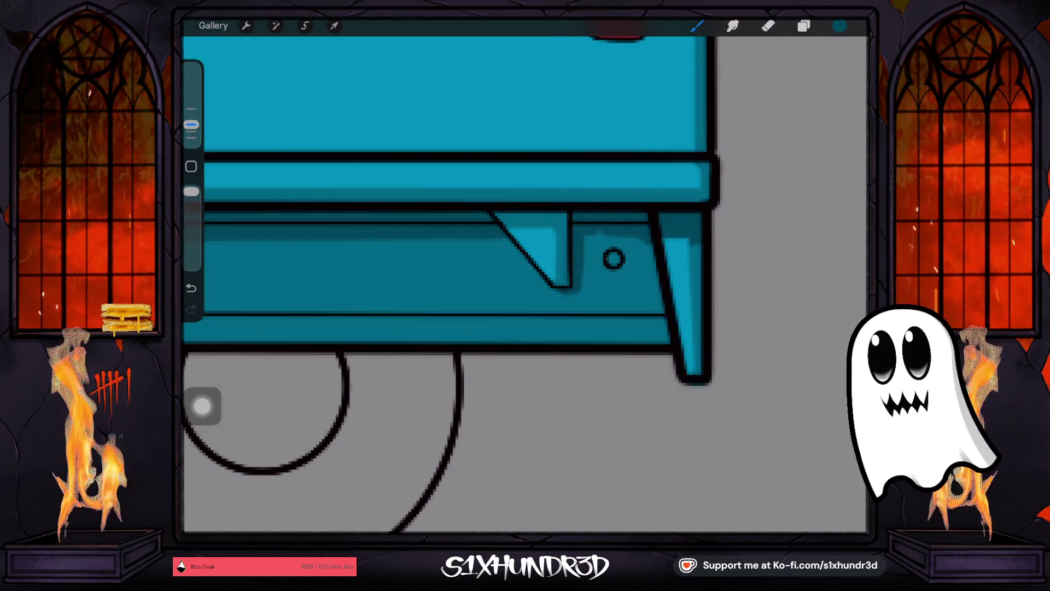
{"action": "key", "text": "ctrl+z"}
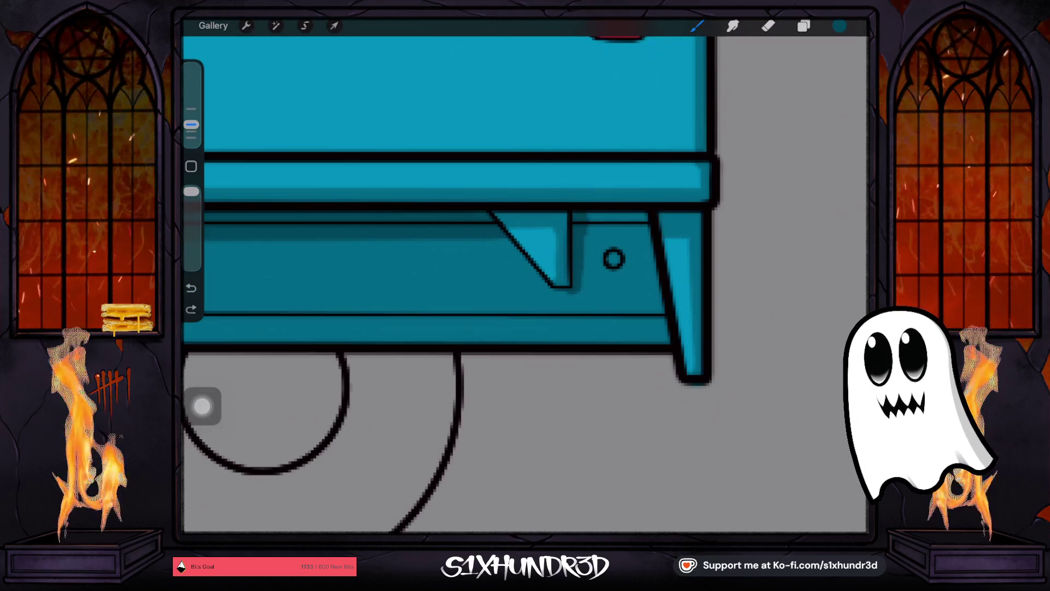
{"action": "left_click_drag", "start_coordinate": [191, 125], "coordinate": [191, 132]}
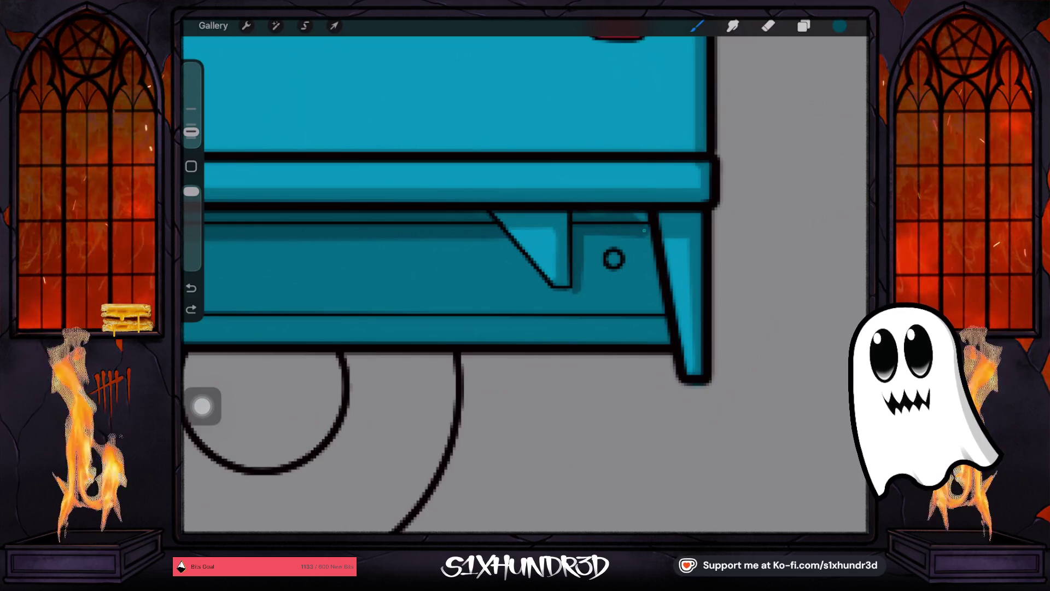
{"action": "left_click_drag", "start_coordinate": [651, 239], "coordinate": [663, 344]}
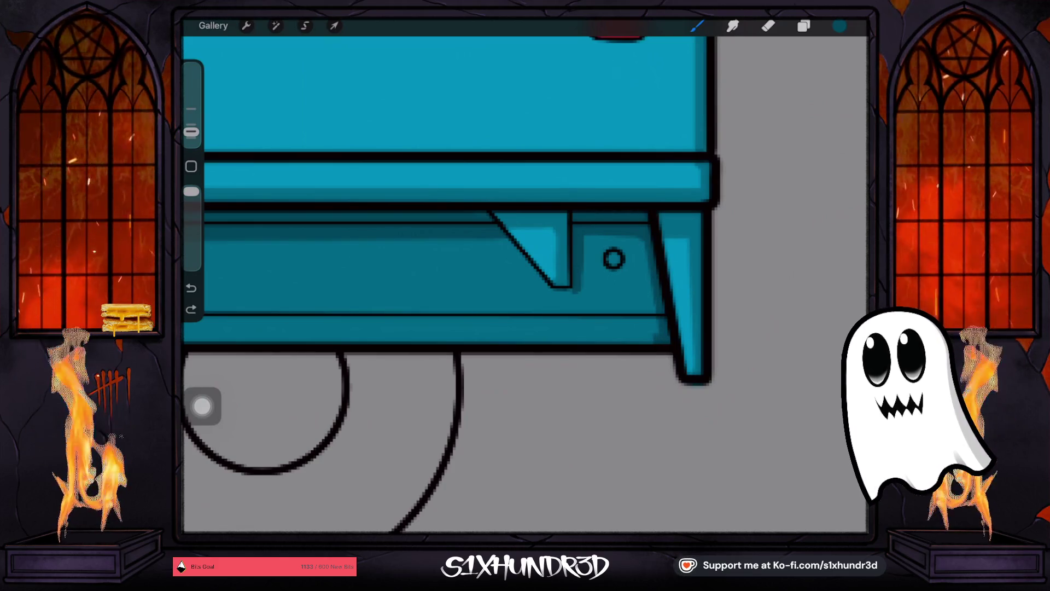
{"action": "left_click_drag", "start_coordinate": [191, 132], "coordinate": [191, 124]}
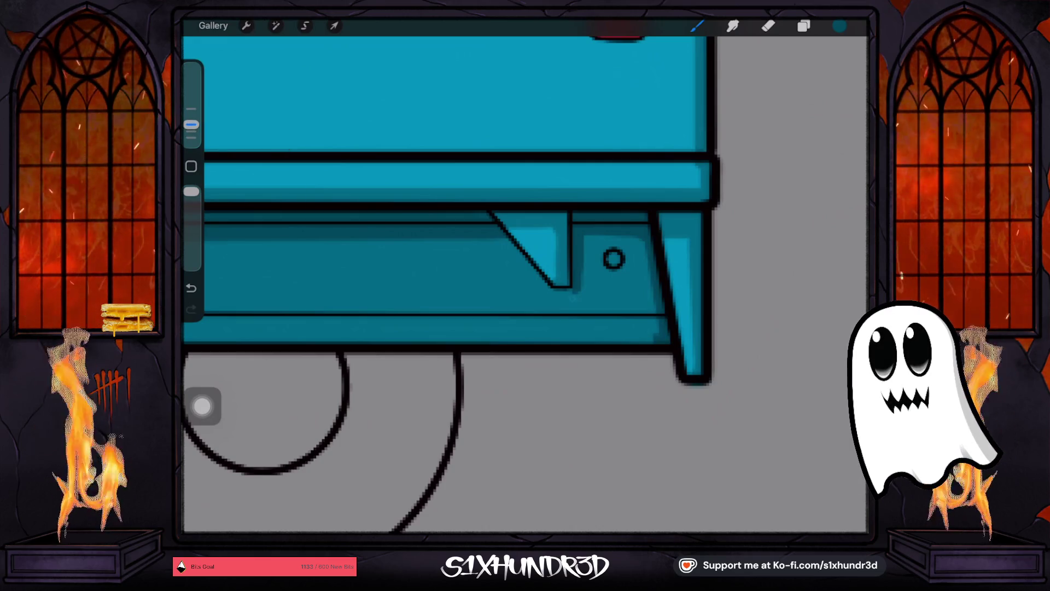
{"action": "scroll", "coordinate": [452, 285], "scroll_direction": "down", "scroll_amount": 3}
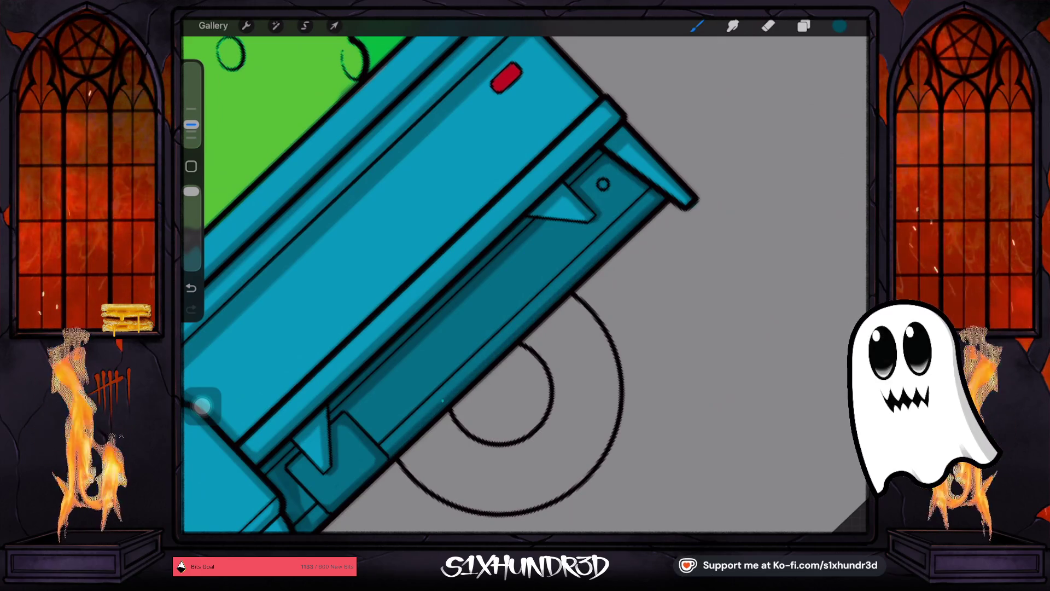
Step: Turn the Back Wheels group's visibility back on so the rear wheel shows again
{"action": "scroll", "coordinate": [524, 284], "scroll_direction": "down", "scroll_amount": 5}
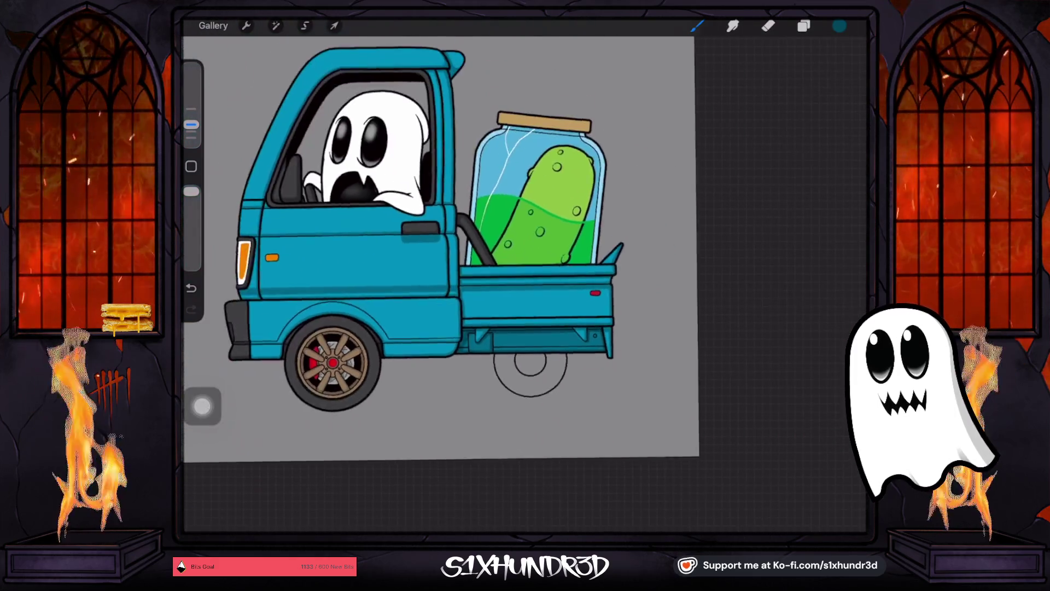
{"action": "left_click", "coordinate": [804, 25]}
{"action": "scroll", "coordinate": [766, 285], "scroll_direction": "up", "scroll_amount": 5}
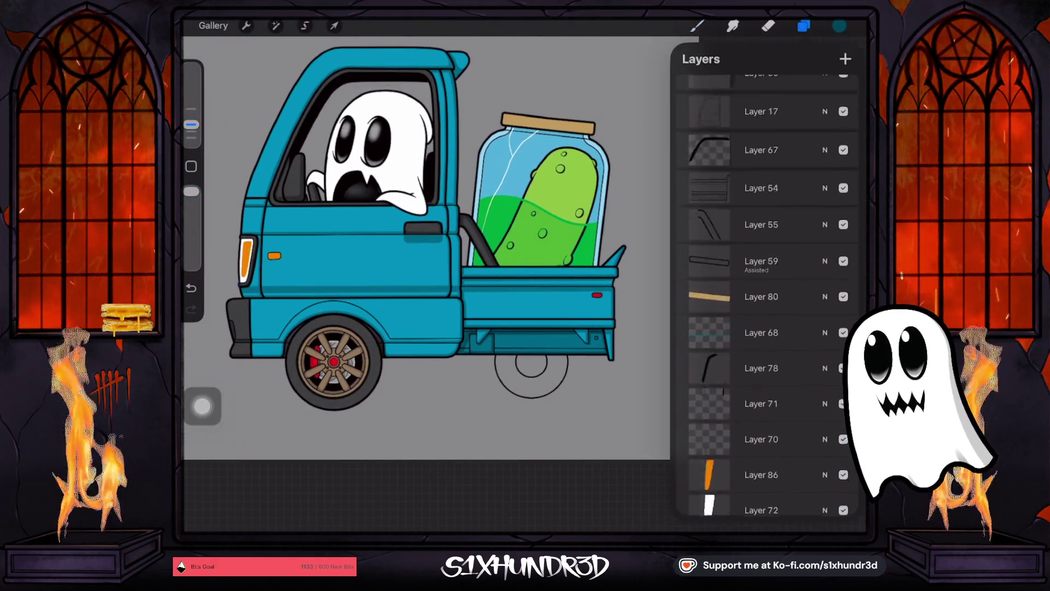
{"action": "scroll", "coordinate": [766, 295], "scroll_direction": "up", "scroll_amount": 10}
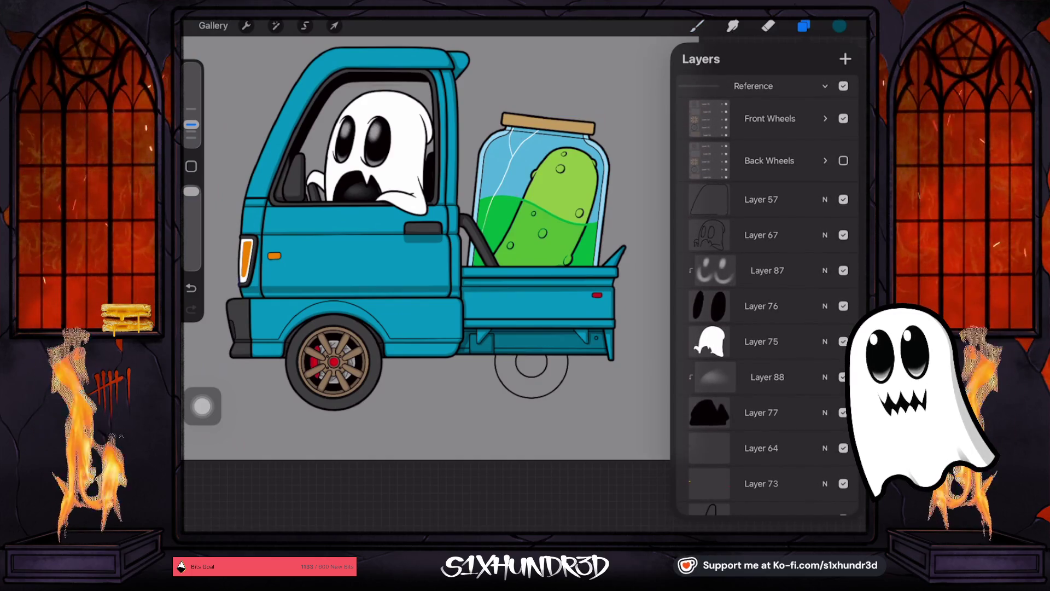
{"action": "left_click", "coordinate": [844, 160]}
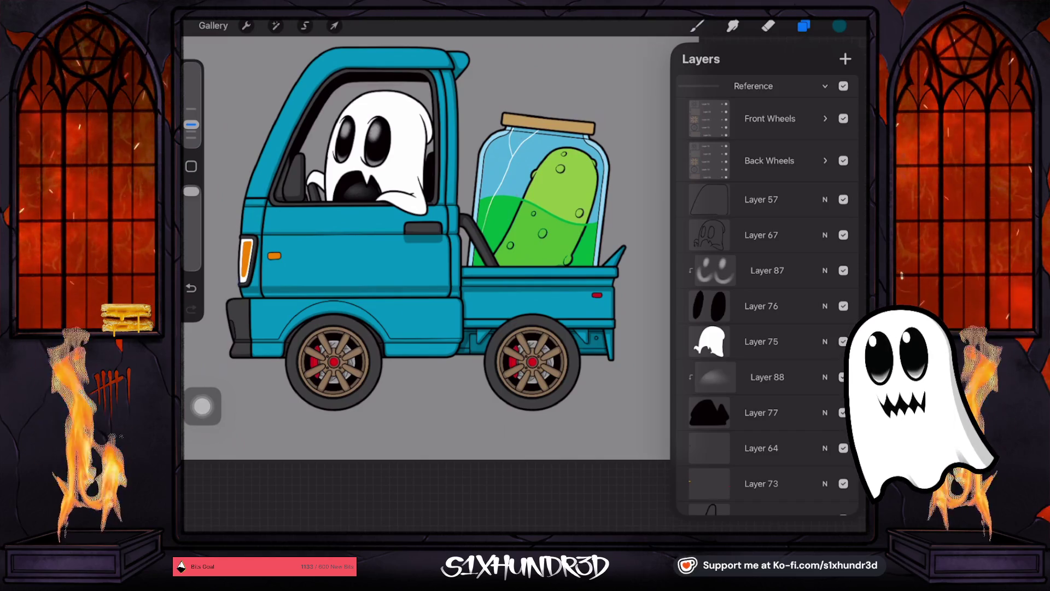
{"action": "left_click", "coordinate": [843, 160]}
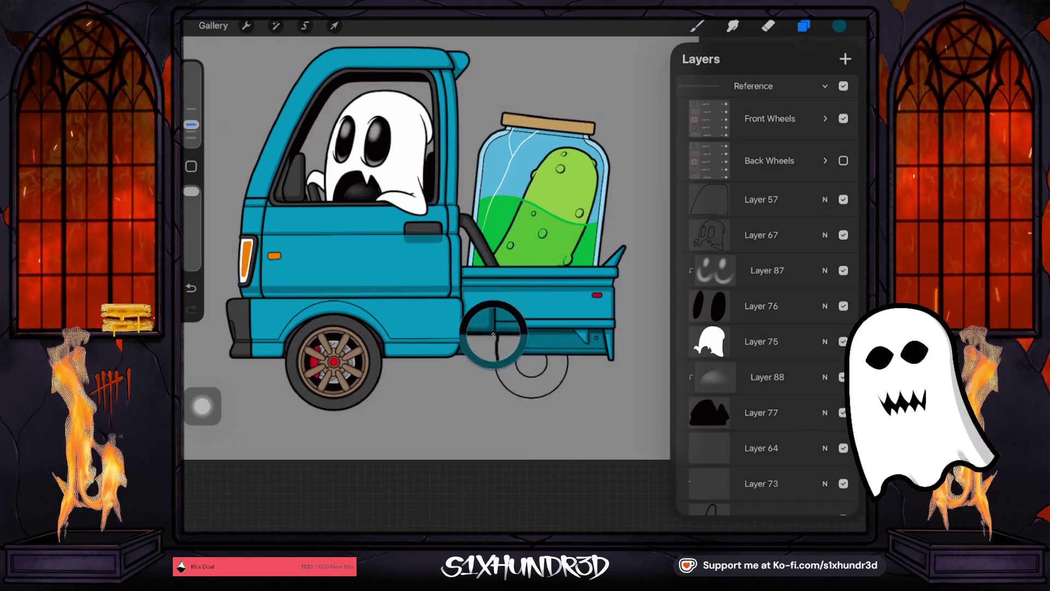
{"action": "left_click", "coordinate": [843, 160]}
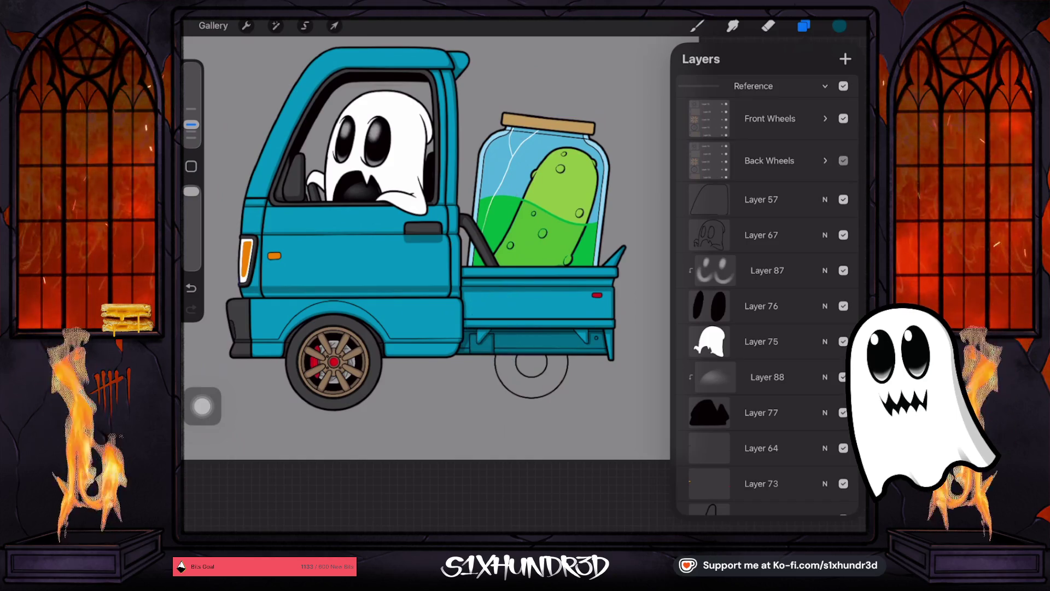
{"action": "left_click", "coordinate": [843, 160]}
{"action": "left_click", "coordinate": [826, 160]}
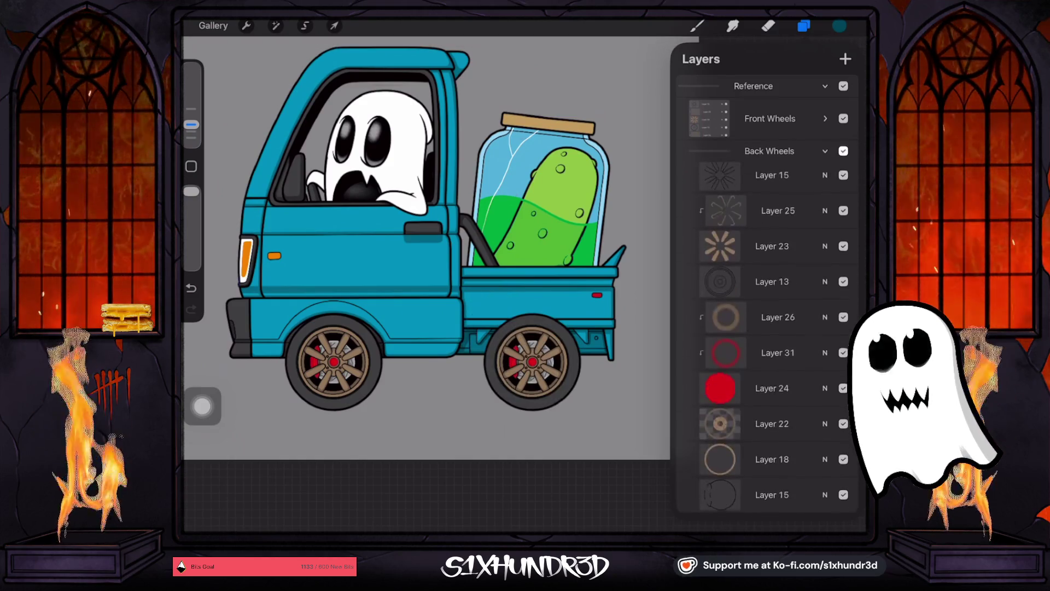
{"action": "left_click", "coordinate": [826, 151]}
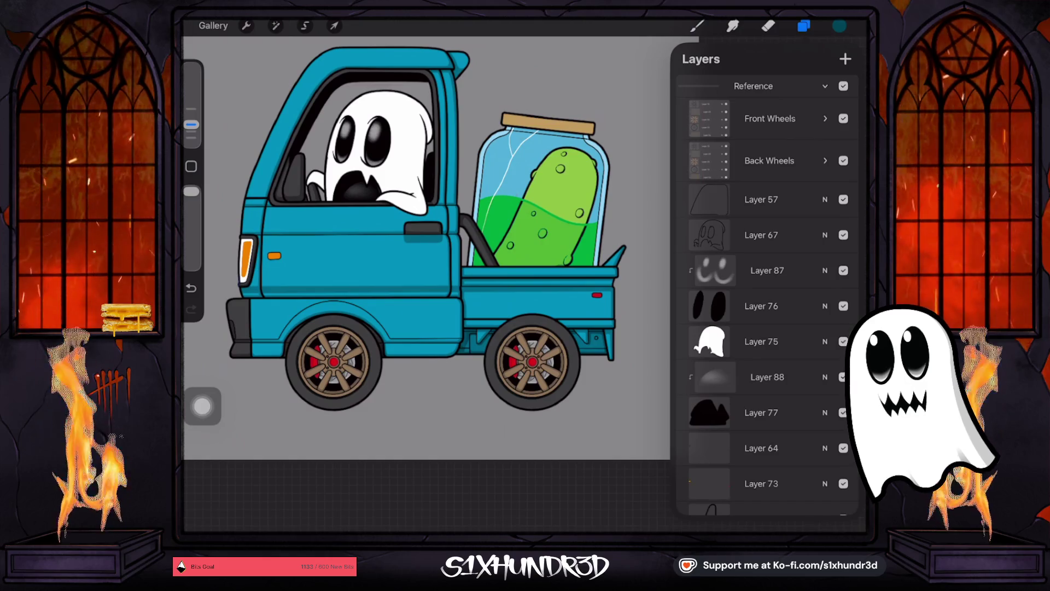
Step: Add a new layer above the Back Wheels group and pick the Ghosty Tech Pen 2 brush
{"action": "left_click", "coordinate": [765, 160]}
{"action": "left_click", "coordinate": [845, 58]}
{"action": "left_click", "coordinate": [697, 26]}
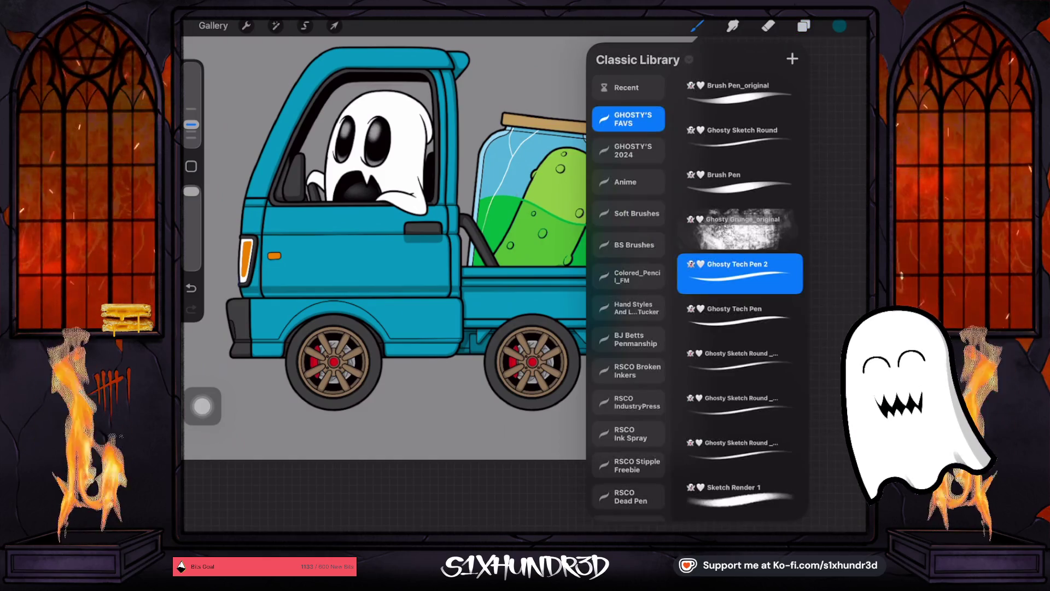
{"action": "left_click_drag", "start_coordinate": [191, 124], "coordinate": [191, 131]}
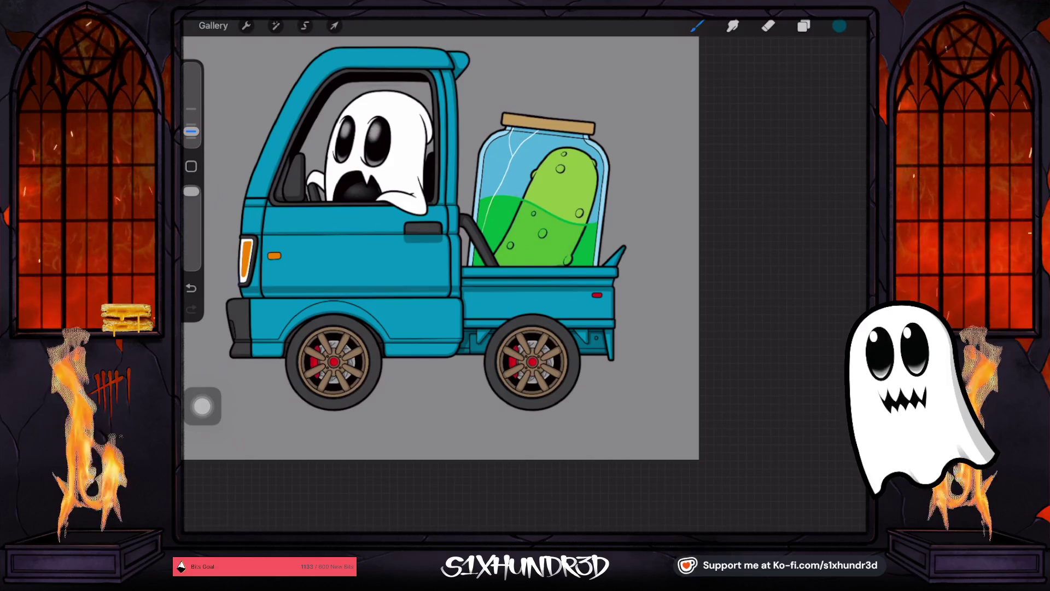
{"action": "scroll", "coordinate": [482, 262], "scroll_direction": "up", "scroll_amount": 3}
{"action": "scroll", "coordinate": [504, 301], "scroll_direction": "up", "scroll_amount": 3}
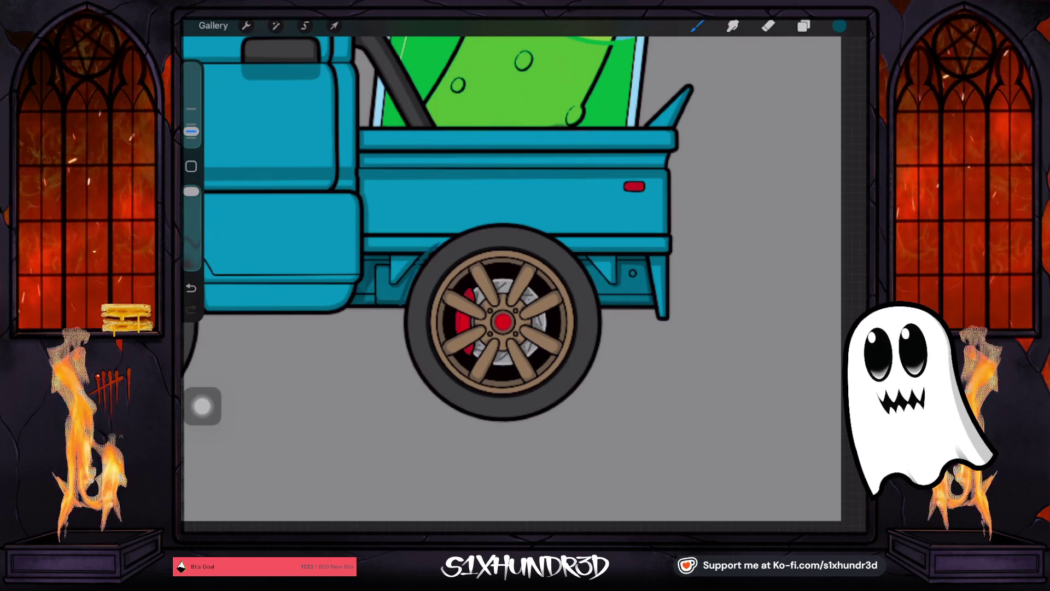
Step: Draw a clean QuickShape arc over the rear tire, undoing the rough strokes and stray dot
{"action": "key", "text": "ctrl+z"}
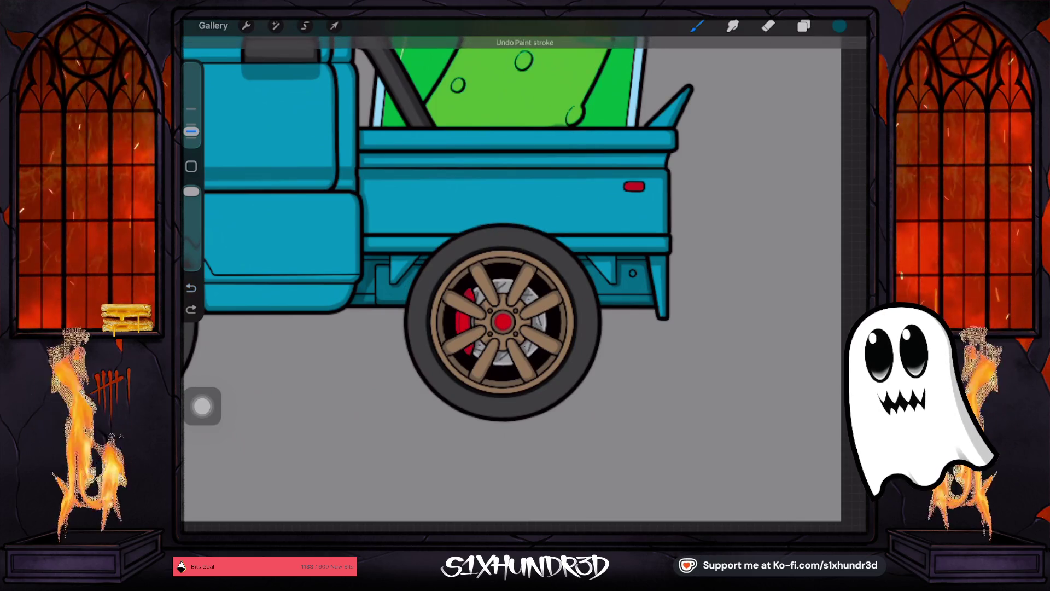
{"action": "left_click_drag", "start_coordinate": [398, 304], "coordinate": [522, 216]}
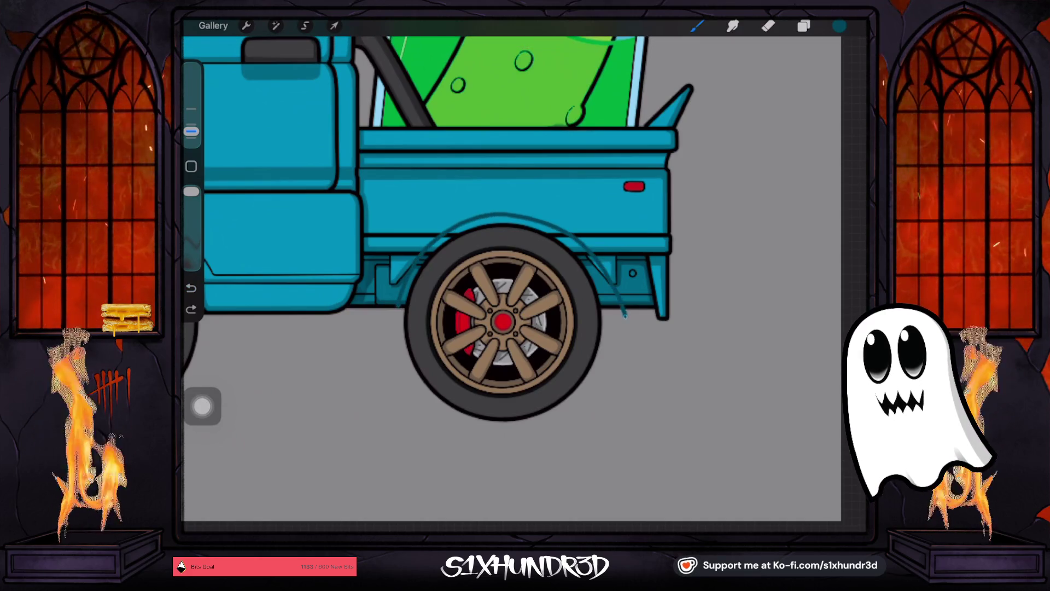
{"action": "left_click_drag", "start_coordinate": [397, 304], "coordinate": [615, 319]}
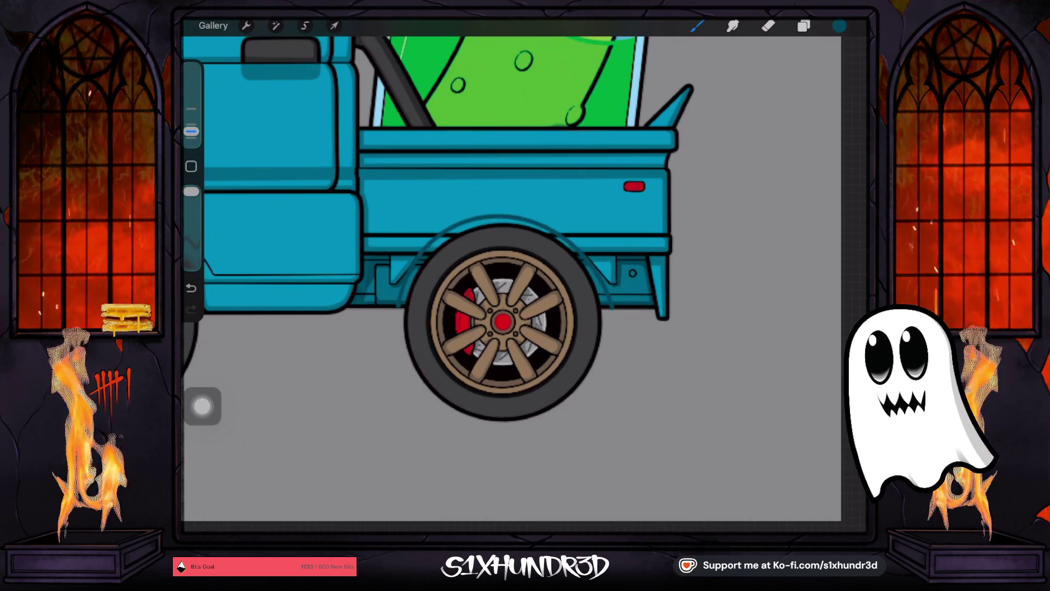
{"action": "key", "text": "ctrl+z"}
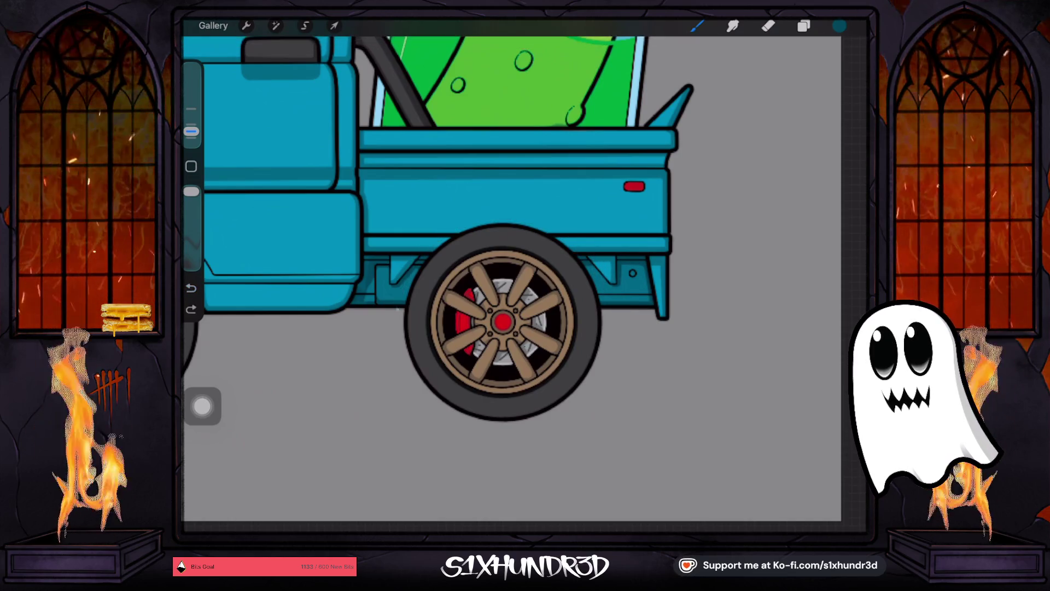
{"action": "left_click", "coordinate": [397, 309]}
{"action": "key", "text": "ctrl+z"}
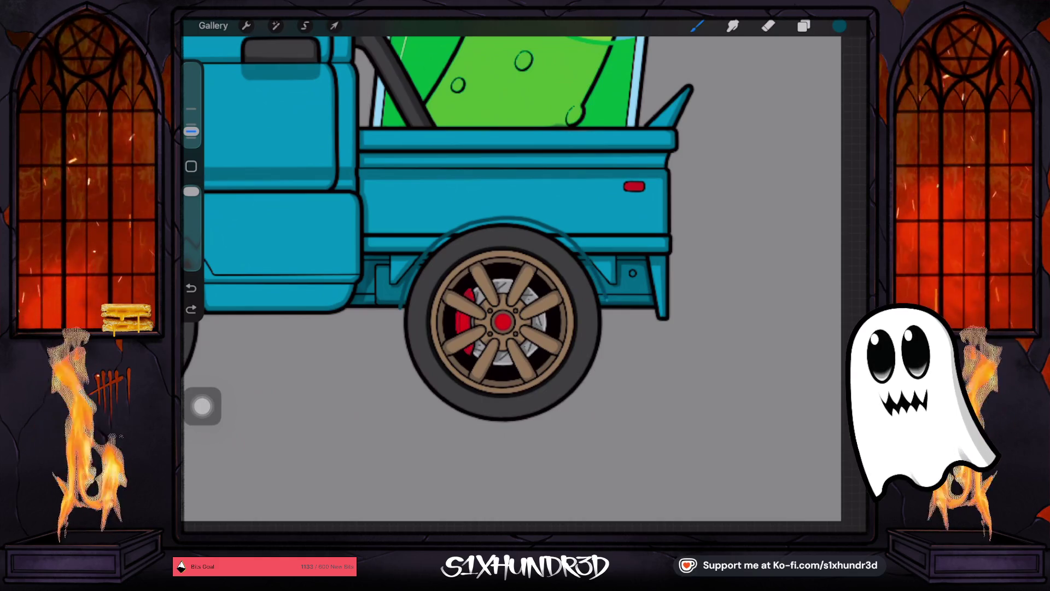
{"action": "left_click_drag", "start_coordinate": [609, 308], "coordinate": [609, 308]}
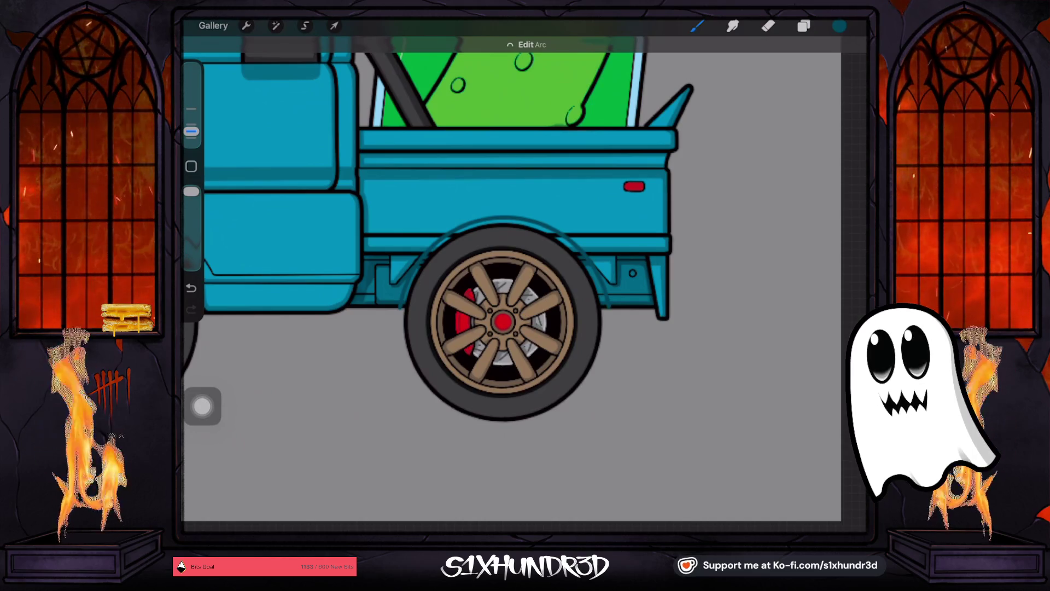
Step: Move the arc layer, Layer 91, down the stack to sit directly above Layer 85
{"action": "left_click", "coordinate": [803, 26]}
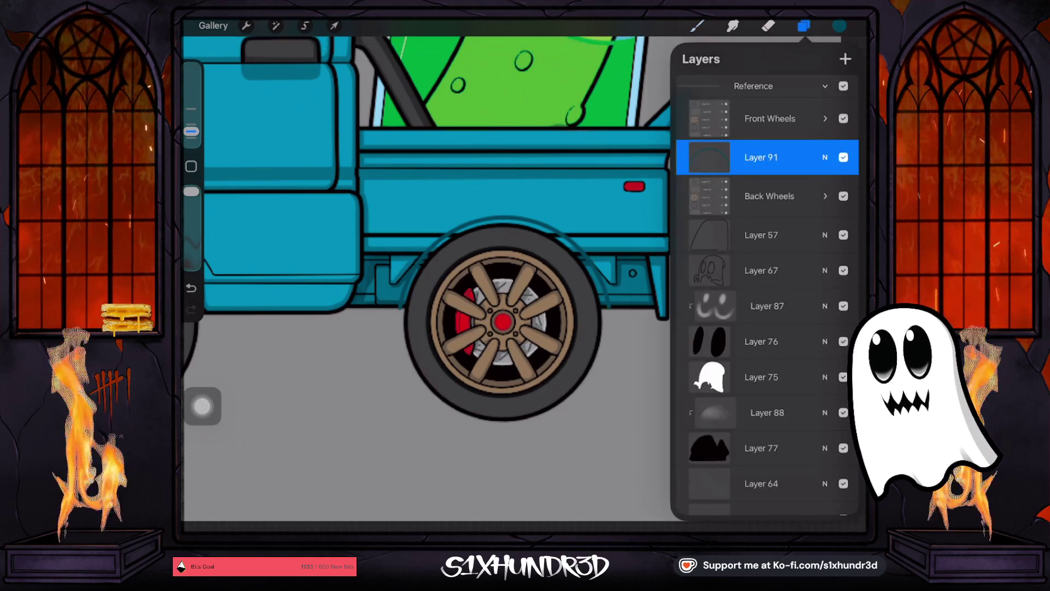
{"action": "mouse_move", "coordinate": [761, 157]}
{"action": "left_mouse_down"}
{"action": "mouse_move", "coordinate": [802, 199]}
{"action": "mouse_move", "coordinate": [808, 306]}
{"action": "mouse_move", "coordinate": [801, 233]}
{"action": "mouse_move", "coordinate": [782, 201]}
{"action": "left_mouse_up"}
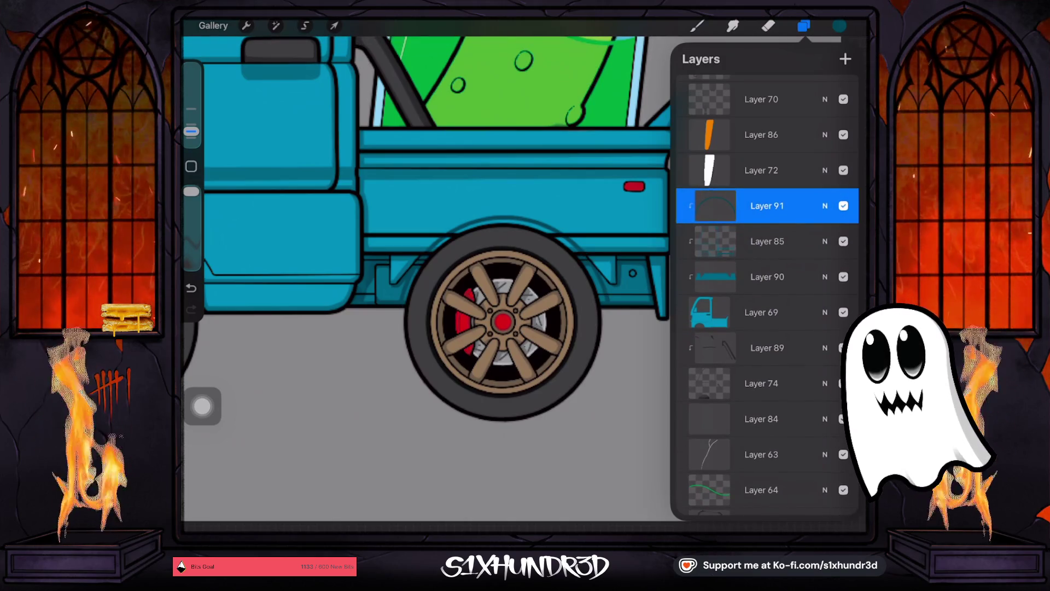
{"action": "scroll", "coordinate": [766, 295], "scroll_direction": "down", "scroll_amount": 10}
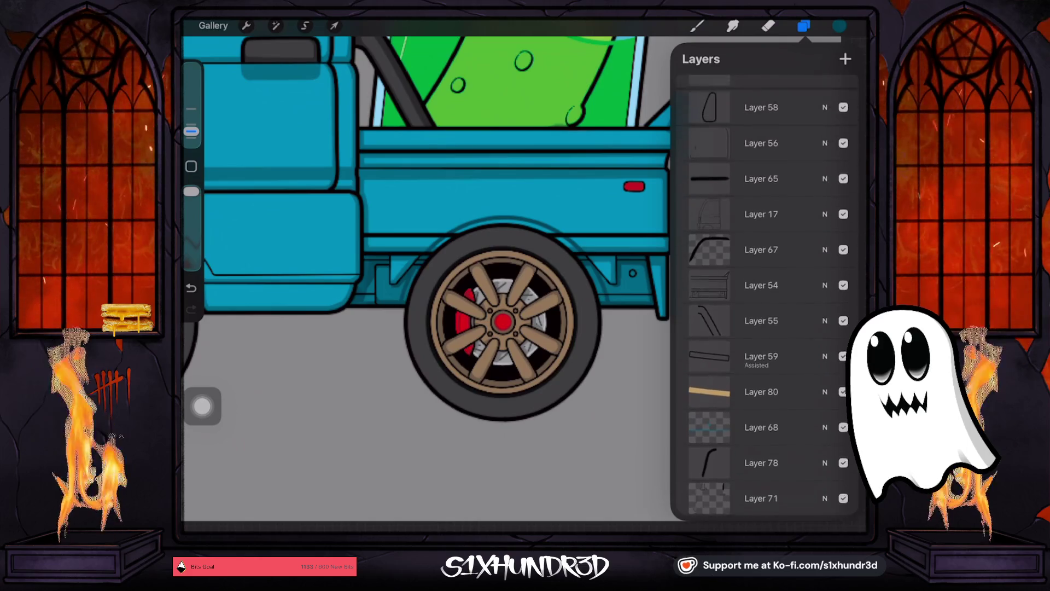
{"action": "scroll", "coordinate": [766, 295], "scroll_direction": "up", "scroll_amount": 5}
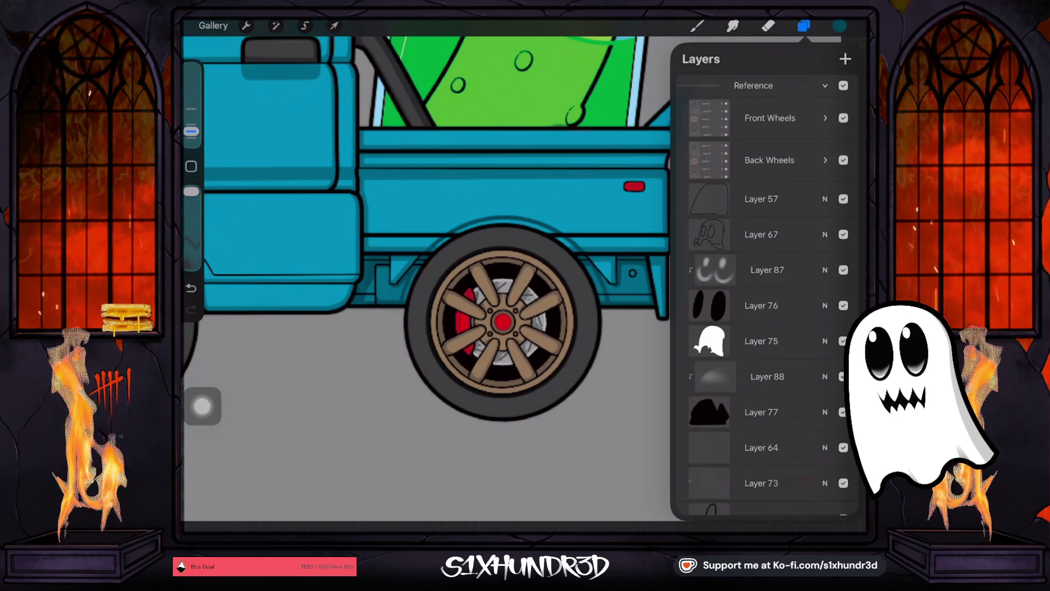
Step: Hide the Back Wheels group, leaving only the rear wheel's outline circles
{"action": "left_click", "coordinate": [844, 154]}
{"action": "scroll", "coordinate": [766, 296], "scroll_direction": "down", "scroll_amount": 2}
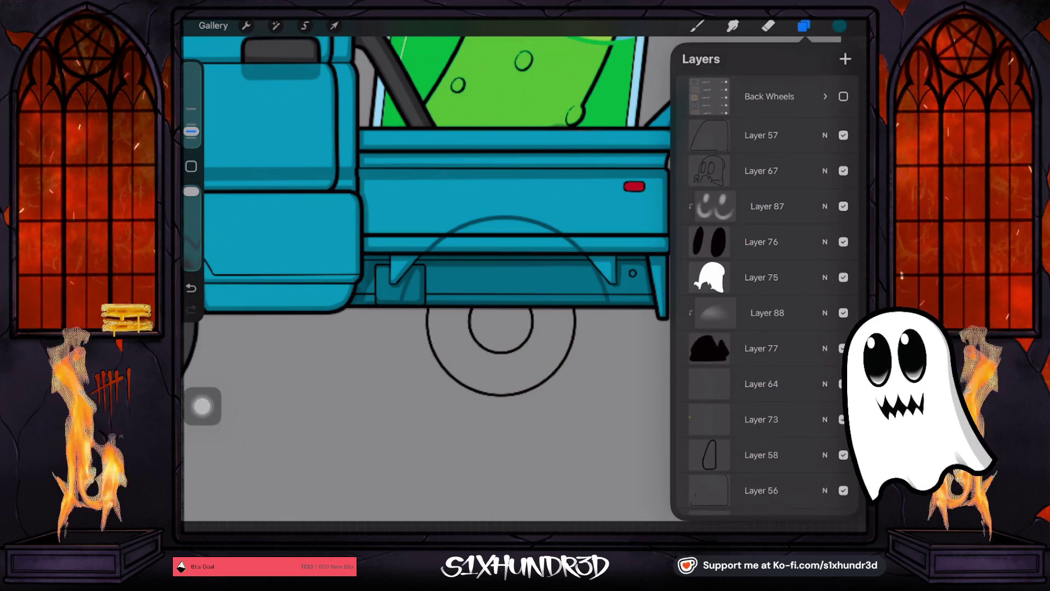
{"action": "scroll", "coordinate": [766, 295], "scroll_direction": "down", "scroll_amount": 1}
{"action": "scroll", "coordinate": [766, 296], "scroll_direction": "down", "scroll_amount": 5}
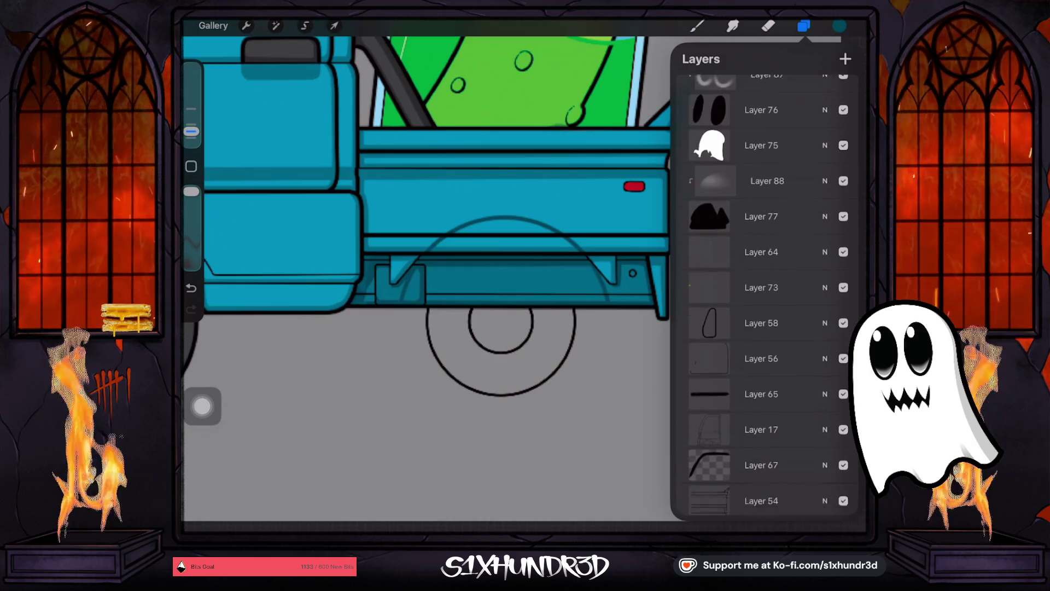
{"action": "scroll", "coordinate": [766, 295], "scroll_direction": "up", "scroll_amount": 6}
{"action": "scroll", "coordinate": [766, 295], "scroll_direction": "down", "scroll_amount": 6}
{"action": "scroll", "coordinate": [766, 296], "scroll_direction": "down", "scroll_amount": 10}
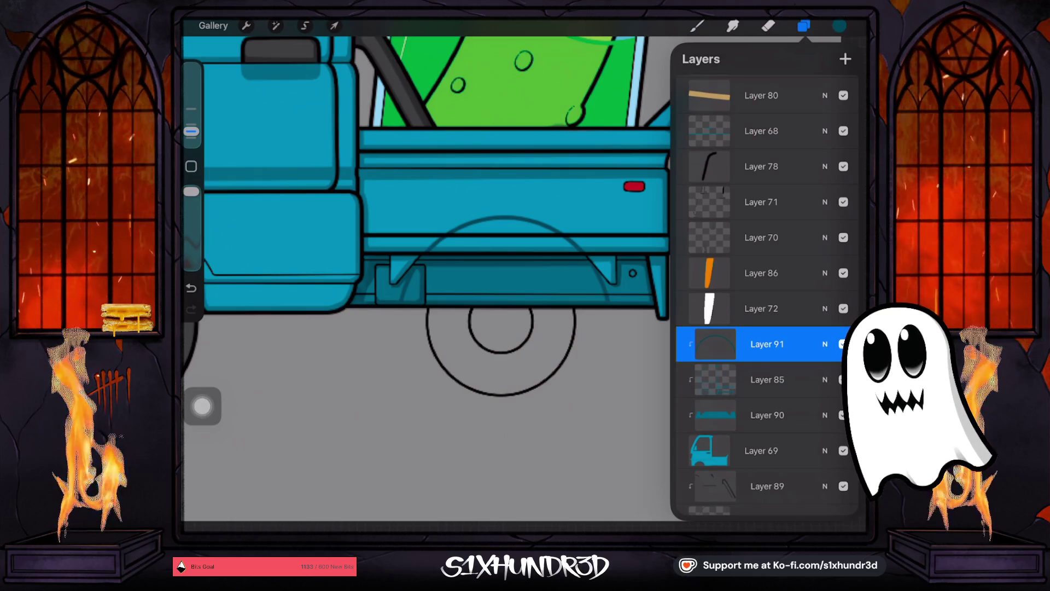
{"action": "key", "text": "e"}
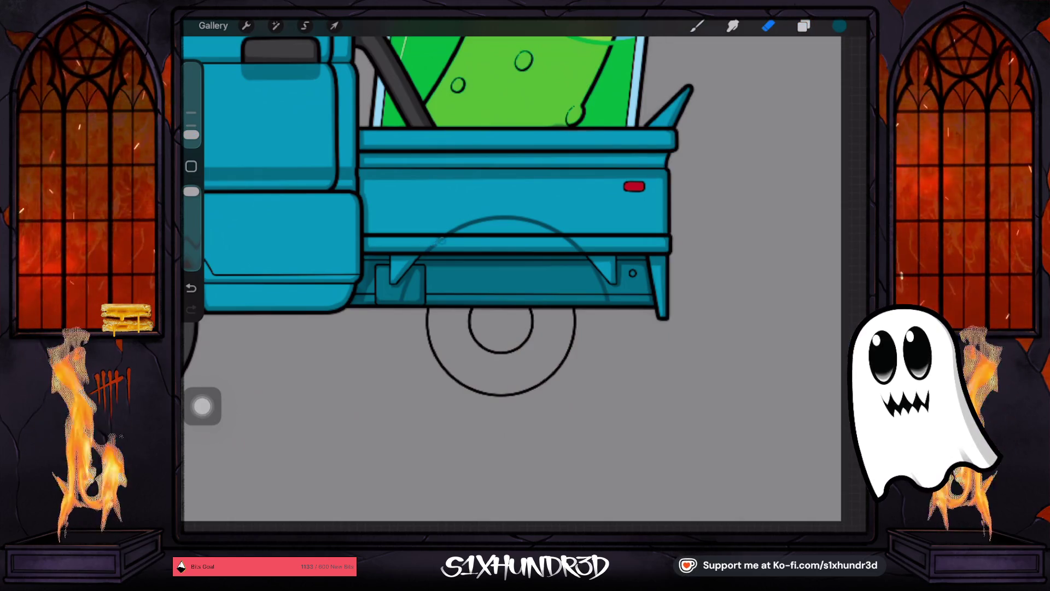
Step: Erase the left end of the wheel-arch arc, discarding a trial dark teal fill
{"action": "mouse_move", "coordinate": [449, 234]}
{"action": "left_mouse_down"}
{"action": "mouse_move", "coordinate": [489, 217]}
{"action": "mouse_move", "coordinate": [474, 222]}
{"action": "mouse_move", "coordinate": [592, 248]}
{"action": "left_mouse_up"}
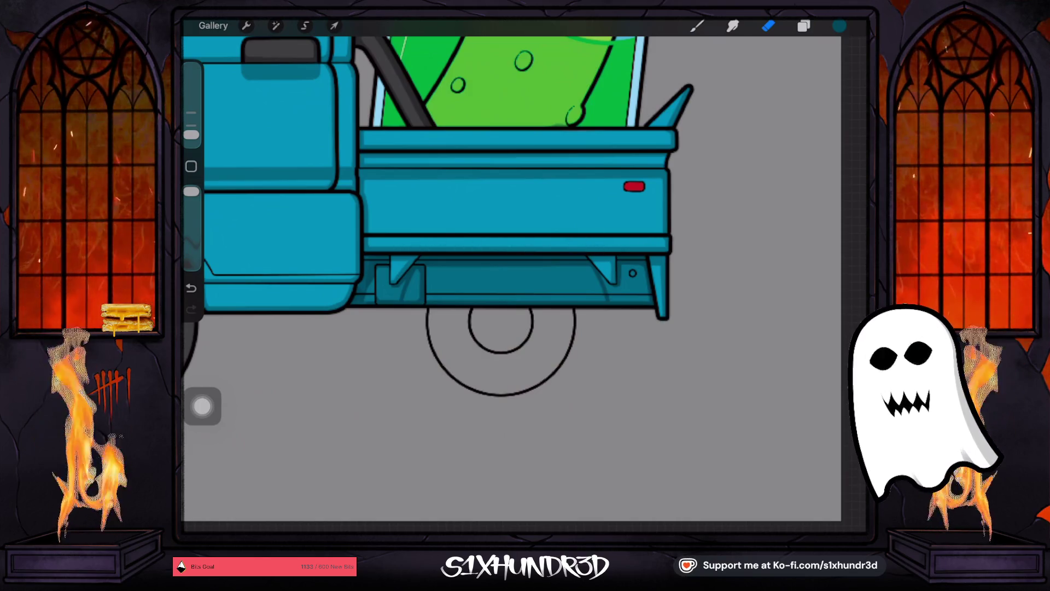
{"action": "key", "text": "b"}
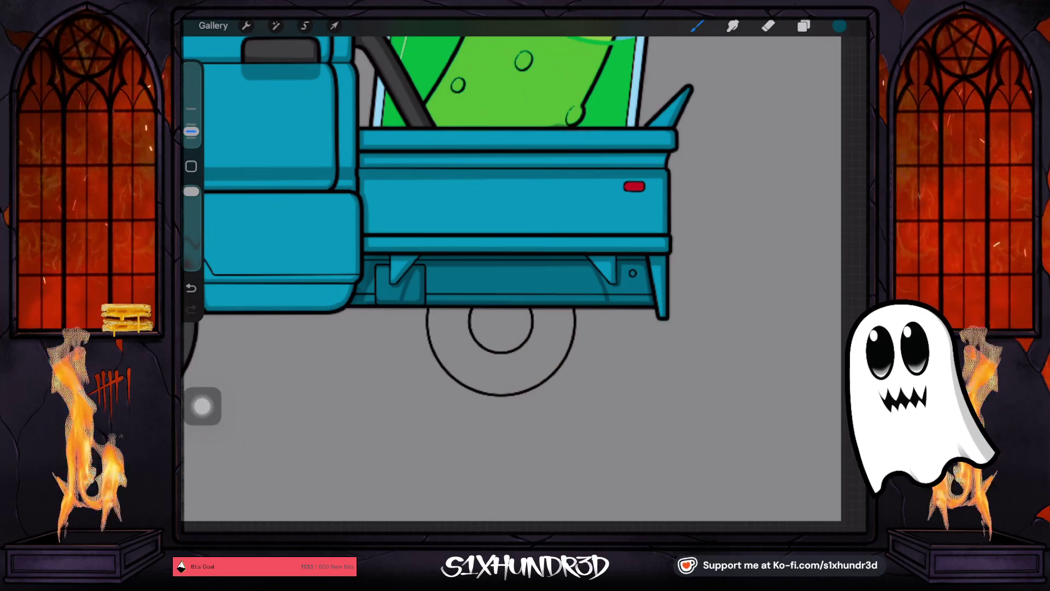
{"action": "scroll", "coordinate": [509, 246], "scroll_direction": "up", "scroll_amount": 3}
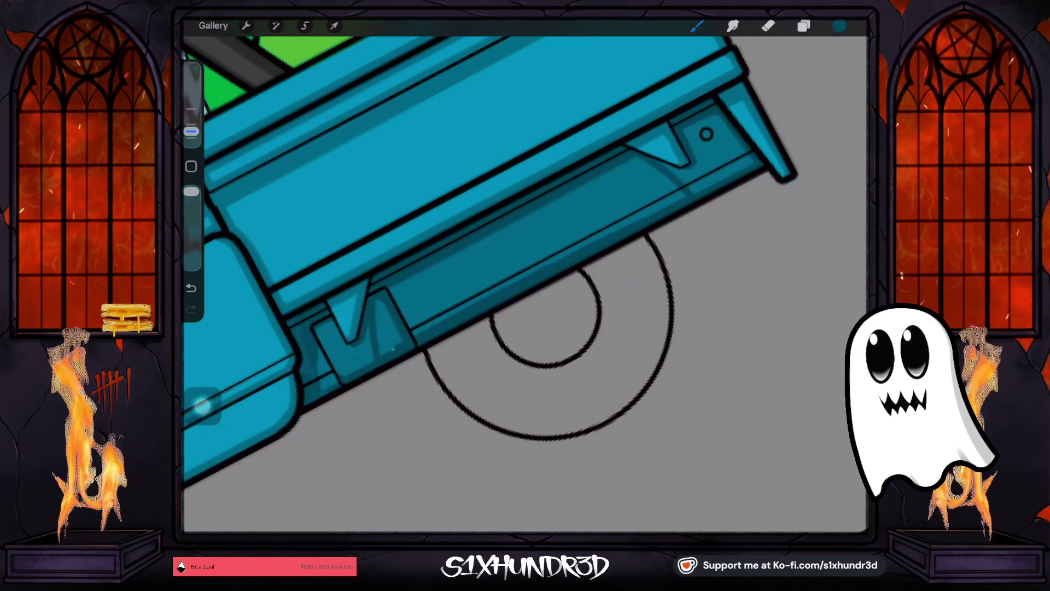
{"action": "left_click_drag", "start_coordinate": [840, 26], "coordinate": [632, 184]}
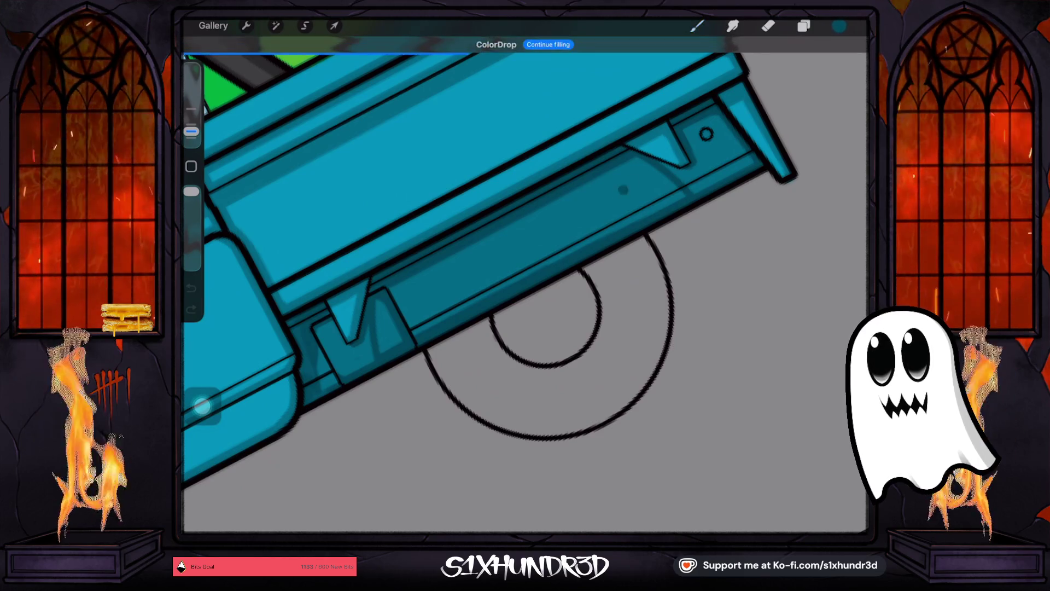
{"action": "key", "text": "ctrl+z"}
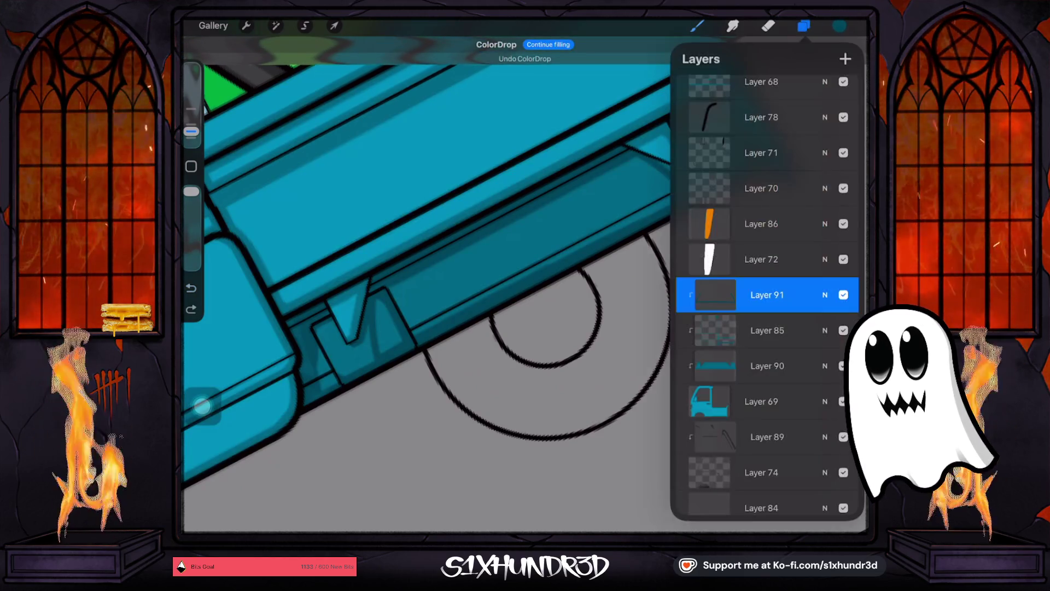
Step: Switch Layer 91's Reference option off, undoing another wrong fill
{"action": "left_click", "coordinate": [803, 26]}
{"action": "left_click", "coordinate": [715, 295]}
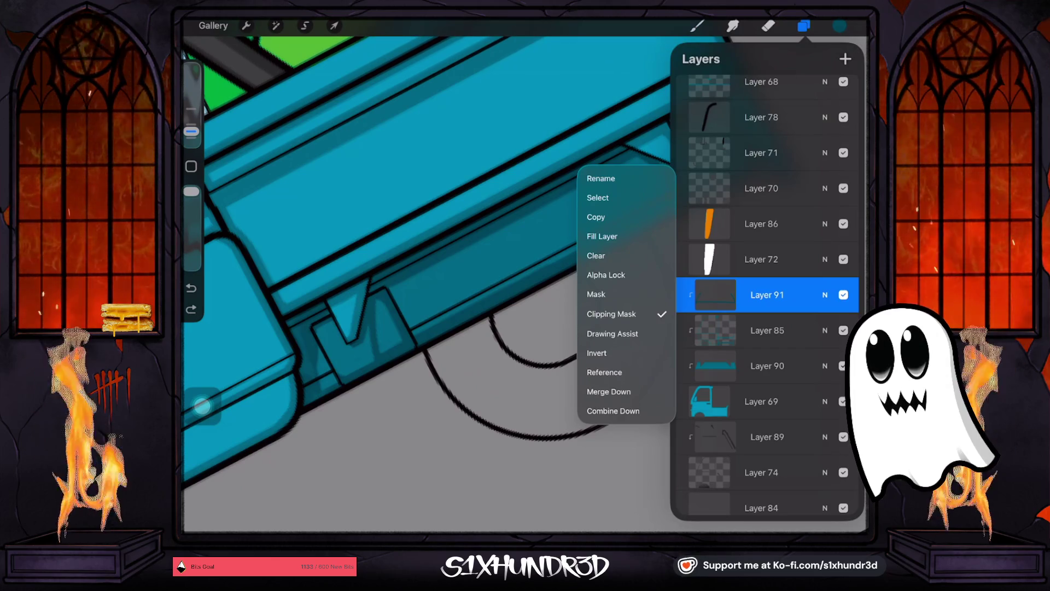
{"action": "left_click", "coordinate": [605, 372]}
{"action": "left_click", "coordinate": [715, 295]}
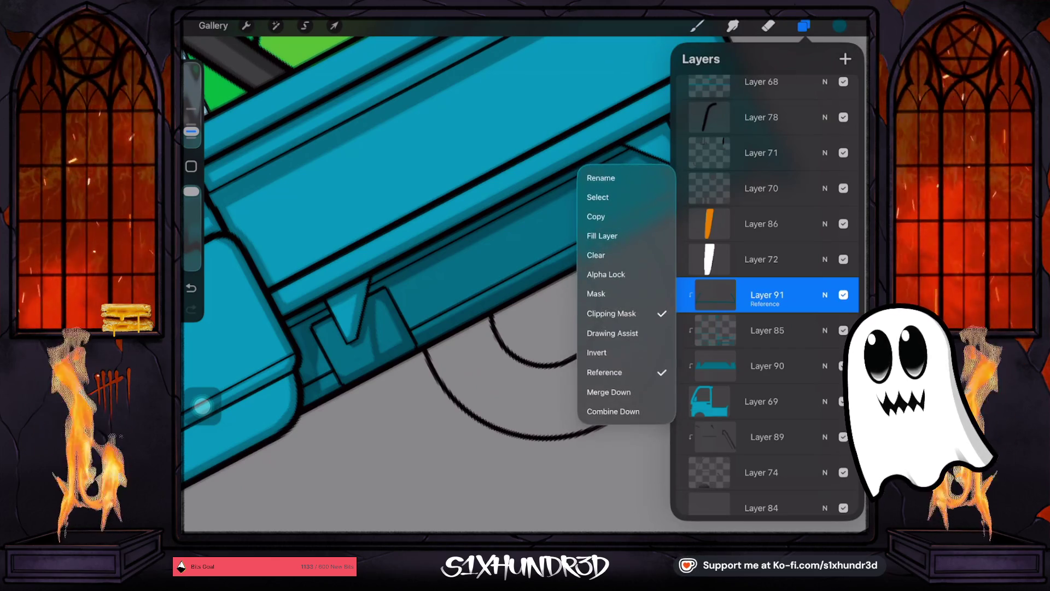
{"action": "left_click", "coordinate": [605, 372]}
{"action": "left_click", "coordinate": [804, 26]}
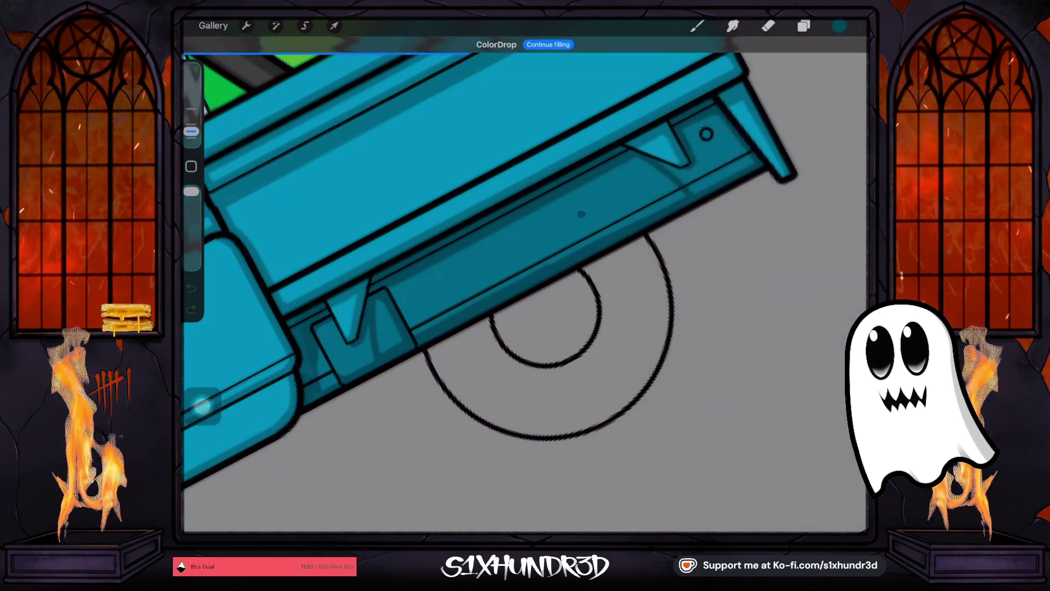
{"action": "left_click_drag", "start_coordinate": [839, 26], "coordinate": [588, 206]}
{"action": "key", "text": "ctrl+z"}
Step: ColorDrop darker teal into the recessed strip beneath the truck bed
{"action": "left_click", "coordinate": [803, 26]}
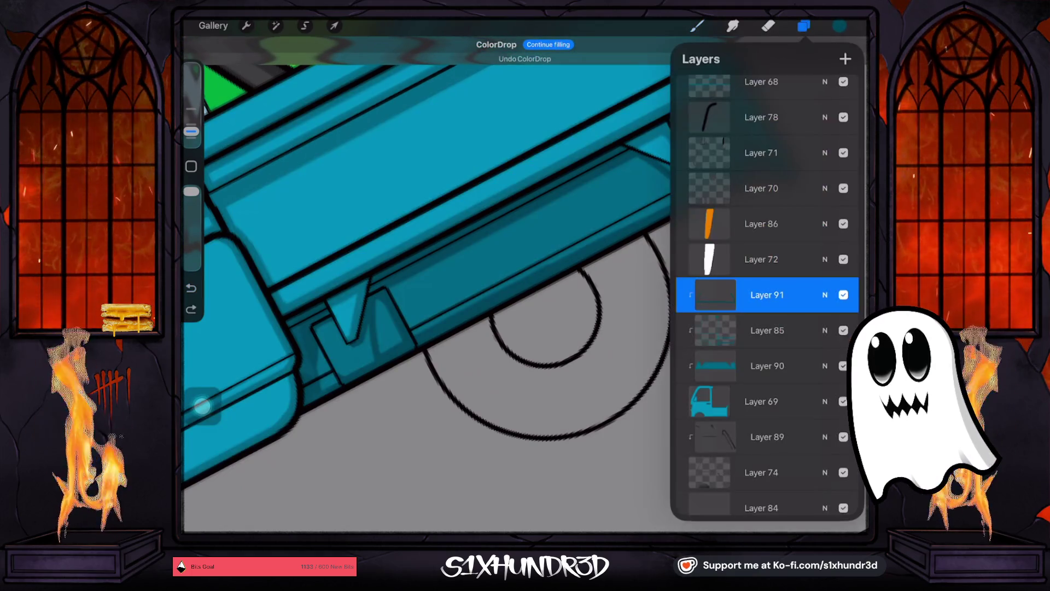
{"action": "left_click", "coordinate": [714, 295]}
{"action": "left_click", "coordinate": [844, 295]}
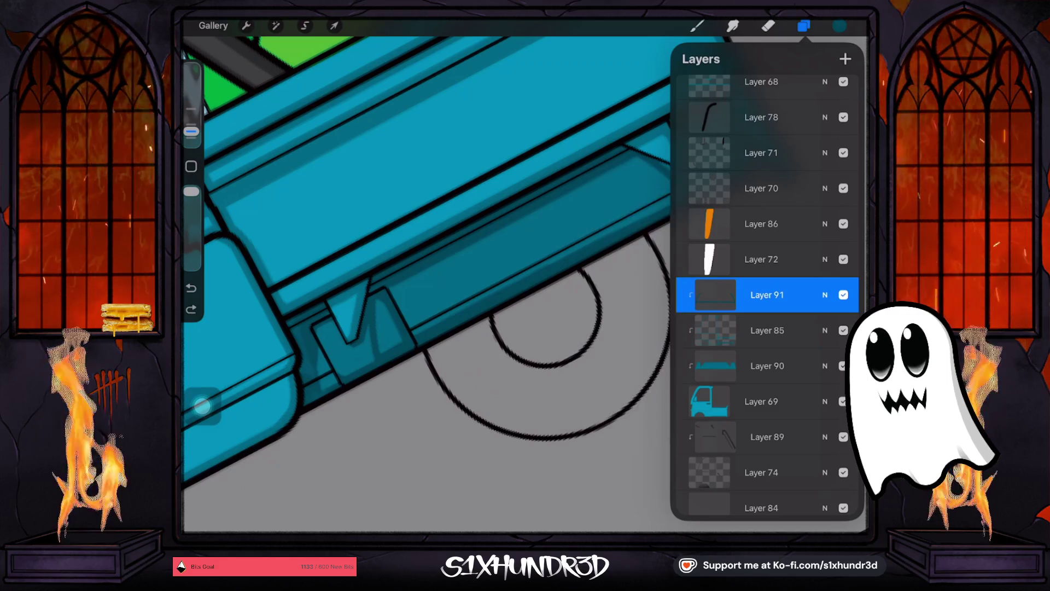
{"action": "left_click", "coordinate": [843, 295]}
{"action": "left_click", "coordinate": [844, 295]}
{"action": "left_click", "coordinate": [697, 26]}
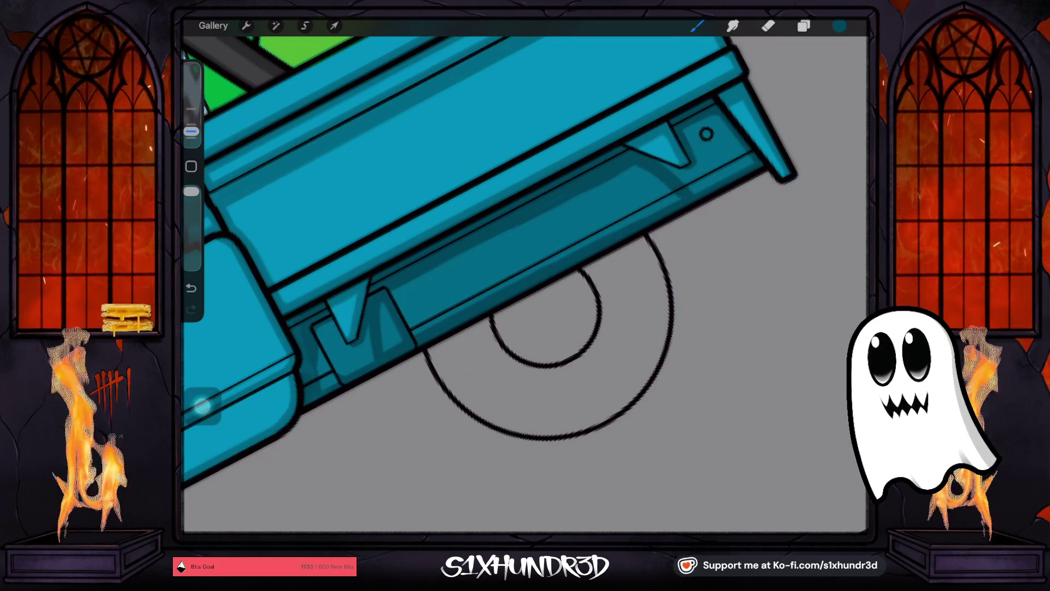
{"action": "left_click_drag", "start_coordinate": [840, 26], "coordinate": [630, 202]}
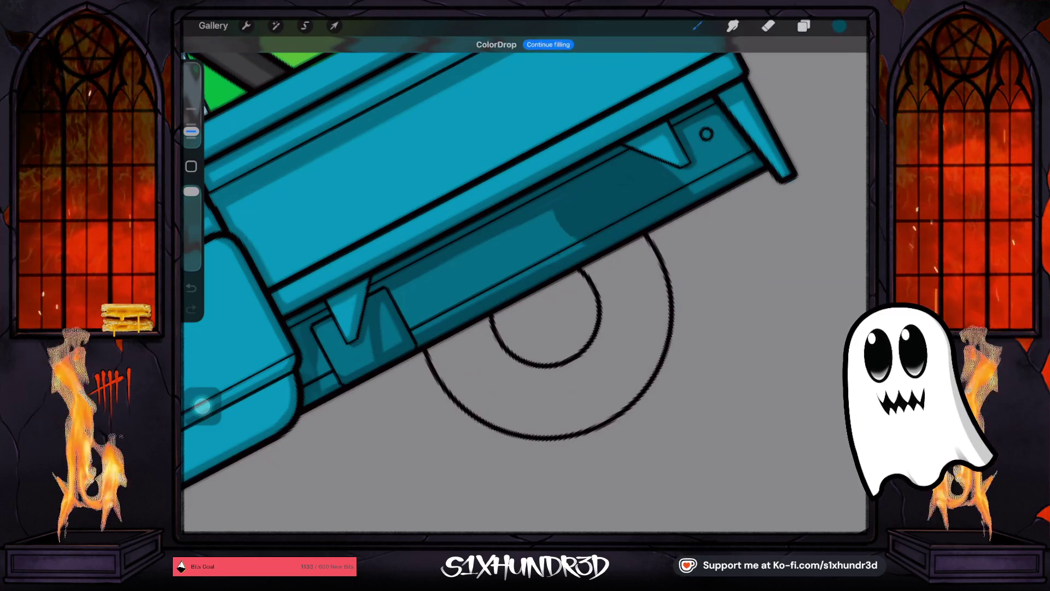
{"action": "scroll", "coordinate": [525, 273], "scroll_direction": "down", "scroll_amount": 5}
{"action": "left_click", "coordinate": [804, 25]}
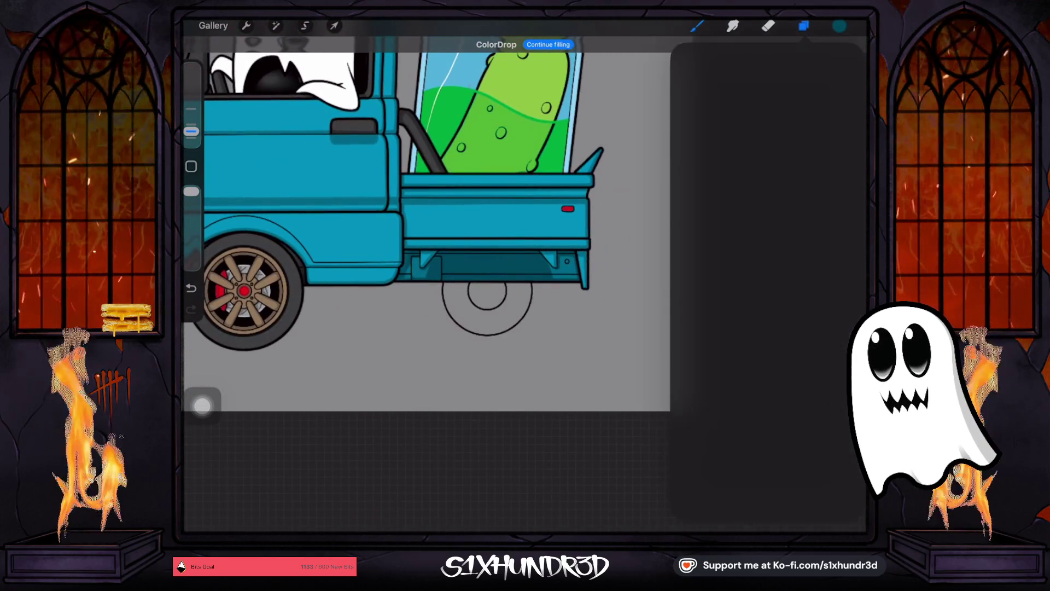
Step: Make the Back Wheels group visible again
{"action": "scroll", "coordinate": [766, 273], "scroll_direction": "up", "scroll_amount": 5}
{"action": "left_click", "coordinate": [844, 161]}
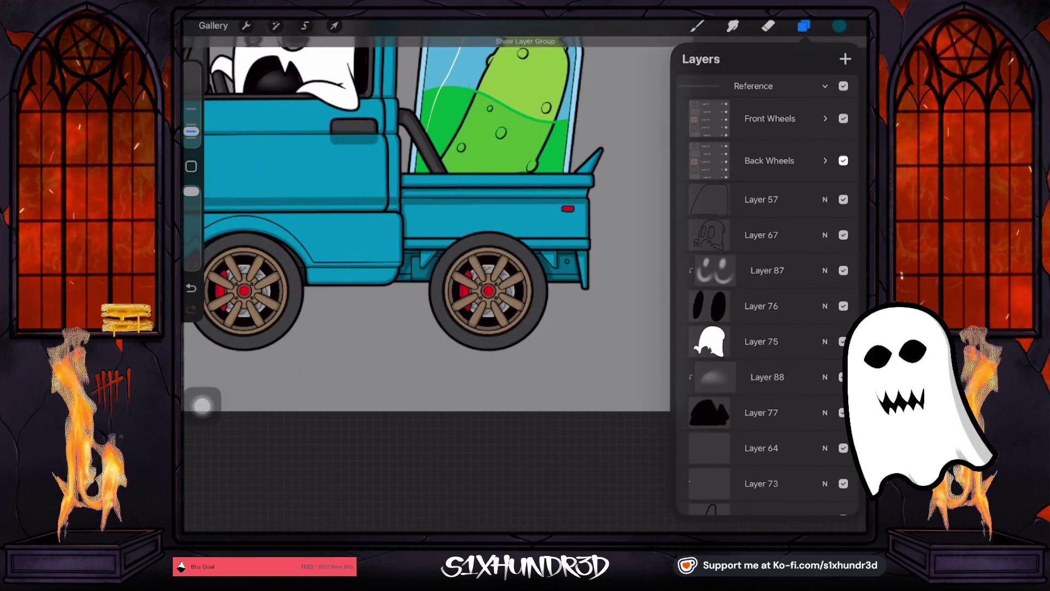
{"action": "scroll", "coordinate": [766, 290], "scroll_direction": "down", "scroll_amount": 2}
{"action": "scroll", "coordinate": [766, 290], "scroll_direction": "down", "scroll_amount": 5}
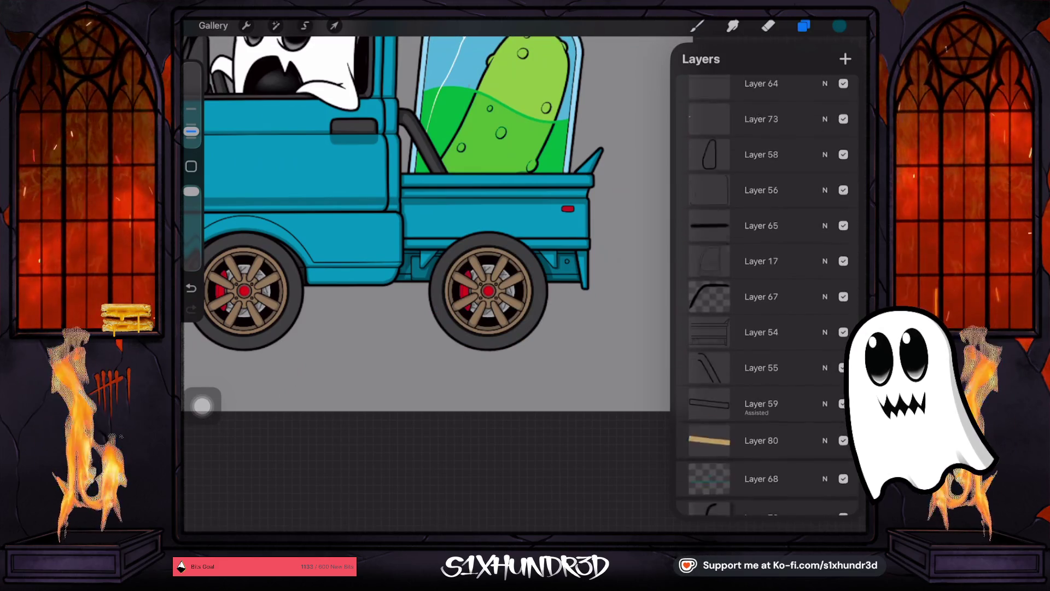
Step: Nudge the rear wheel slightly right with Uniform Transform to centre it in its arch
{"action": "left_click", "coordinate": [334, 26]}
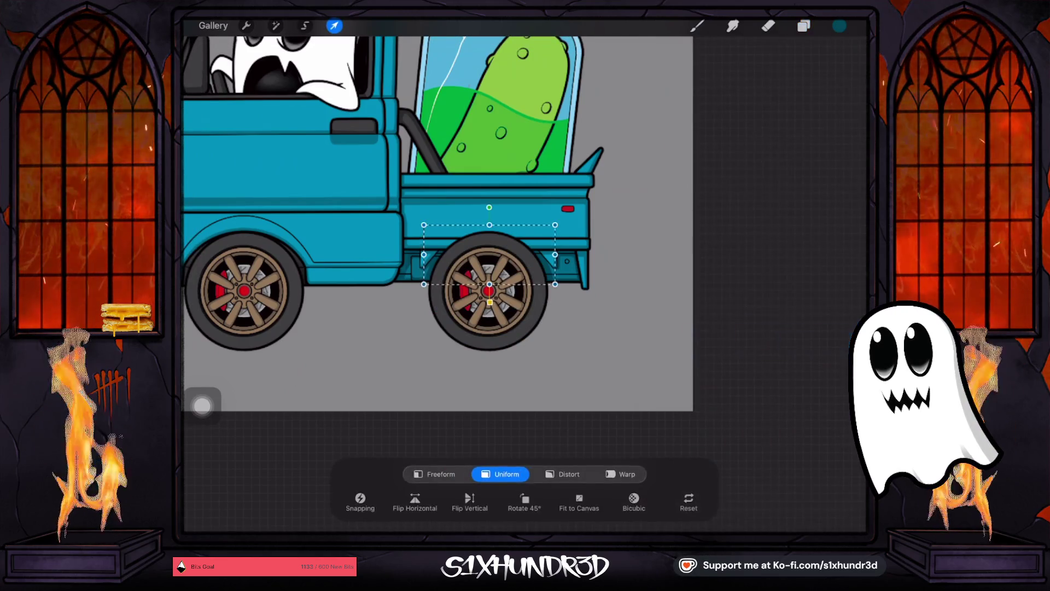
{"action": "scroll", "coordinate": [482, 247], "scroll_direction": "up", "scroll_amount": 3}
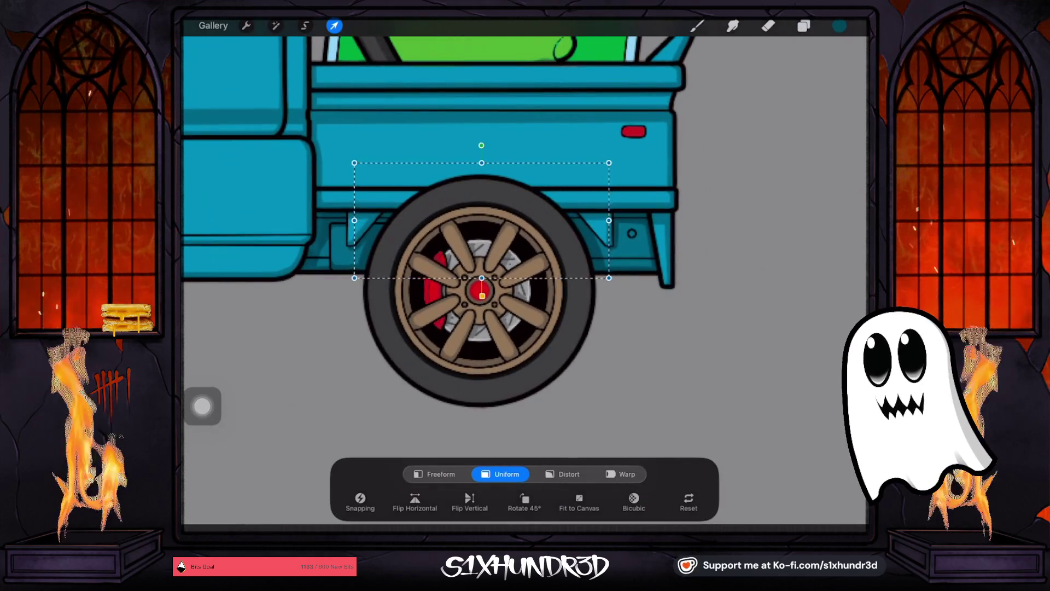
{"action": "left_click_drag", "start_coordinate": [482, 230], "coordinate": [488, 230]}
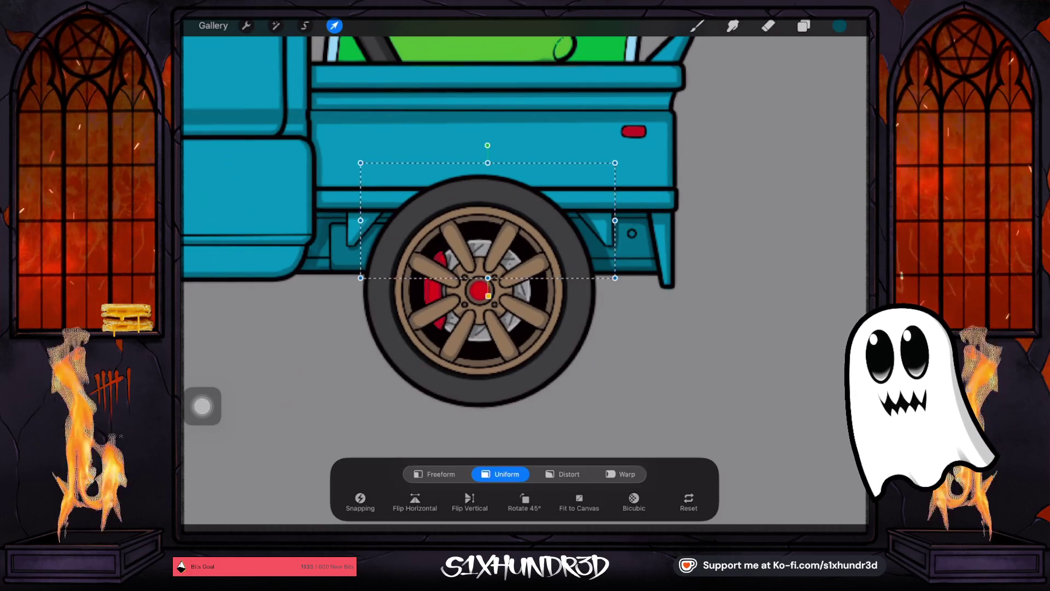
{"action": "left_click", "coordinate": [768, 26]}
{"action": "scroll", "coordinate": [471, 284], "scroll_direction": "up", "scroll_amount": 3}
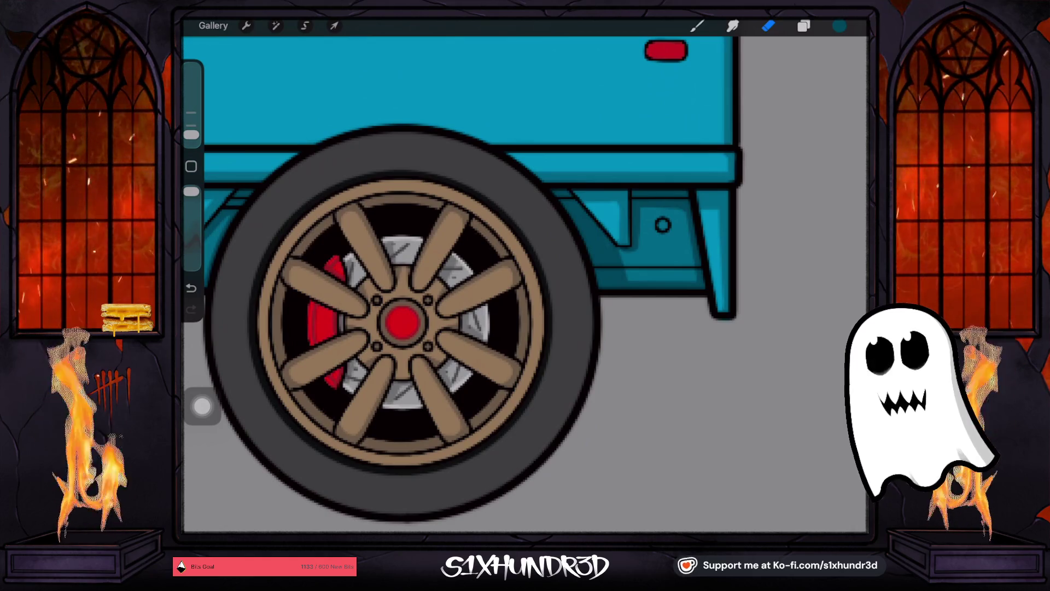
{"action": "scroll", "coordinate": [462, 281], "scroll_direction": "down", "scroll_amount": 5}
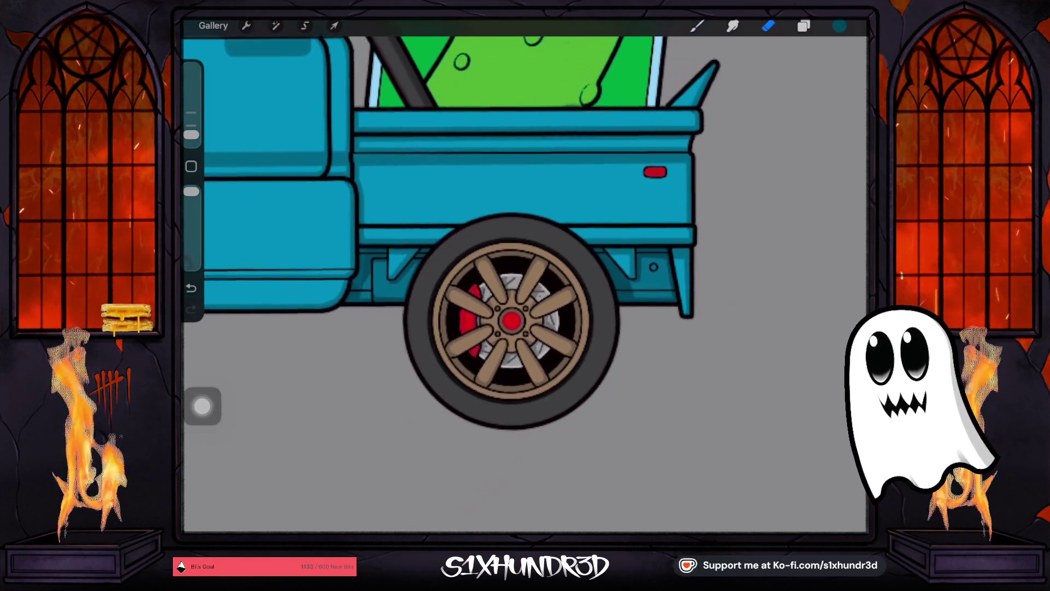
{"action": "scroll", "coordinate": [471, 246], "scroll_direction": "down", "scroll_amount": 5}
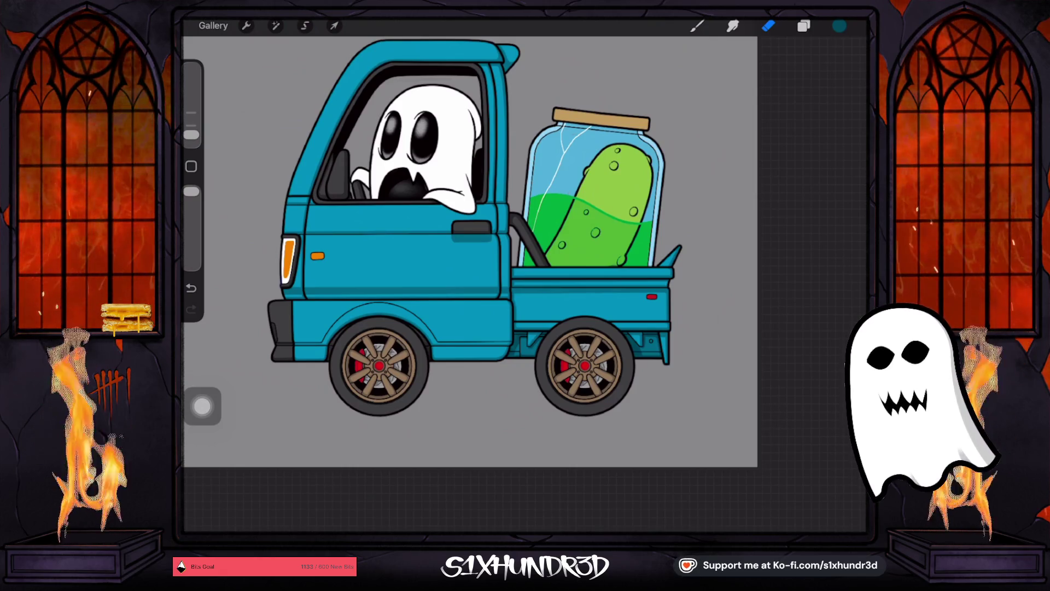
{"action": "scroll", "coordinate": [470, 251], "scroll_direction": "down", "scroll_amount": 3}
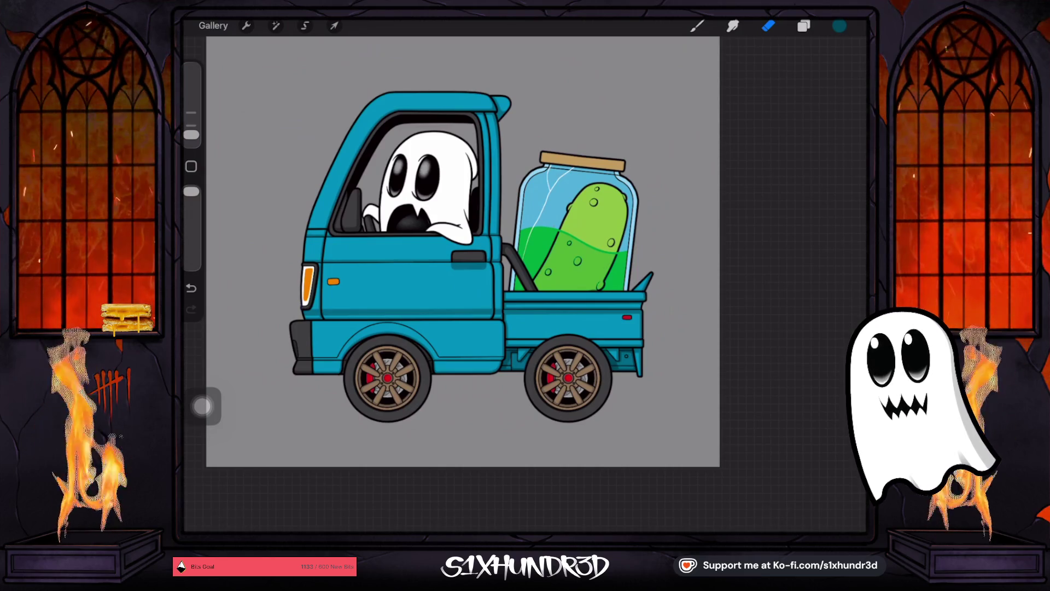
{"action": "scroll", "coordinate": [487, 265], "scroll_direction": "up", "scroll_amount": 2}
{"action": "scroll", "coordinate": [493, 263], "scroll_direction": "up", "scroll_amount": 3}
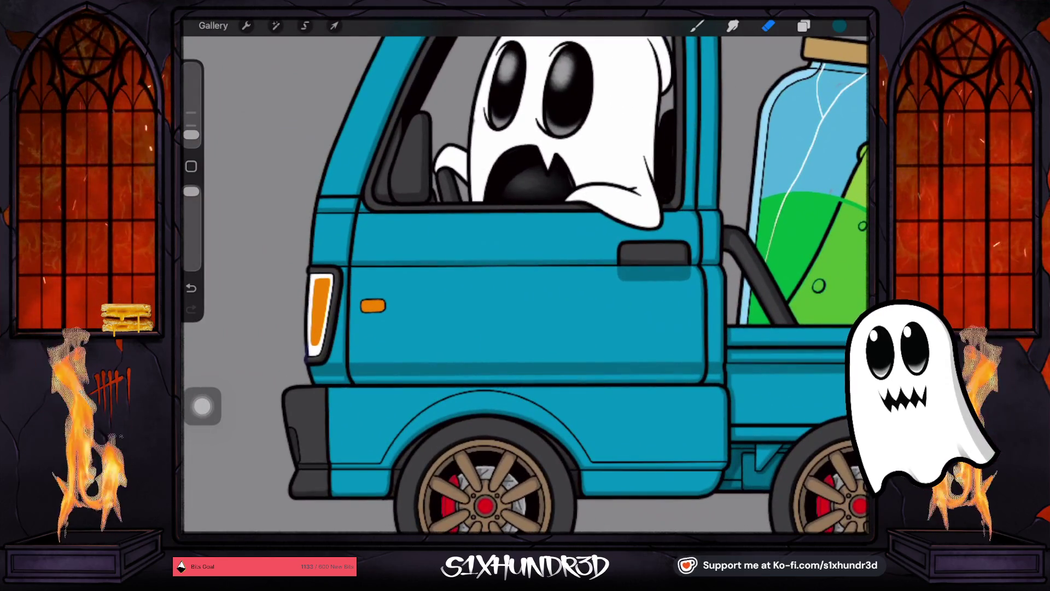
Step: Sample the taillight's white and add Layer 92 above Layer 72 as a Clipping Mask
{"action": "left_click", "coordinate": [319, 335]}
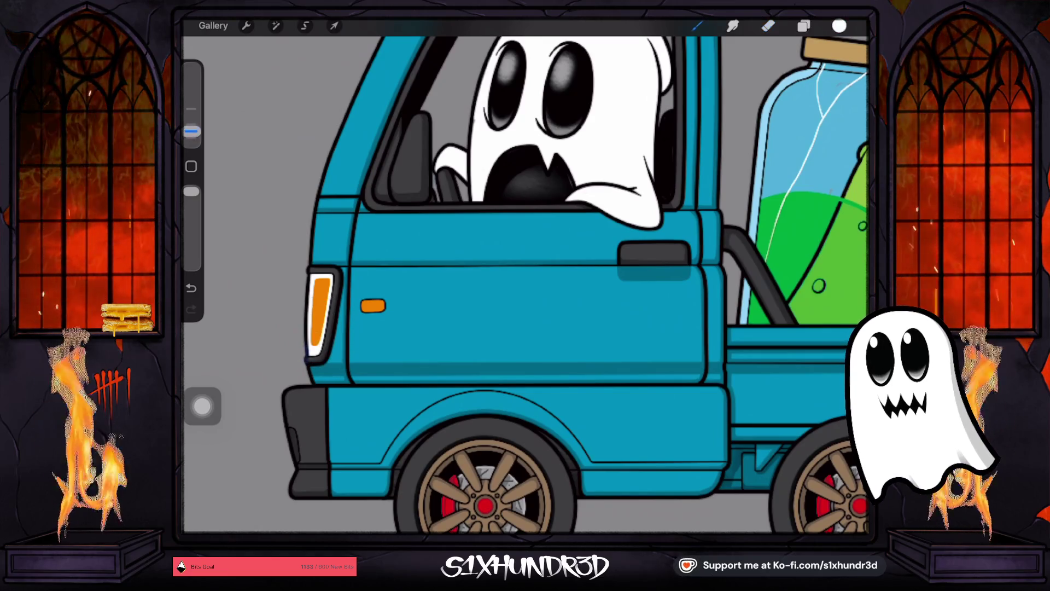
{"action": "left_click", "coordinate": [839, 26]}
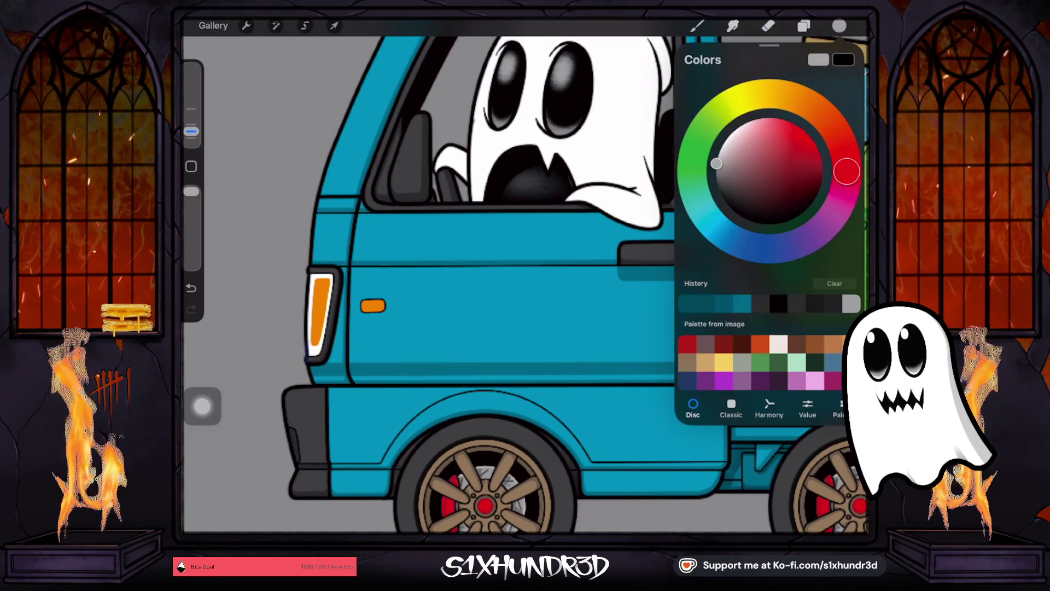
{"action": "left_click", "coordinate": [803, 25]}
{"action": "left_click", "coordinate": [845, 58]}
{"action": "left_click_drag", "start_coordinate": [766, 255], "coordinate": [766, 218]}
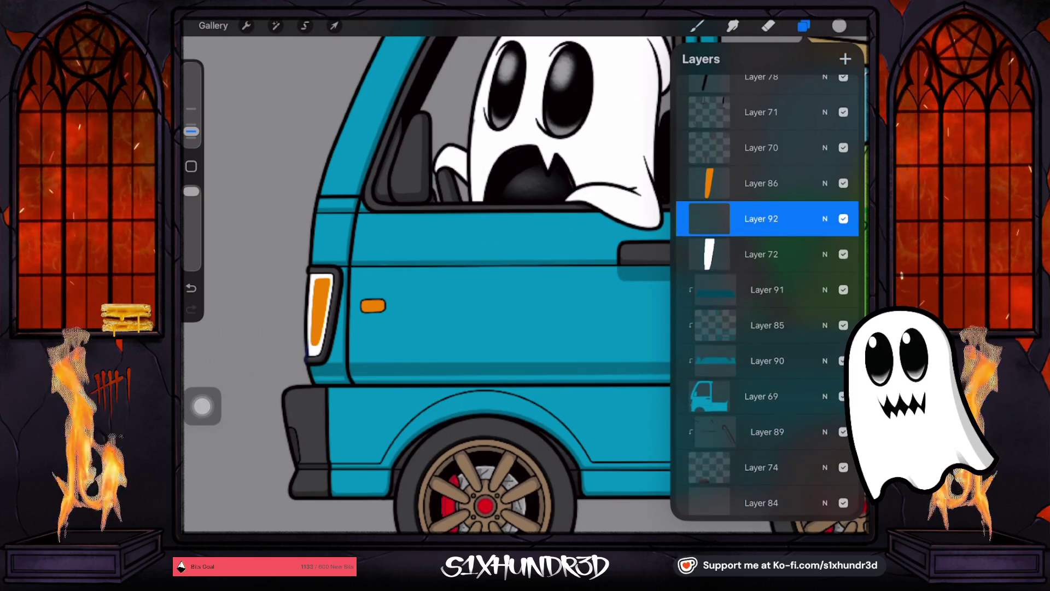
{"action": "left_click", "coordinate": [709, 218]}
{"action": "left_click", "coordinate": [611, 237]}
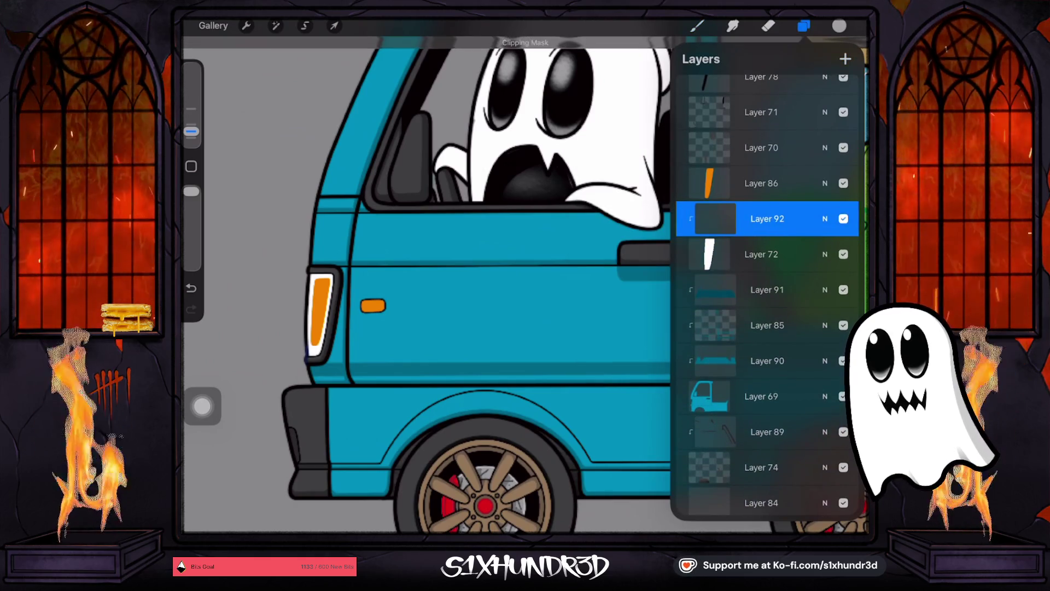
Step: Choose the Textured Coloring Tool brush at about 3% size
{"action": "left_click", "coordinate": [697, 26]}
{"action": "scroll", "coordinate": [739, 273], "scroll_direction": "up", "scroll_amount": 5}
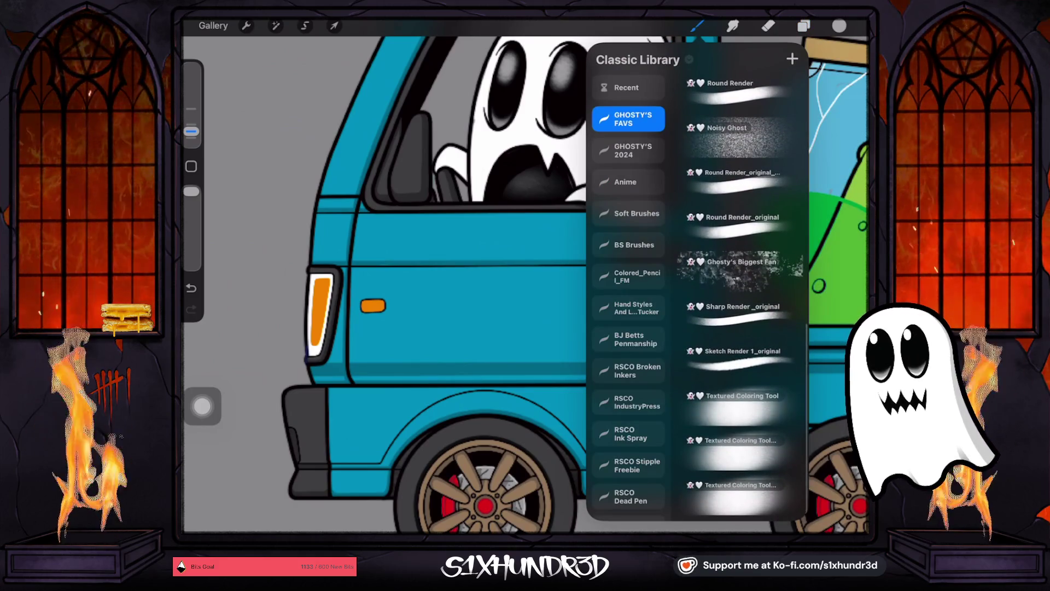
{"action": "left_click", "coordinate": [740, 405]}
{"action": "left_click", "coordinate": [191, 128]}
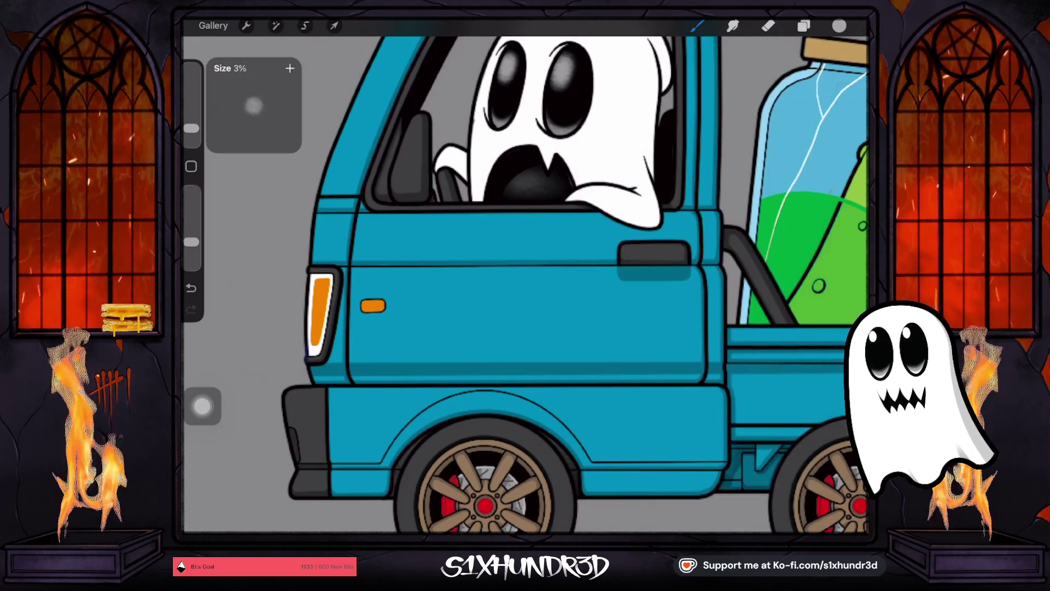
{"action": "left_click_drag", "start_coordinate": [192, 130], "coordinate": [191, 126]}
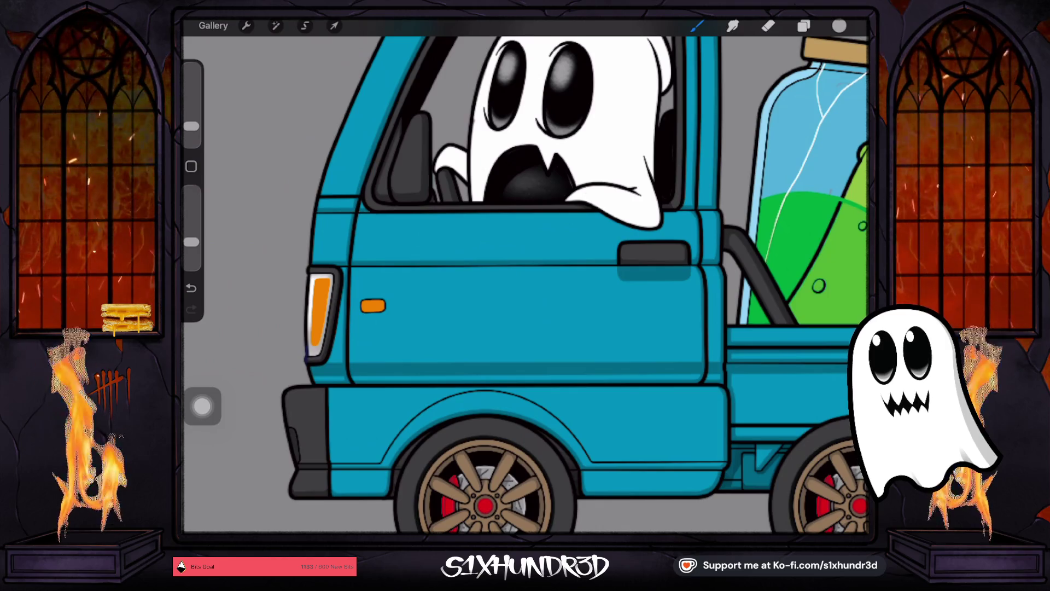
{"action": "left_click", "coordinate": [839, 26]}
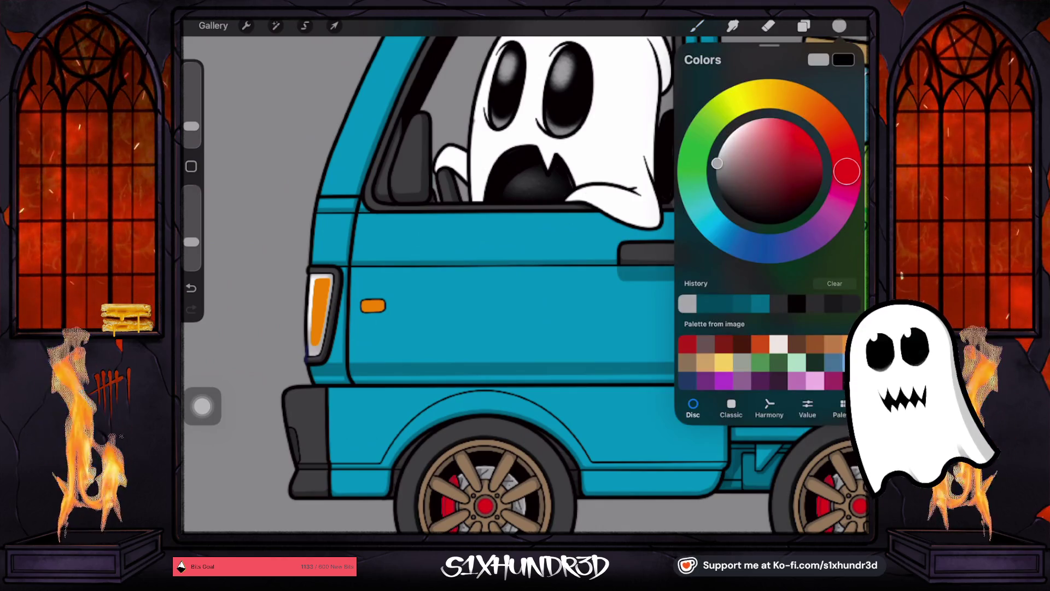